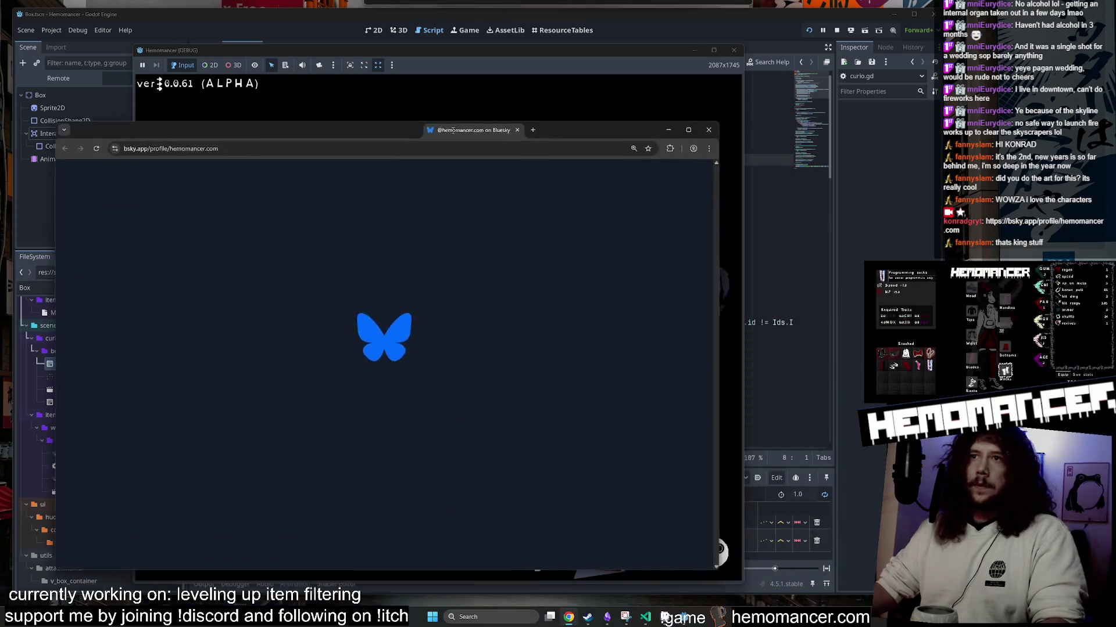
Step: Maximize the browser over the editor and scroll down the hemomancer Bluesky profile
mouse_move(501, 79)
mouse_down()
mouse_move(579, 63)
mouse_move(526, 50)
mouse_up()
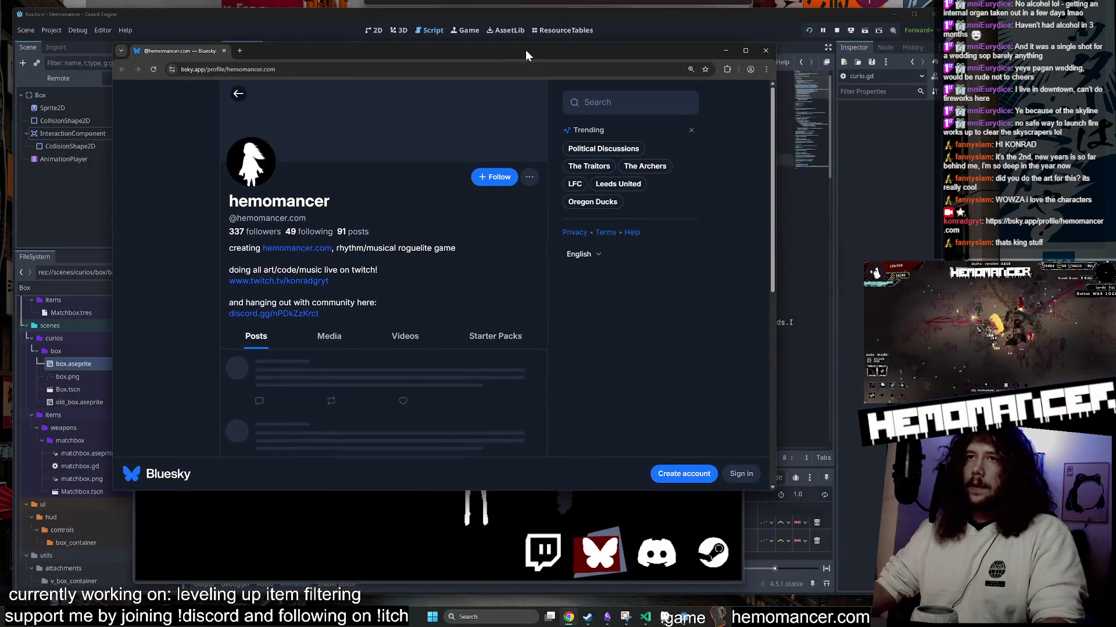
double_click(525, 49)
scroll(545, 272, down, 6)
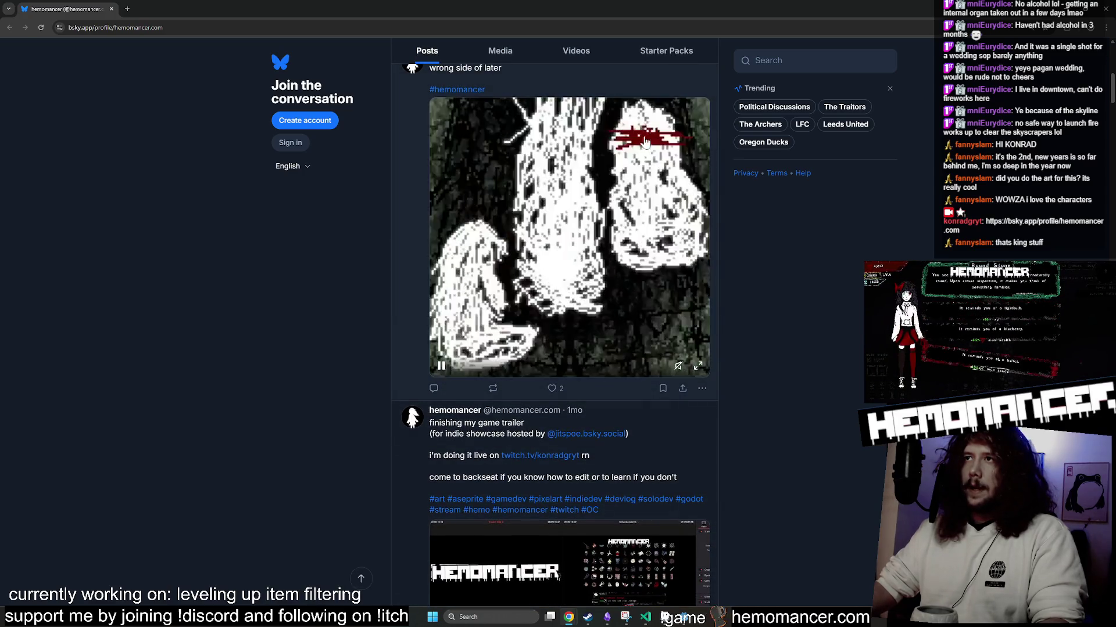
scroll(557, 292, down, 15)
scroll(360, 249, down, 18)
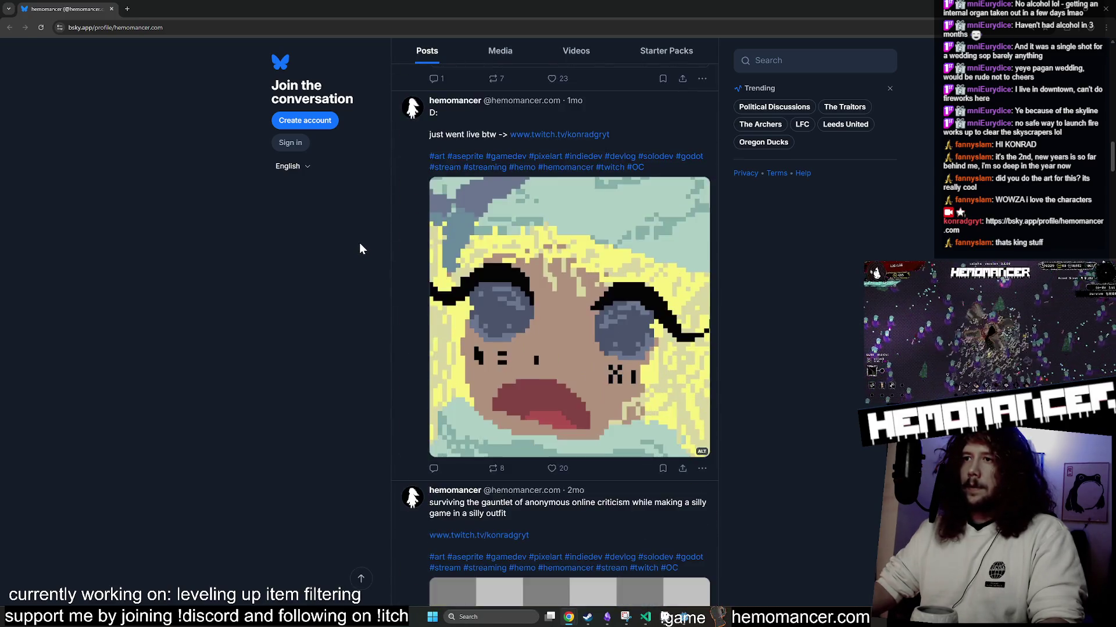
scroll(675, 226, down, 20)
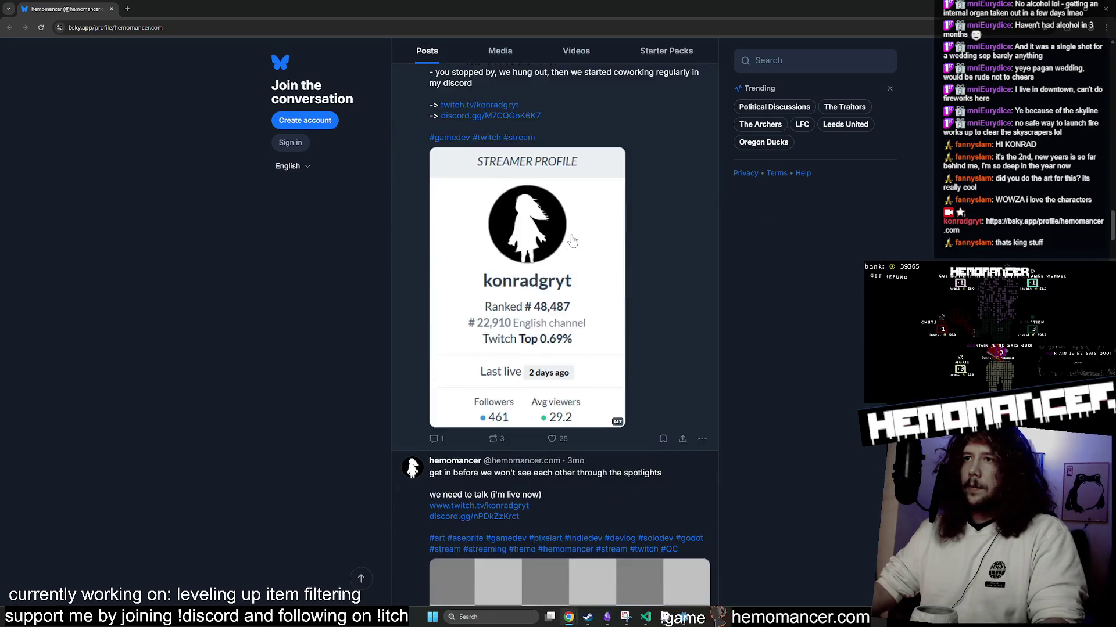
scroll(572, 238, down, 15)
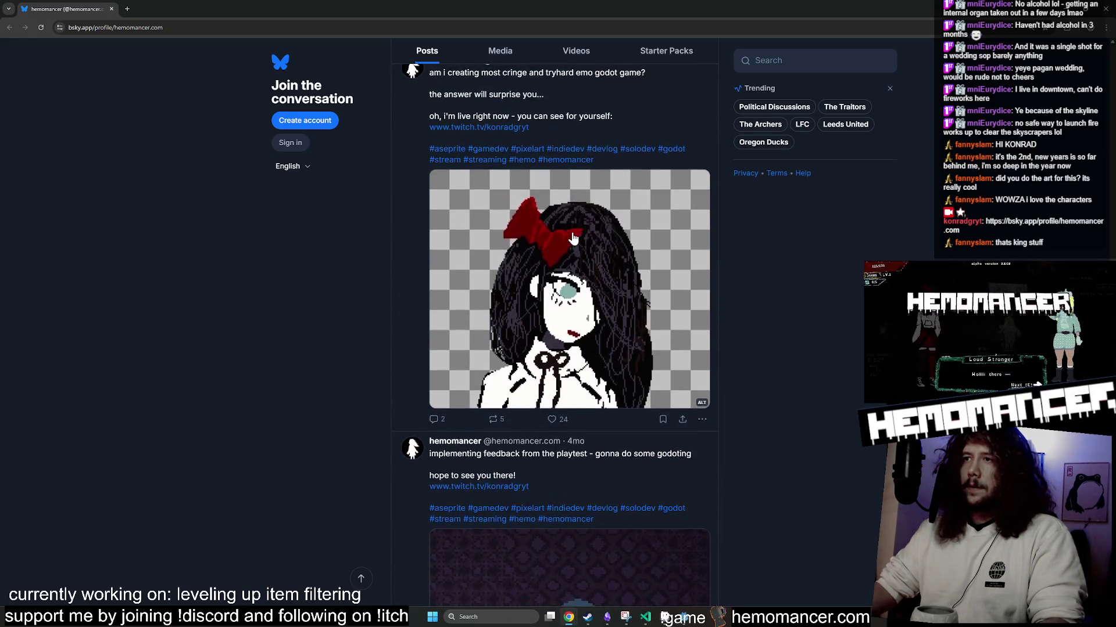
scroll(639, 234, down, 20)
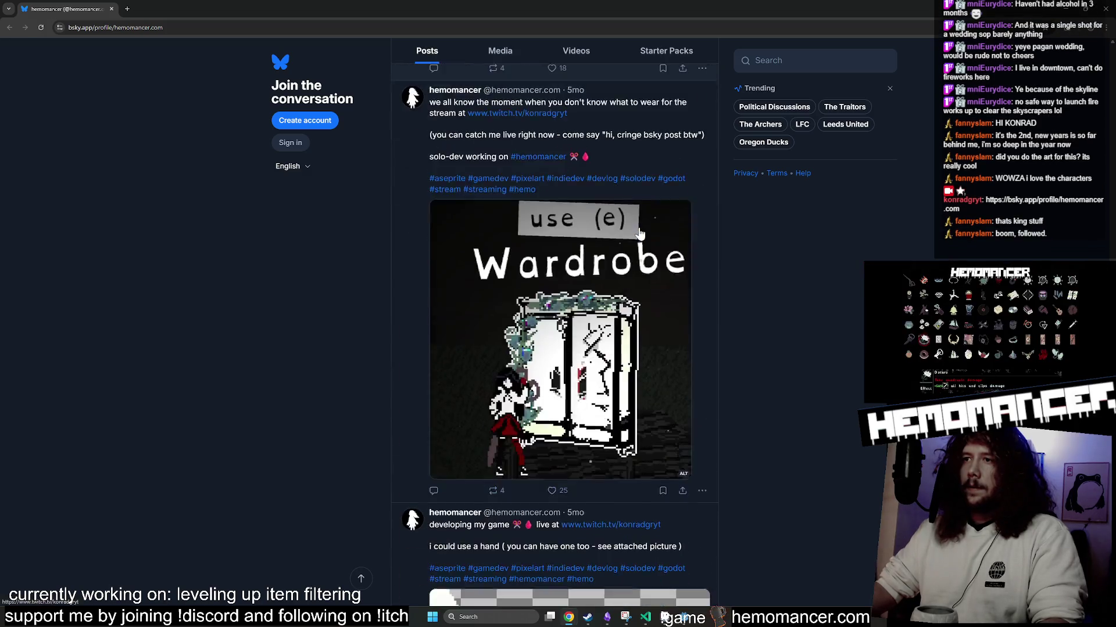
scroll(633, 233, down, 5)
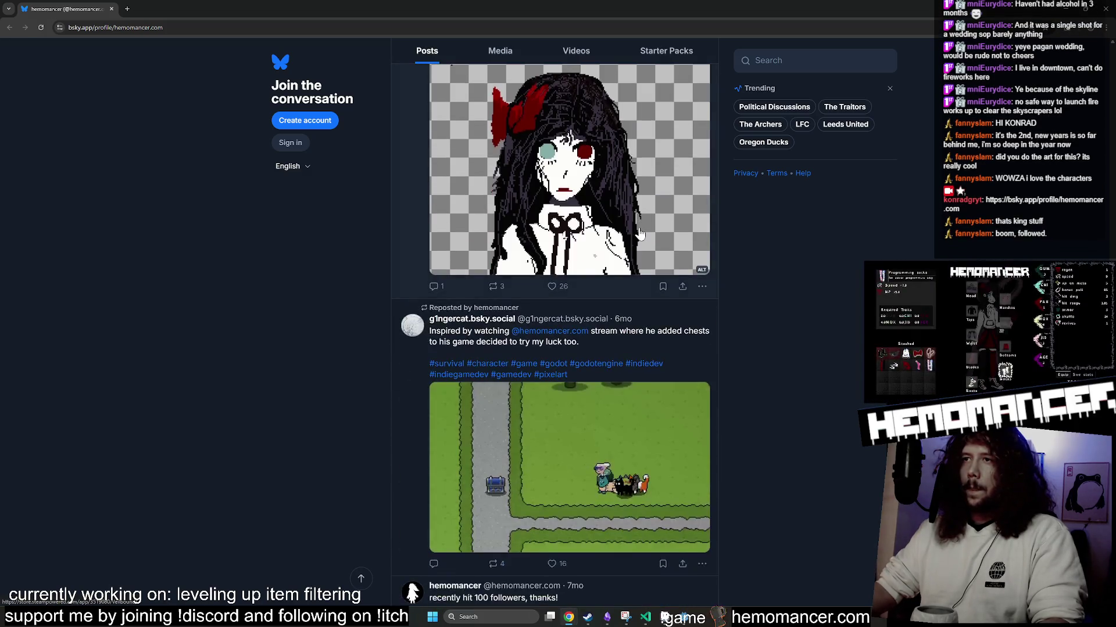
scroll(617, 229, up, 3)
scroll(592, 233, down, 12)
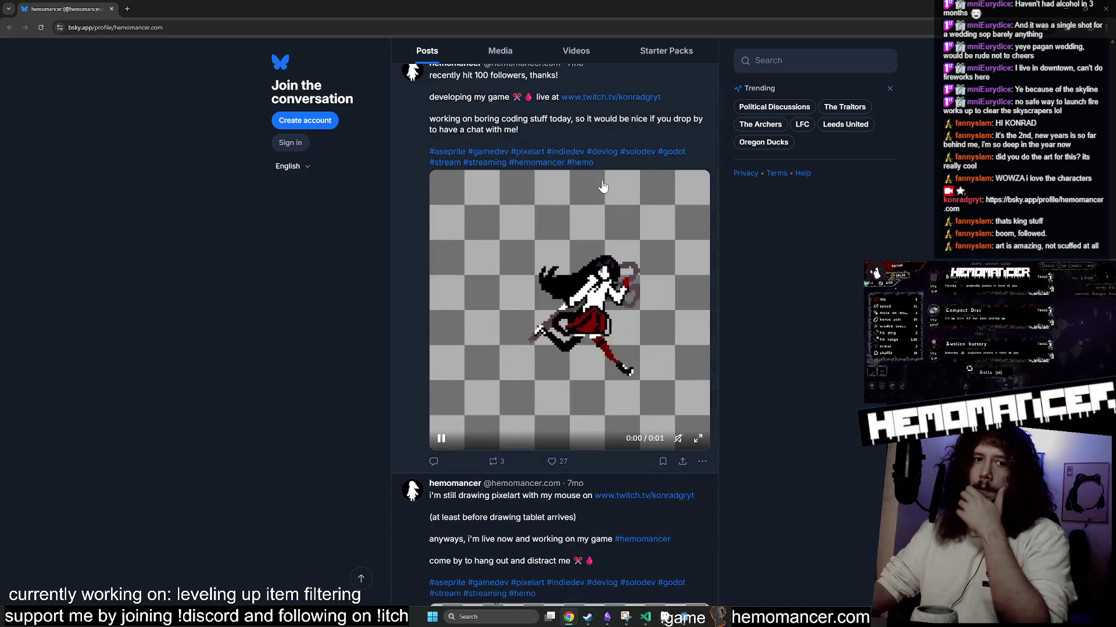
Step: Scroll further through older posts and open the pencil character sketch full-size
scroll(703, 290, down, 7)
scroll(703, 290, down, 7)
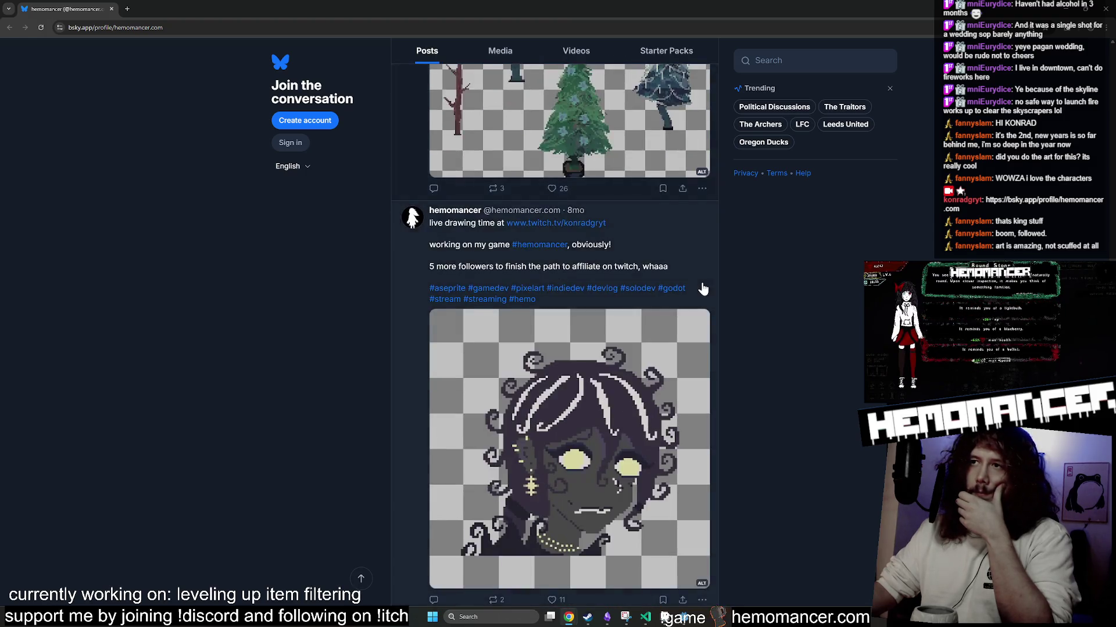
scroll(703, 288, up, 3)
scroll(702, 287, down, 1)
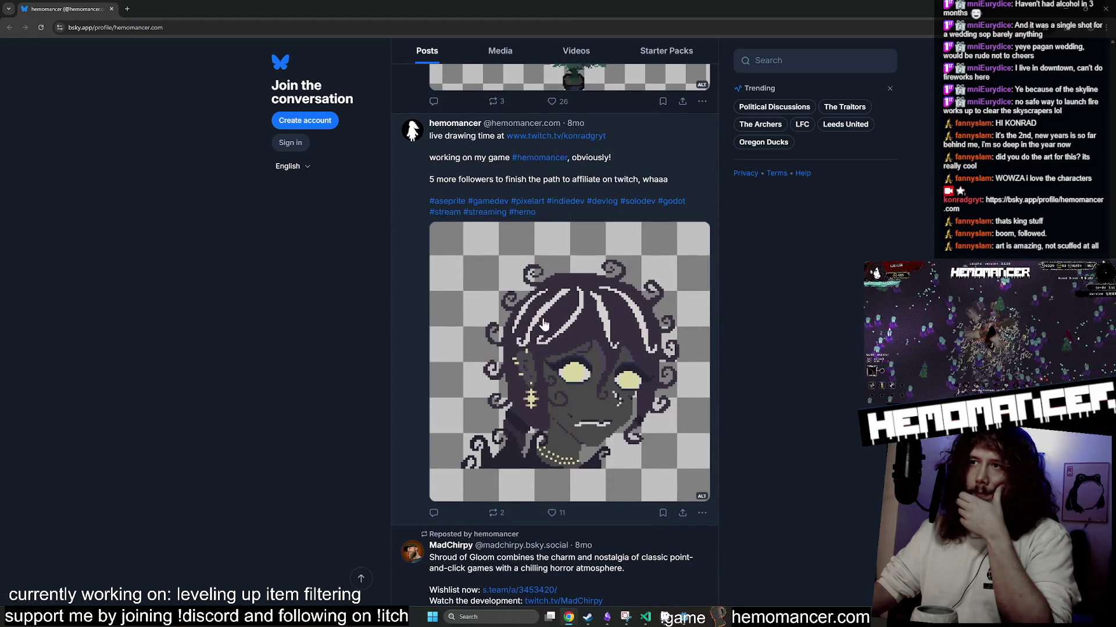
scroll(274, 275, down, 12)
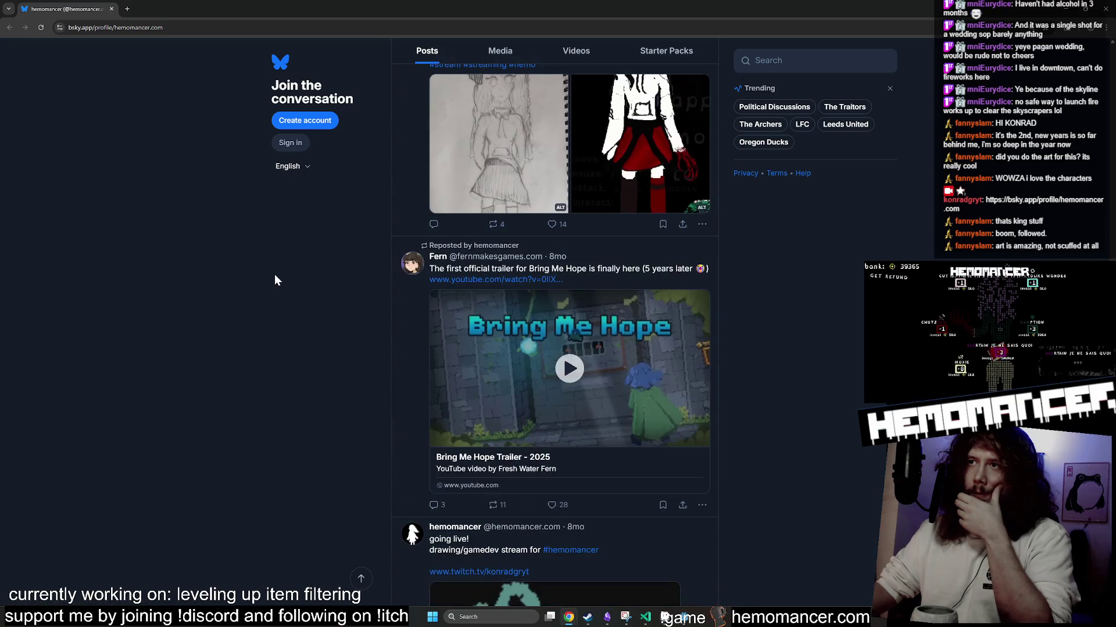
scroll(274, 274, up, 2)
scroll(504, 320, down, 1)
click(504, 321)
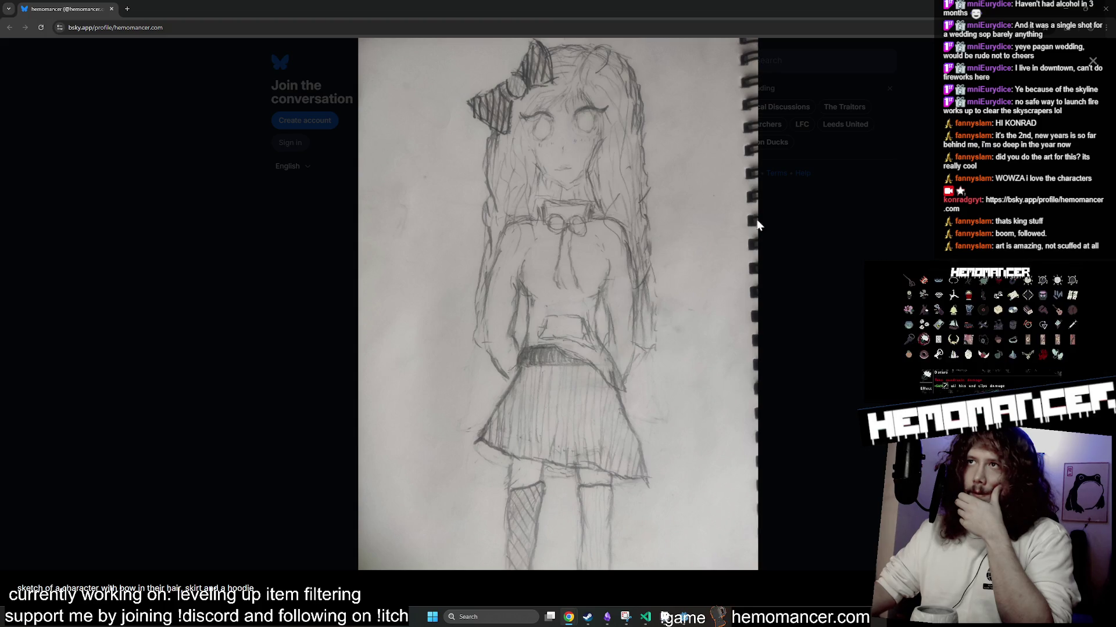
Step: Restore the browser to a larger floating window to view the sketch, then close it
mouse_move(588, 6)
mouse_down()
mouse_move(525, 31)
mouse_move(427, 42)
mouse_up()
drag(744, 484, 757, 559)
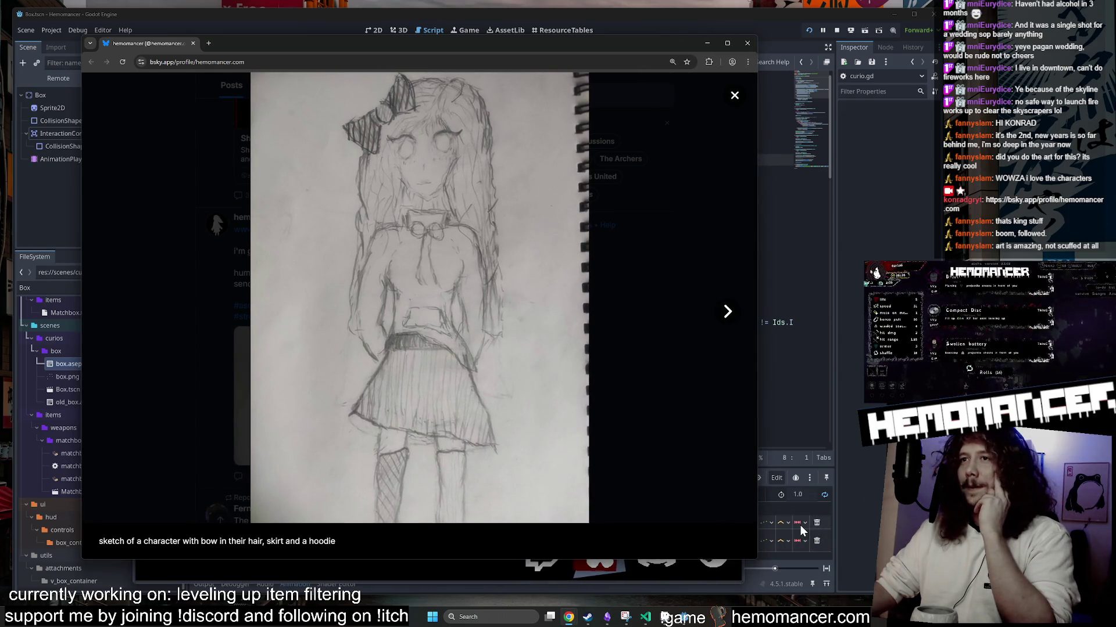
click(675, 337)
Step: Scroll further down the profile feed, then close the browser to return to Hemomancer
scroll(683, 329, down, 10)
scroll(683, 329, down, 10)
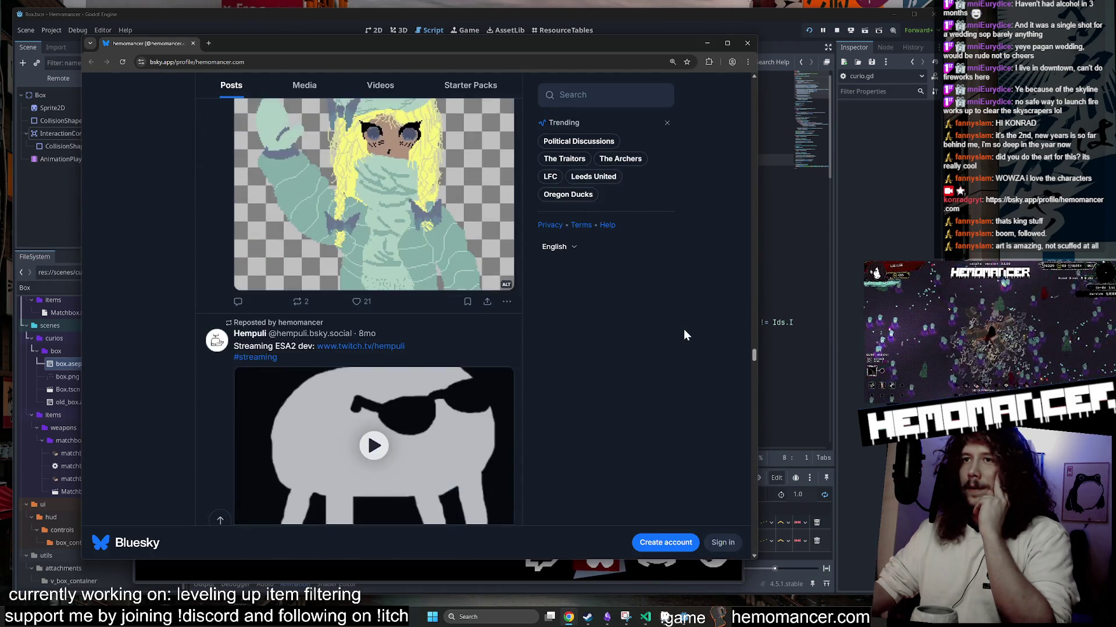
scroll(683, 336, down, 15)
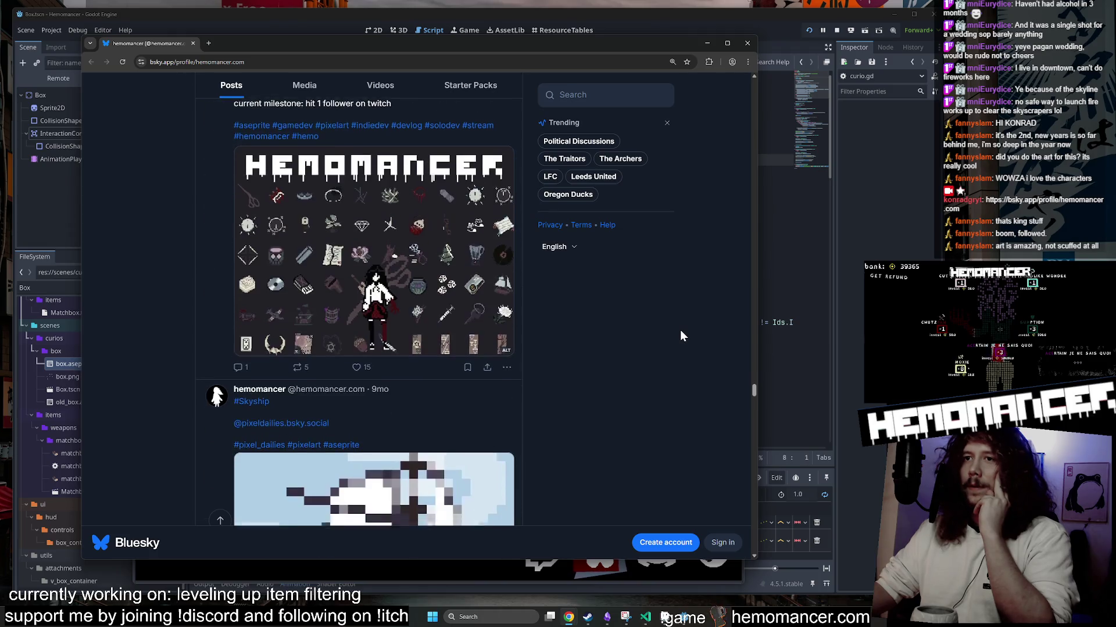
scroll(682, 336, down, 10)
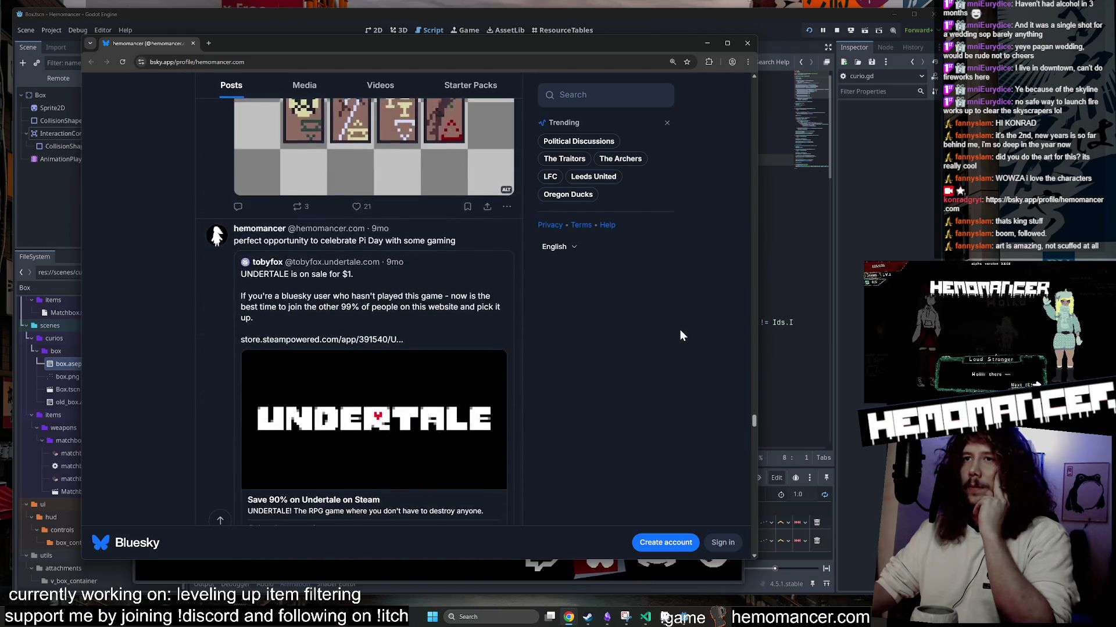
scroll(650, 349, down, 5)
scroll(649, 349, down, 15)
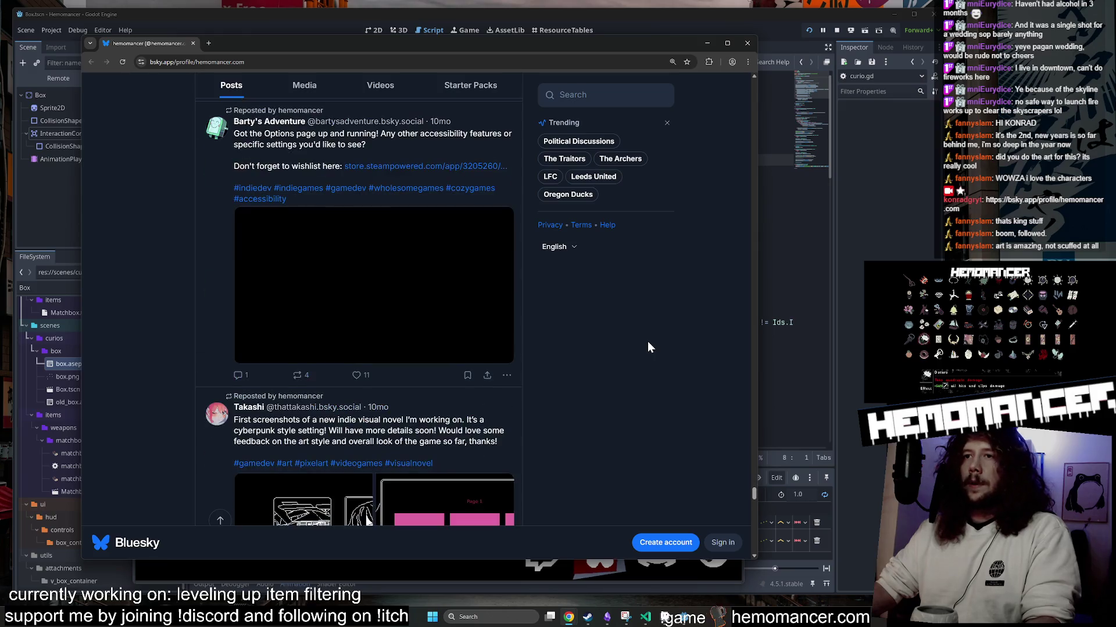
scroll(647, 340, down, 10)
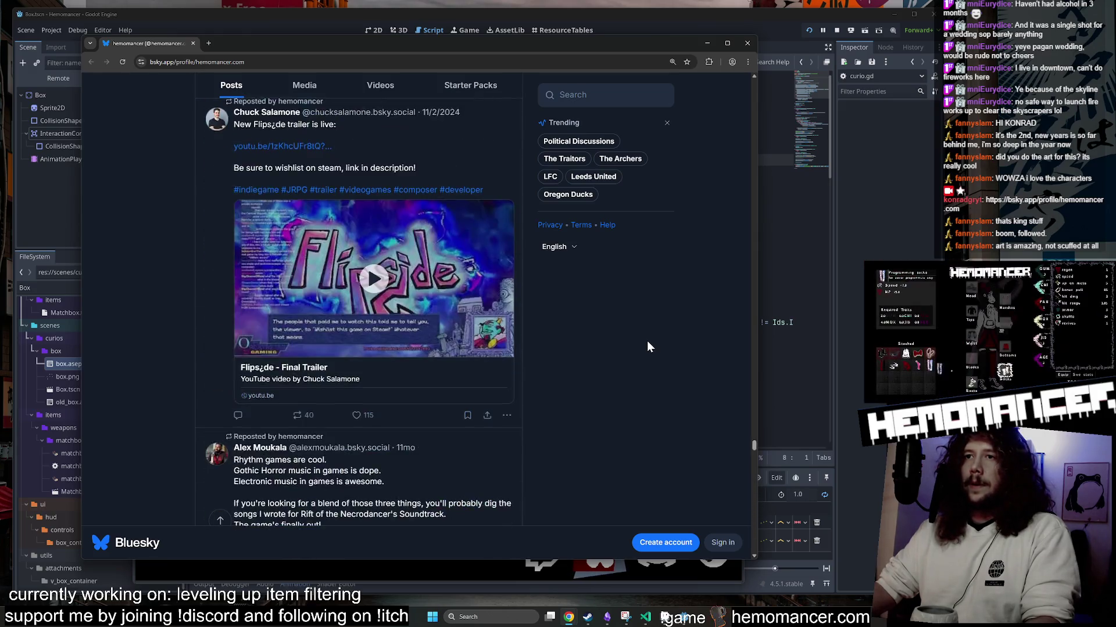
click(193, 43)
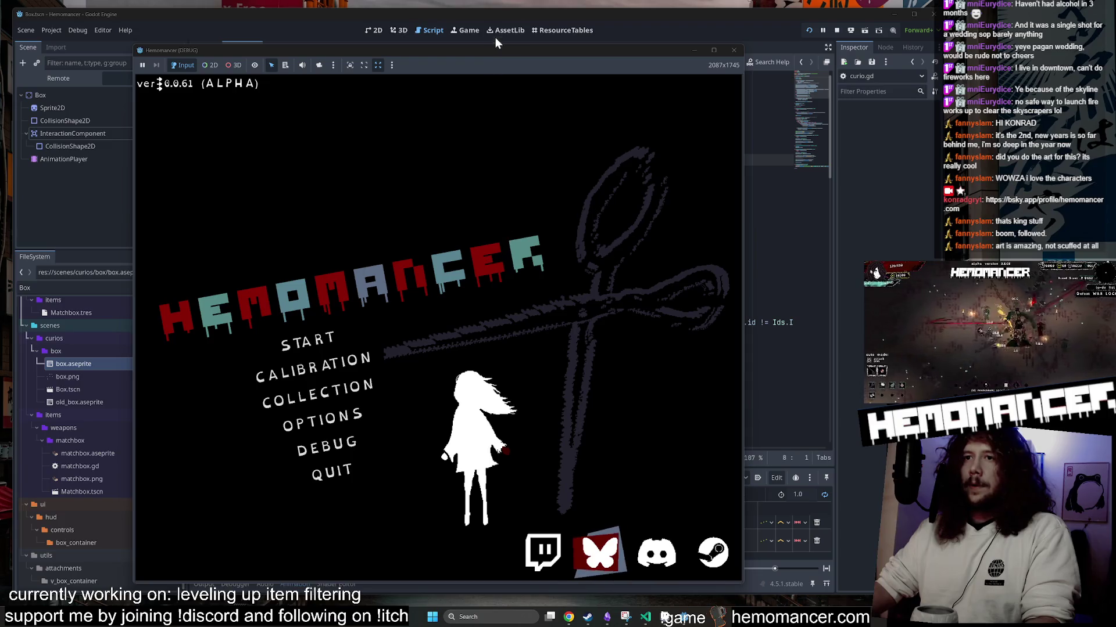
Step: Enlarge the Hemomancer debug window, move the menu highlight from START to OPTIONS, and open File Explorer
drag(490, 50, 477, 27)
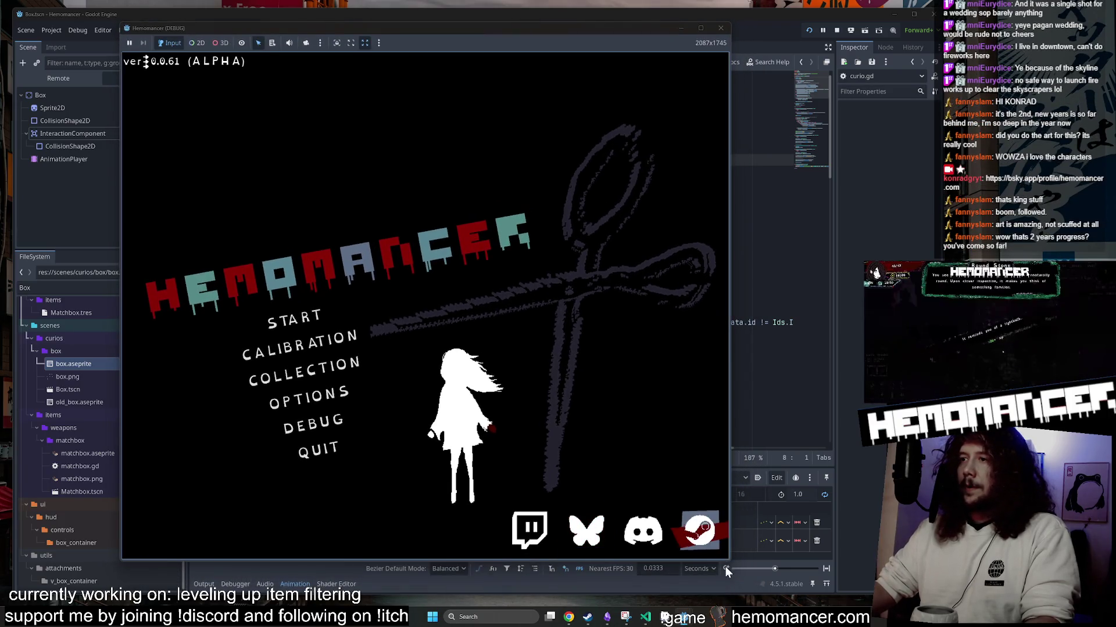
mouse_move(730, 564)
mouse_down()
mouse_move(791, 587)
mouse_move(844, 578)
mouse_up()
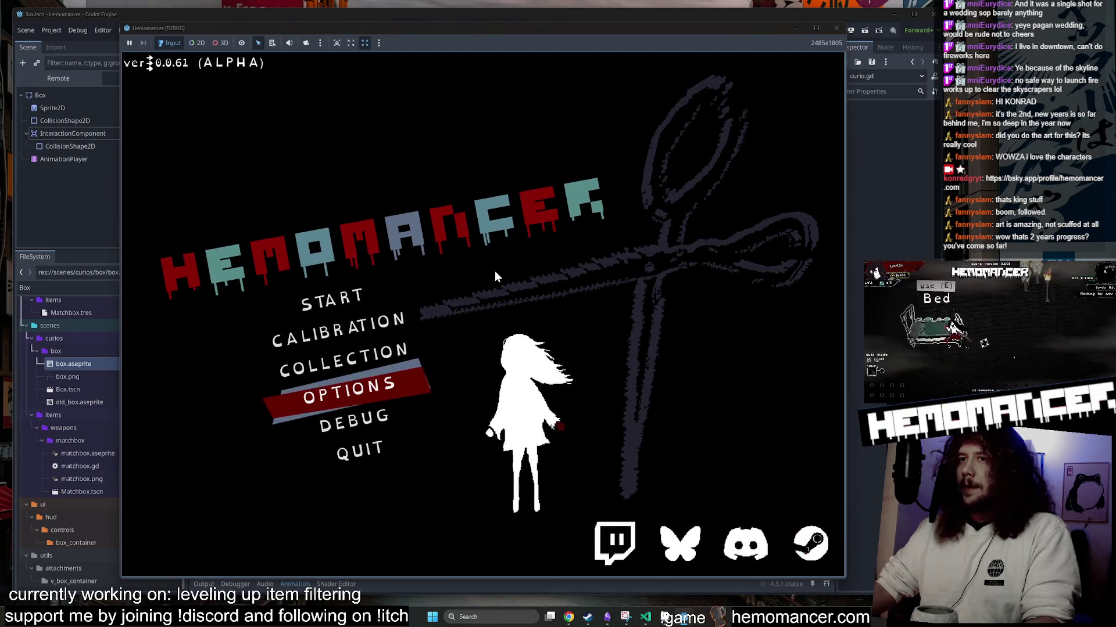
key(Up)
key(Up)
key(Up)
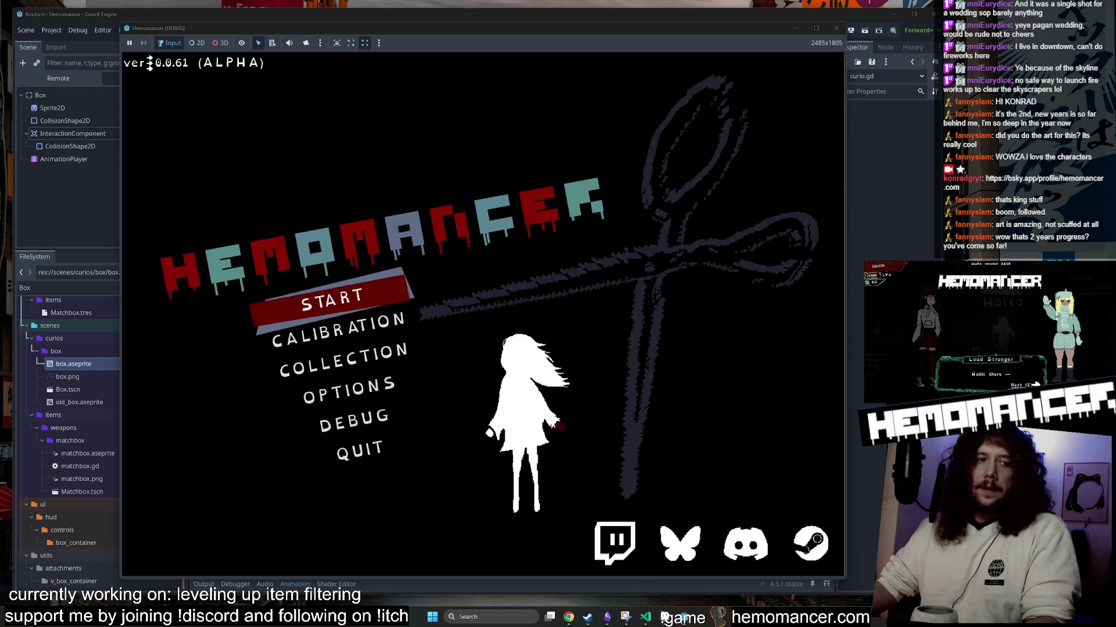
key(Down)
key(Down)
key(Down)
key(super+e)
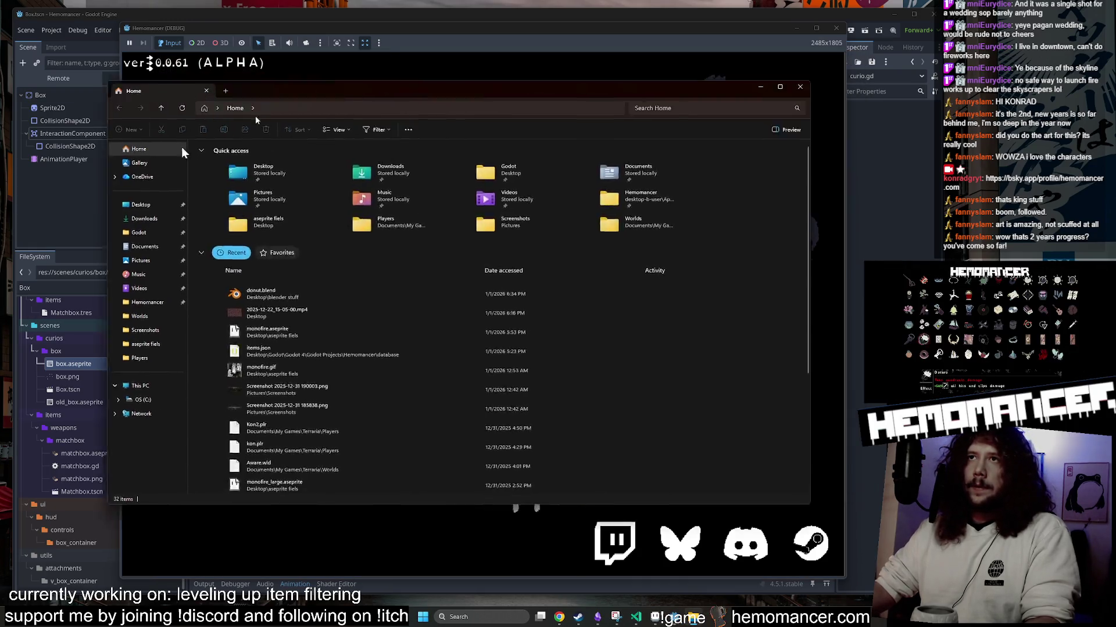
Step: Reopen File Explorer at the learning aseprite folder and make its window lower and shorter
key(alt+F4)
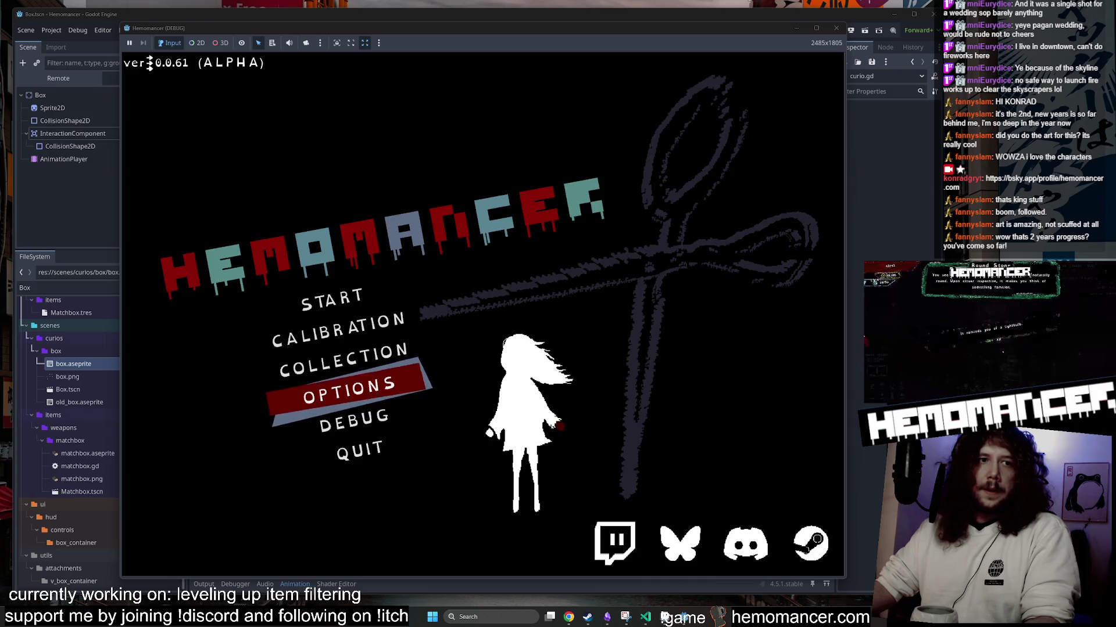
key(super+e)
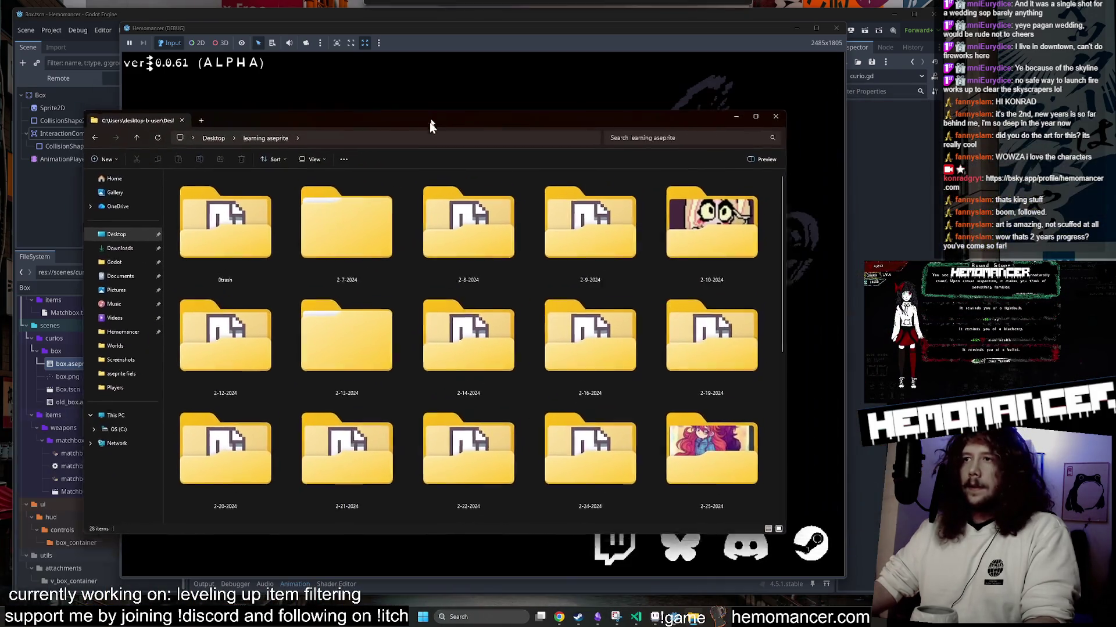
drag(430, 122, 435, 152)
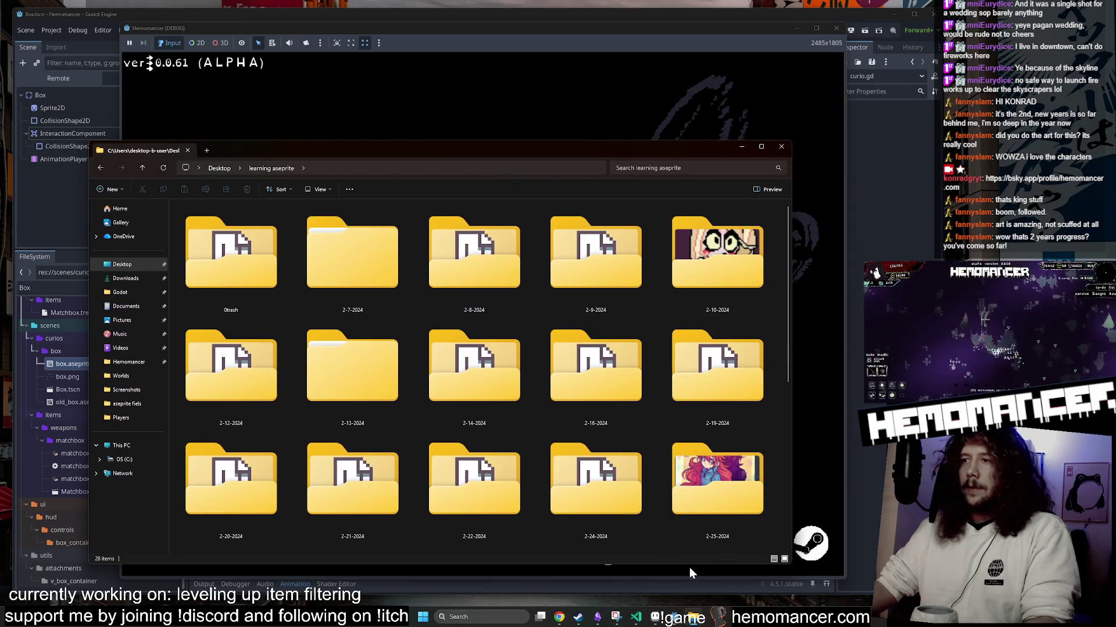
drag(689, 568, 674, 519)
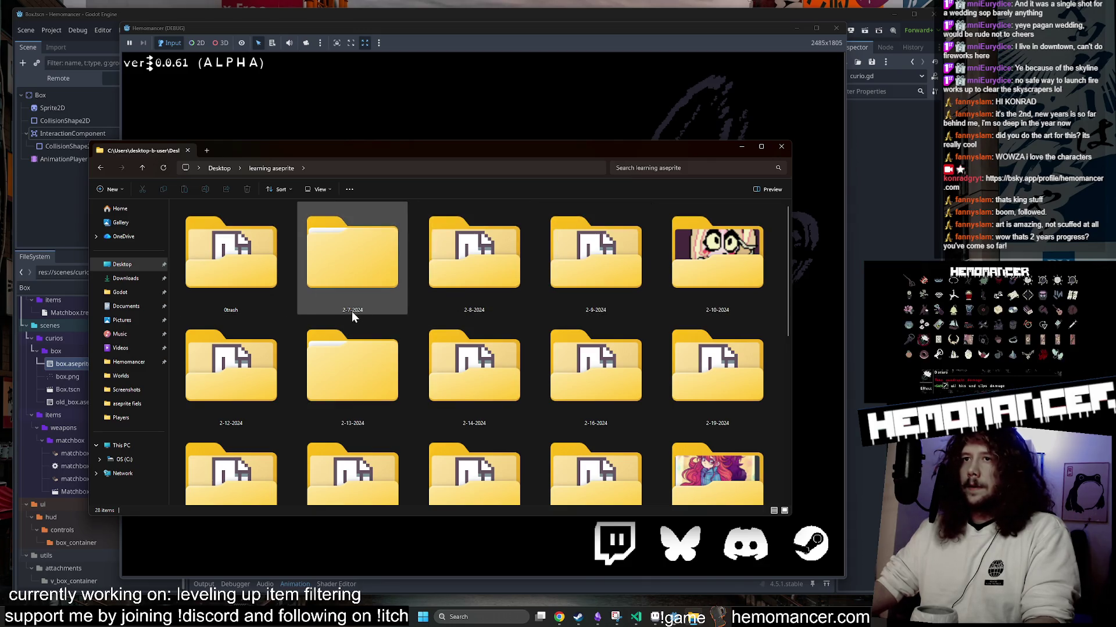
Step: Open the reference JPG from the 2-10-2024 folder in the photo viewer
double_click(695, 283)
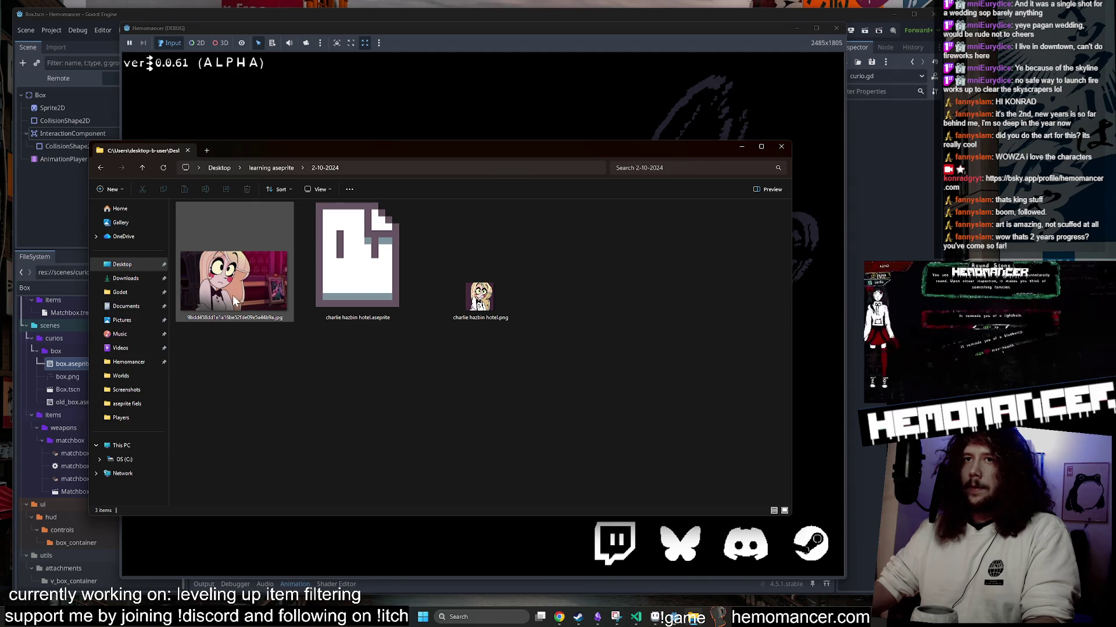
click(363, 270)
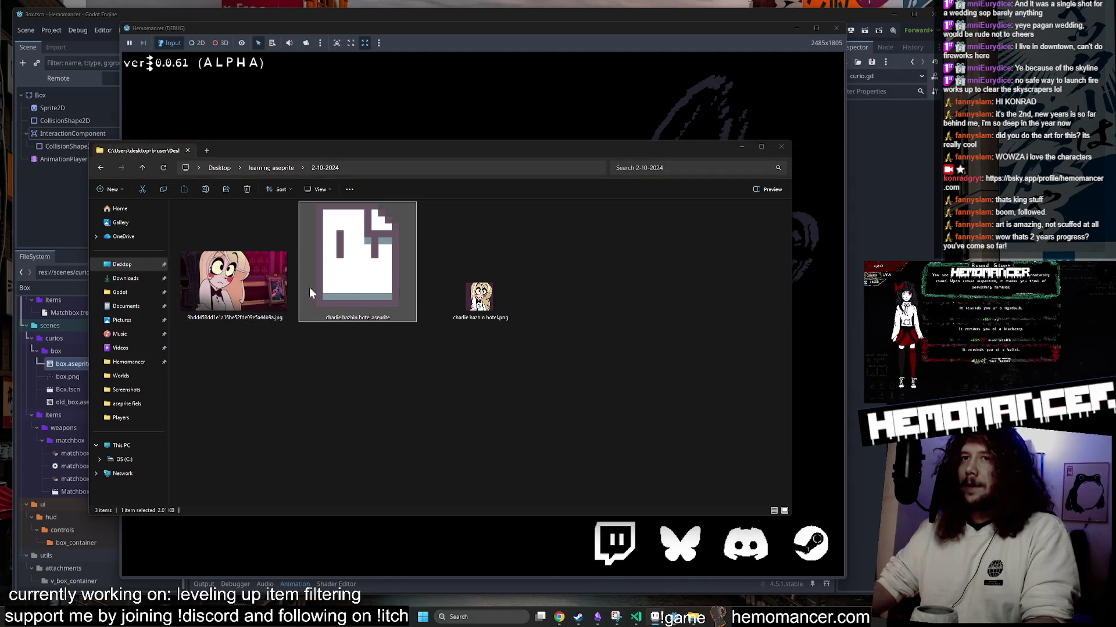
click(224, 299)
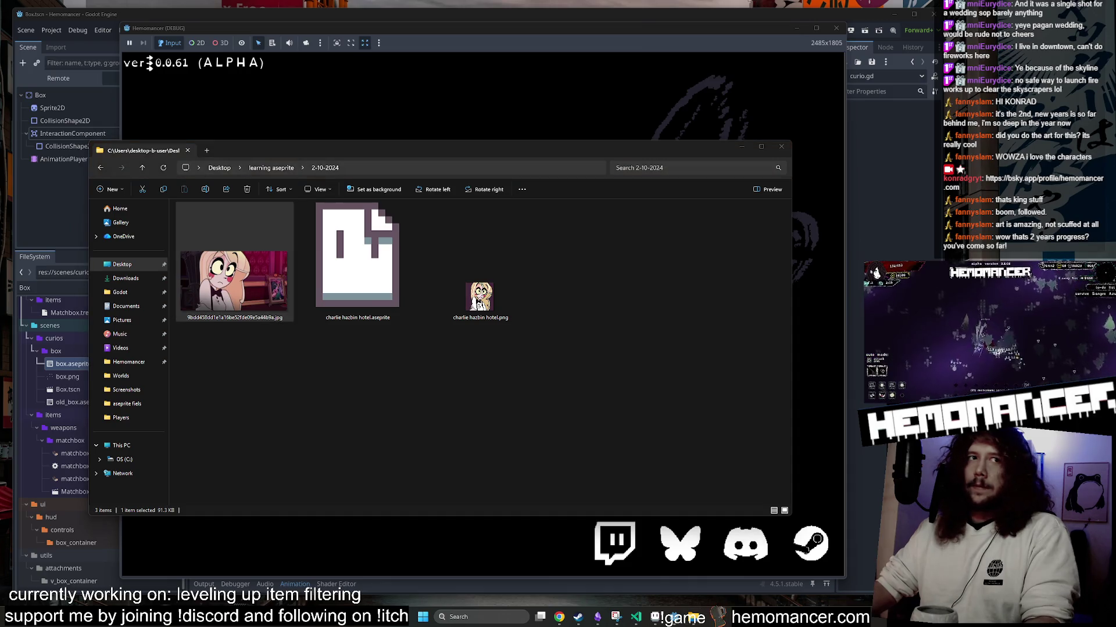
double_click(225, 299)
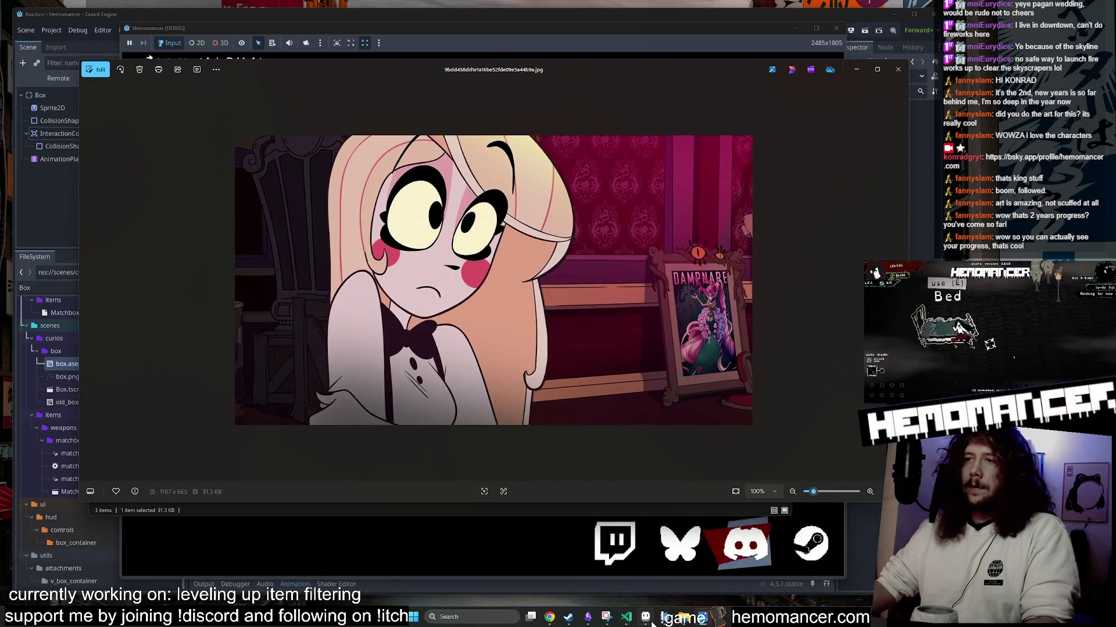
Step: Bring the Charlie sprite forward, zoom in, and place it right of the enlarged reference picture
click(647, 617)
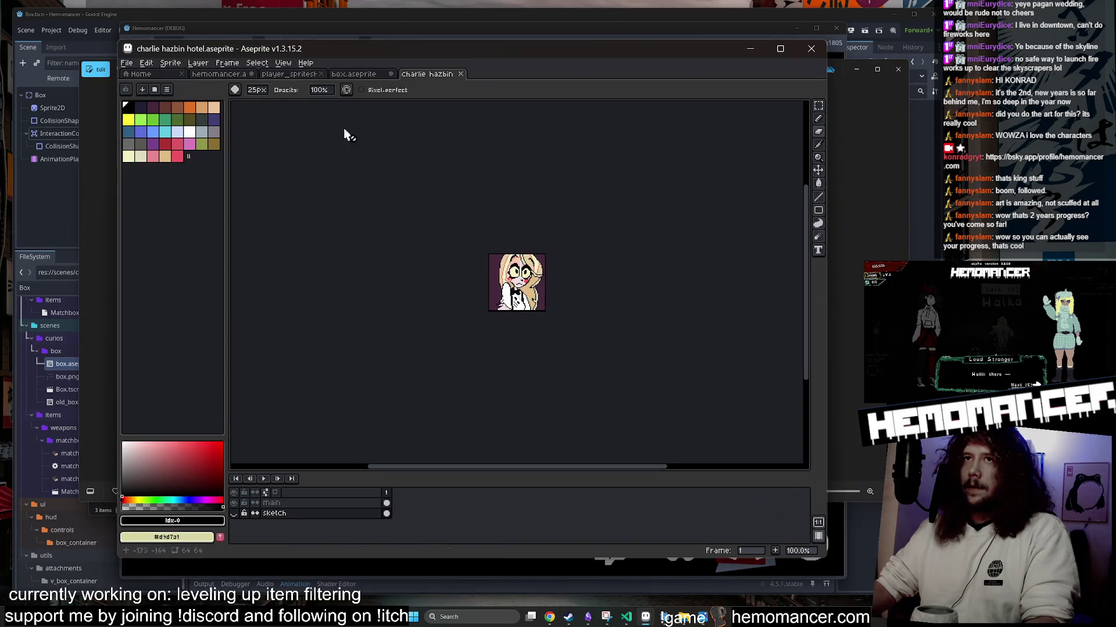
scroll(556, 278, up, 5)
mouse_move(528, 48)
mouse_down()
mouse_move(942, 38)
mouse_move(685, 45)
mouse_move(664, 26)
mouse_up()
double_click(478, 74)
Step: Narrow and reposition Aseprite beside the reference, then quit it, answering the save prompt
click(914, 43)
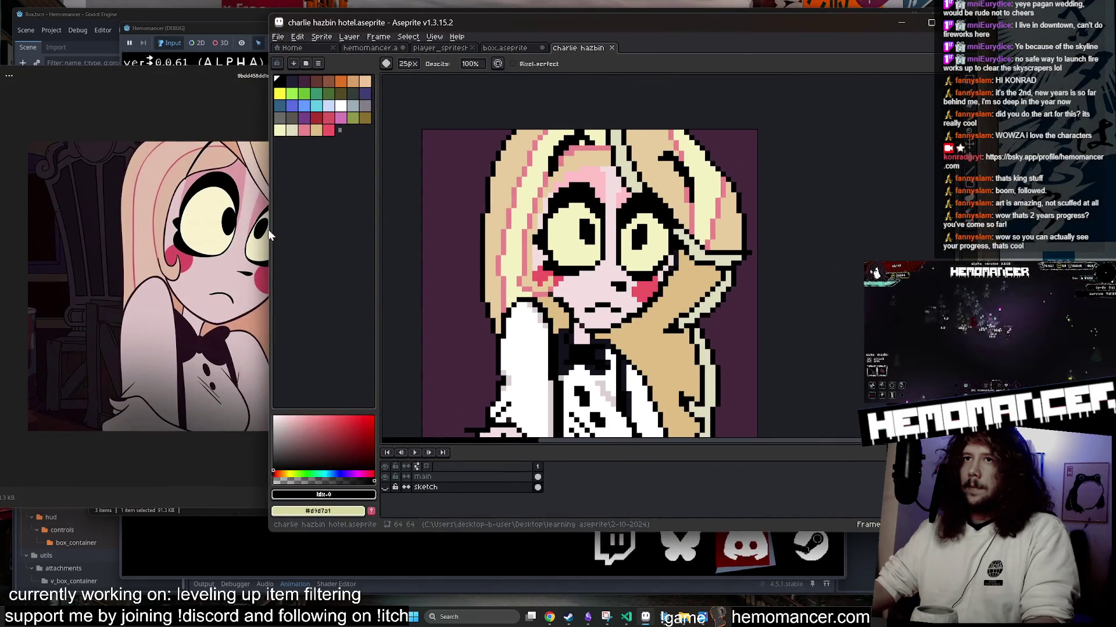
drag(267, 229, 447, 234)
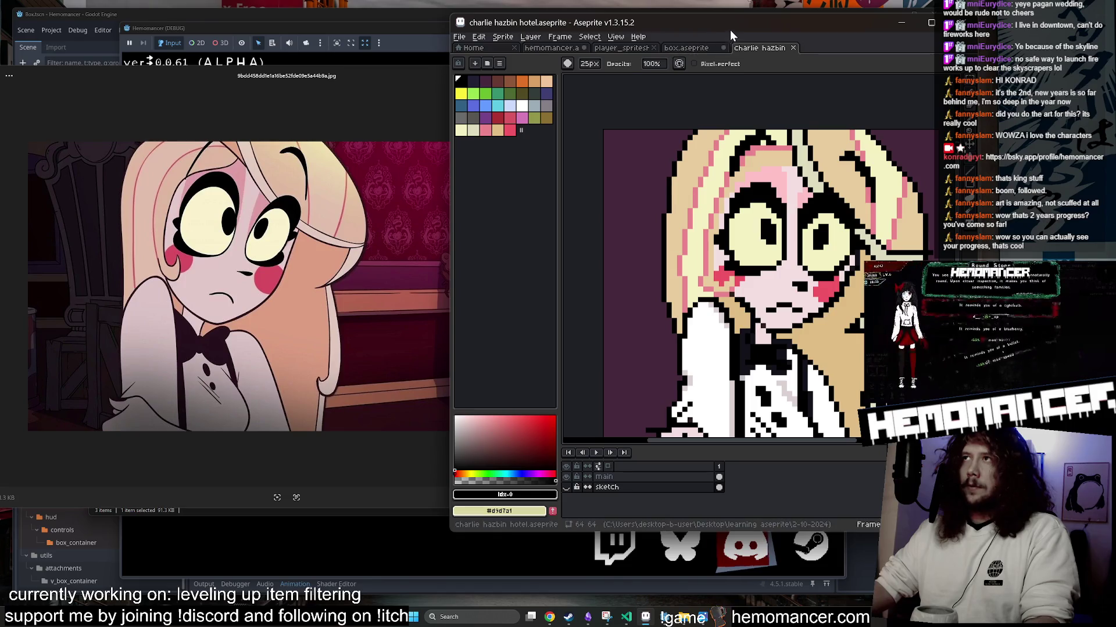
drag(731, 35, 575, 36)
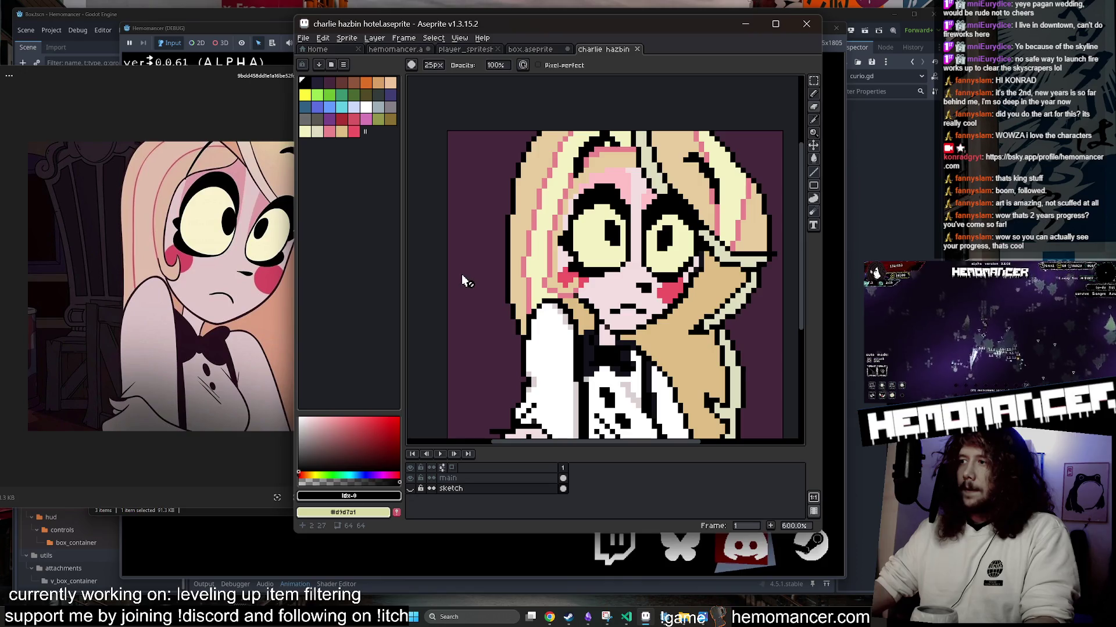
click(805, 25)
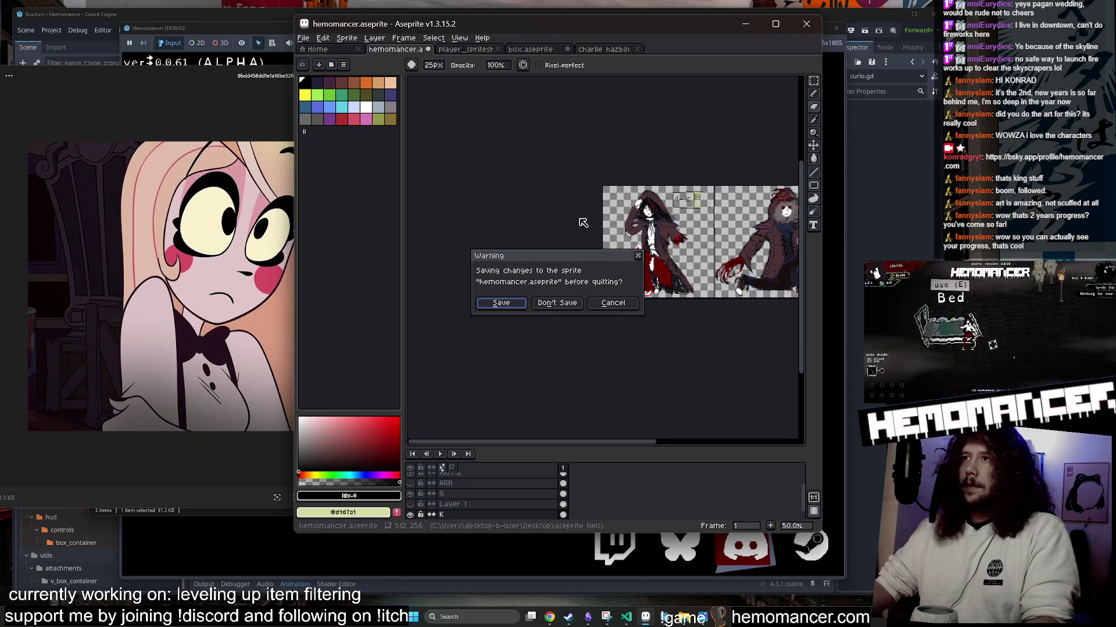
key(Return)
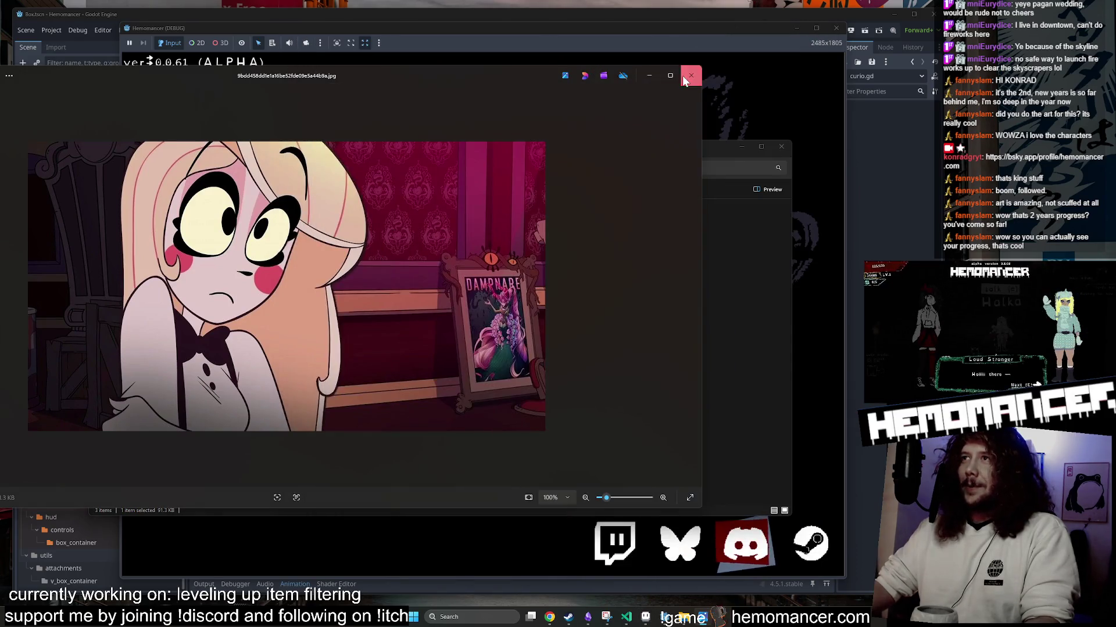
Step: Close the reference picture, go back, and open scissor-walk.aseprite from the 5-25-2024 folder
click(684, 79)
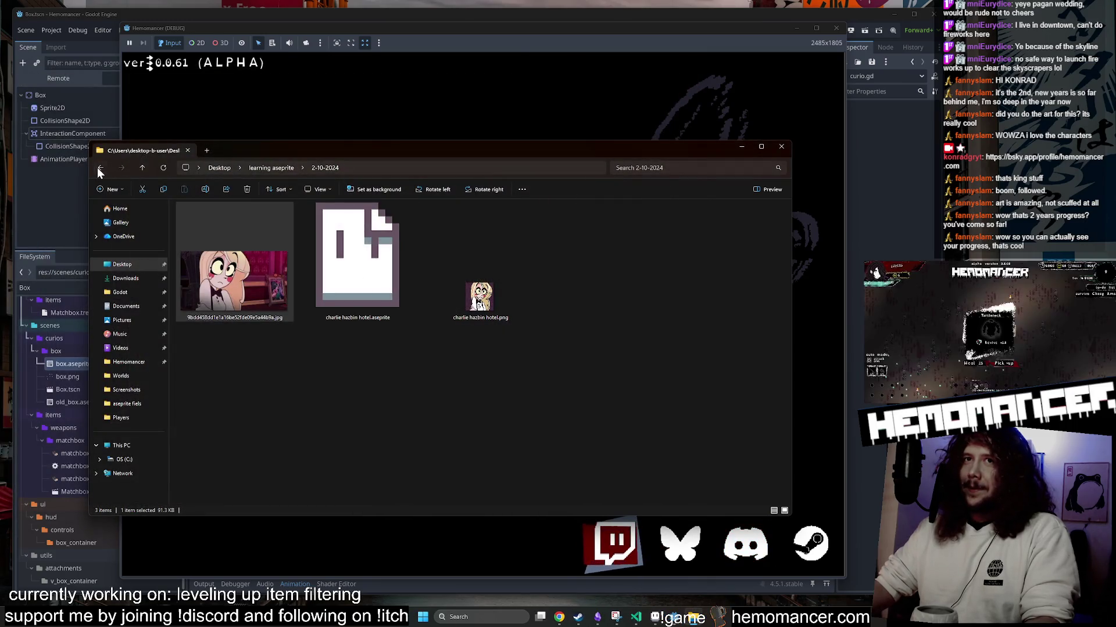
click(99, 167)
scroll(525, 275, down, 2)
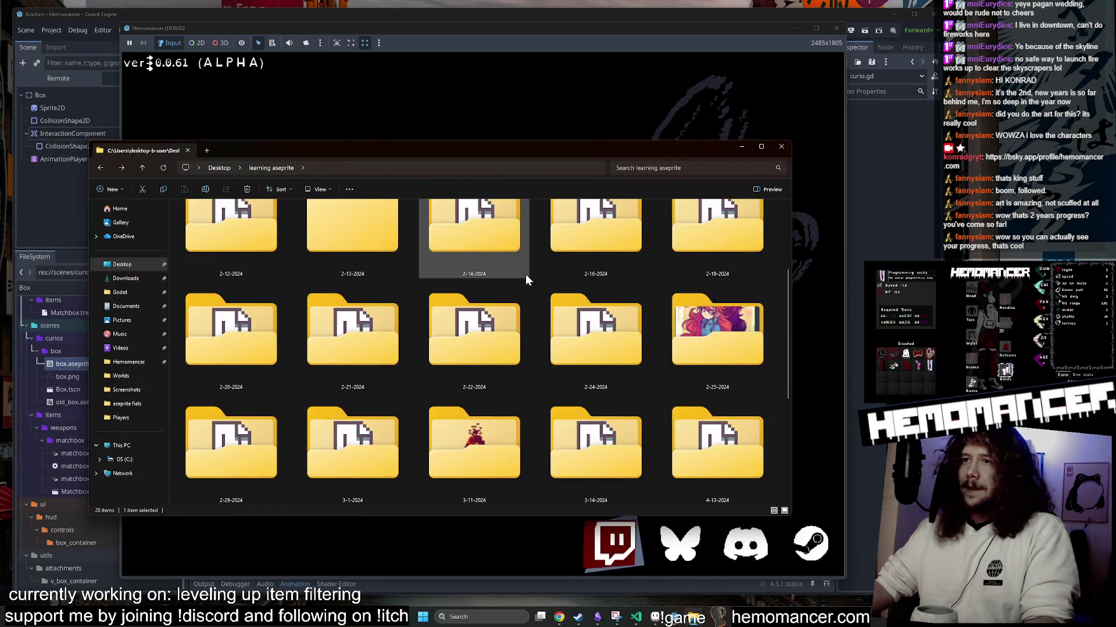
scroll(525, 274, down, 3)
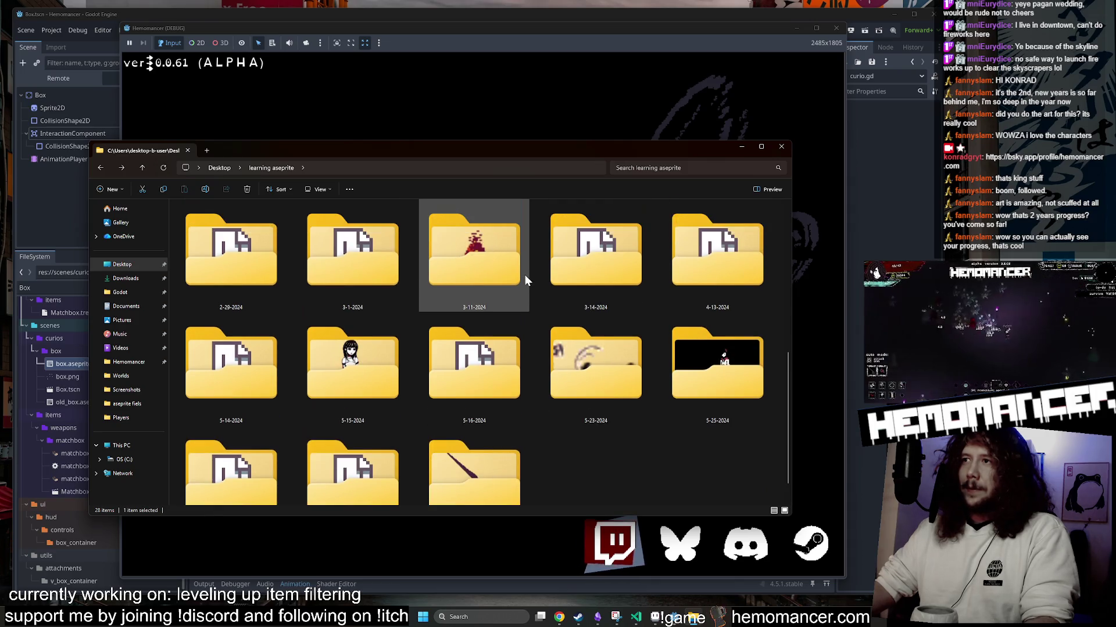
scroll(524, 275, down, 1)
double_click(745, 450)
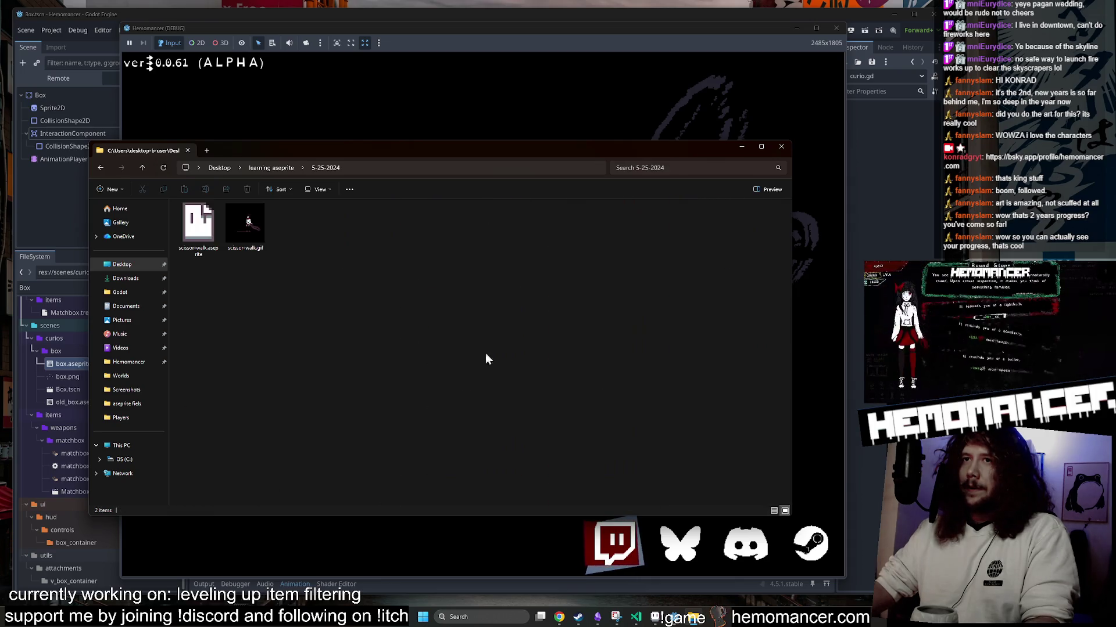
click(205, 238)
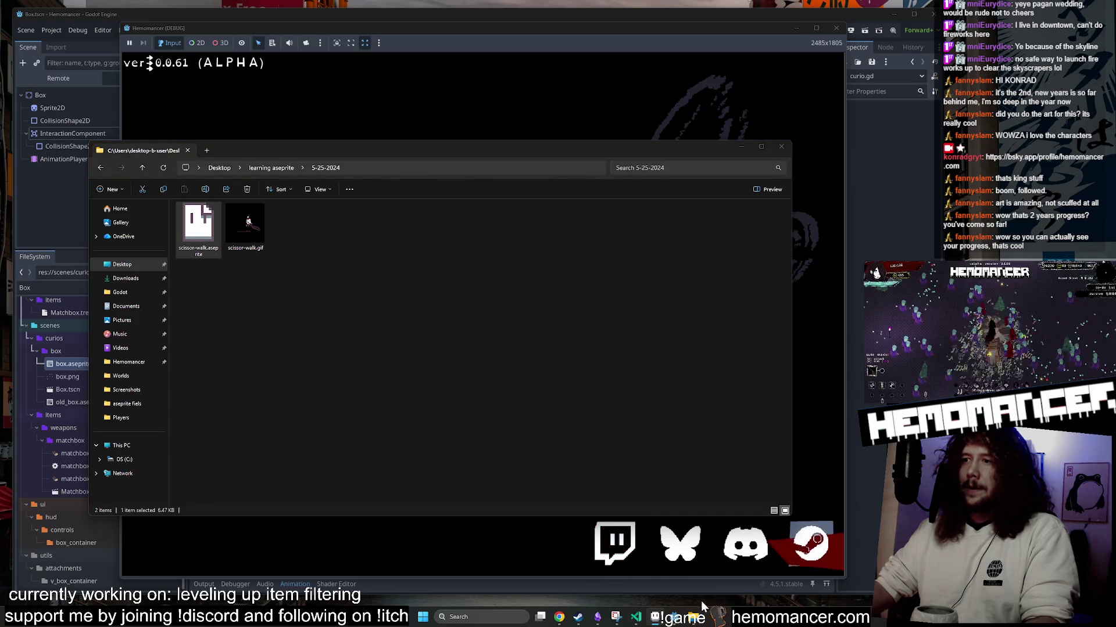
click(655, 618)
Step: View the scissor-walk animation, then minimize Aseprite and File Explorer
scroll(655, 252, up, 4)
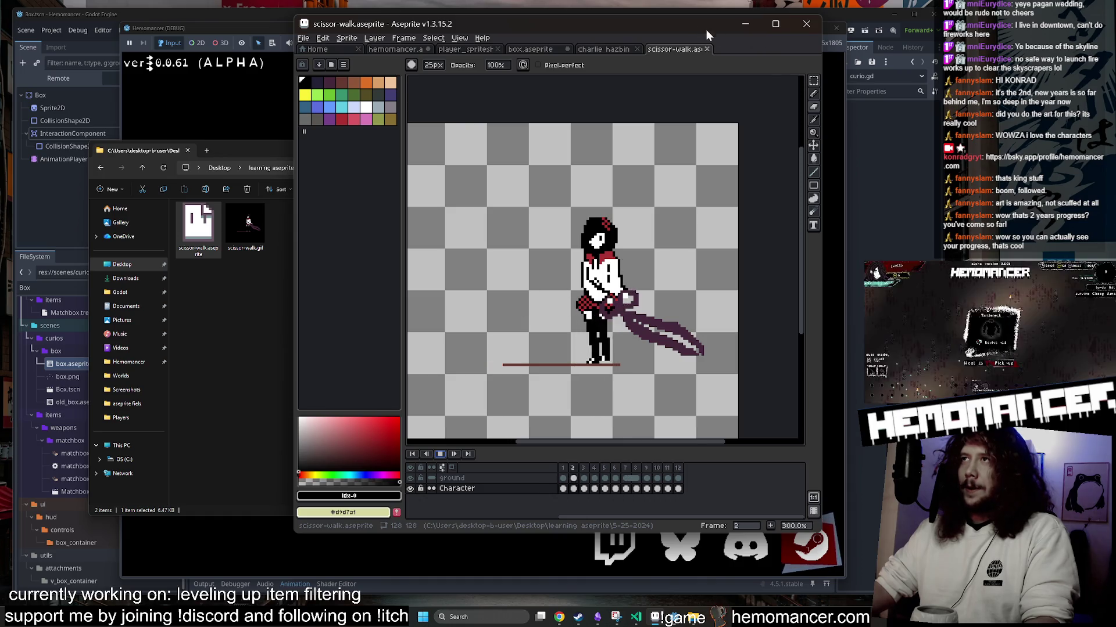
drag(707, 34, 597, 37)
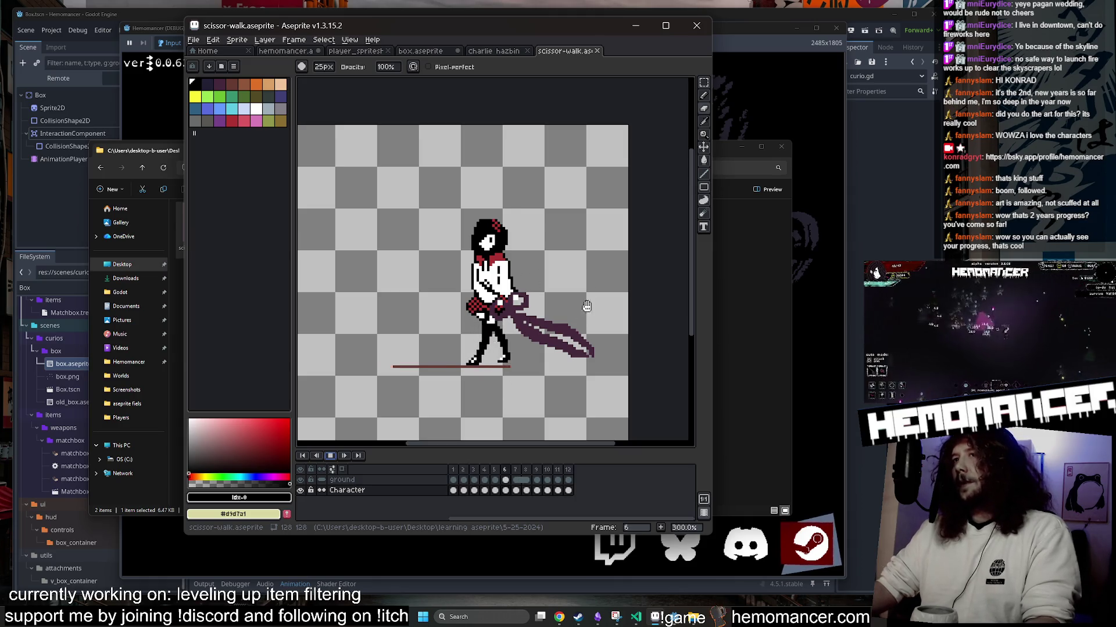
click(635, 25)
click(742, 146)
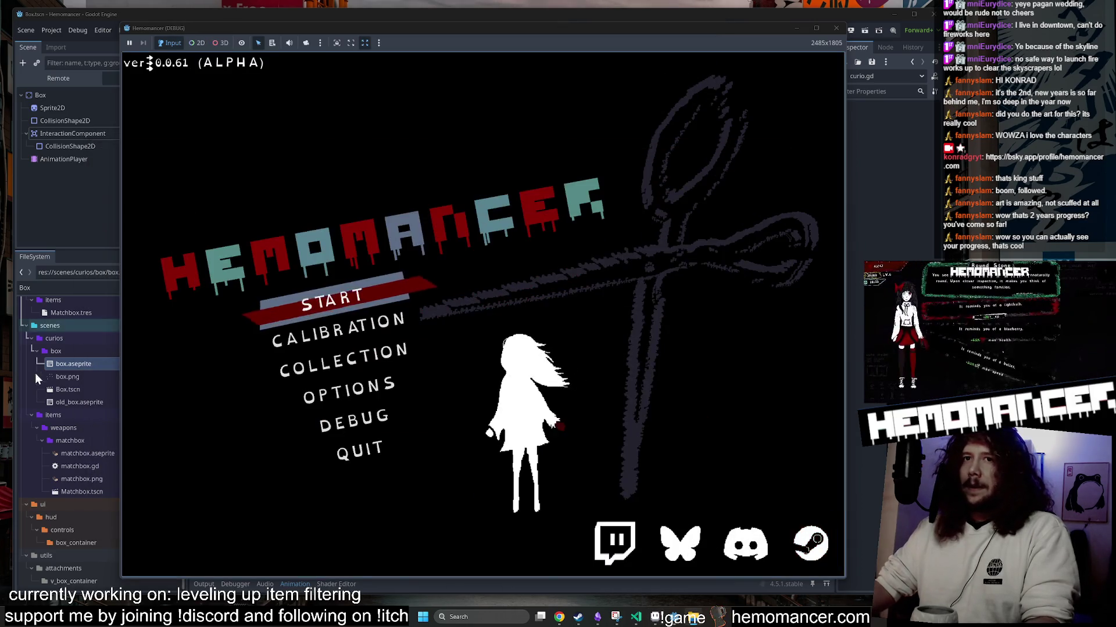
Step: Filter Godot's FileSystem to 'player' and bring up player_v5.aseprite's context menu
click(87, 288)
text(player)
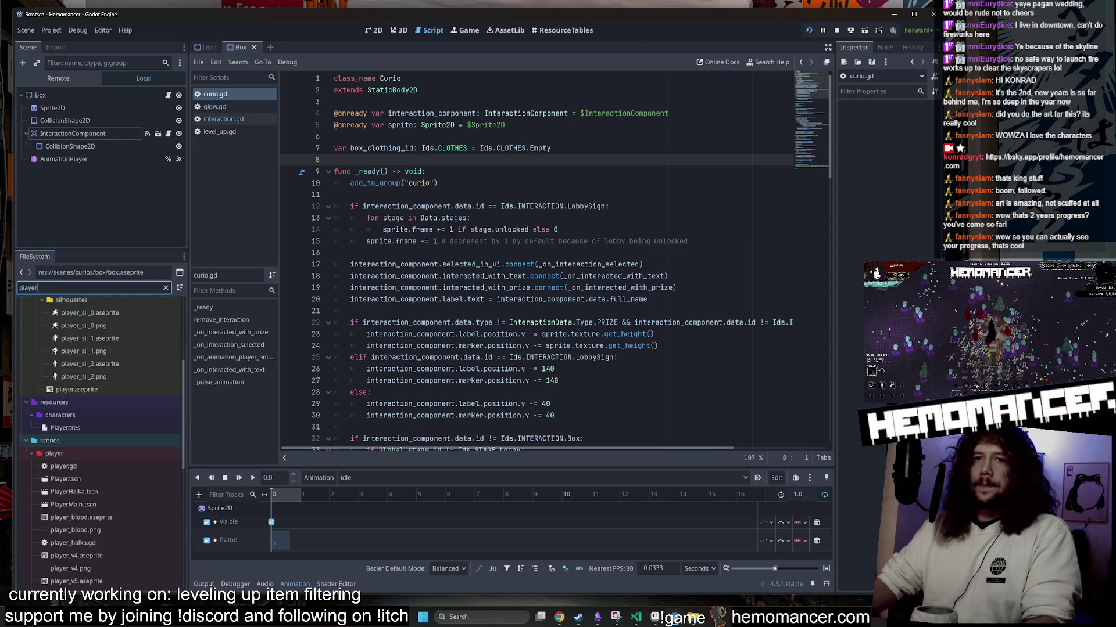
scroll(121, 450, down, 5)
right_click(111, 399)
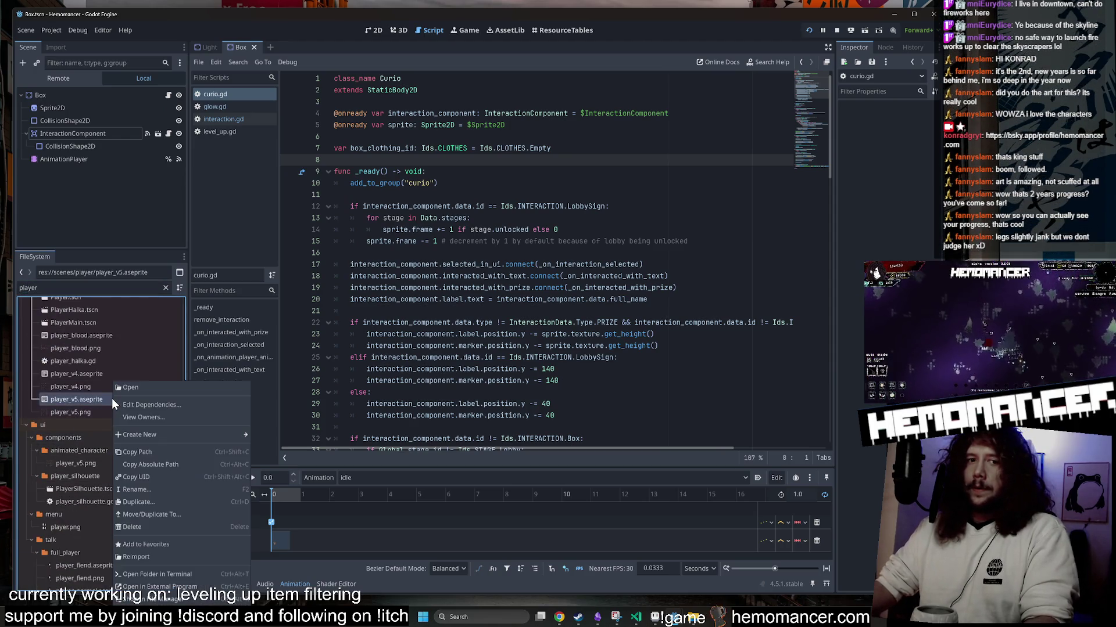
Step: Open player_v5.aseprite in Aseprite as an external program and play its animation
click(187, 588)
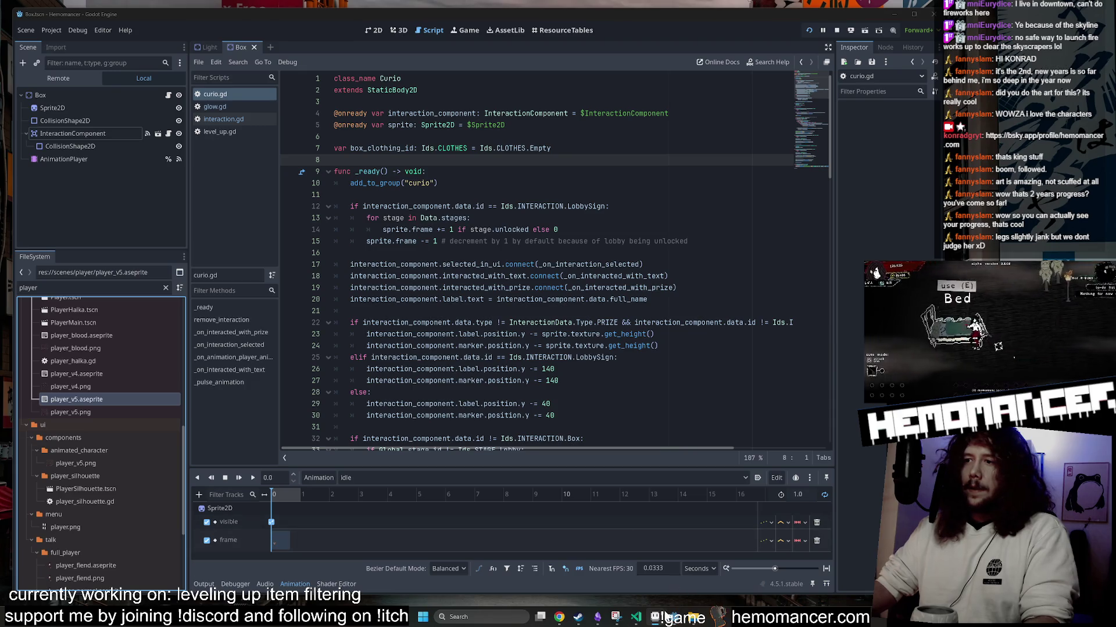
scroll(554, 313, up, 1)
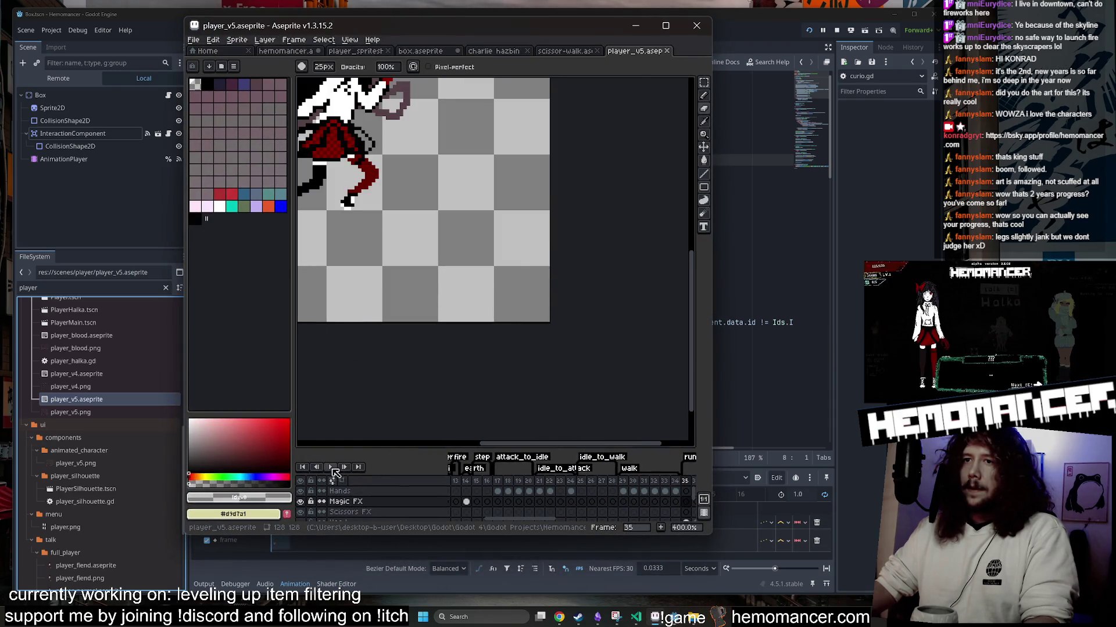
click(335, 472)
scroll(511, 391, up, 3)
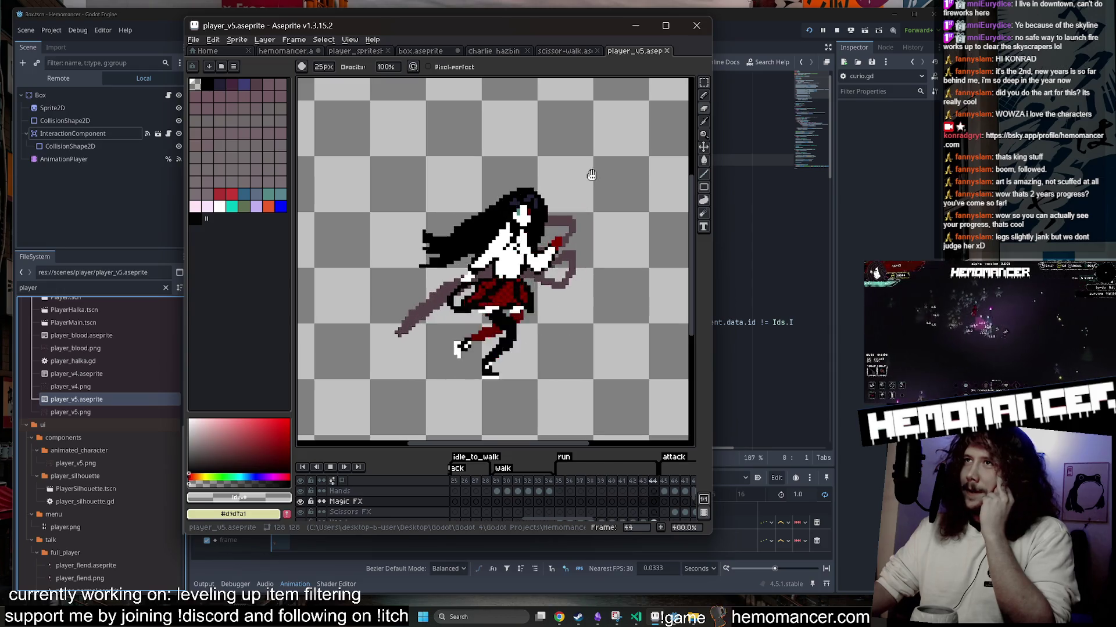
Step: Compare the scissor-walk and player_v5 sprites twice, then minimize Aseprite
click(579, 51)
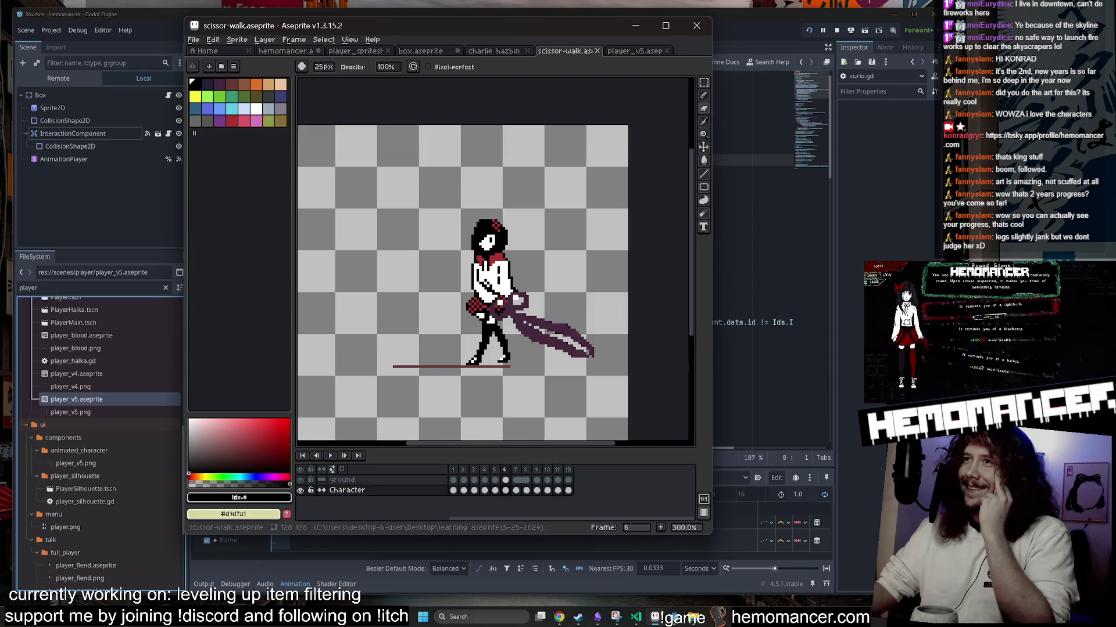
click(623, 53)
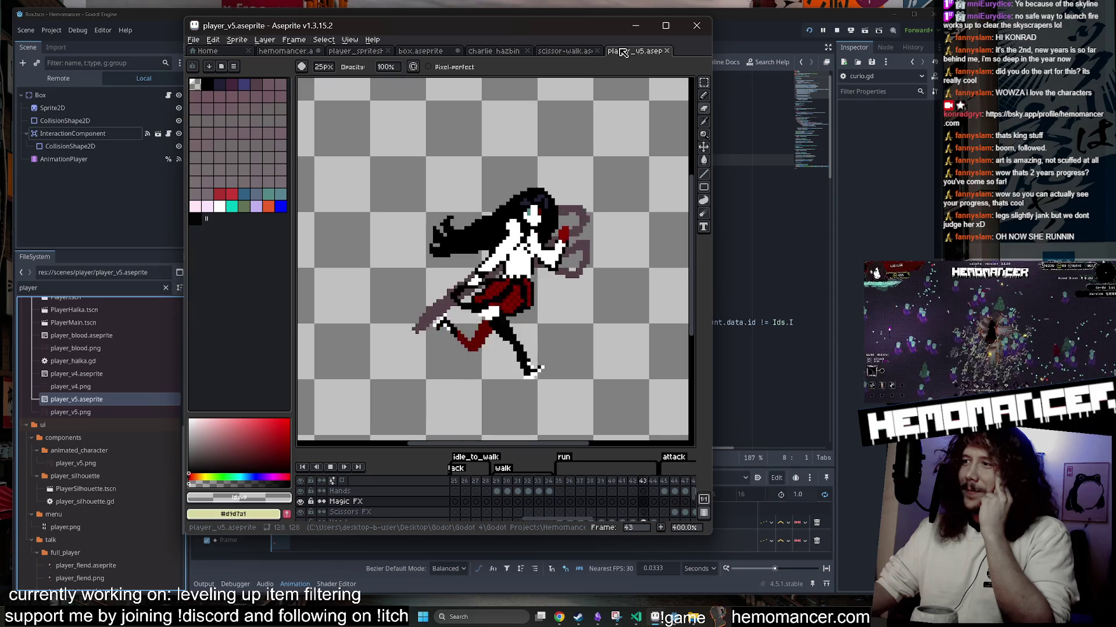
click(595, 52)
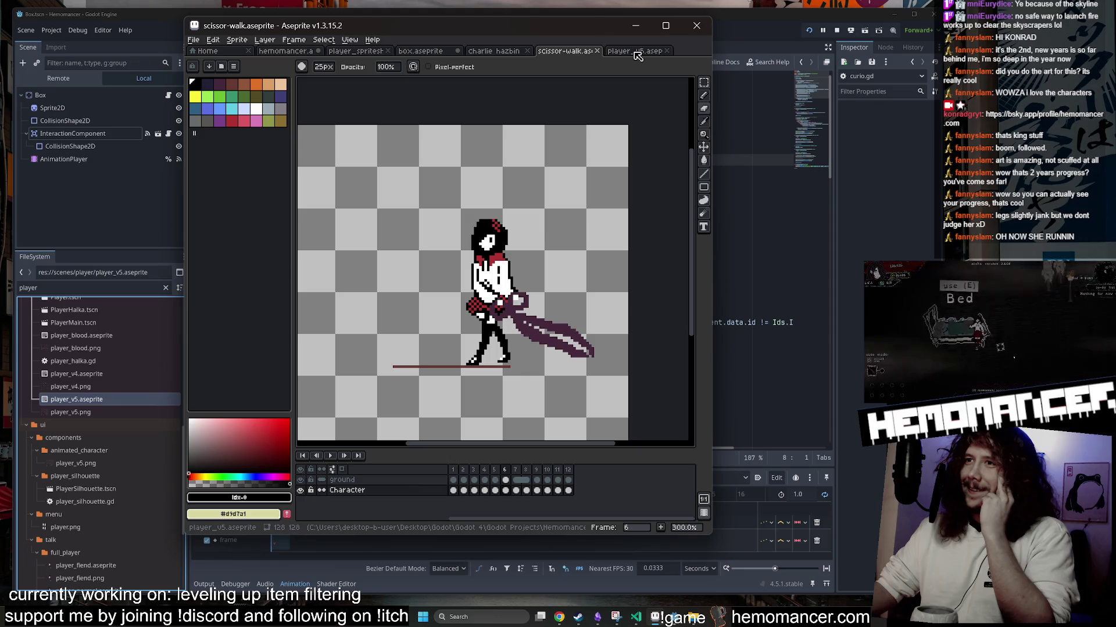
click(625, 52)
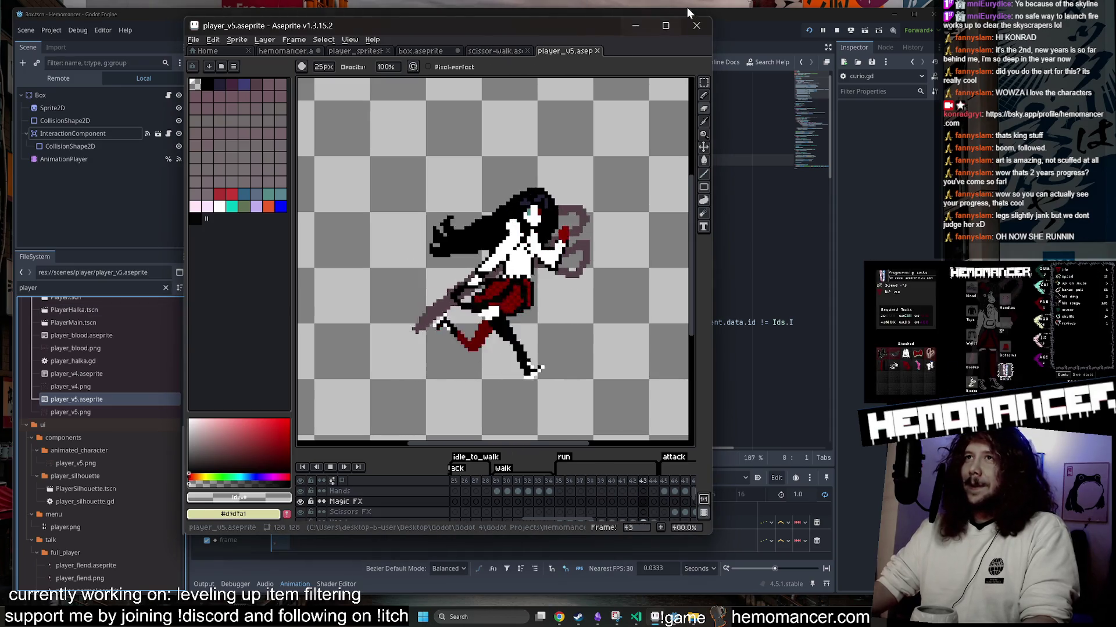
click(635, 23)
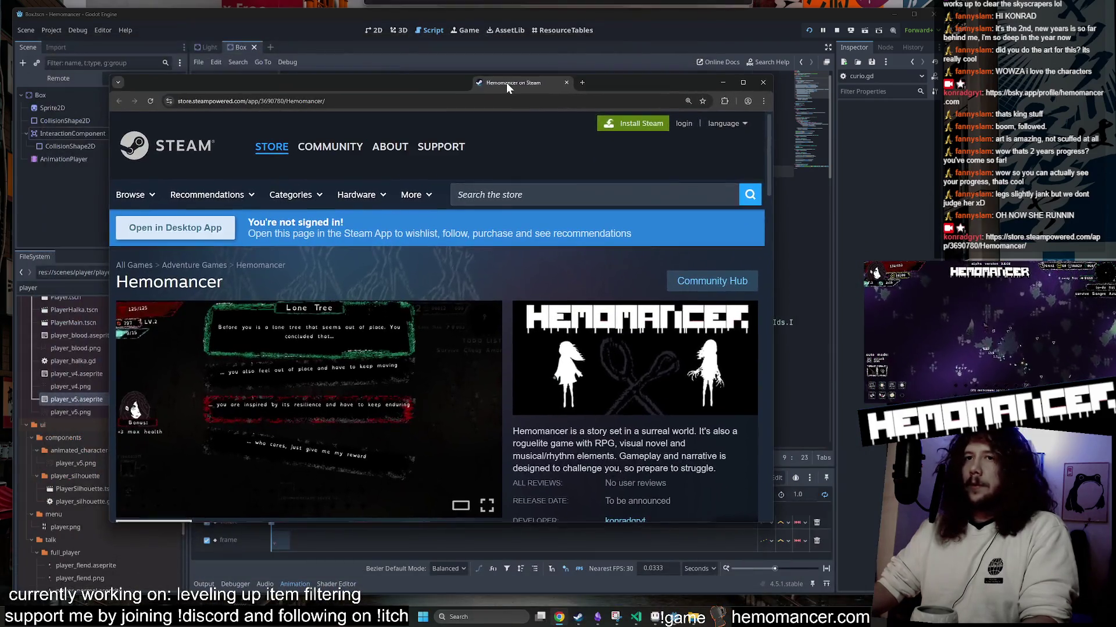
drag(506, 83, 587, 78)
scroll(481, 286, up, 1)
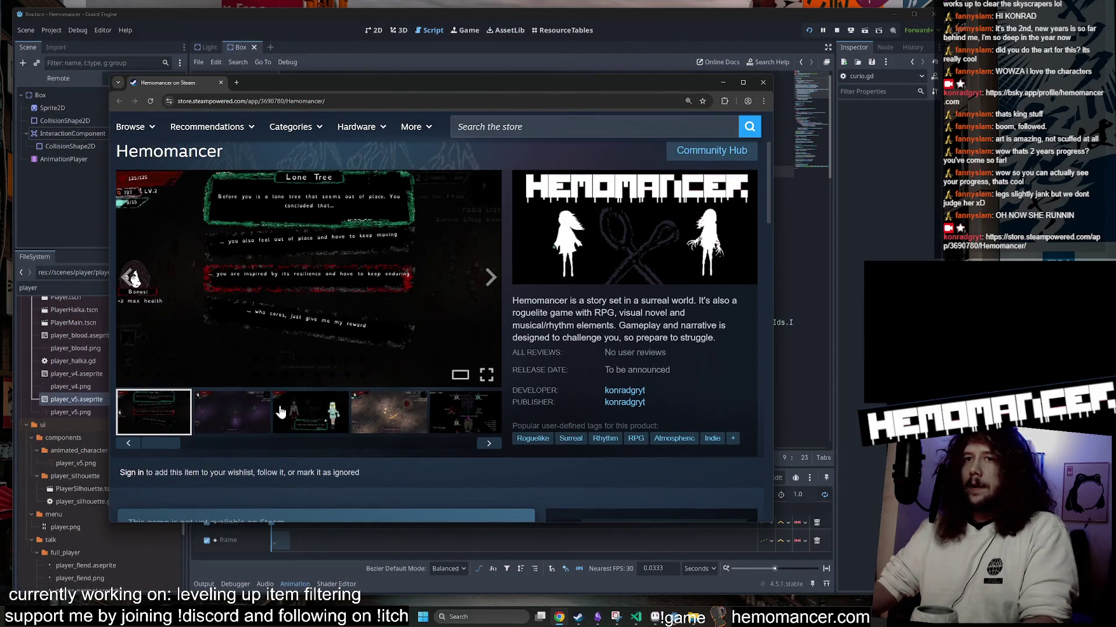
click(382, 419)
click(489, 443)
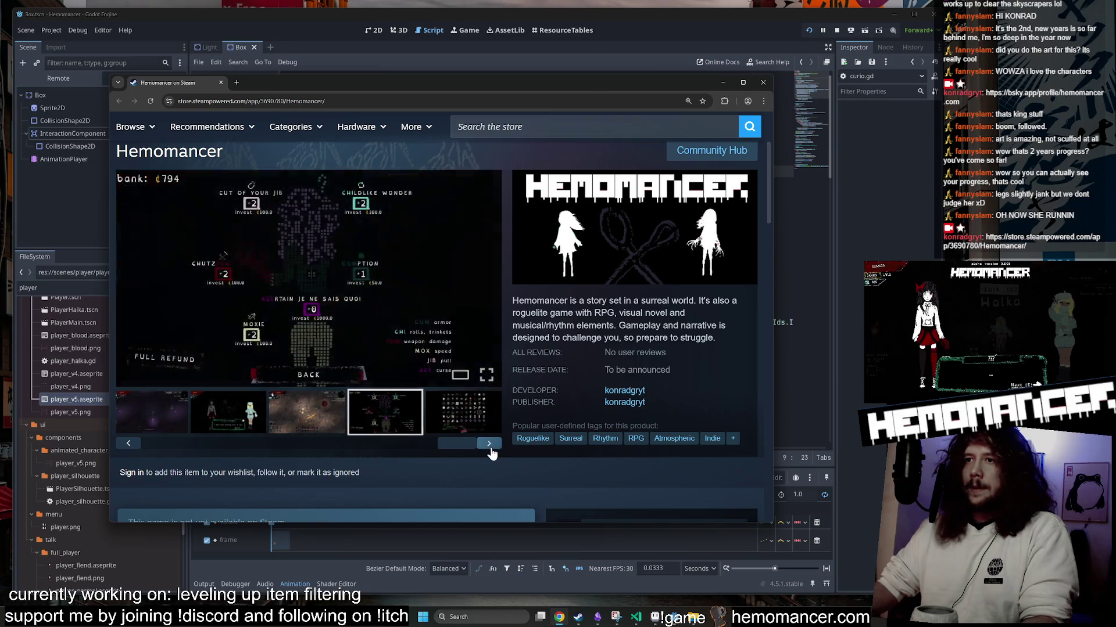
click(489, 443)
key(alt+Tab)
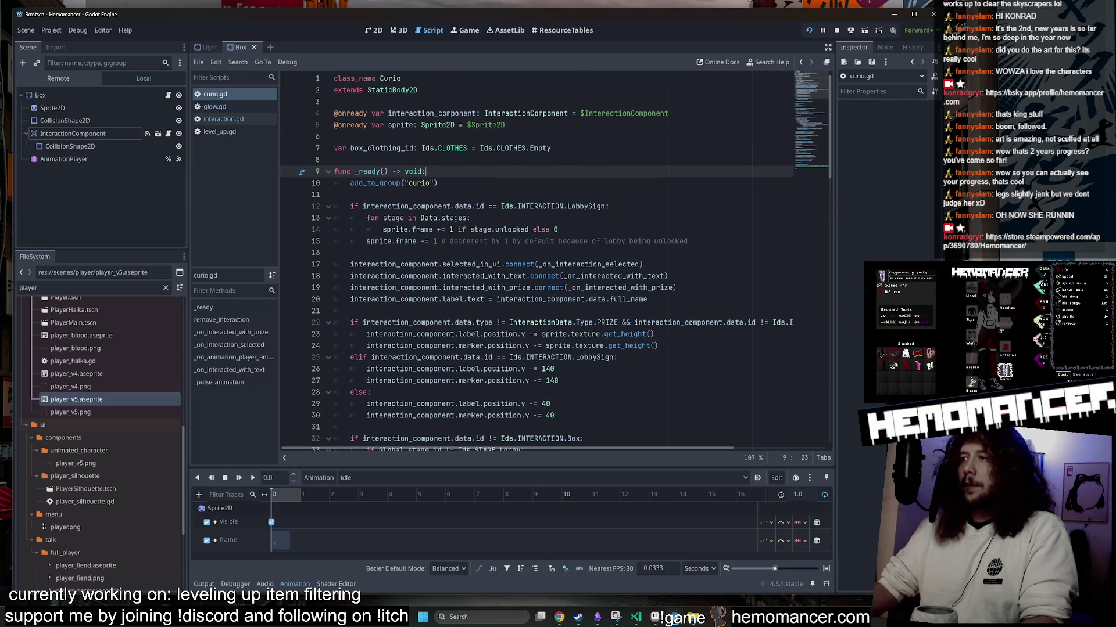
Step: Run the project with F5 from curio.gd, enlarge the Hemomancer debug window, then close it
click(521, 148)
key(F5)
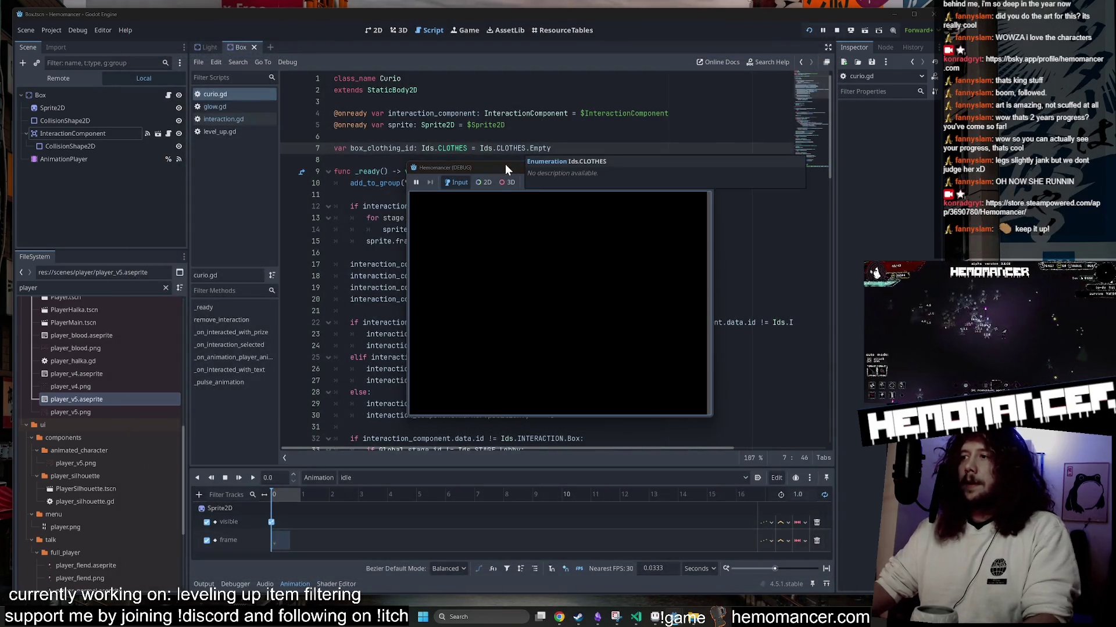
mouse_move(406, 417)
mouse_down()
mouse_move(312, 515)
mouse_move(242, 564)
mouse_up()
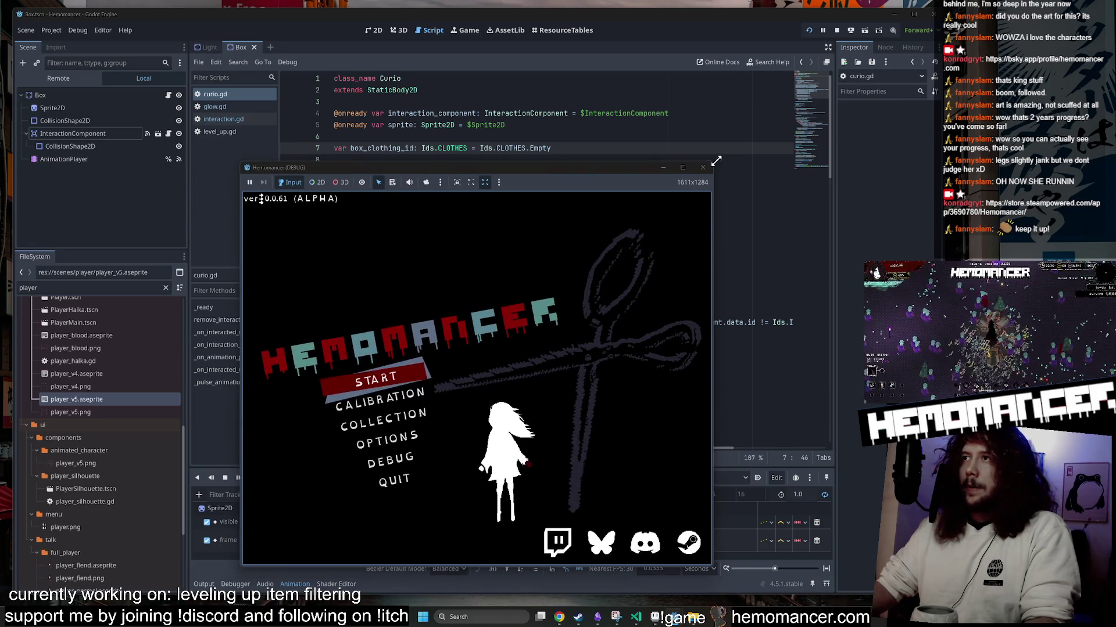
mouse_move(716, 160)
mouse_down()
mouse_move(749, 87)
mouse_move(822, 75)
mouse_up()
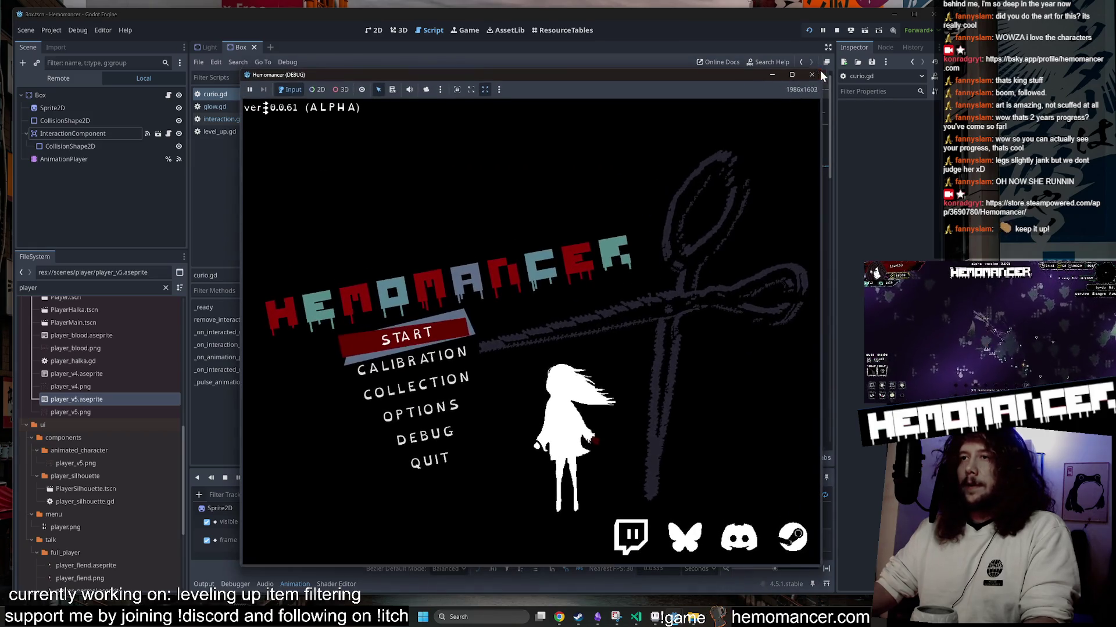
click(812, 75)
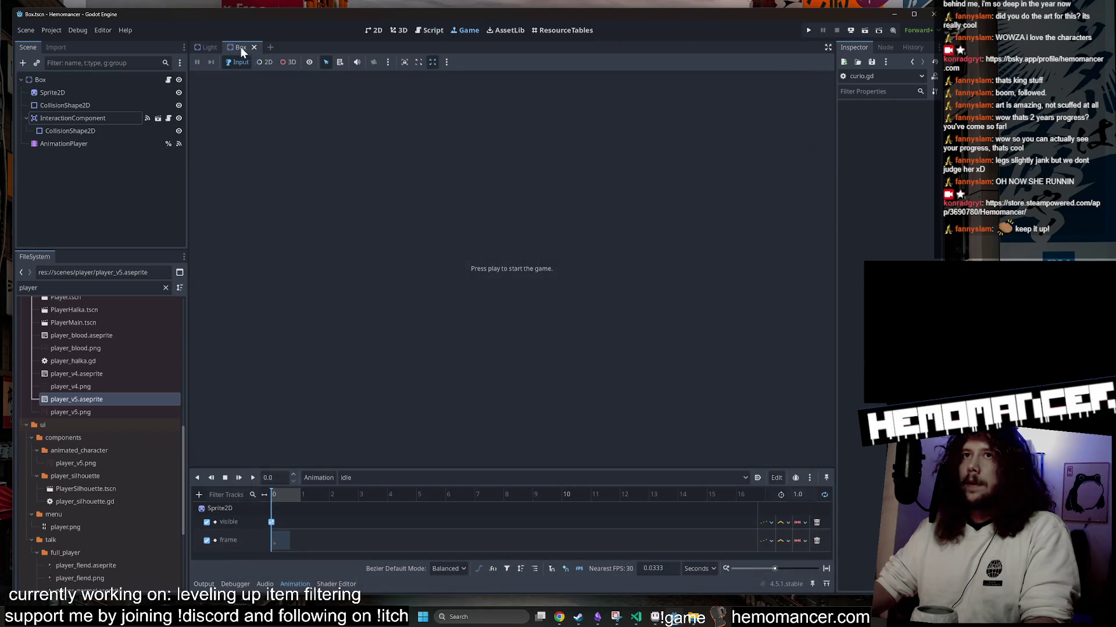
Step: Show the Box scene in the 2D workspace and pan the canvas to inspect its layout
click(372, 29)
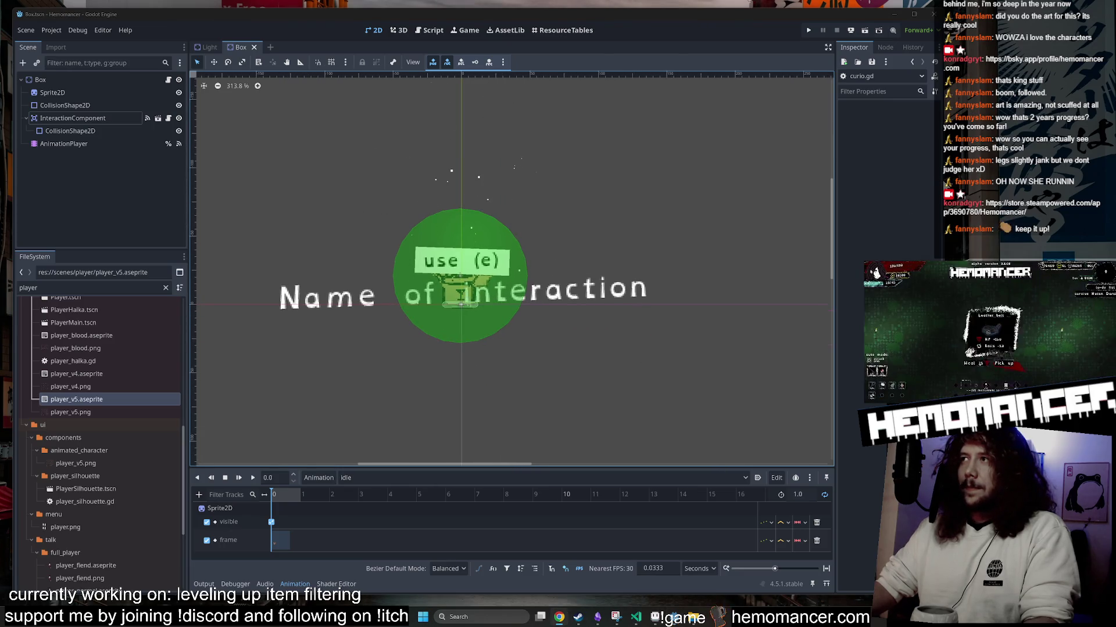
mouse_move(934, 182)
mouse_down()
mouse_move(799, 192)
mouse_move(784, 182)
mouse_move(932, 177)
mouse_up()
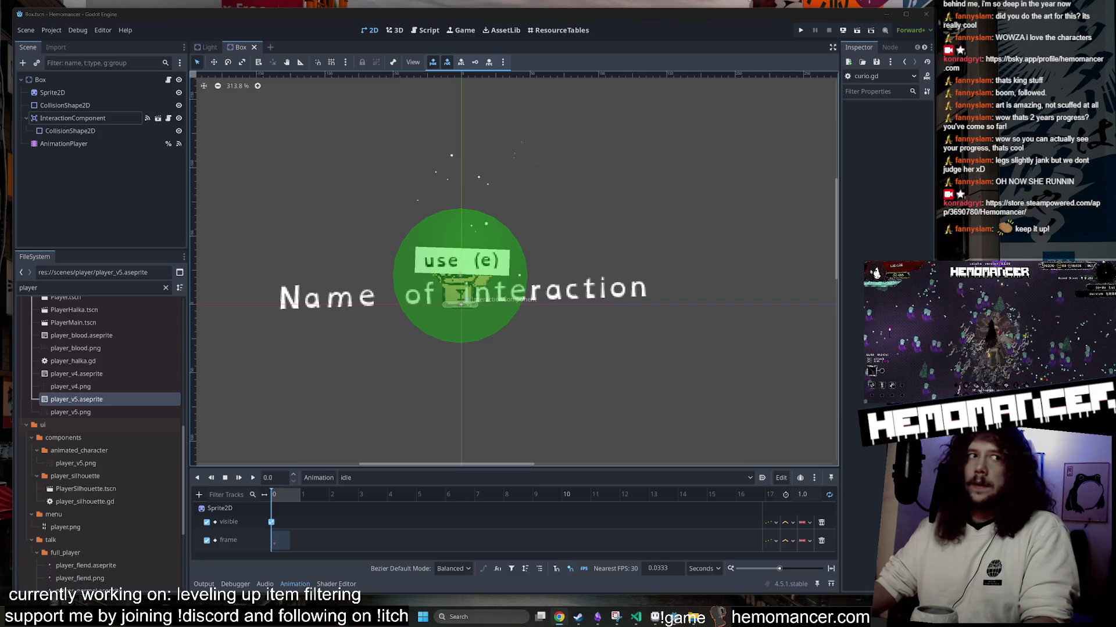
scroll(701, 203, down, 1)
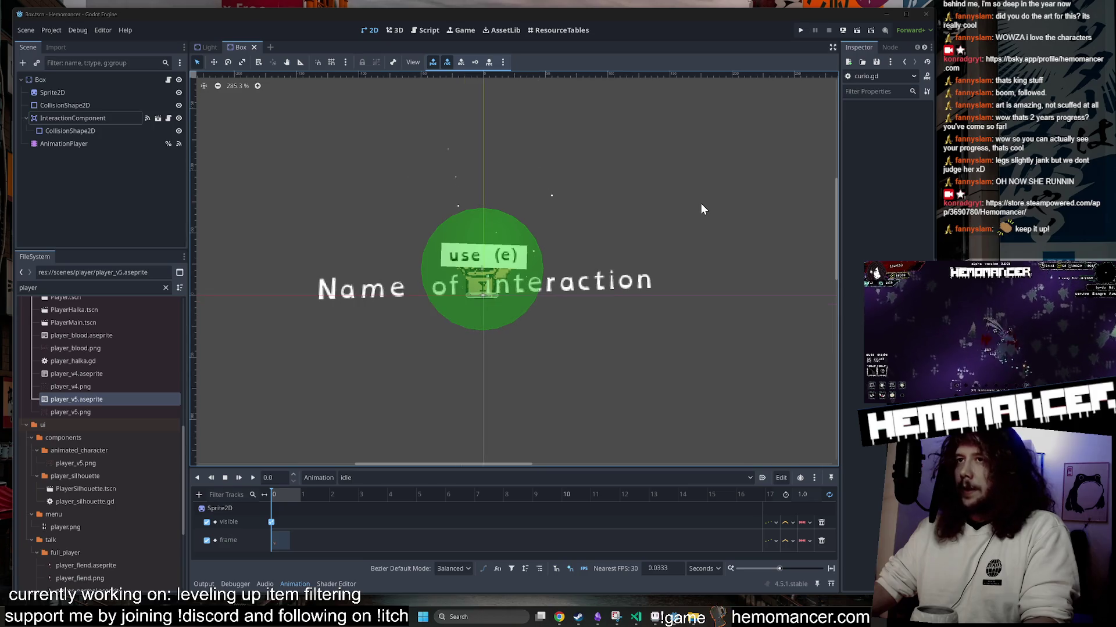
scroll(716, 174, up, 2)
scroll(685, 192, down, 2)
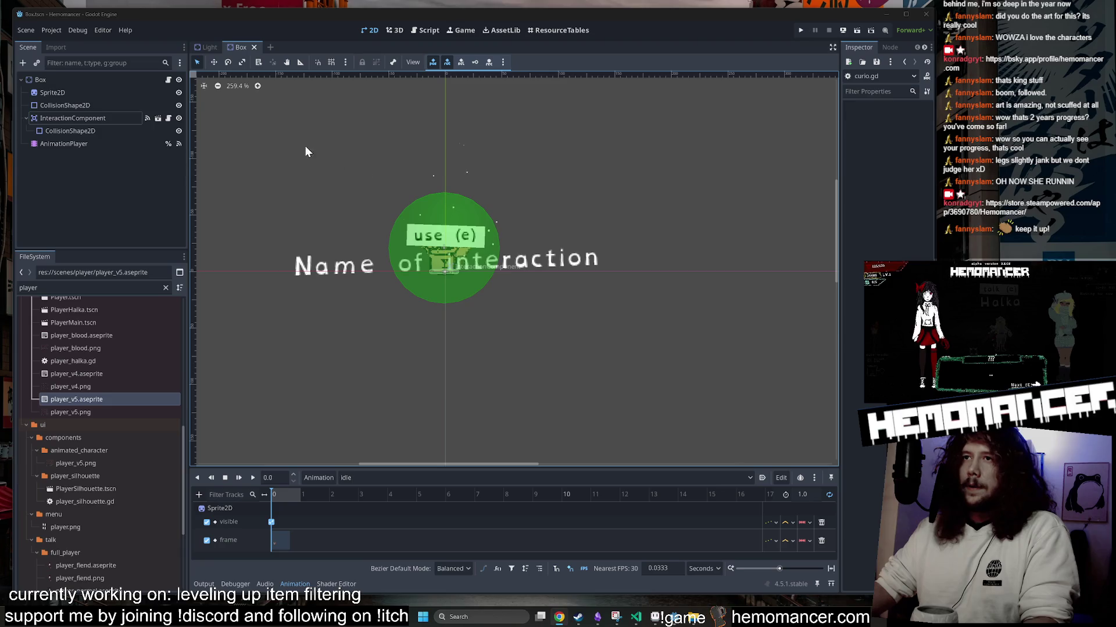
drag(306, 149, 347, 208)
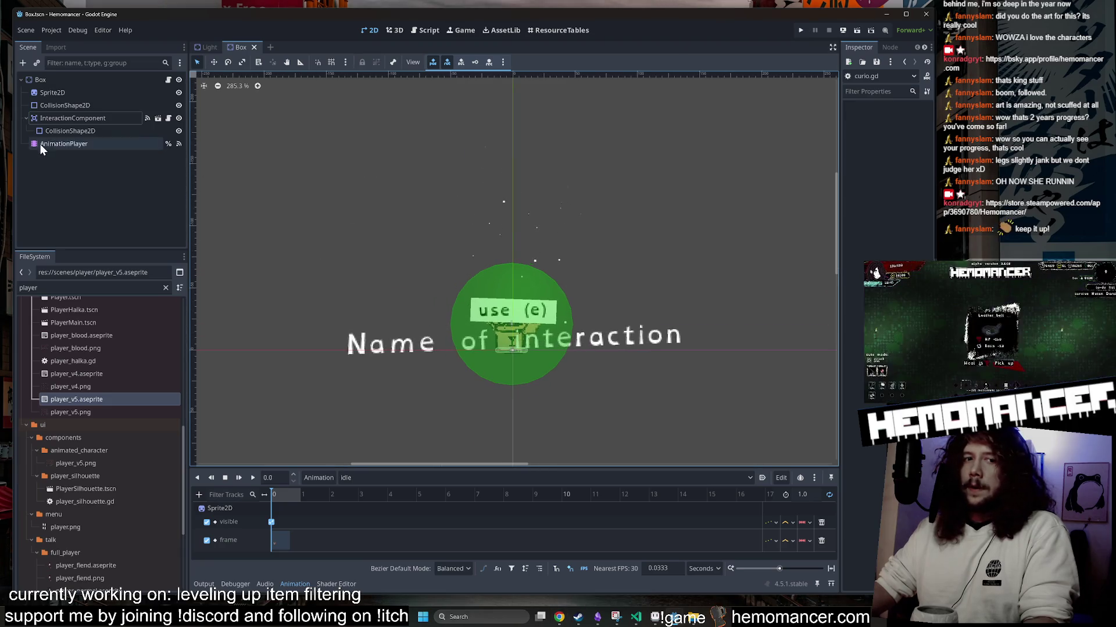
Step: Select the Box root node and open its attached curio.gd script
click(49, 128)
click(62, 81)
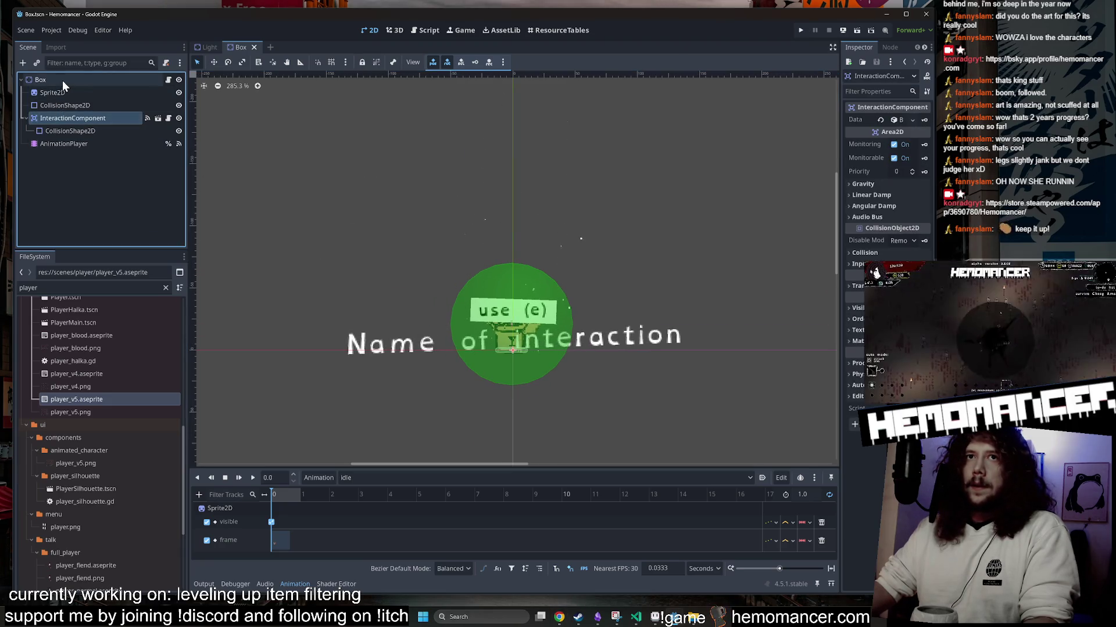
click(168, 79)
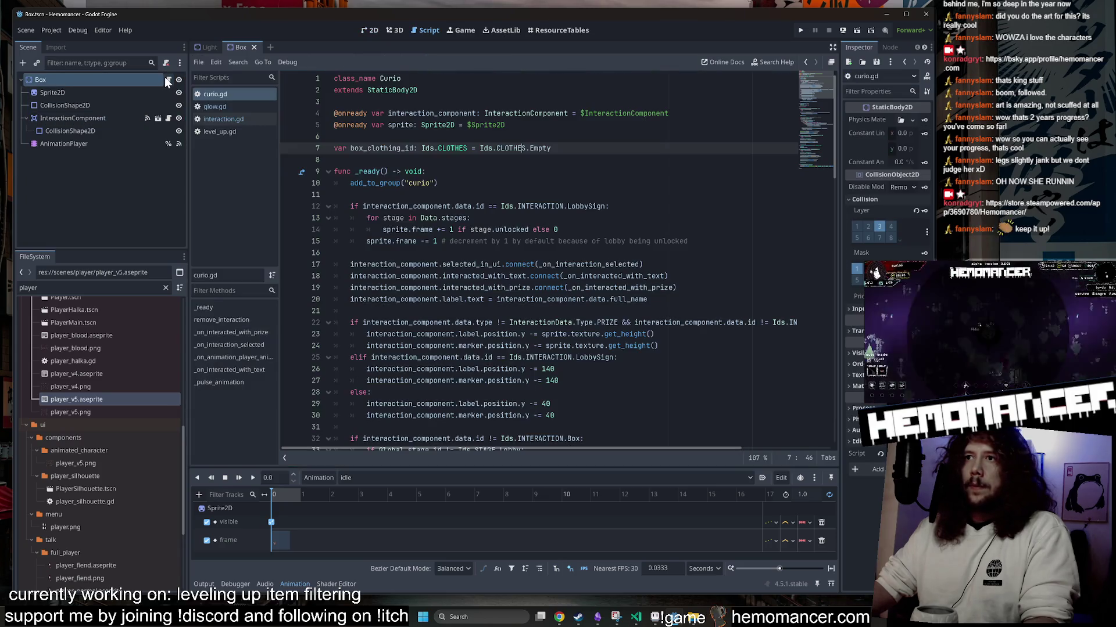
Step: Scroll down and back through curio.gd to read its code
scroll(523, 261, down, 10)
scroll(522, 262, down, 12)
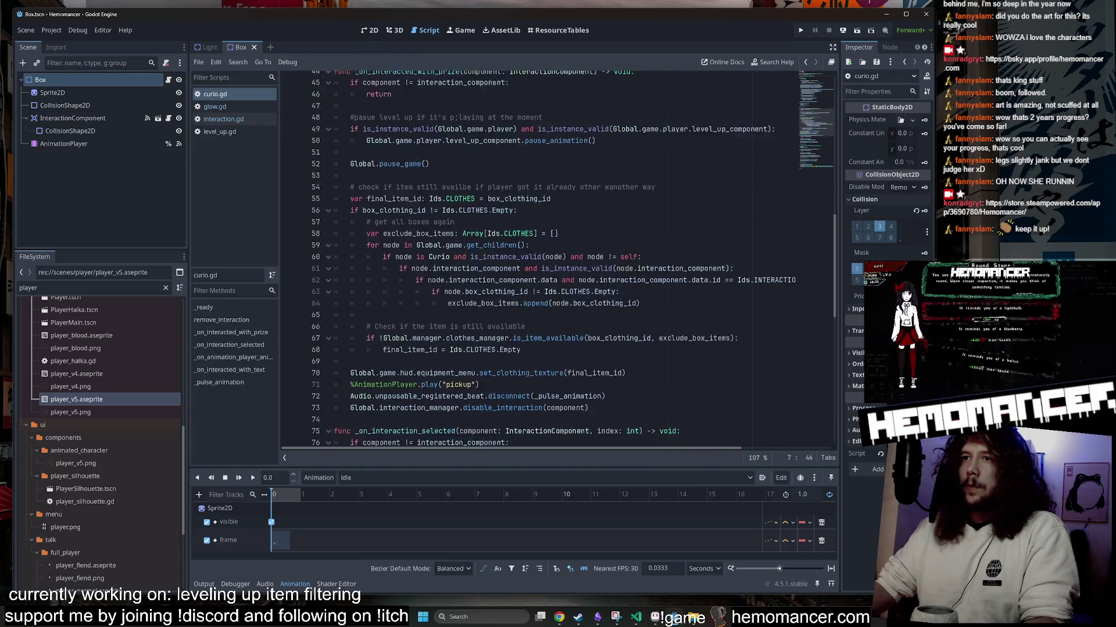
scroll(820, 153, down, 3)
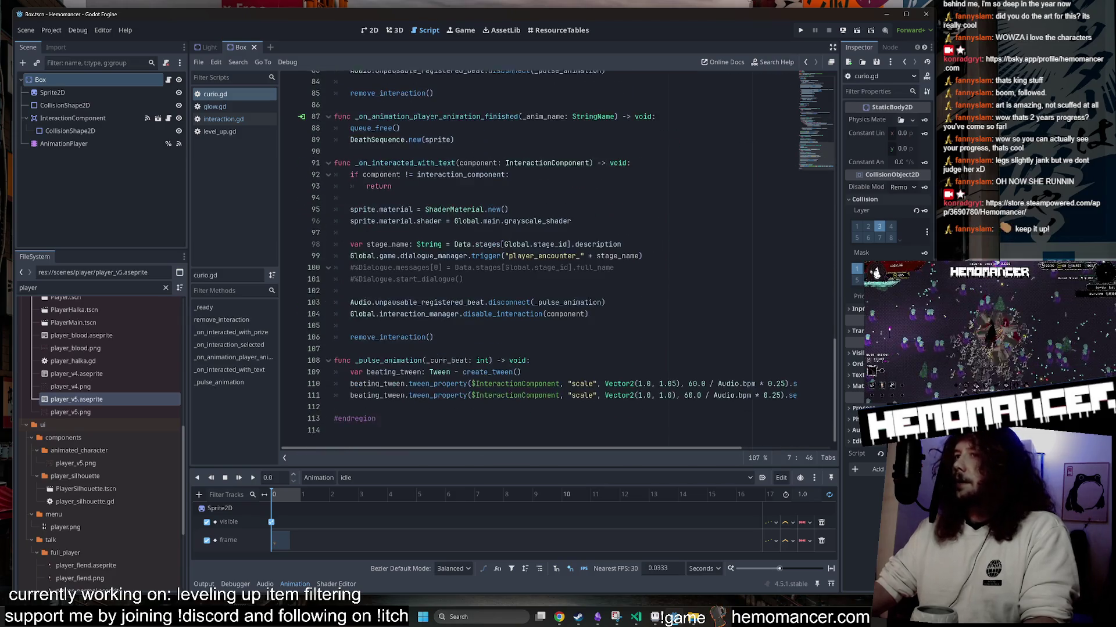
scroll(817, 157, up, 20)
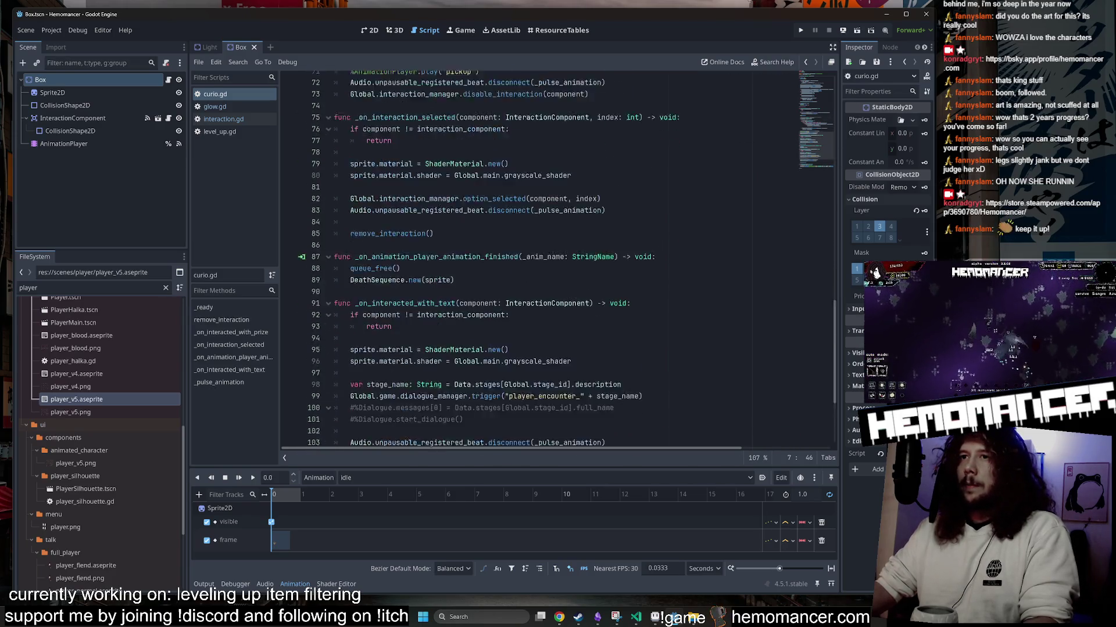
scroll(556, 260, up, 7)
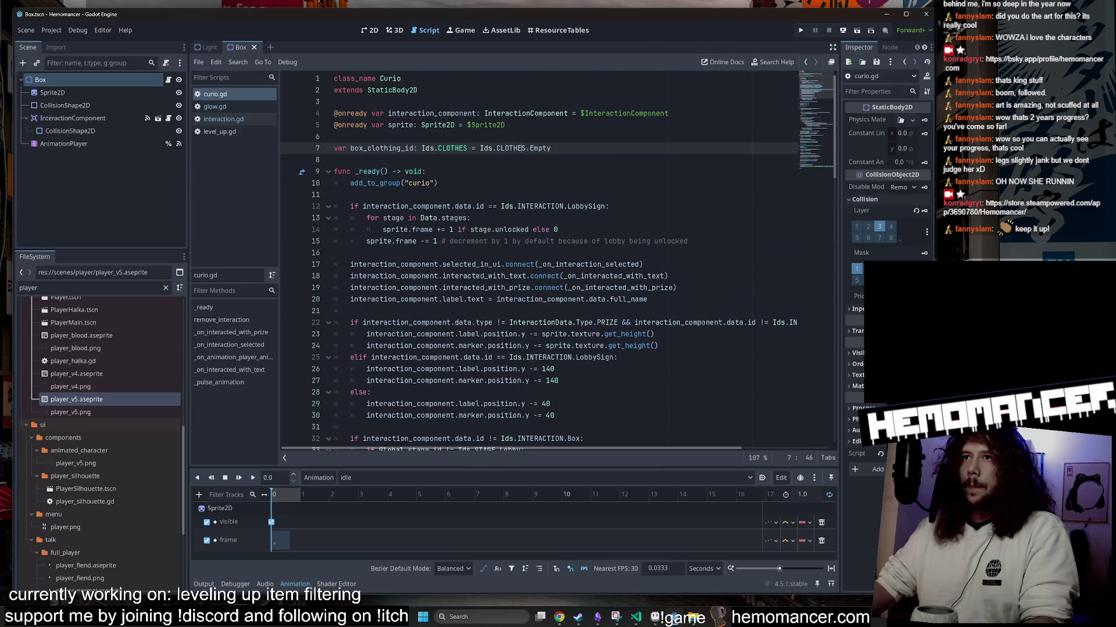
key(Down)
key(Down)
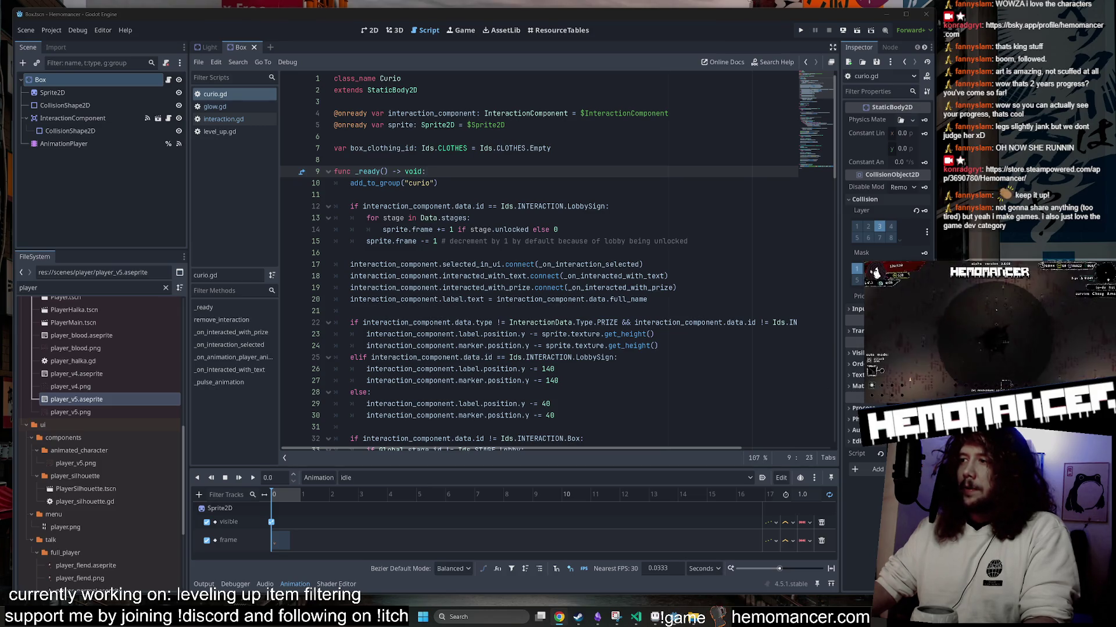
scroll(540, 261, down, 9)
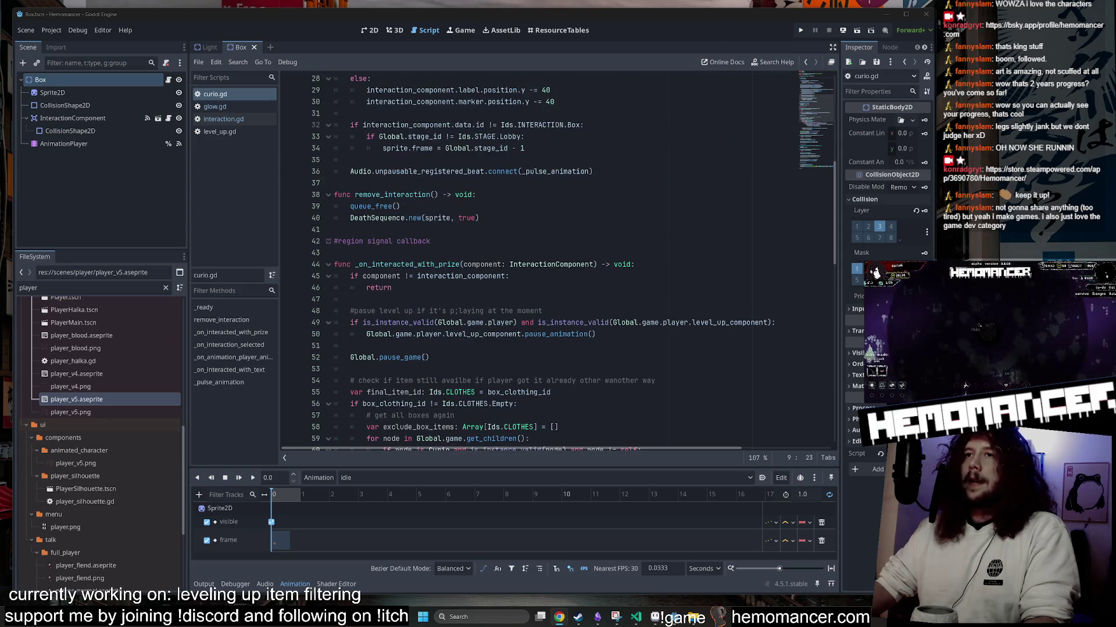
scroll(540, 261, down, 10)
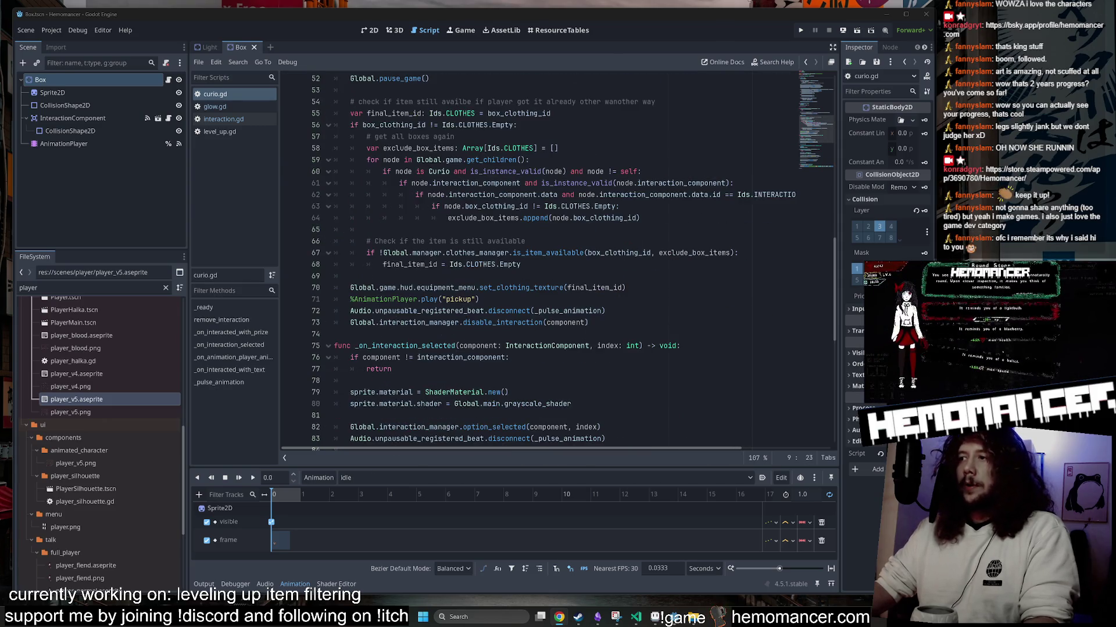
scroll(540, 262, down, 6)
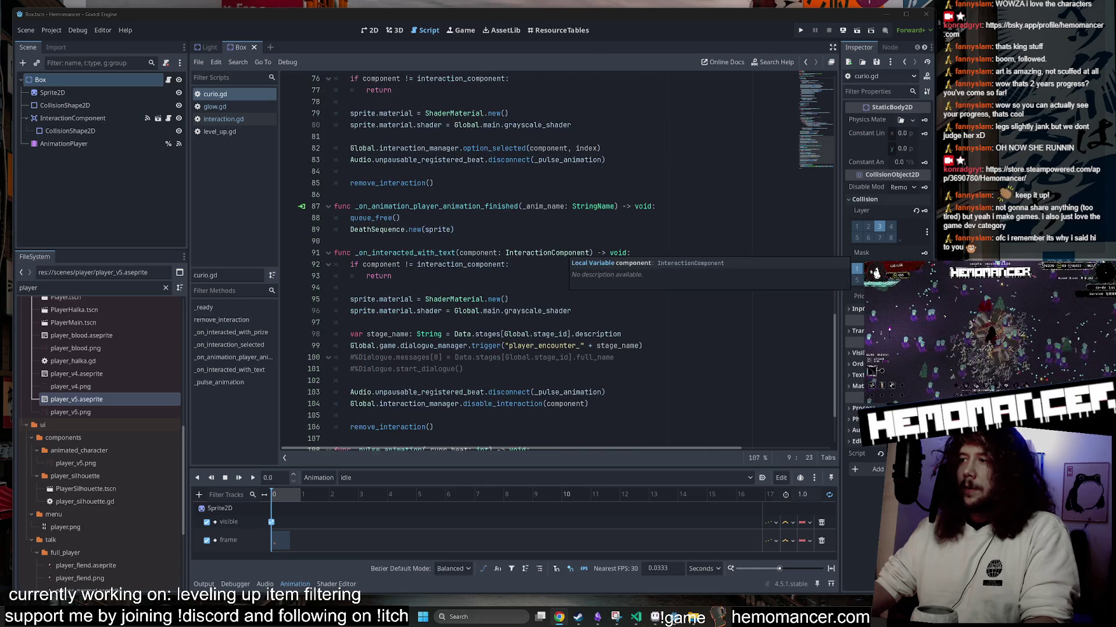
scroll(540, 261, down, 2)
scroll(540, 261, down, 1)
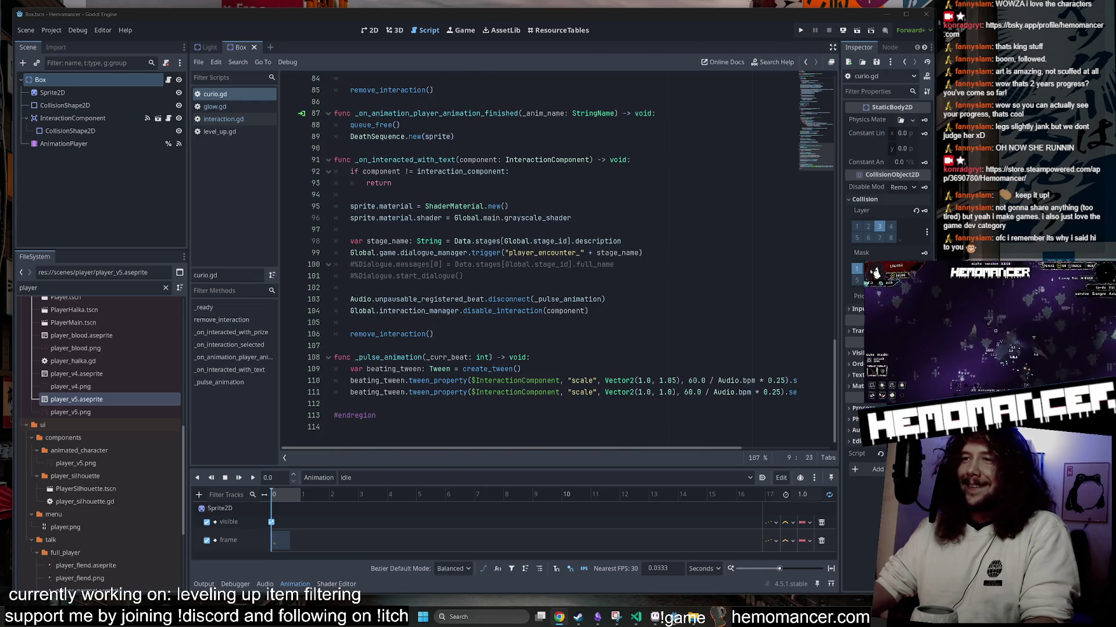
Step: Scroll back up, select InteractionComponent and return to the Box scene's 2D view
drag(811, 158, 809, 75)
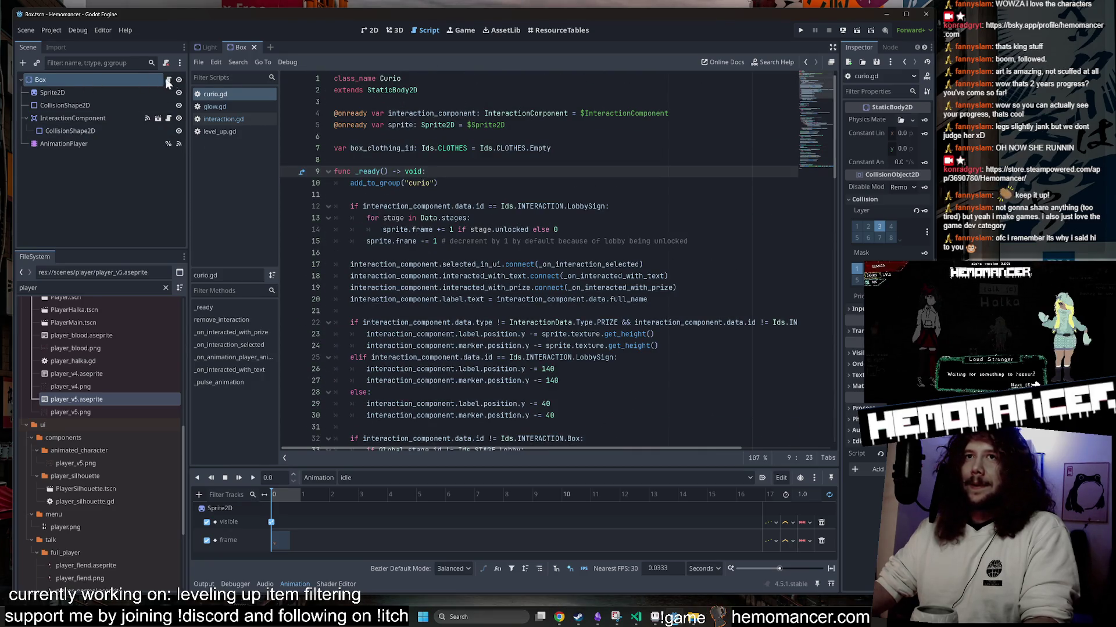
click(360, 35)
click(96, 119)
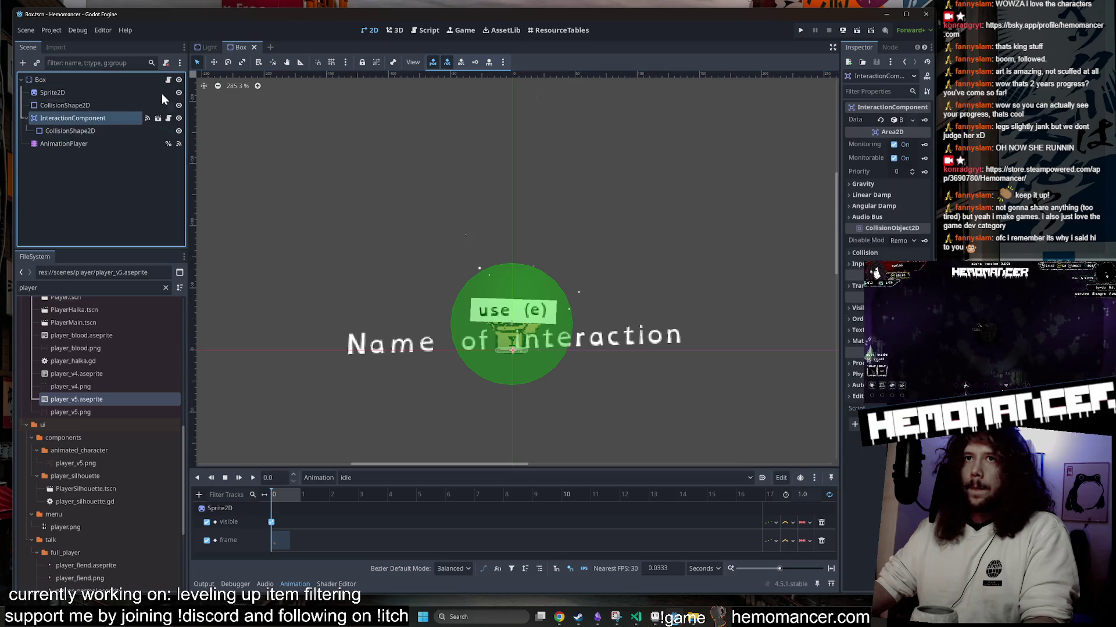
Step: Check Box's curio.gd and InteractionComponent's interaction.gd scripts, then go back to 2D
click(168, 80)
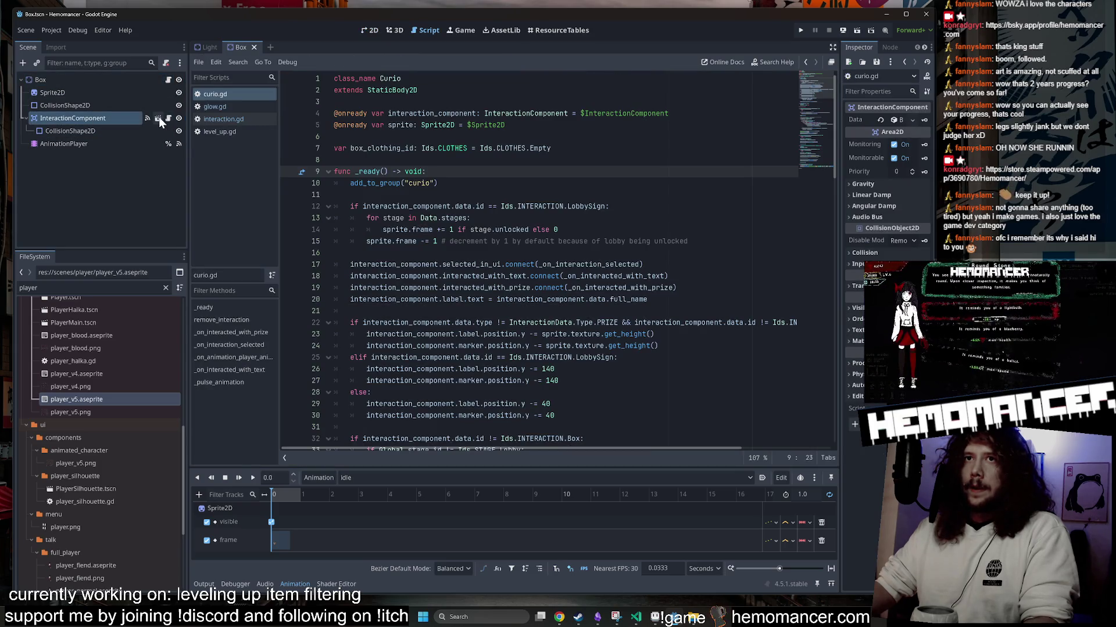
click(128, 76)
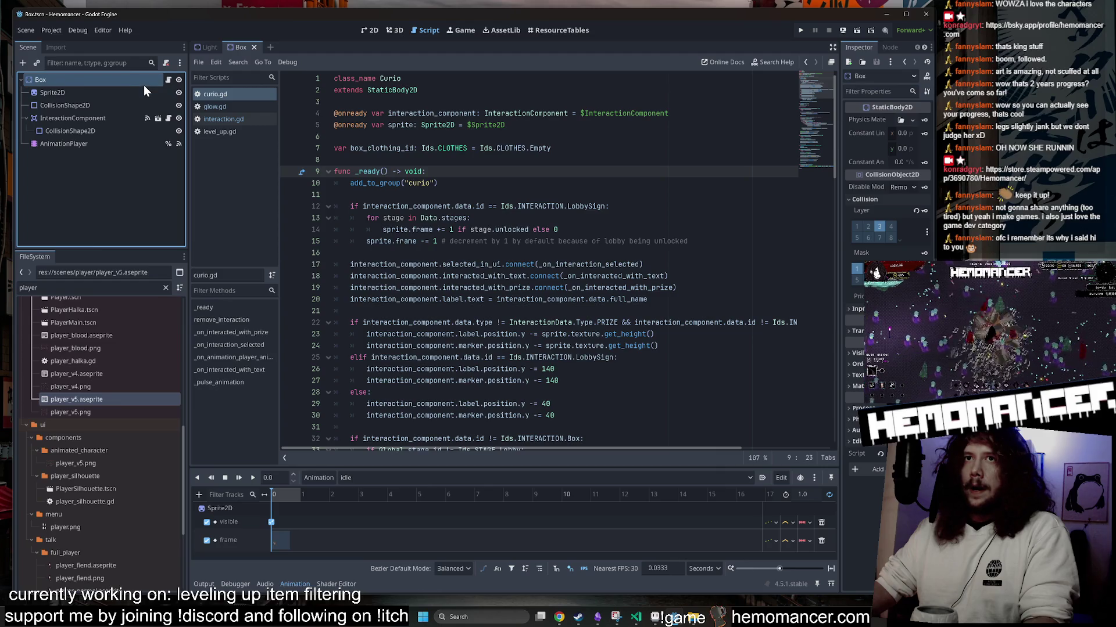
click(169, 118)
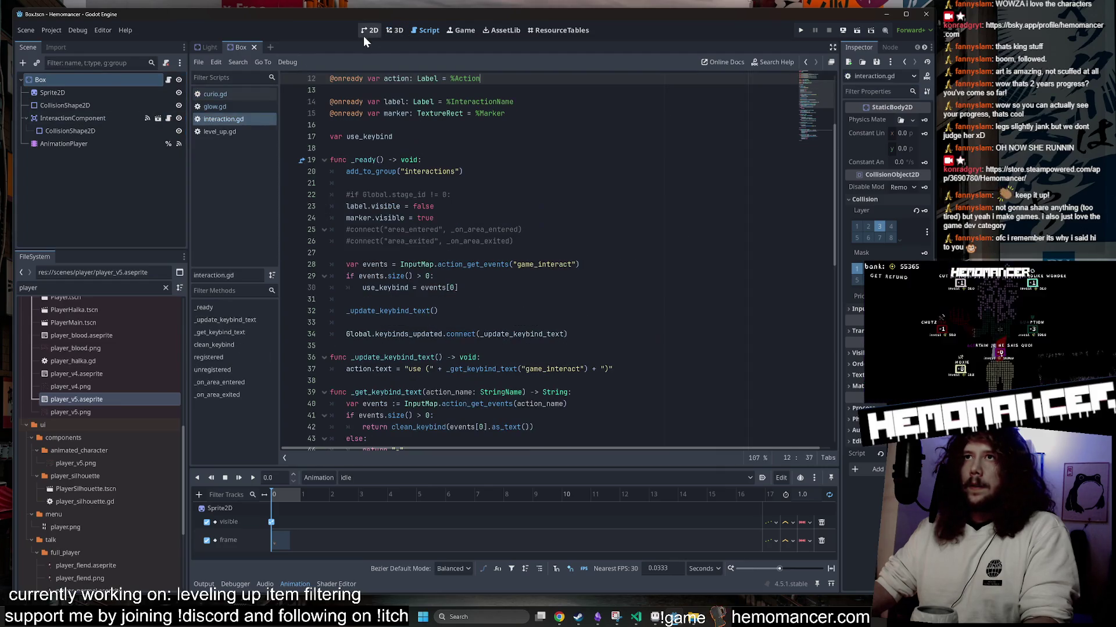
click(367, 30)
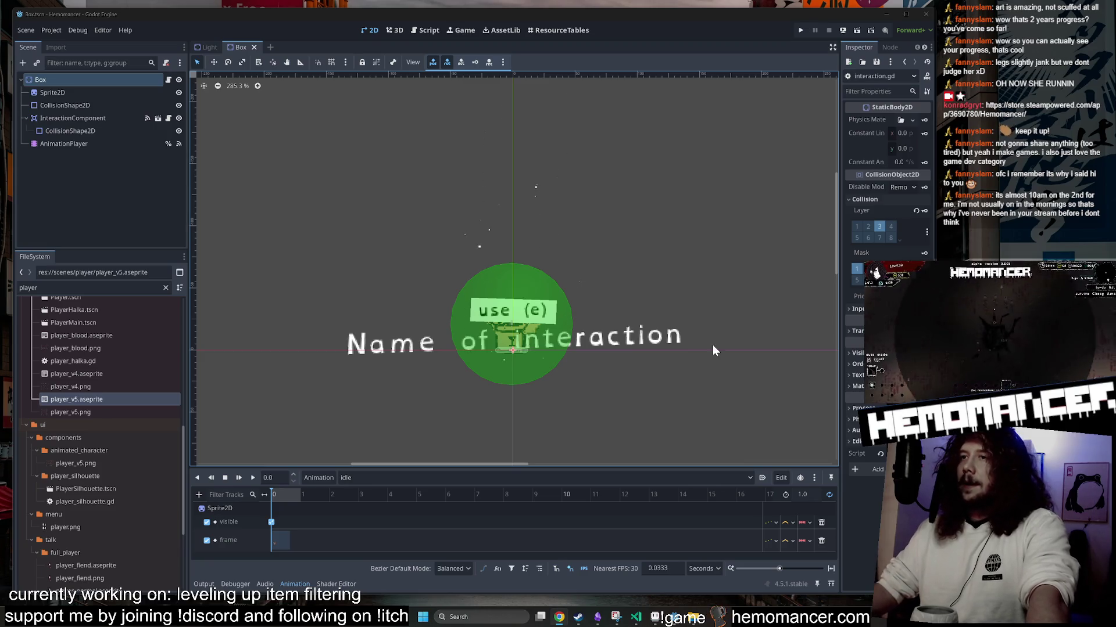
Step: Pan around the Box scene and select the InteractionComponent node
scroll(621, 217, down, 1)
scroll(691, 154, right, 2)
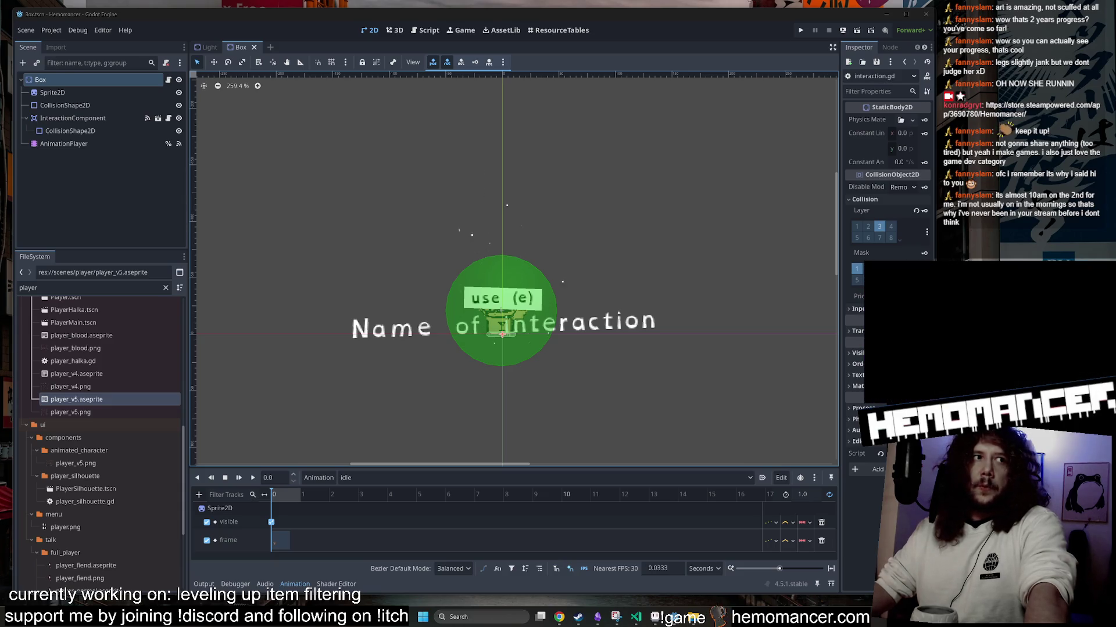
scroll(443, 197, up, 1)
click(509, 348)
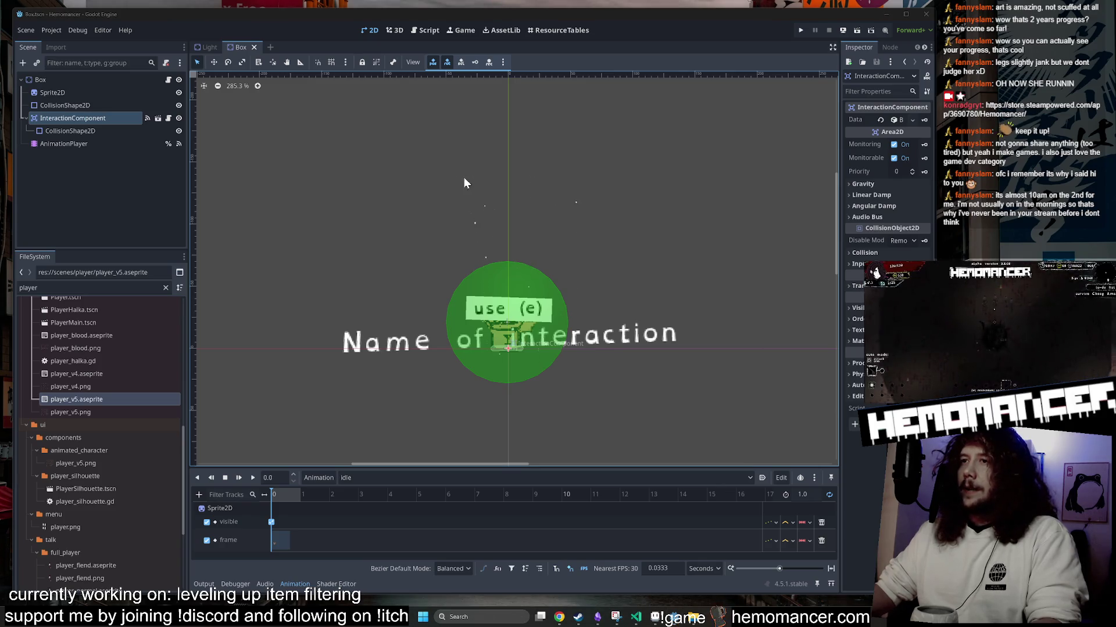
scroll(448, 176, down, 1)
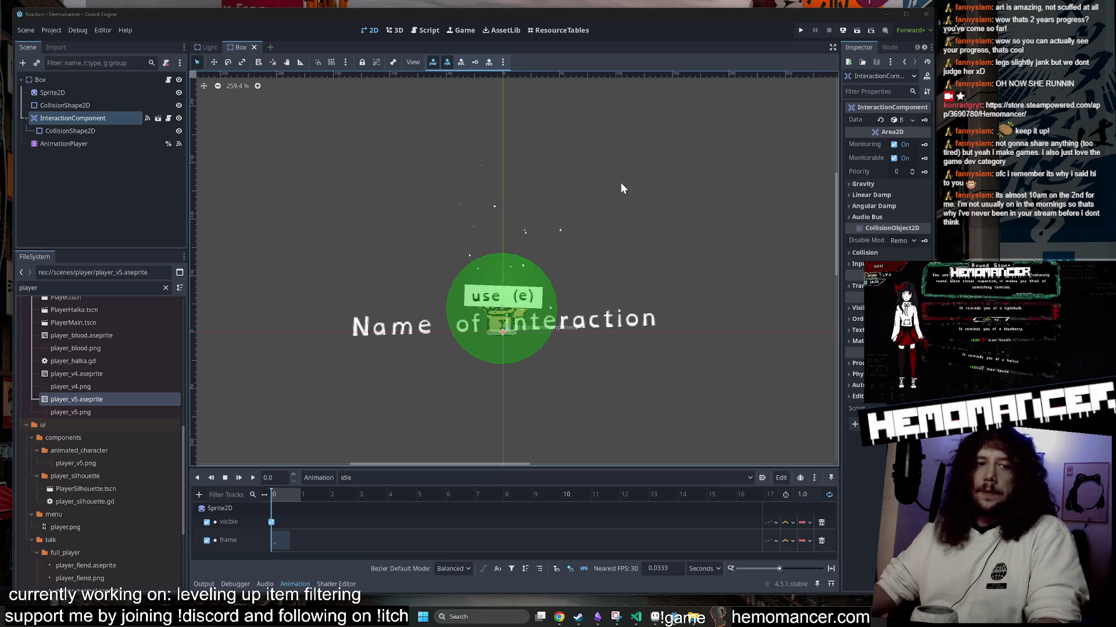
Step: Close the Box scene, keeping only Light torch open, and switch to Visual Studio Code
click(197, 47)
middle_click(244, 44)
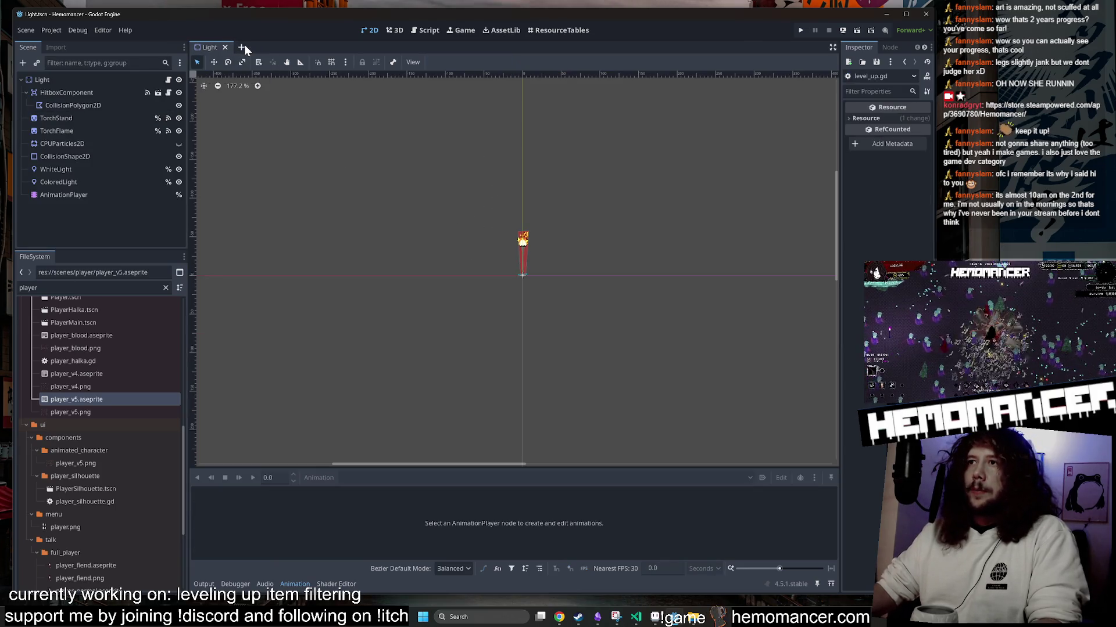
click(639, 618)
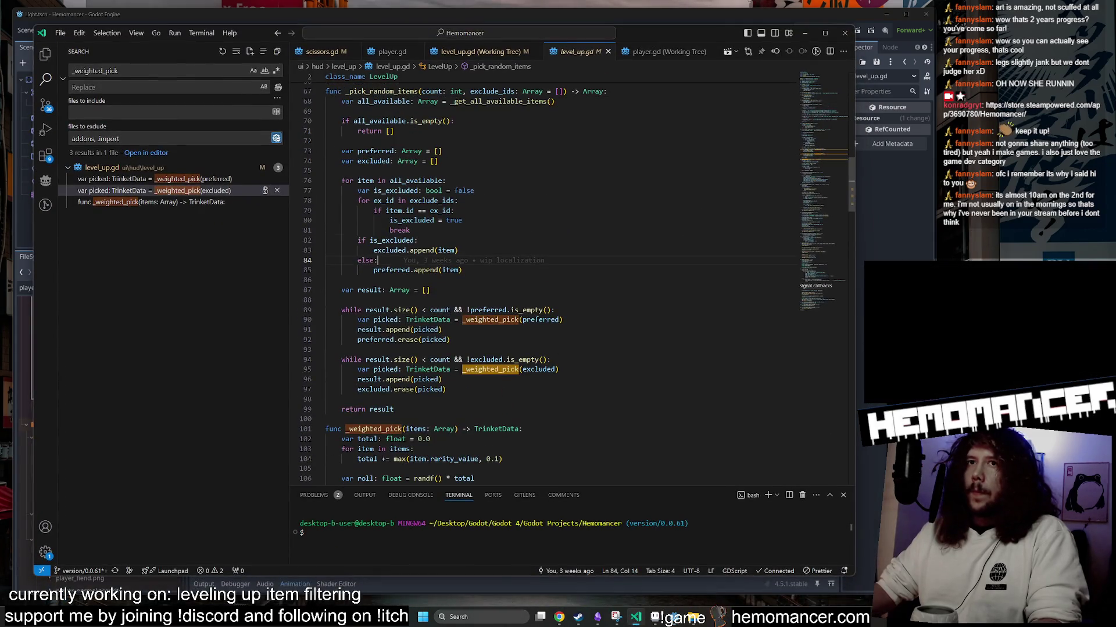
Step: Close level_up.gd, player.gd and both diff tabs, keep scissors.gd, and return to Godot
middle_click(588, 52)
middle_click(589, 53)
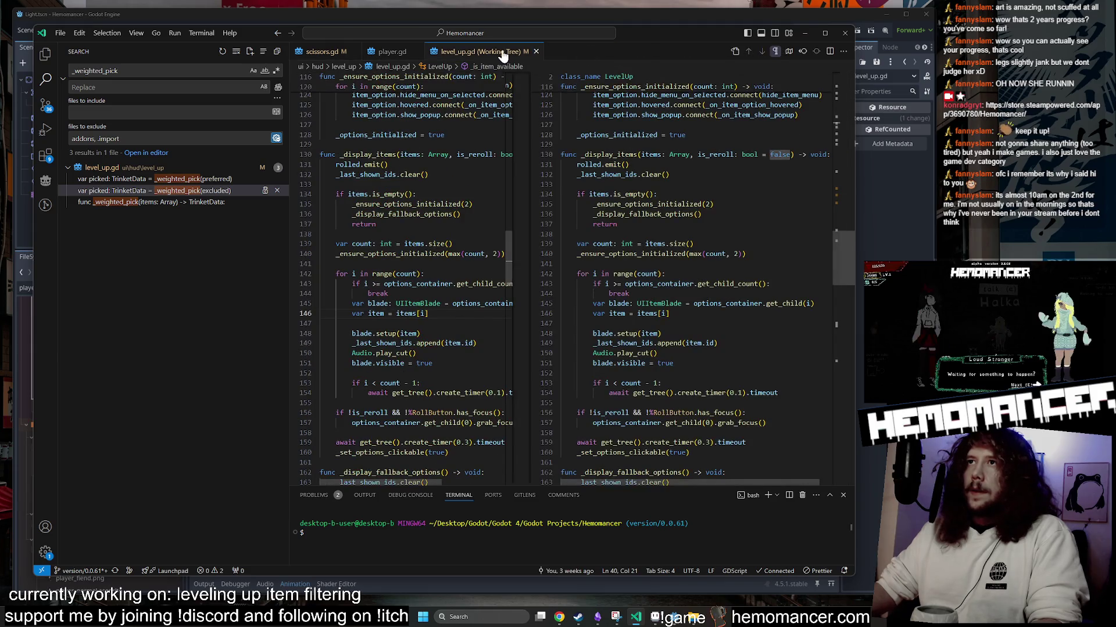
middle_click(499, 52)
middle_click(398, 53)
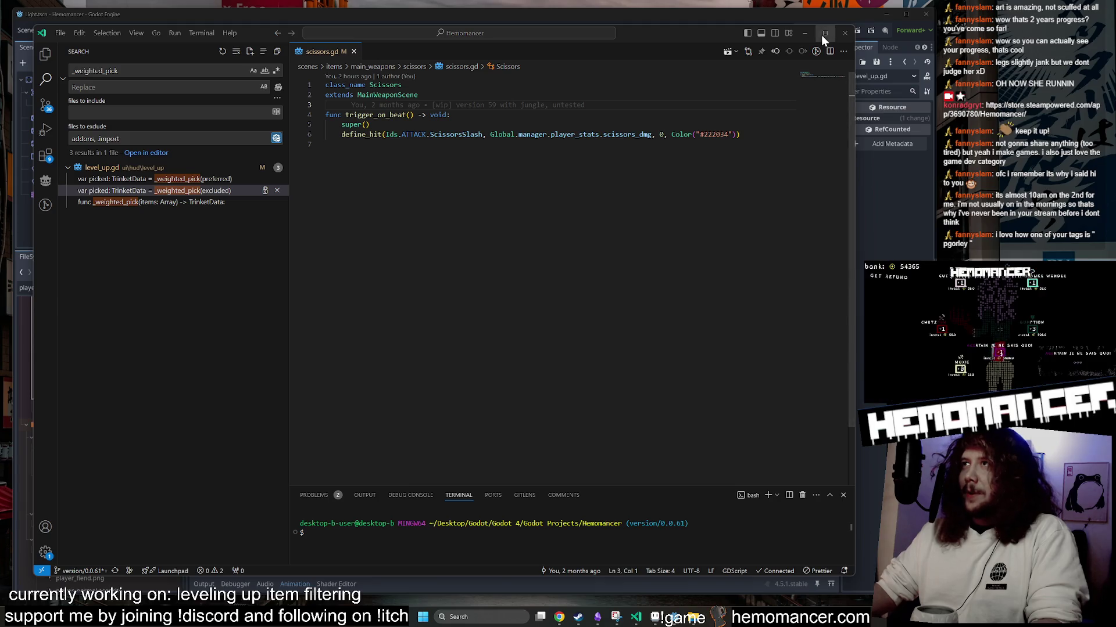
click(859, 16)
Step: Pan around the torch, tidy the FileSystem folders and clear the player filter
scroll(626, 165, down, 1)
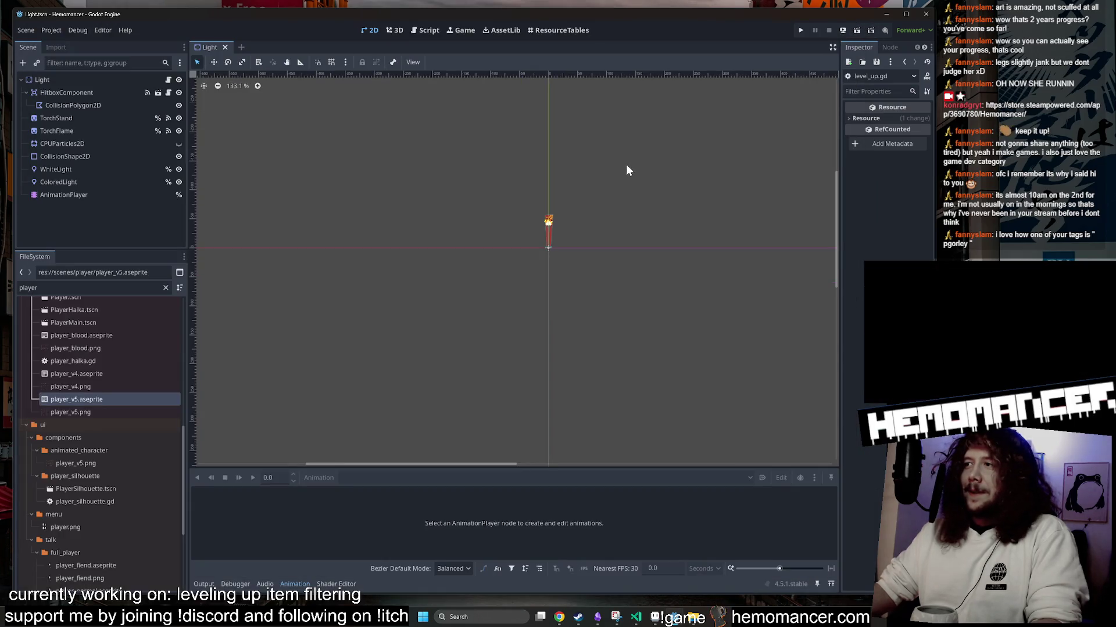
drag(431, 198, 397, 226)
scroll(412, 256, up, 2)
scroll(134, 416, up, 4)
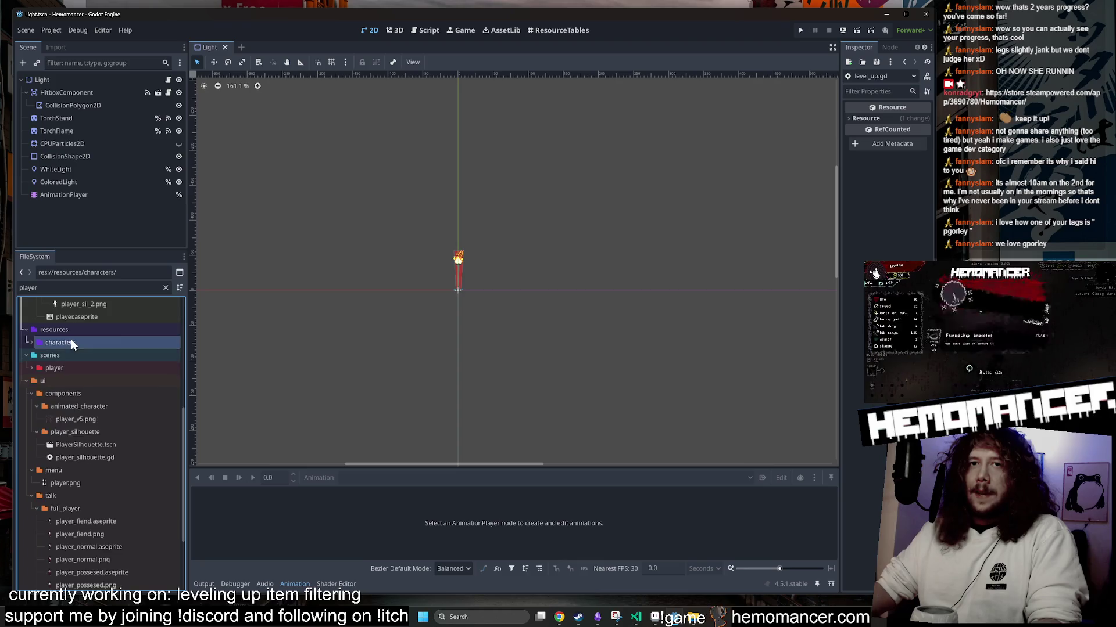
click(71, 339)
double_click(64, 446)
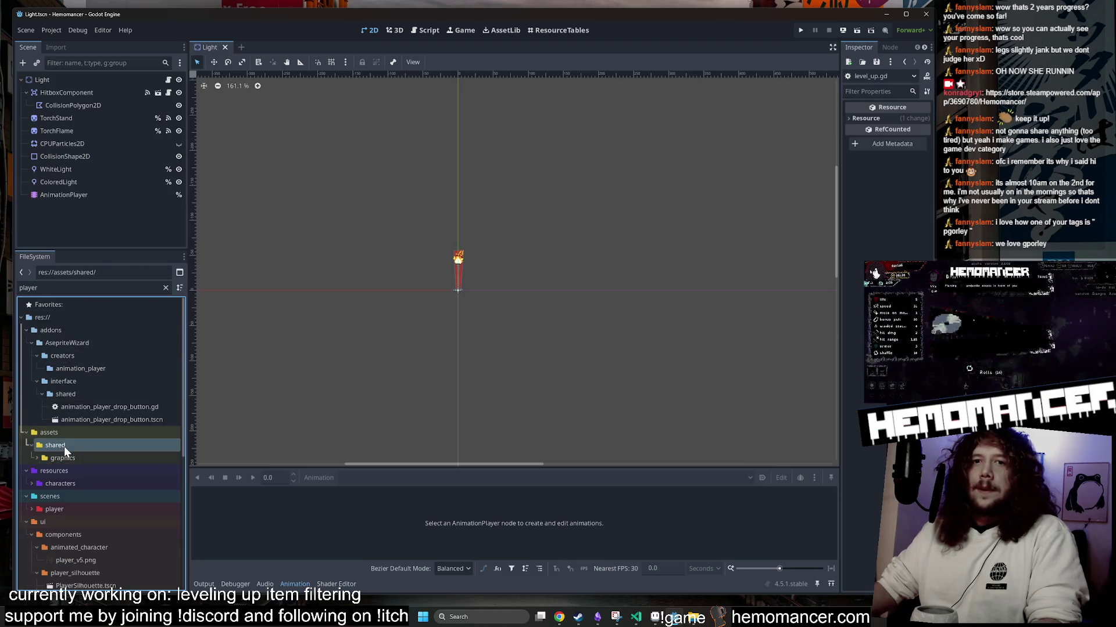
click(58, 433)
click(165, 288)
Step: Open attack_data.gd, dialogue_data.gd and color.gd in the Script editor
scroll(247, 310, down, 1)
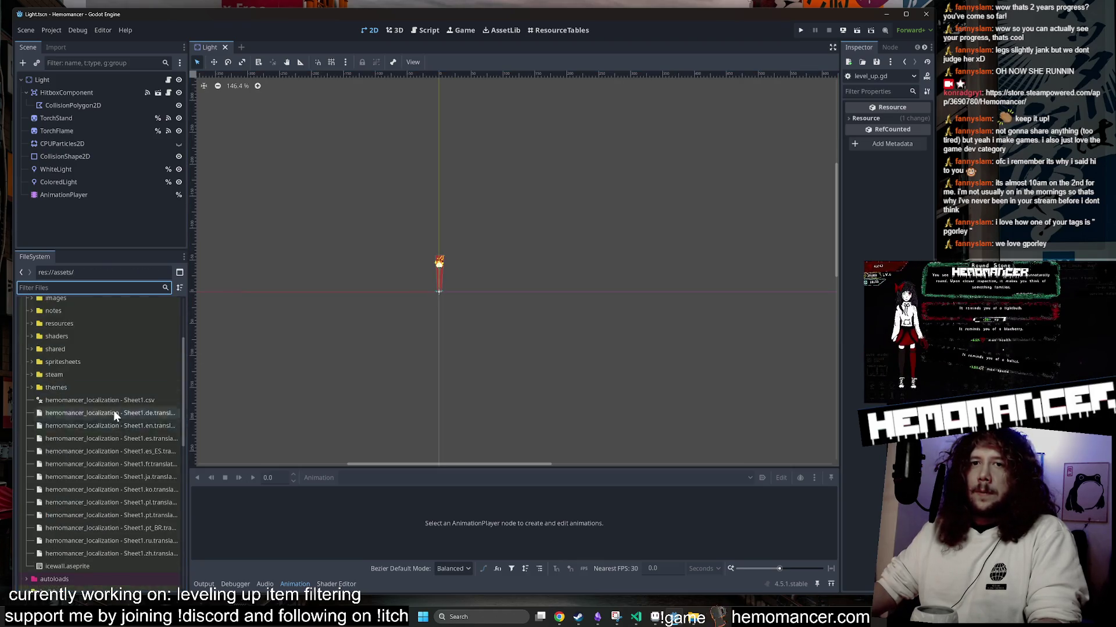
scroll(64, 375, down, 5)
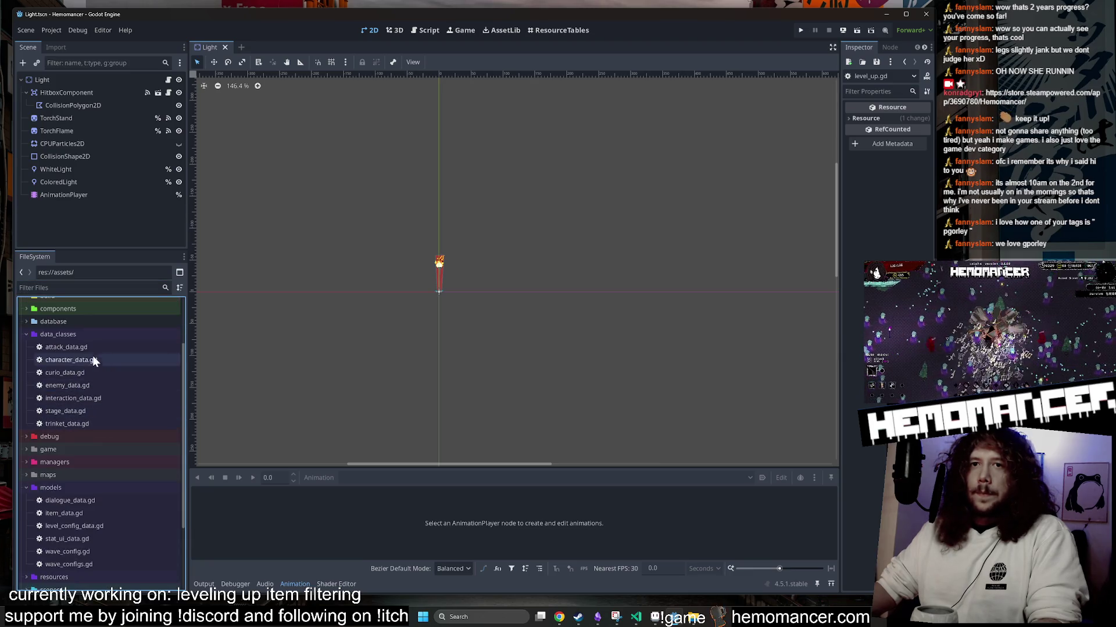
double_click(90, 347)
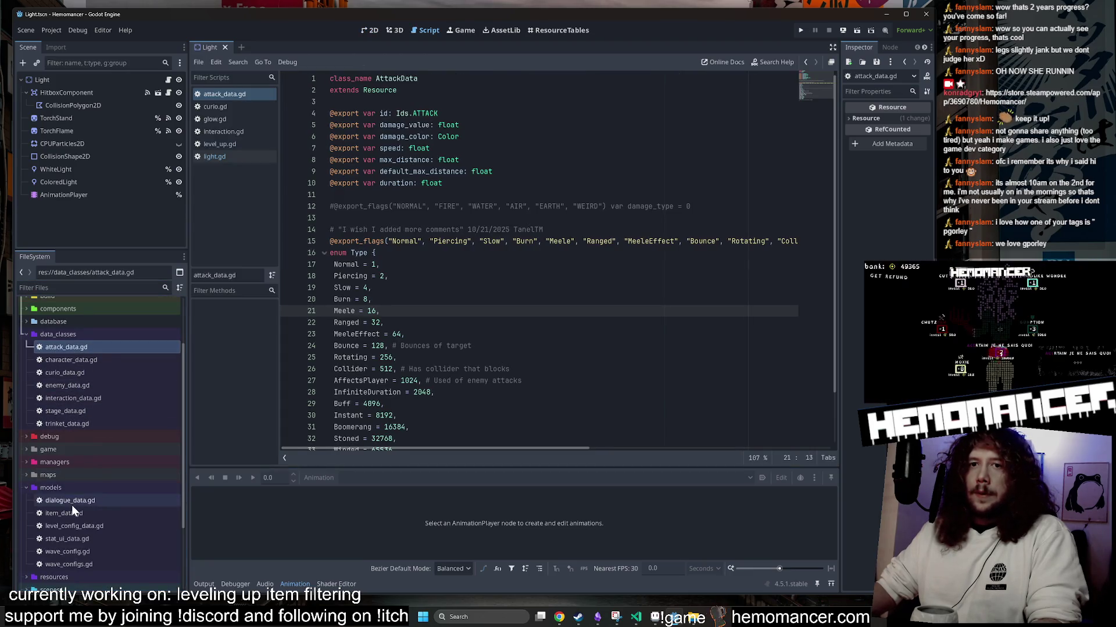
double_click(71, 503)
scroll(71, 505, down, 1)
double_click(71, 498)
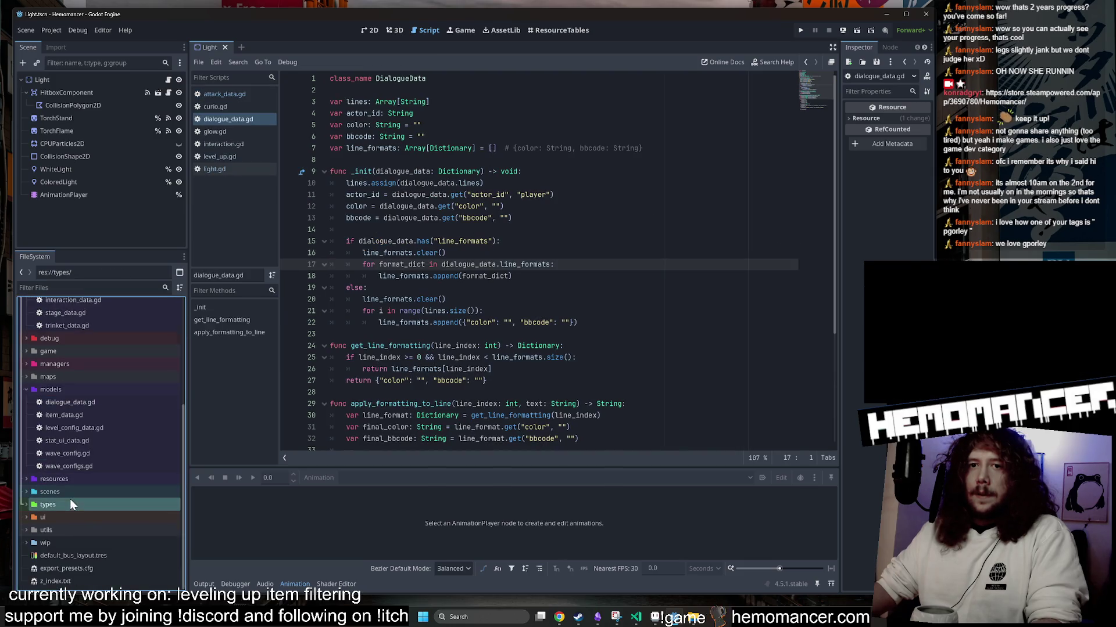
scroll(69, 500, down, 2)
double_click(71, 465)
double_click(65, 440)
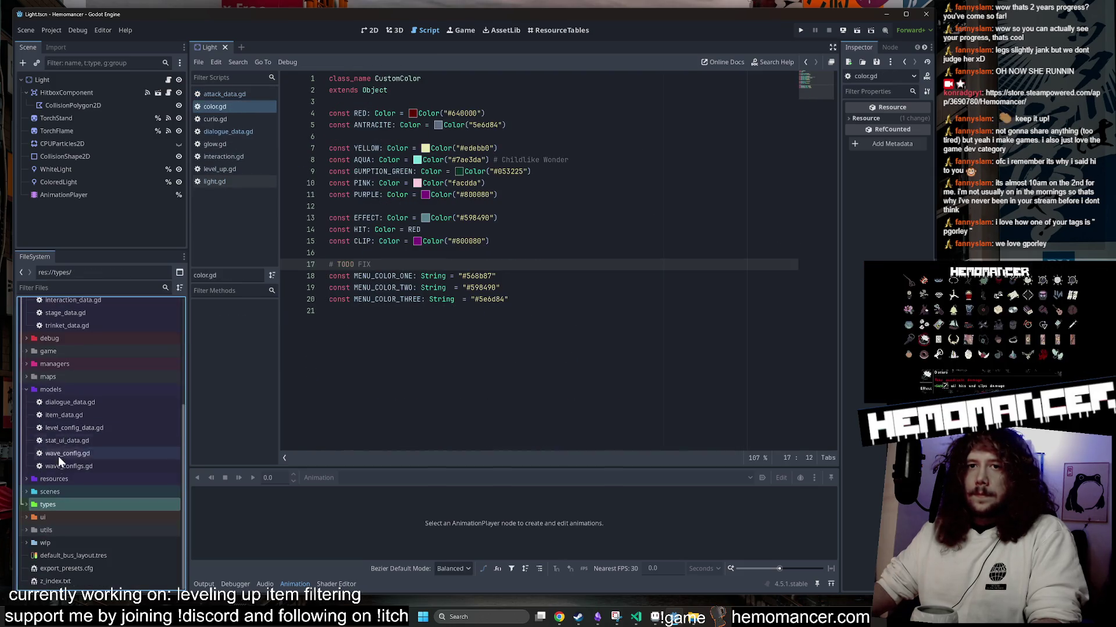
double_click(64, 403)
scroll(64, 392, up, 5)
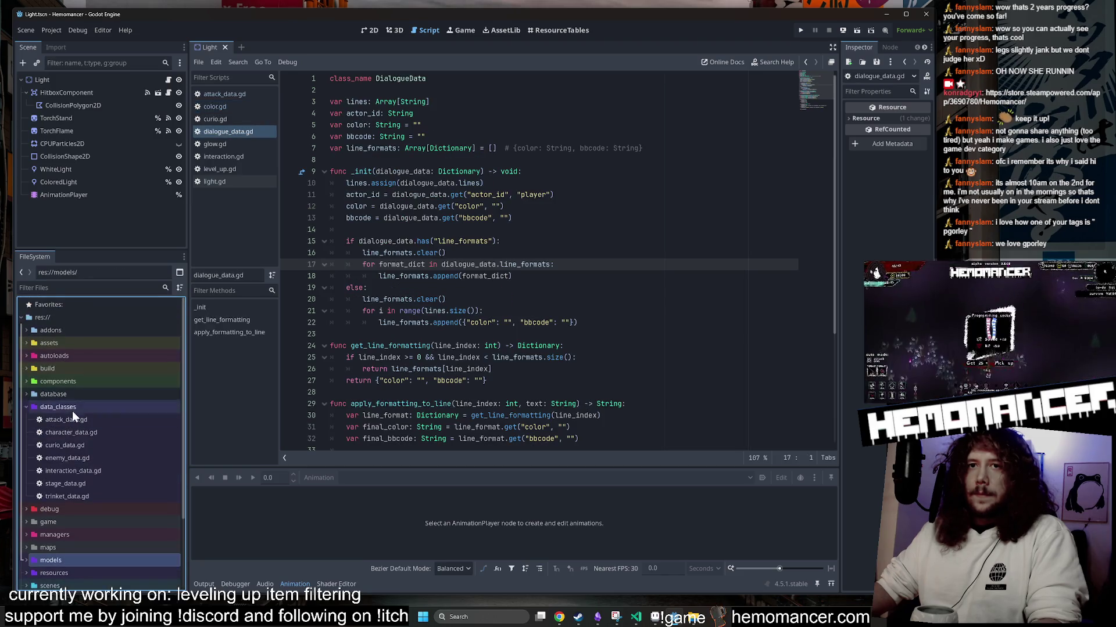
double_click(73, 419)
double_click(73, 407)
Step: Browse the scenes and attacks folders, then open player.gd for editing
scroll(523, 261, down, 2)
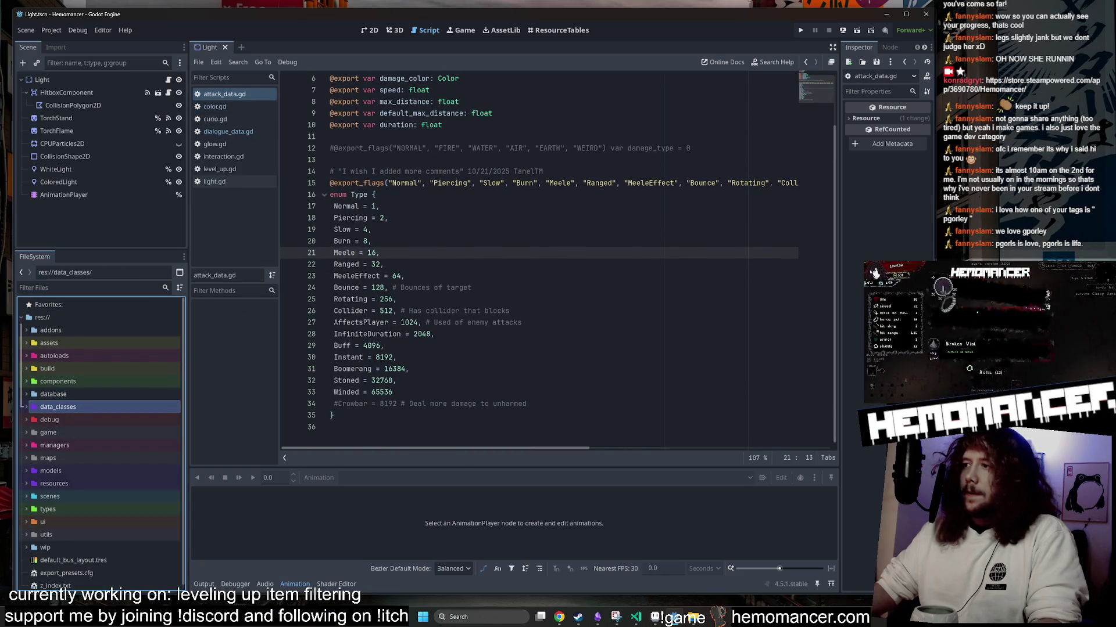
double_click(68, 501)
double_click(70, 508)
scroll(73, 503, down, 5)
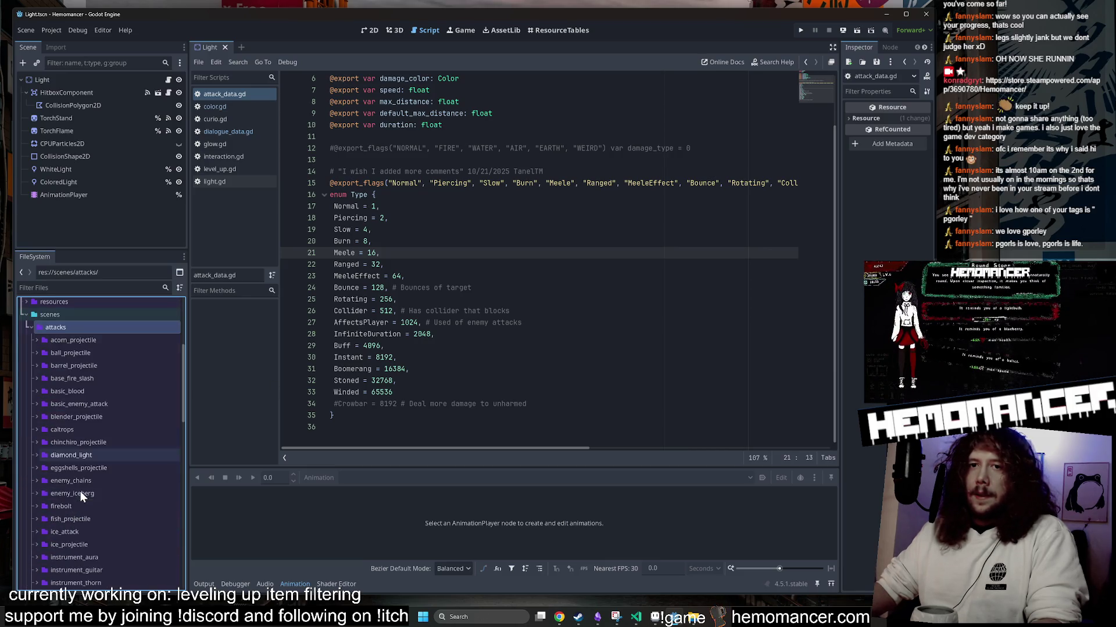
double_click(85, 326)
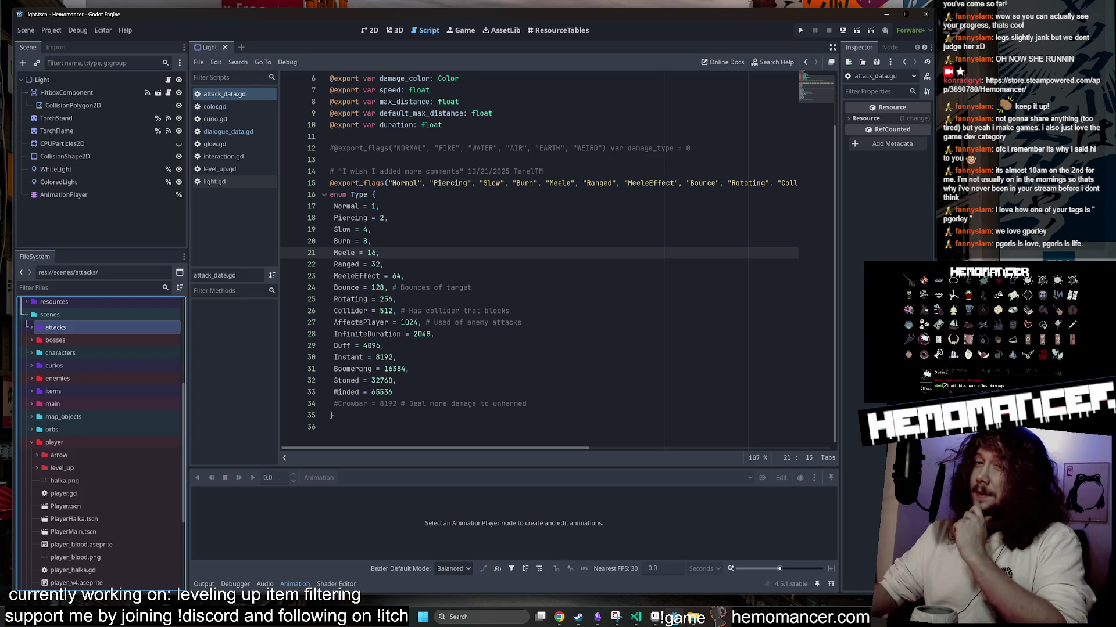
double_click(84, 494)
Step: Glance at a captured game screenshot, then bring up the Obsidian mind map
click(648, 622)
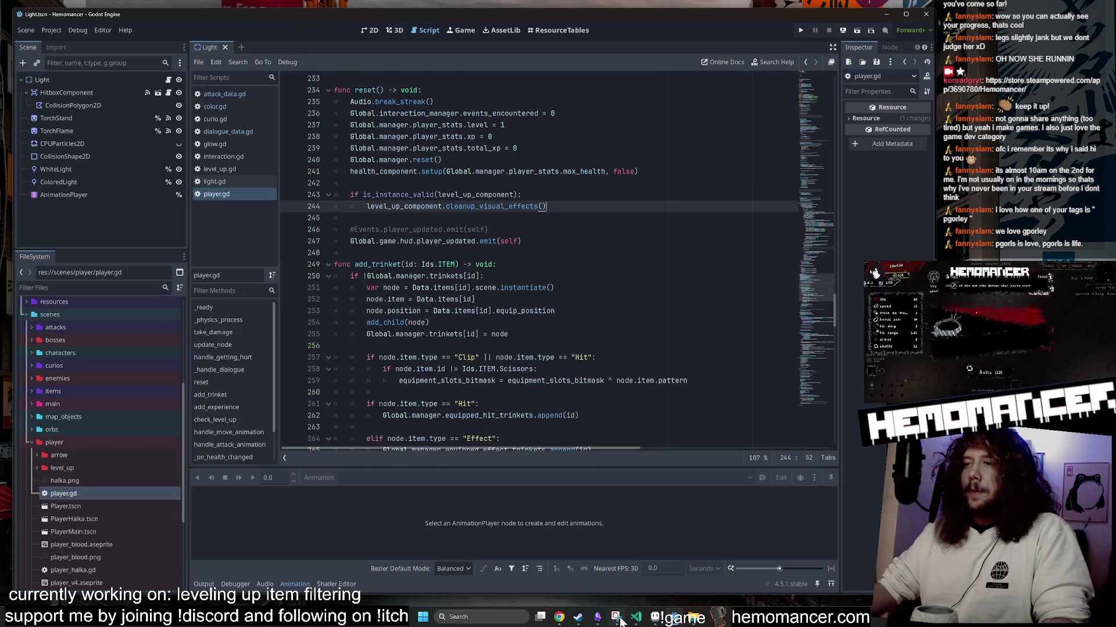
click(696, 174)
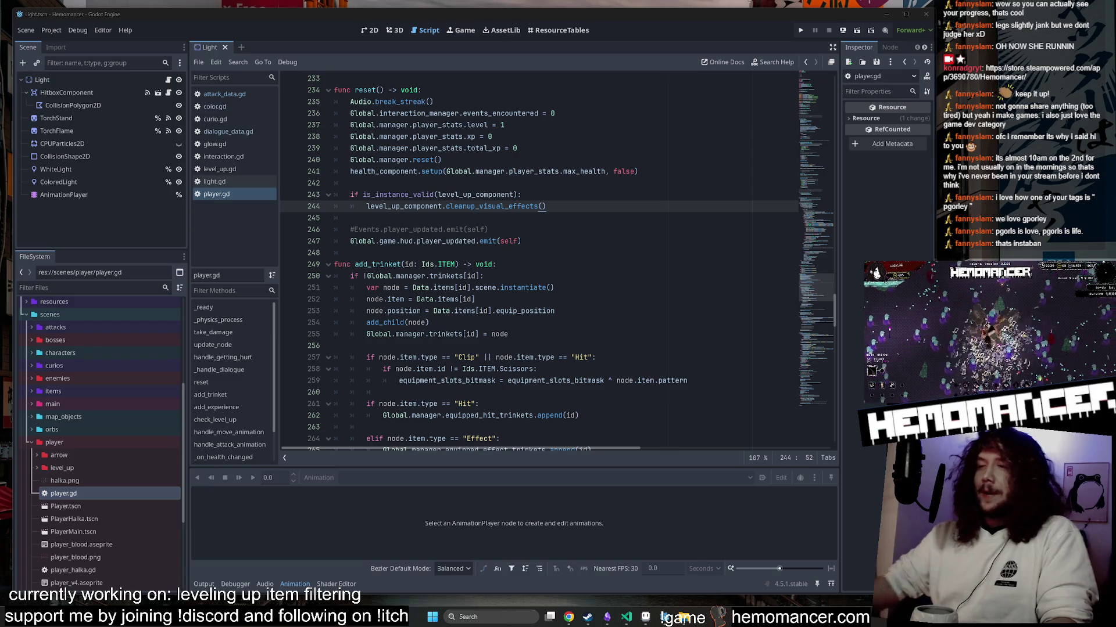
click(607, 617)
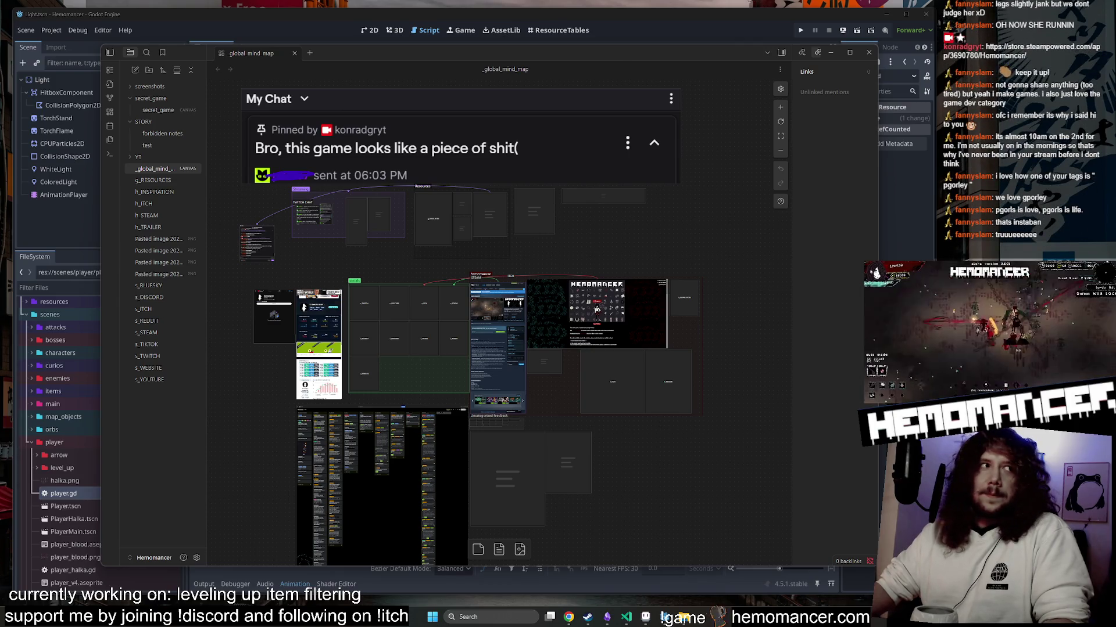
Step: Zoom and pan the _global_mind_map canvas onto the kanban board's columns
scroll(410, 452, down, 2)
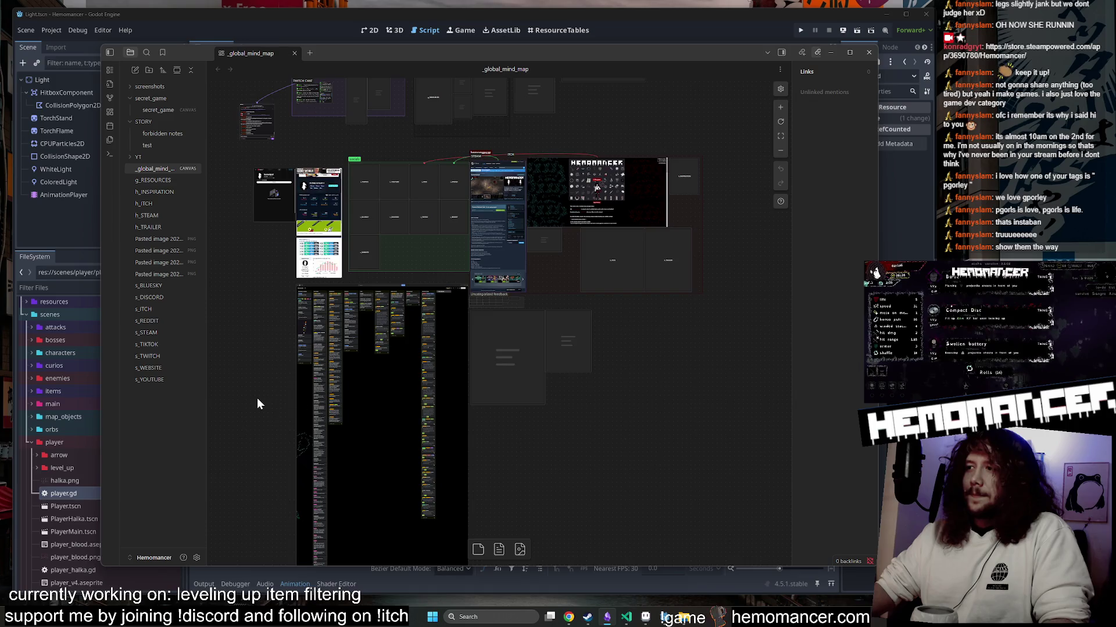
scroll(256, 398, up, 3)
scroll(449, 240, up, 10)
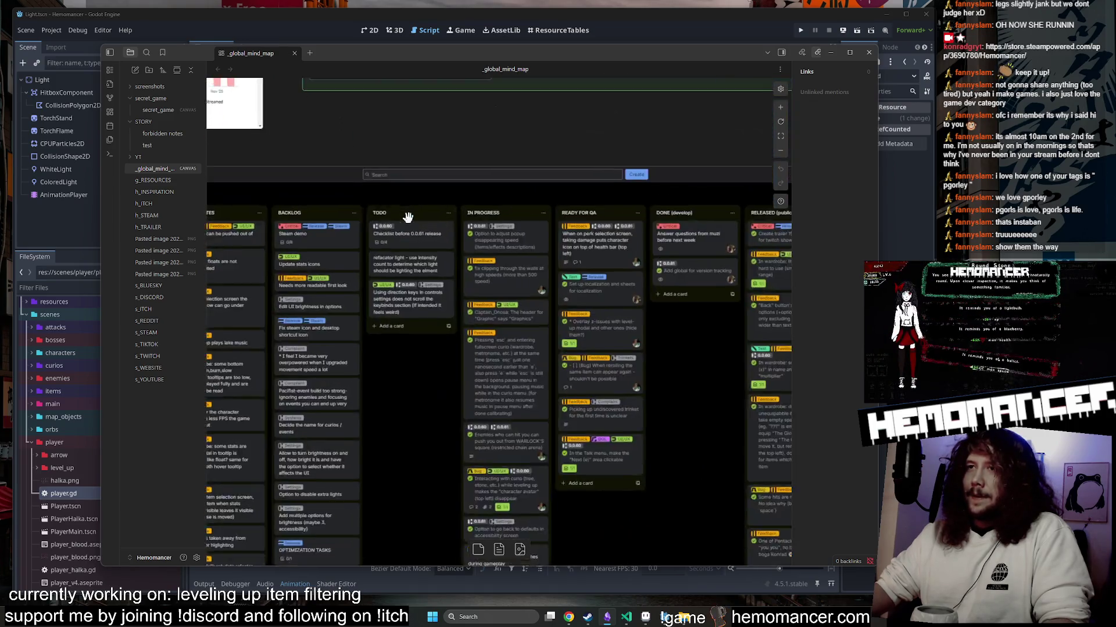
scroll(514, 228, down, 4)
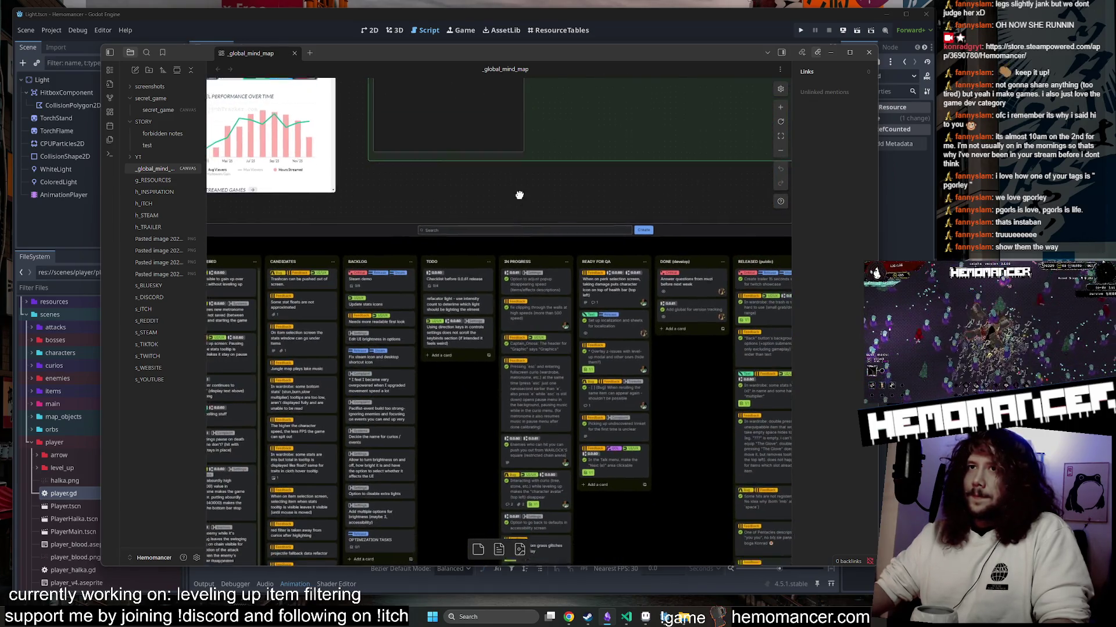
mouse_move(518, 194)
mouse_down()
mouse_move(513, 120)
mouse_move(437, 113)
mouse_up()
scroll(558, 273, up, 3)
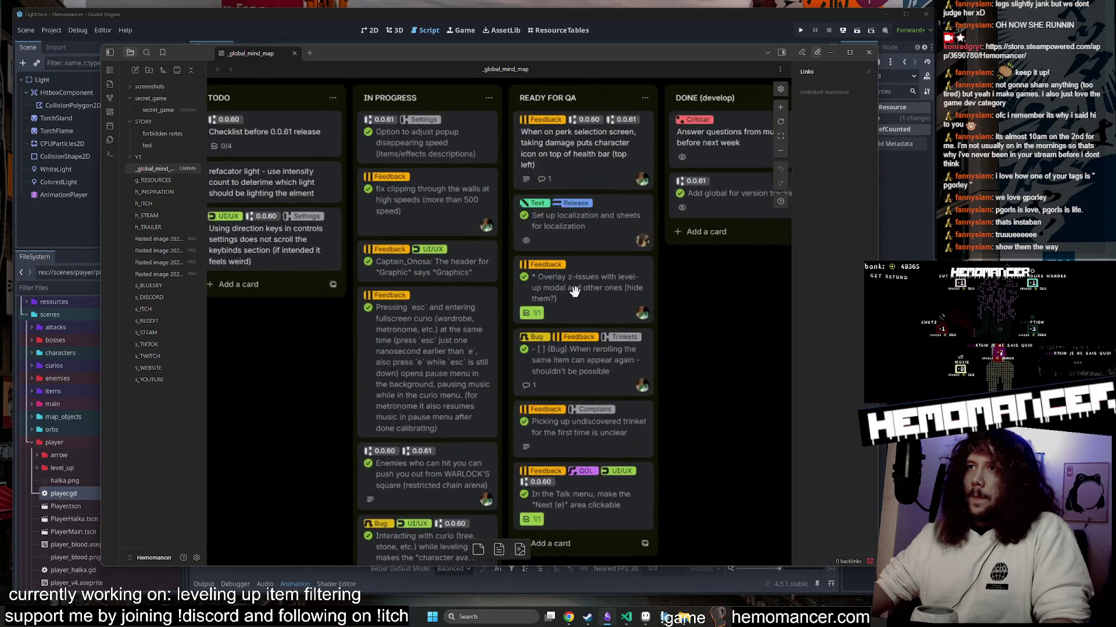
scroll(574, 292, down, 2)
scroll(574, 292, up, 2)
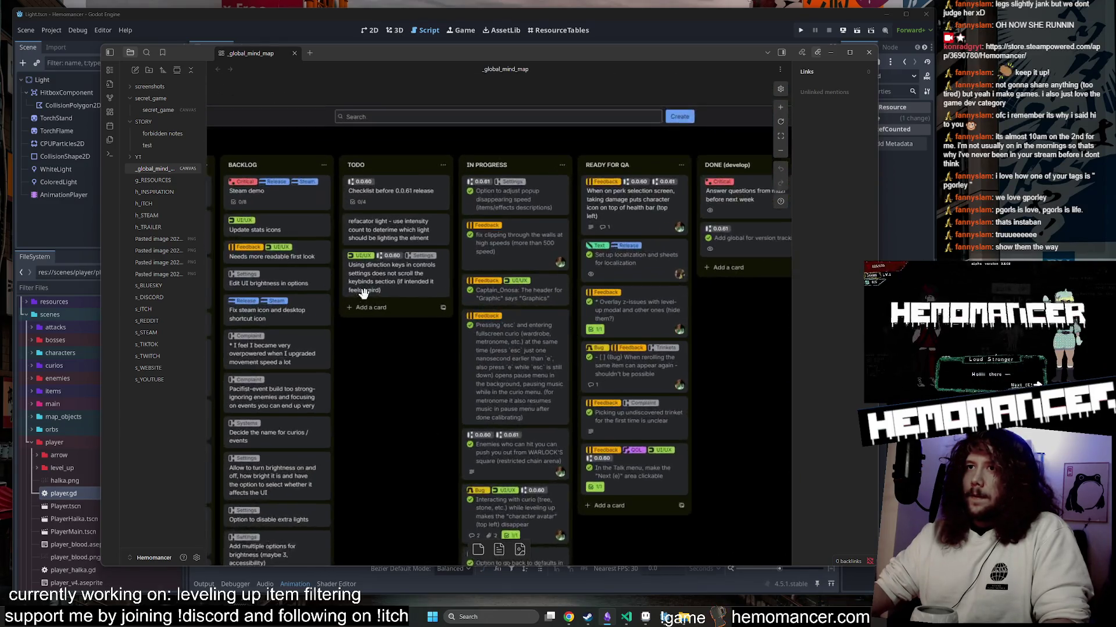
scroll(403, 299, down, 5)
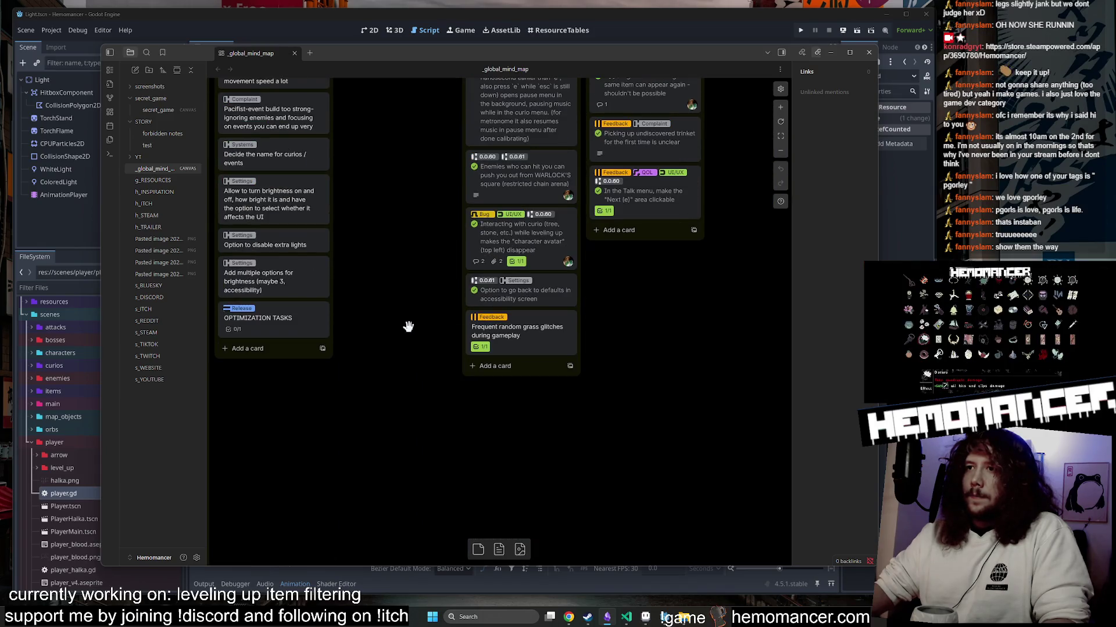
Step: Inspect the grass glitches and trinket feedback cards, then move grass glitches into TODO
click(532, 335)
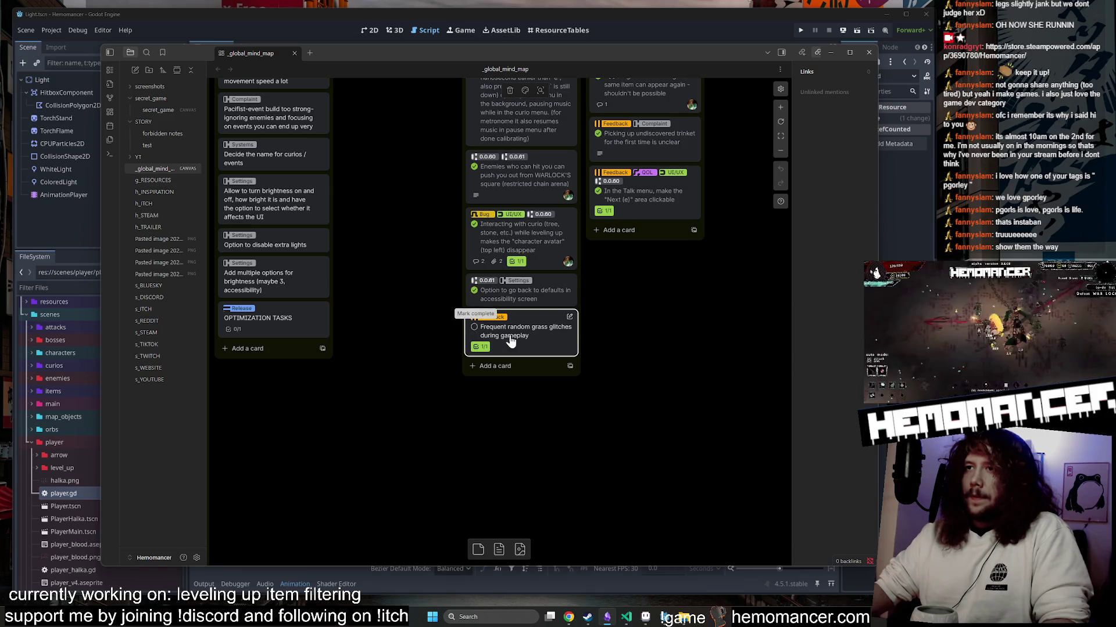
click(646, 139)
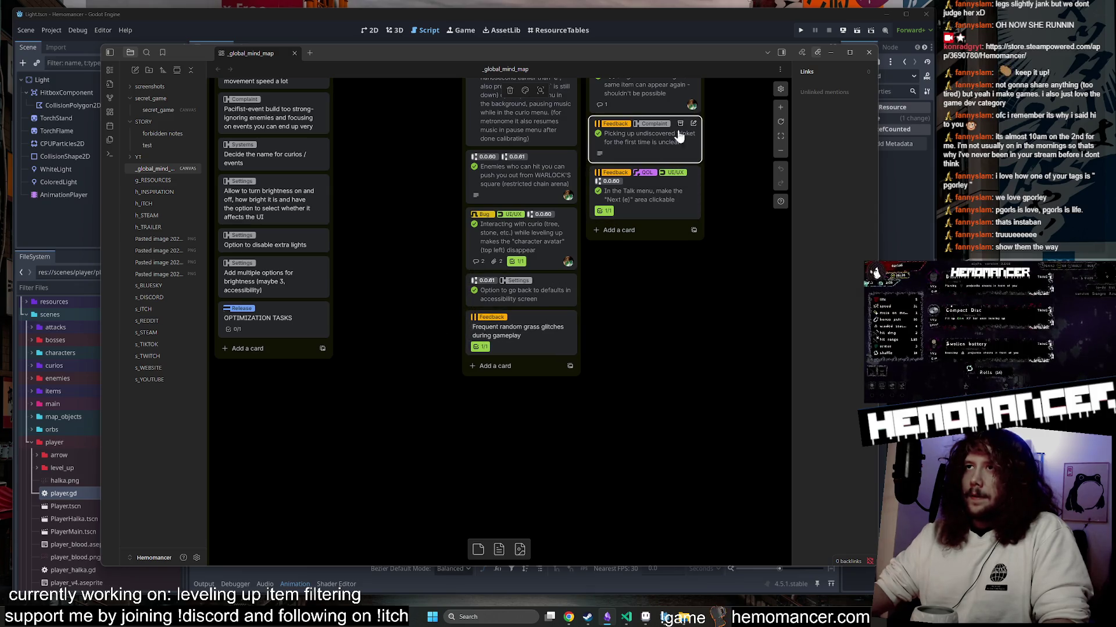
click(781, 136)
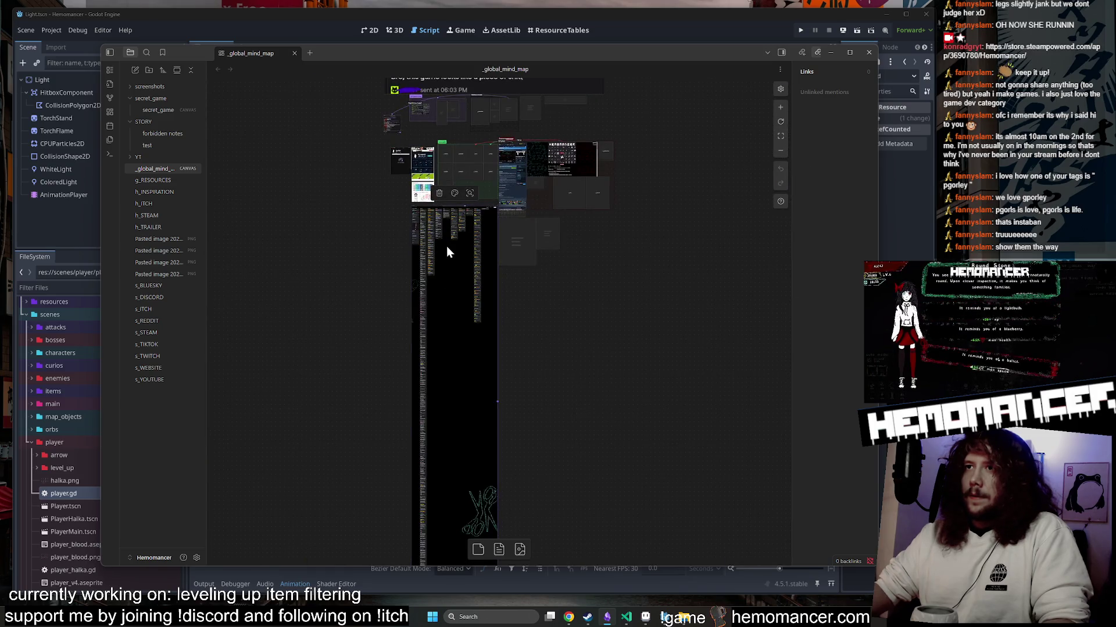
scroll(430, 201, up, 10)
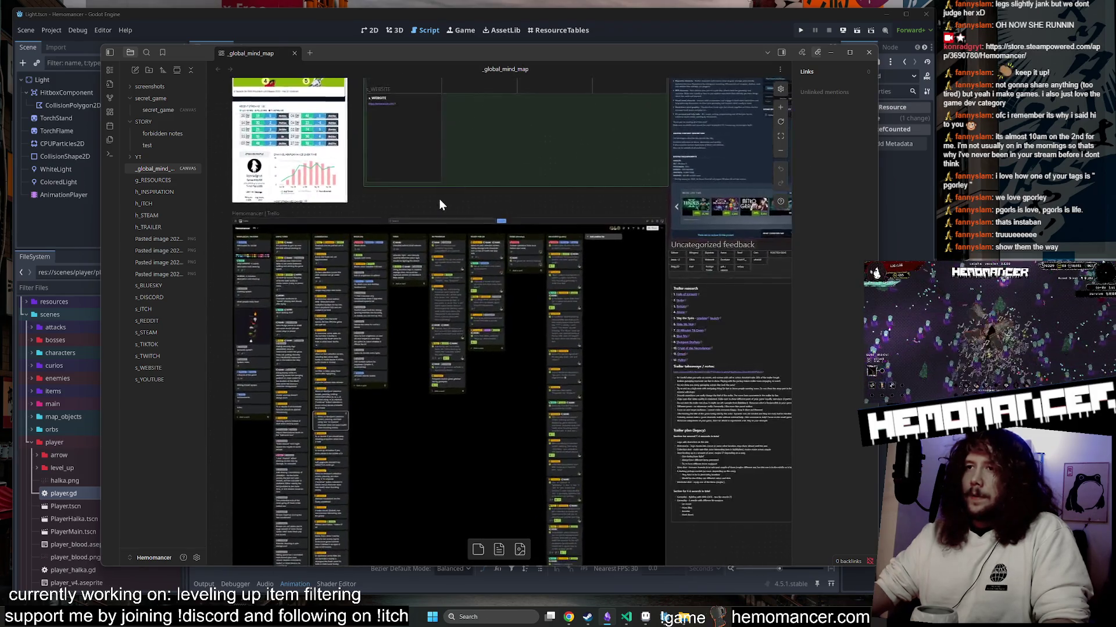
scroll(455, 192, up, 3)
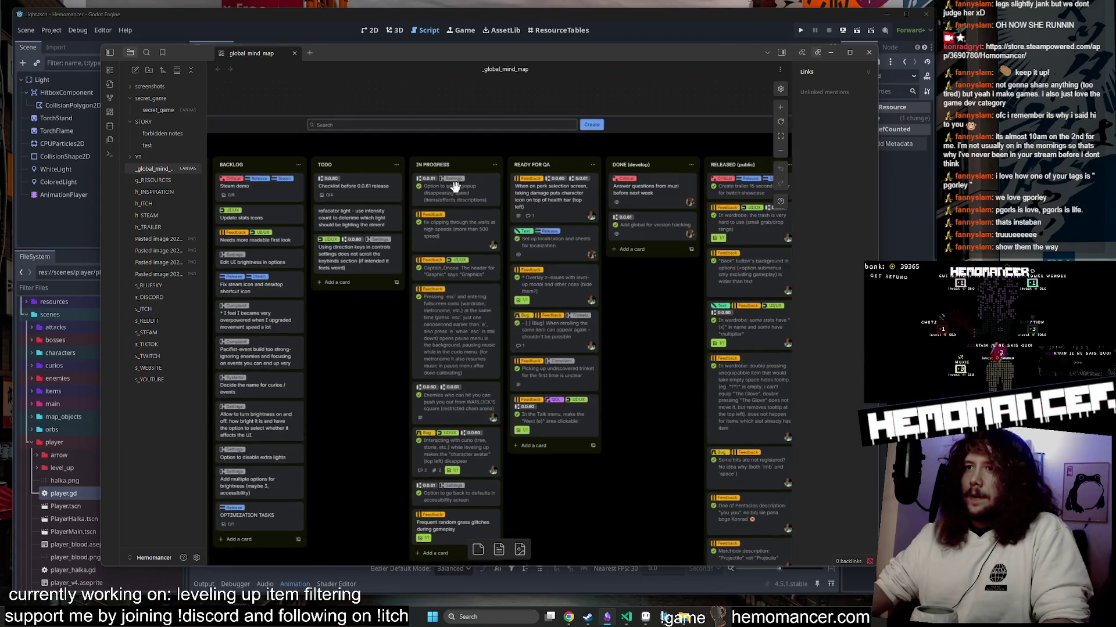
scroll(588, 308, down, 3)
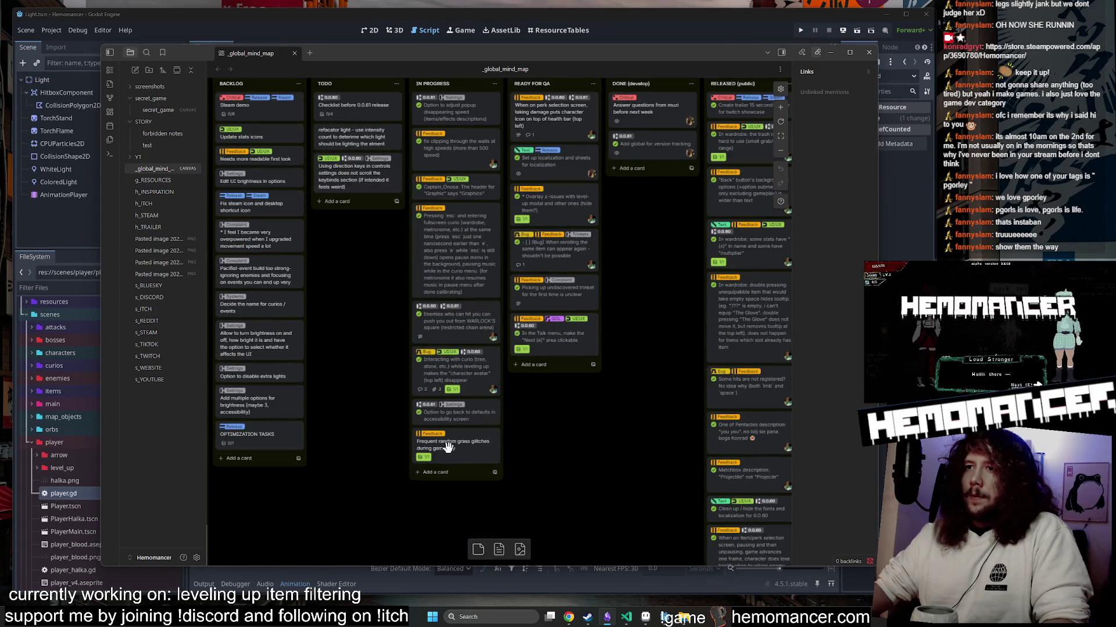
mouse_move(456, 448)
mouse_down()
mouse_move(473, 453)
mouse_move(423, 430)
mouse_move(381, 385)
mouse_move(385, 96)
mouse_up()
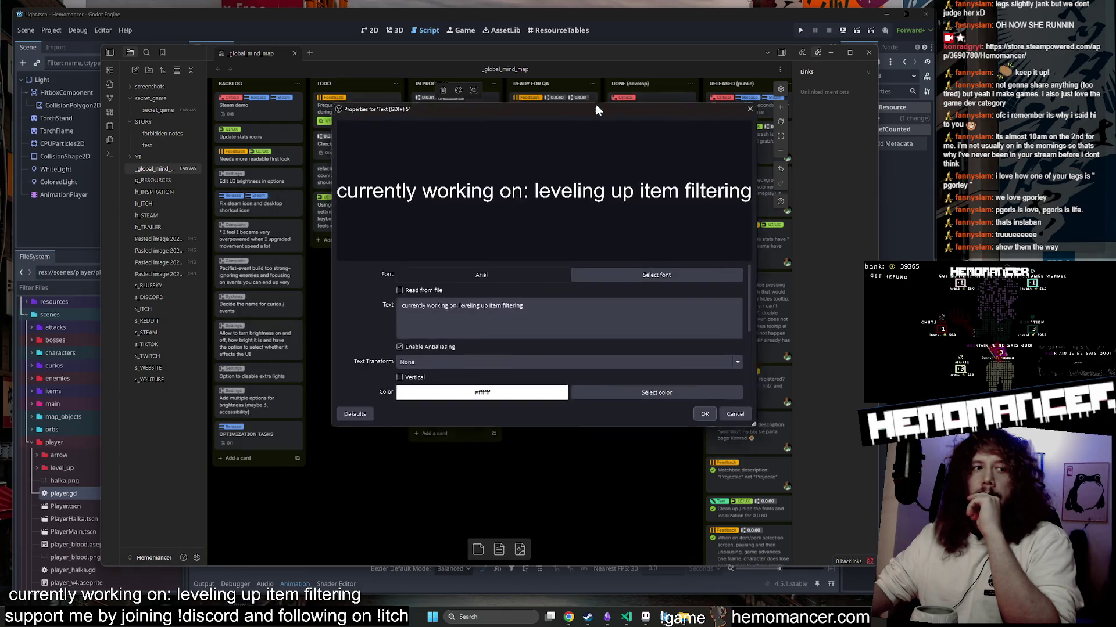
Step: Replace the caption's task text with 'adding missing type declarations' and confirm with OK
drag(595, 104, 630, 38)
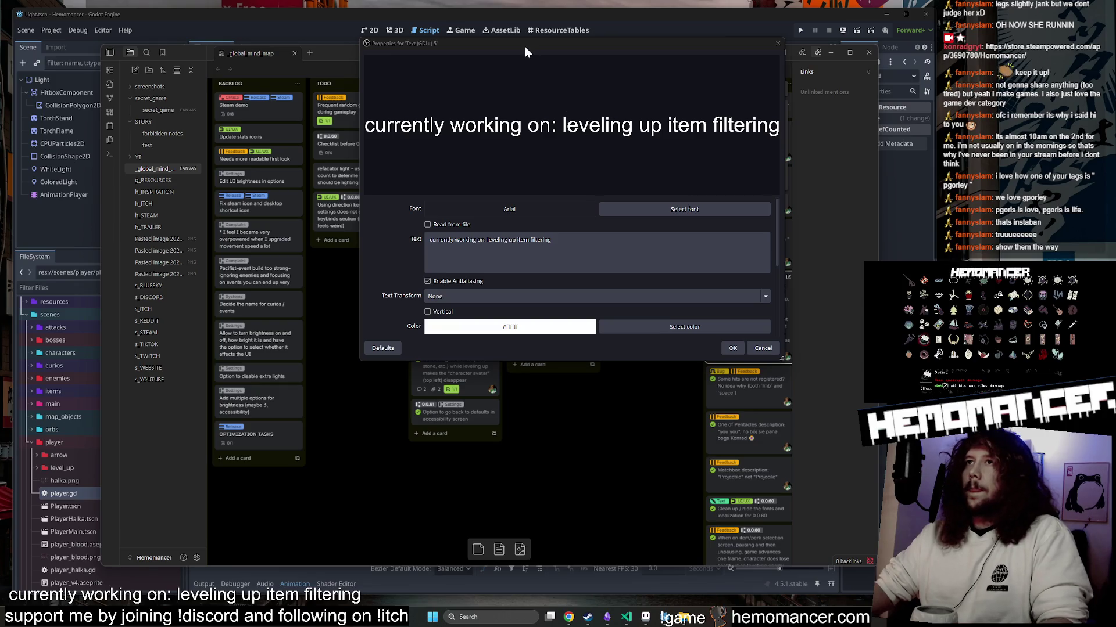
drag(525, 46, 438, 65)
drag(466, 259, 343, 259)
click(344, 259)
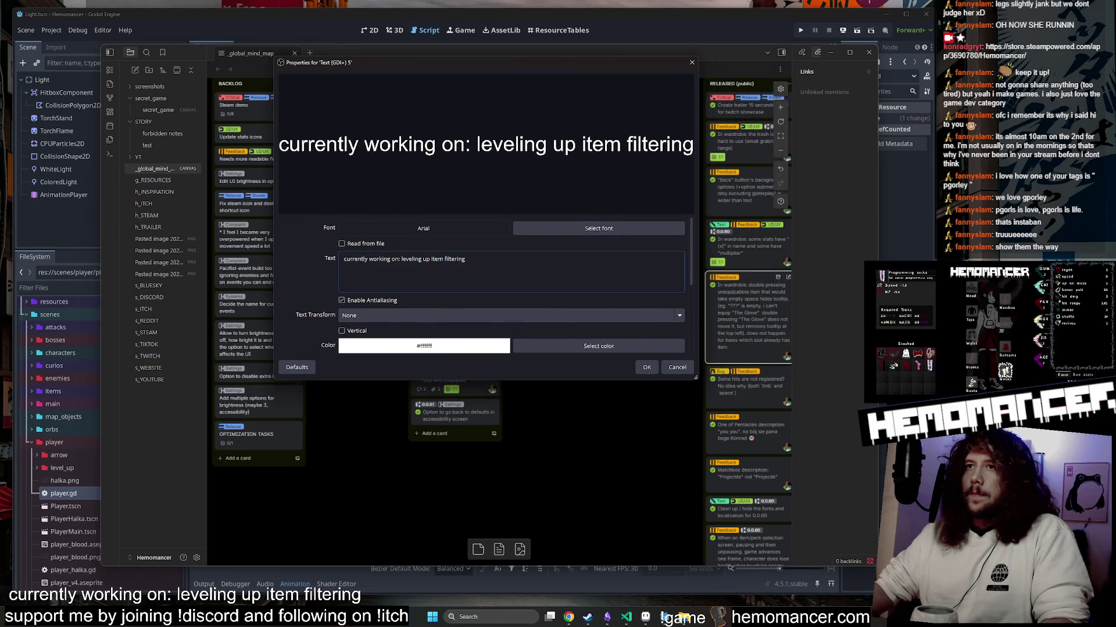
drag(466, 259, 403, 259)
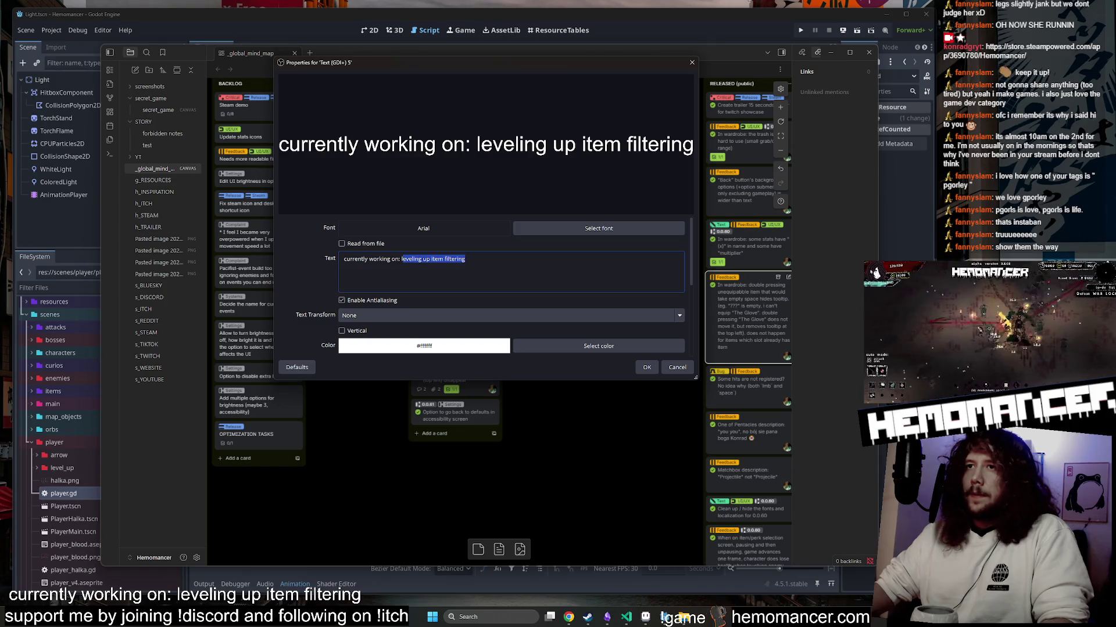
text(adding missing st)
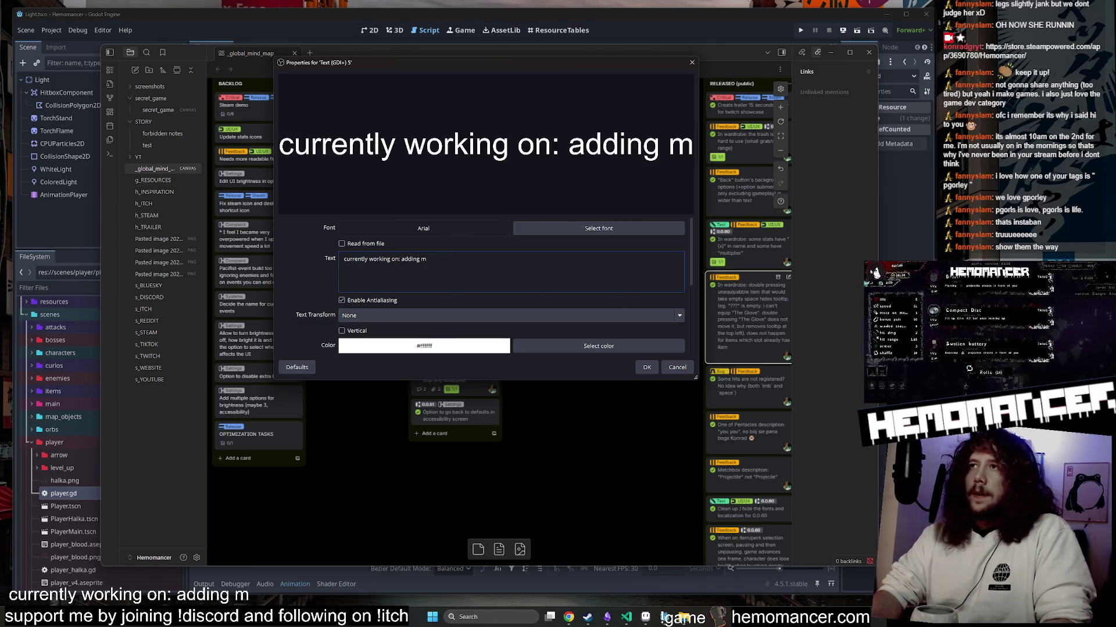
key(BackSpace)
key(BackSpace)
text(typ)
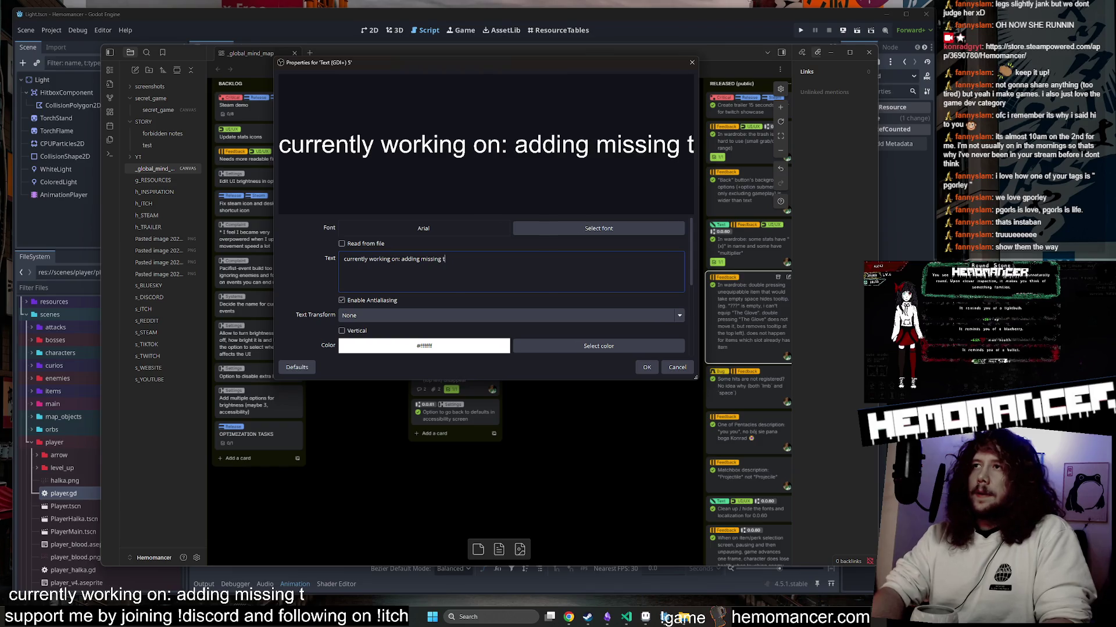
text(e decl)
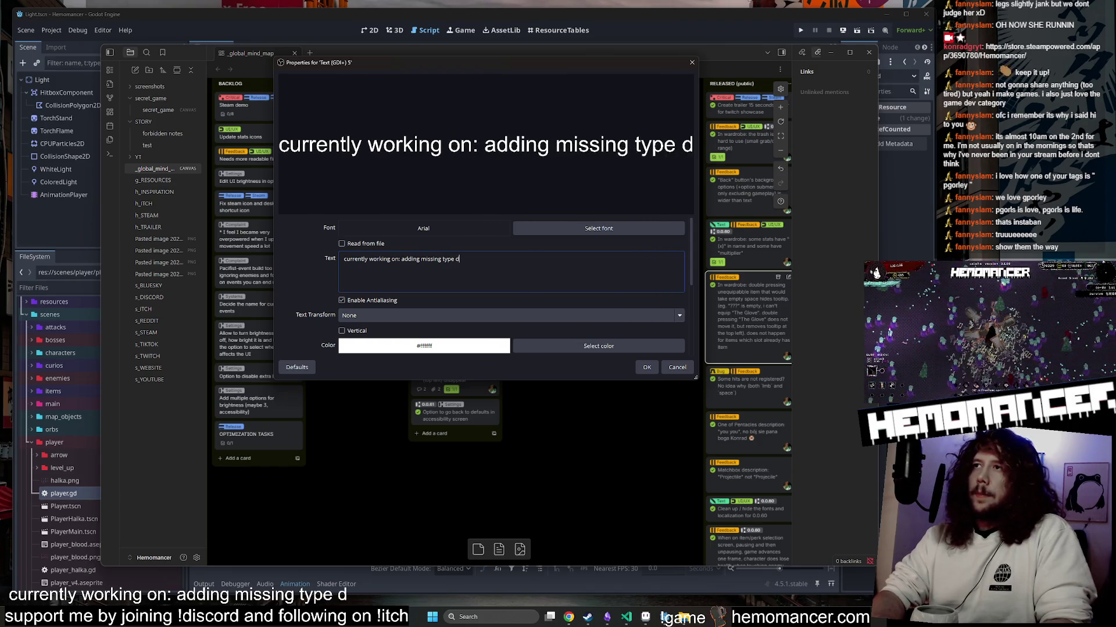
text(arations)
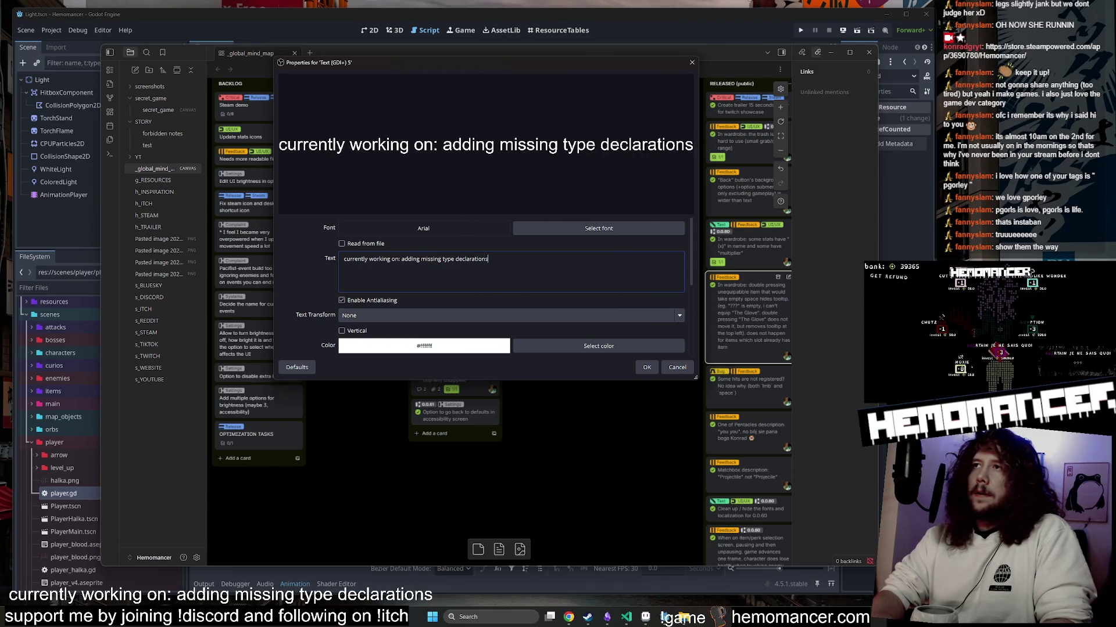
click(646, 368)
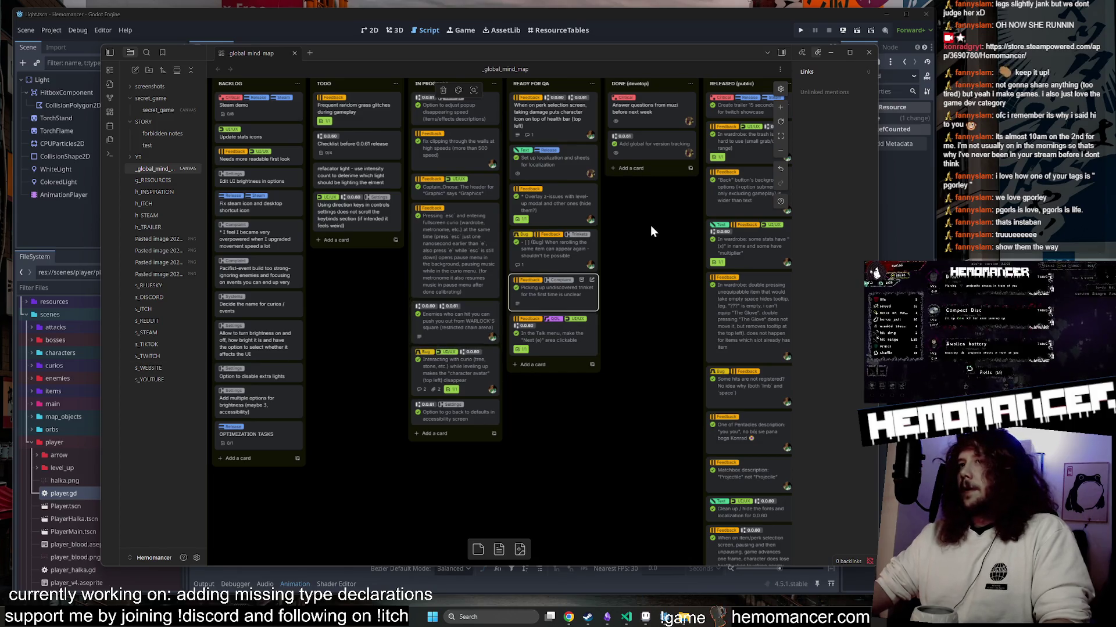
Step: Minimize the Obsidian kanban window and focus Godot's dialogue.gd script editor
drag(609, 49, 586, 43)
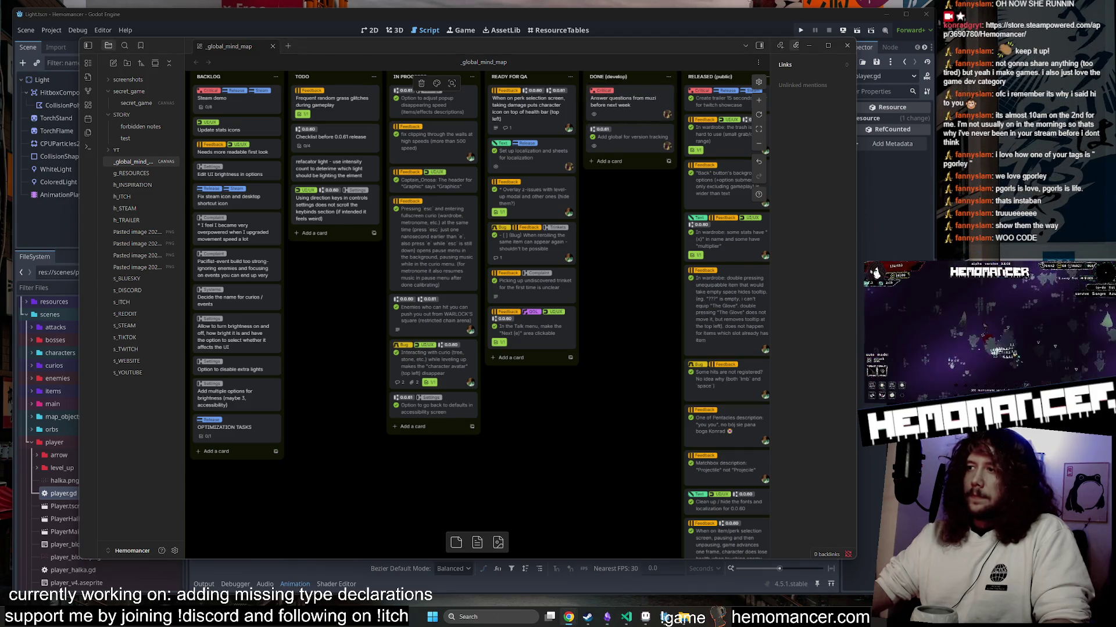
click(809, 47)
click(558, 148)
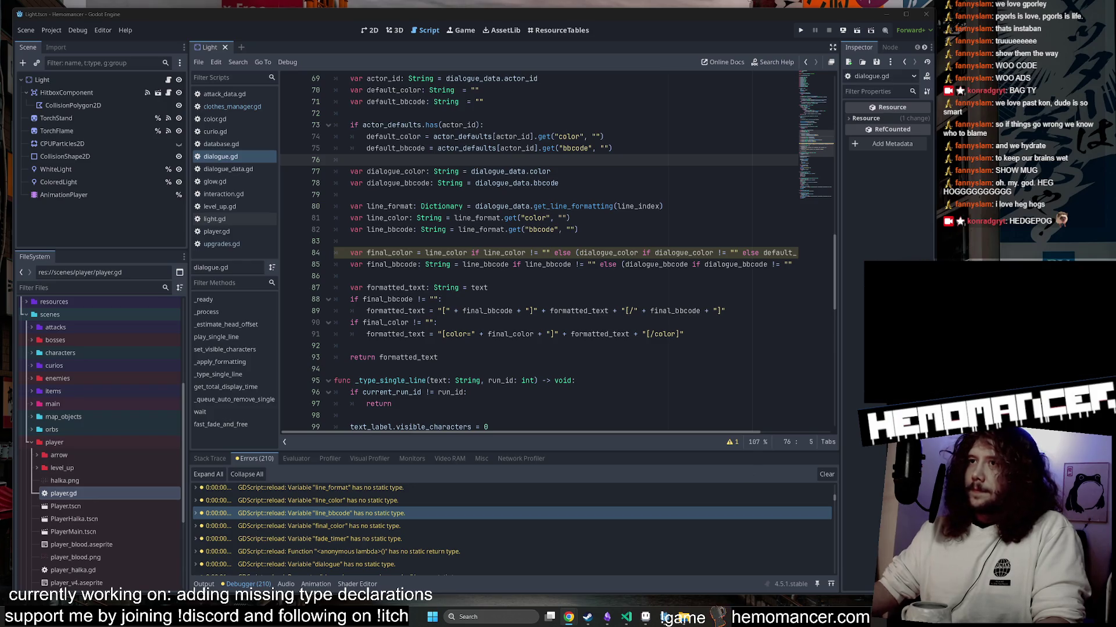
Step: Look over the final_bbcode declaration, then place the caret after final_color on line 84
click(509, 264)
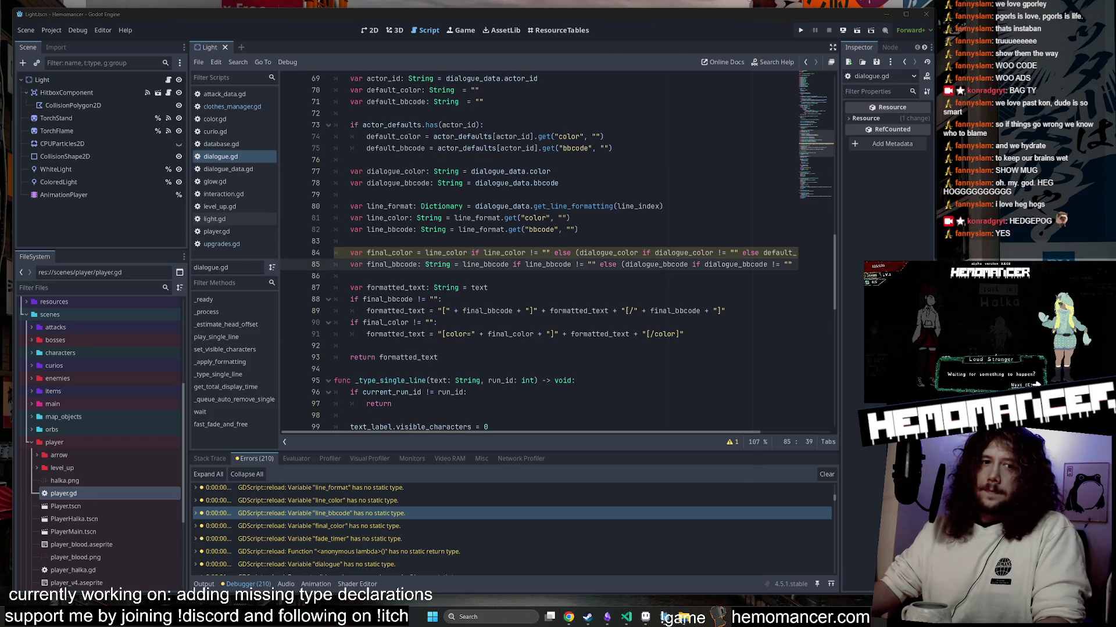
click(350, 275)
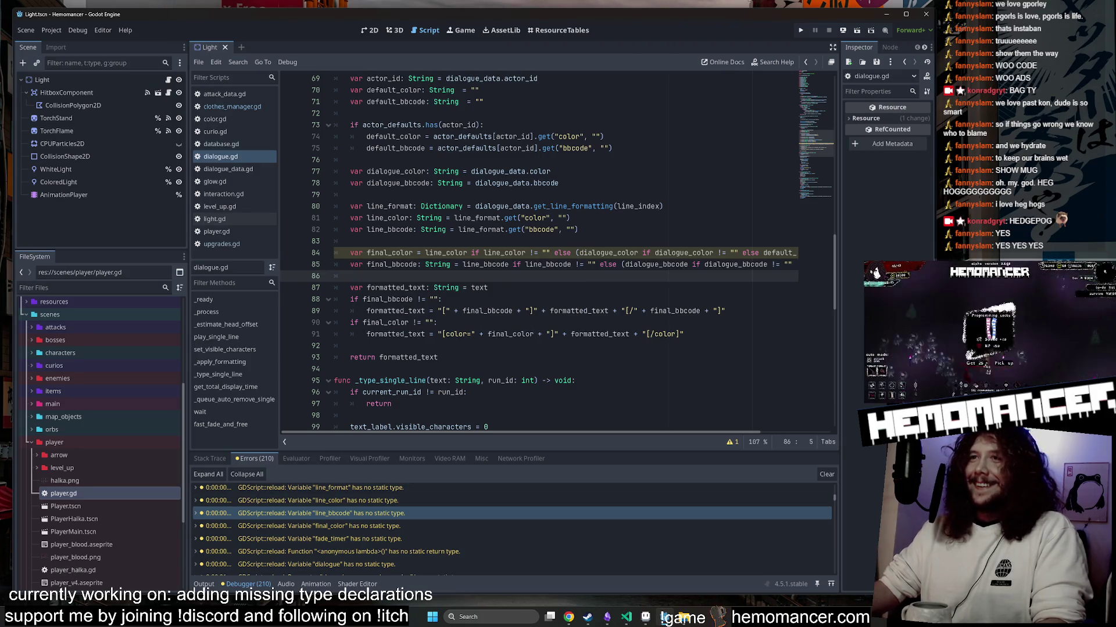
click(416, 252)
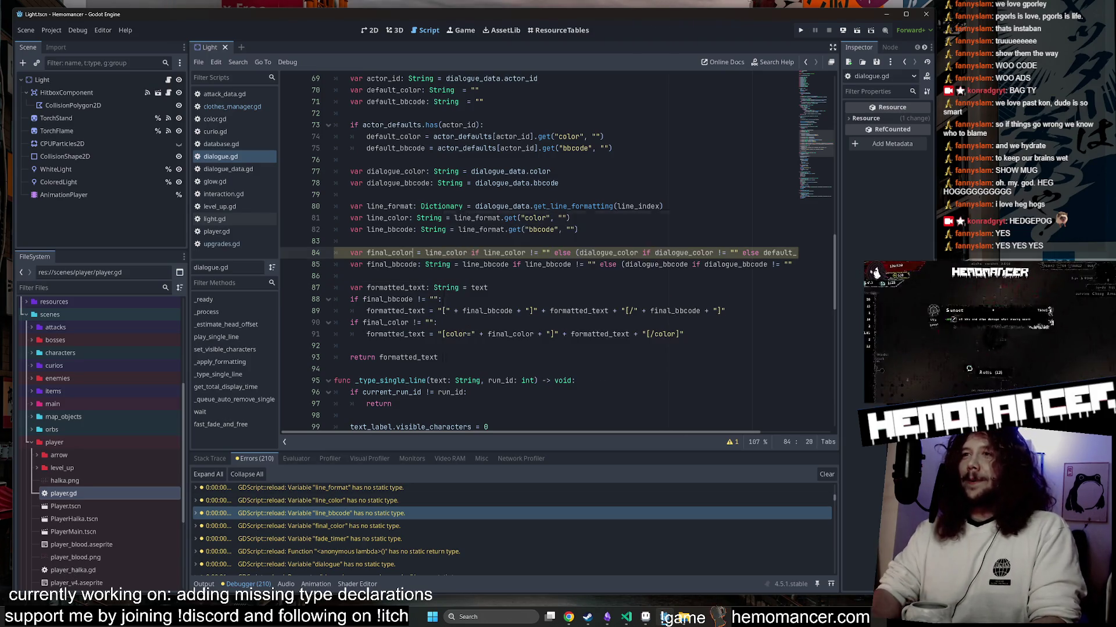
Step: Annotate final_color on line 84 as String and check the nearby declarations
text(: String)
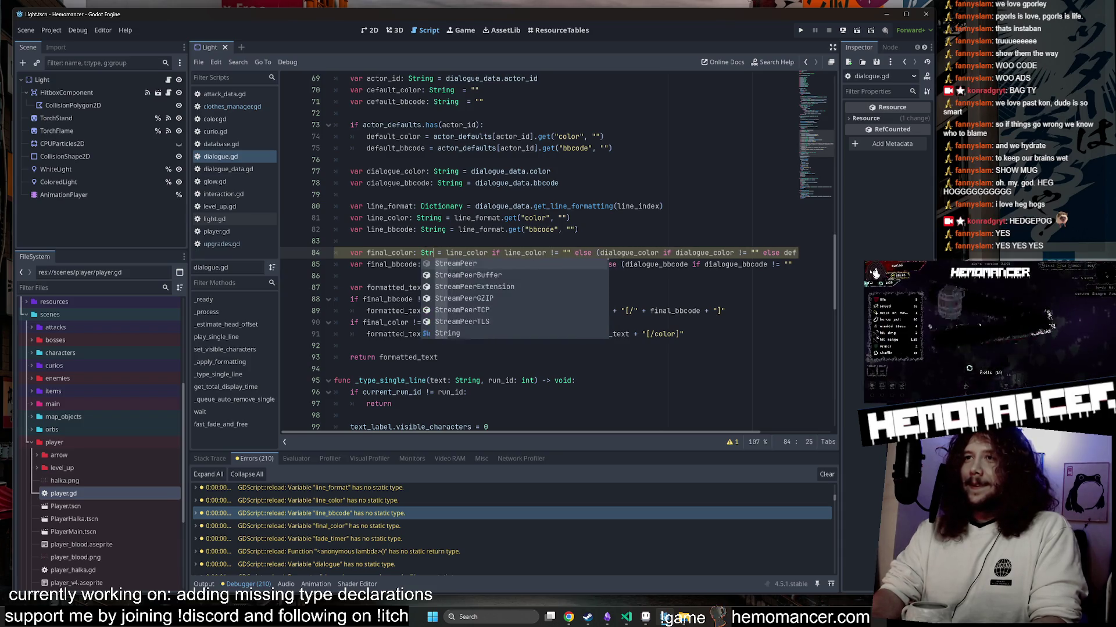
click(559, 183)
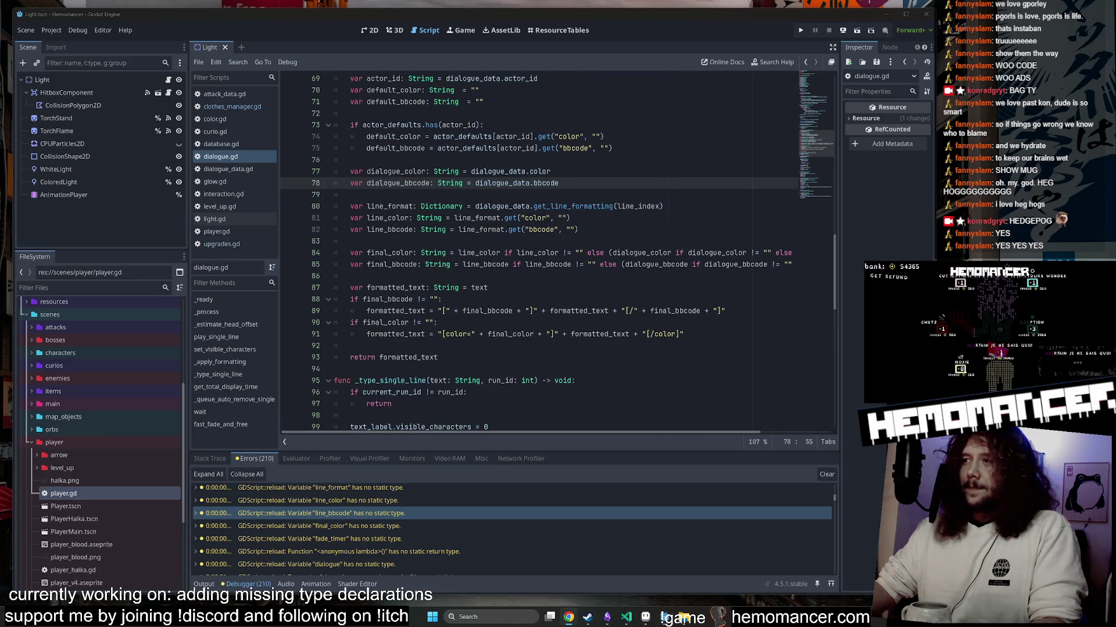
click(443, 299)
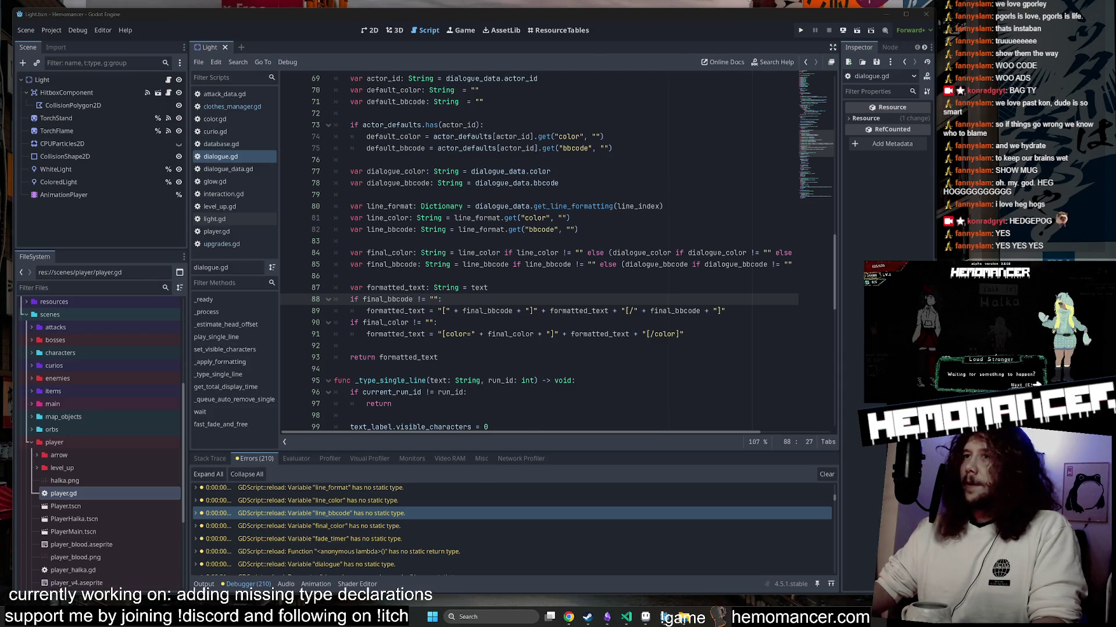
key(Up)
key(Up)
key(Up)
Step: Review the rest of dialogue.gd, including total_time on line 118, then run the project with F5
scroll(539, 253, down, 10)
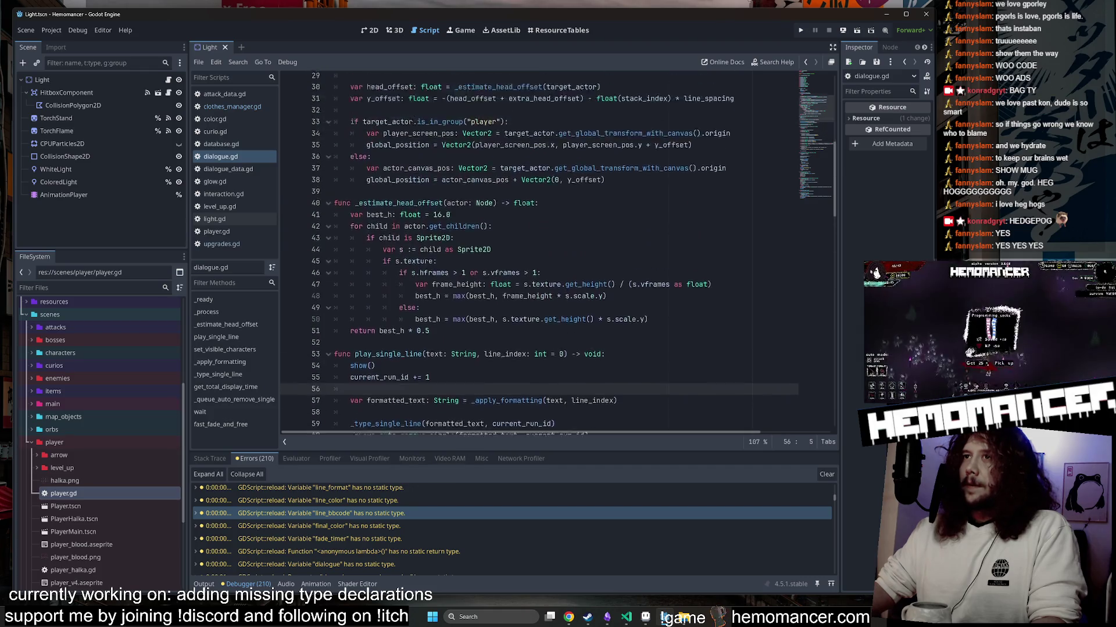
scroll(372, 278, down, 3)
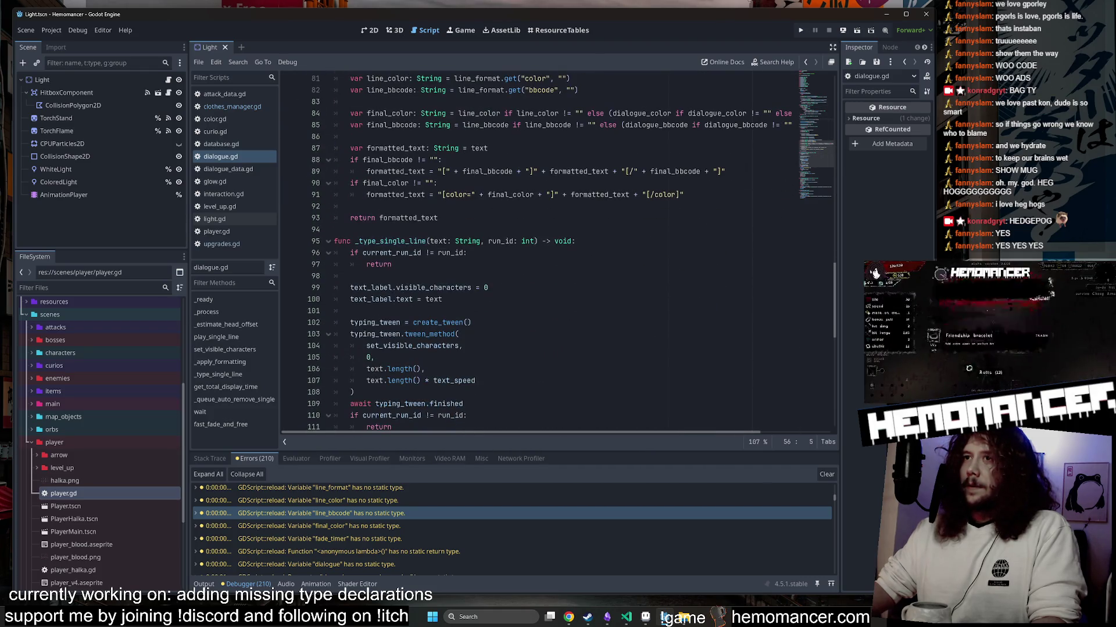
click(372, 276)
scroll(372, 278, down, 7)
scroll(540, 253, down, 1)
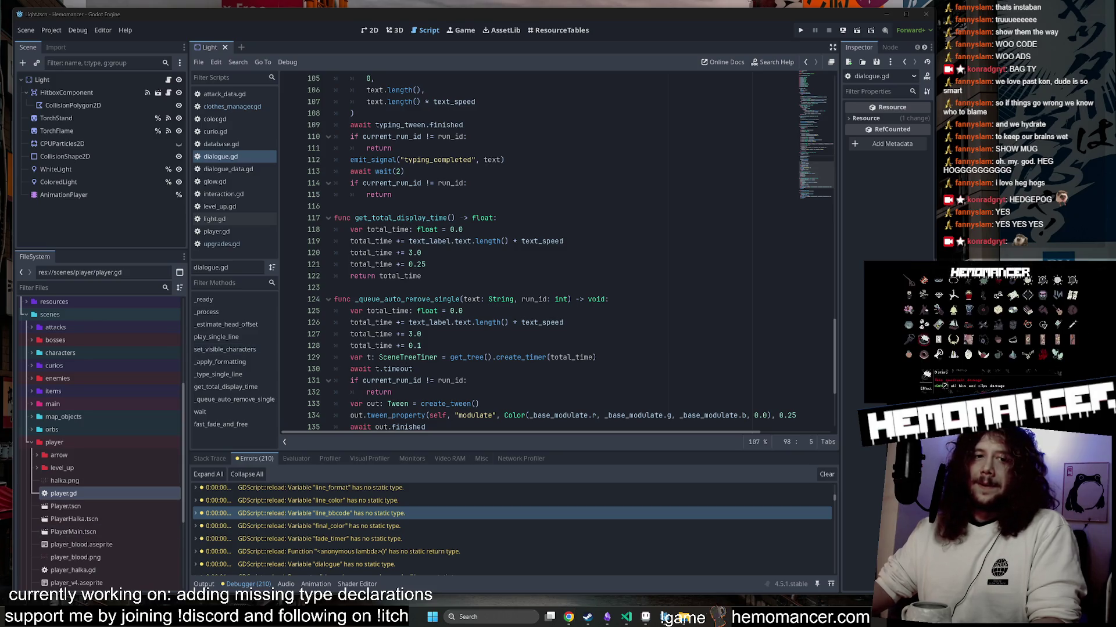
click(482, 230)
scroll(465, 291, down, 5)
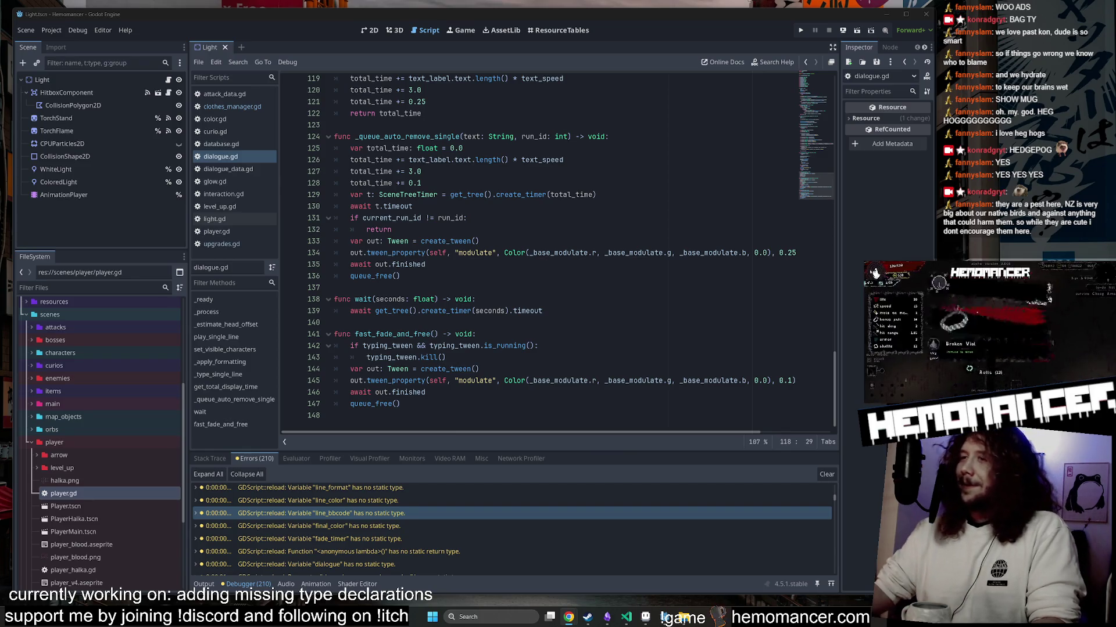
scroll(540, 252, up, 8)
scroll(820, 142, up, 12)
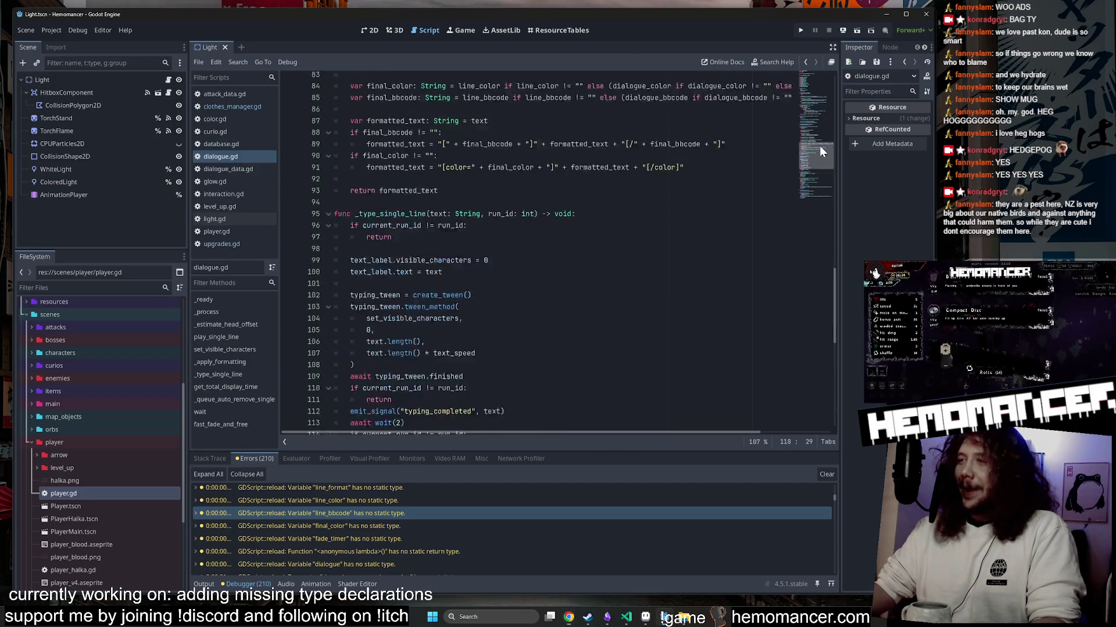
drag(819, 134, 822, 81)
scroll(541, 252, down, 7)
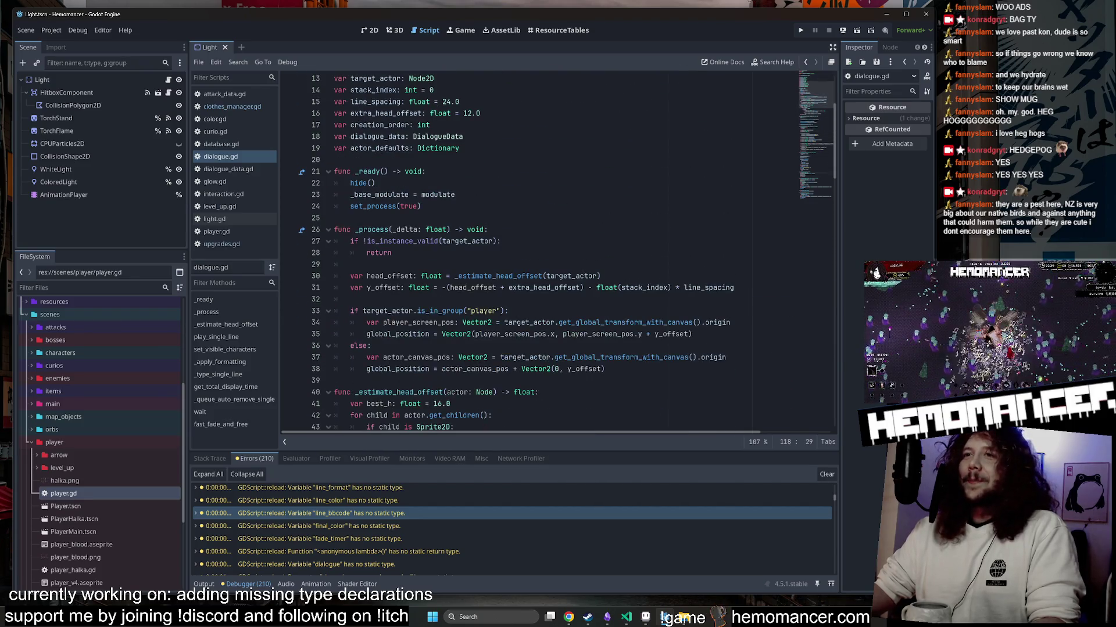
click(372, 514)
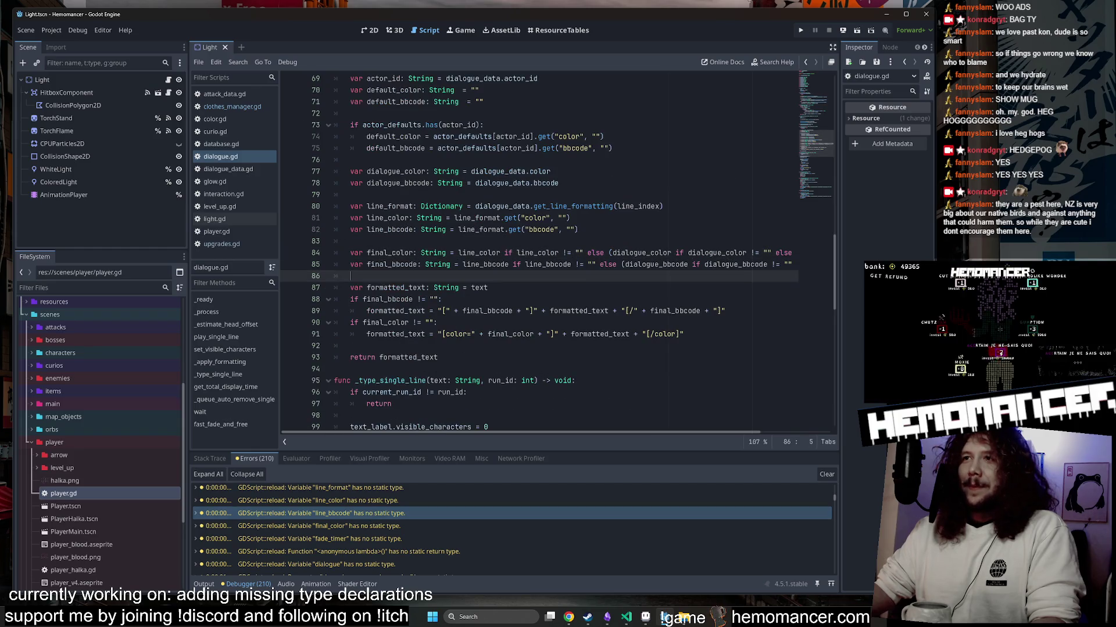
key(F5)
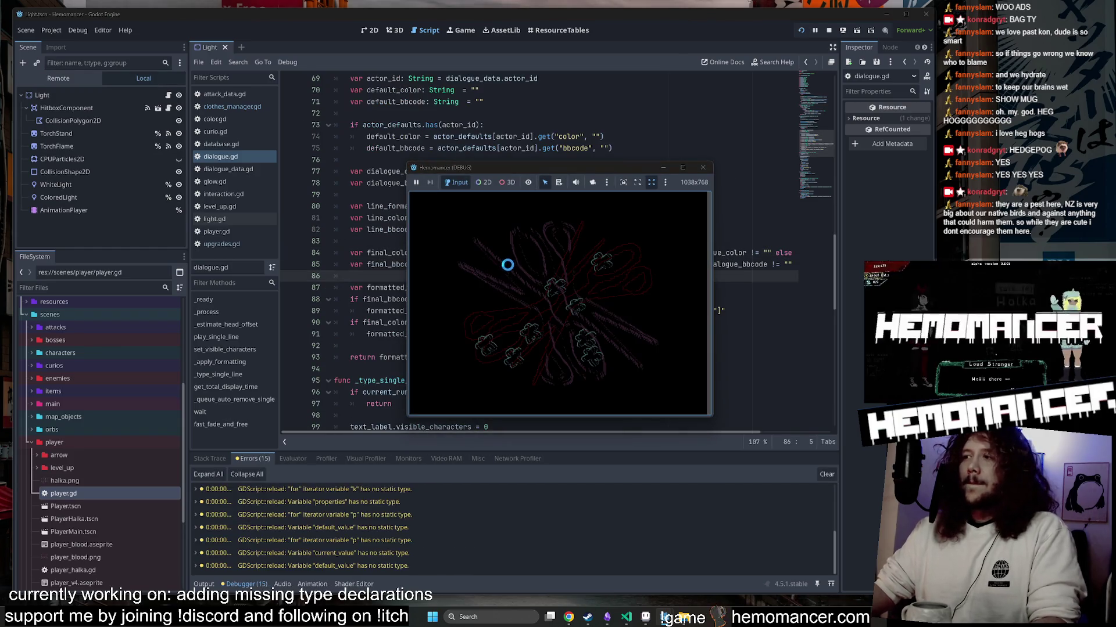
Step: Enlarge the game window, start a game and pick the Kautschuk level-up reward
drag(409, 416, 272, 562)
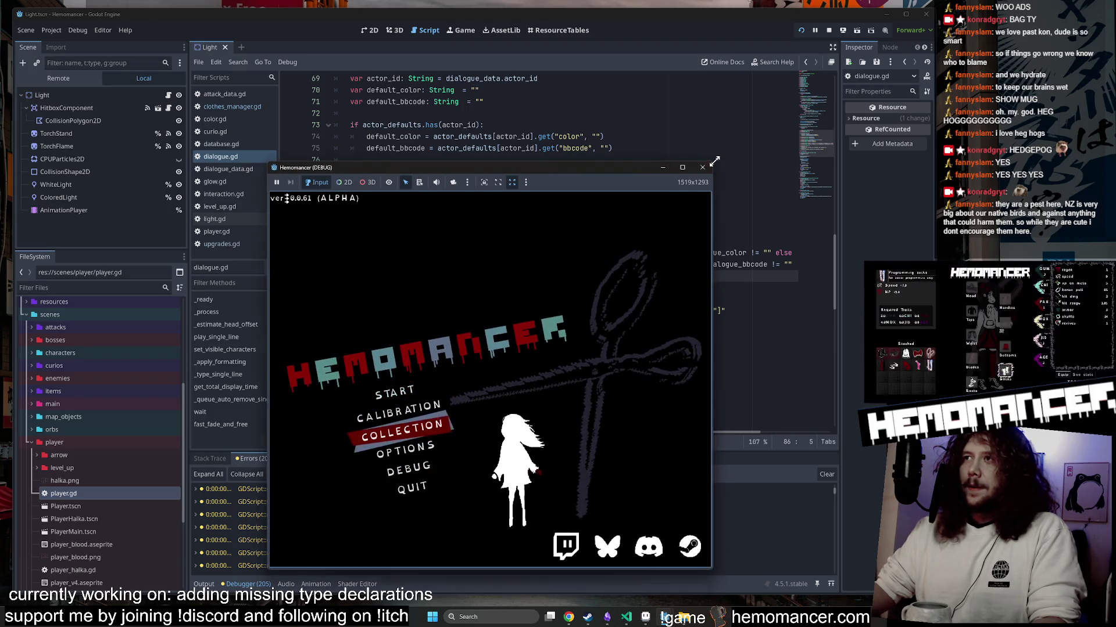
drag(713, 163, 824, 42)
click(427, 347)
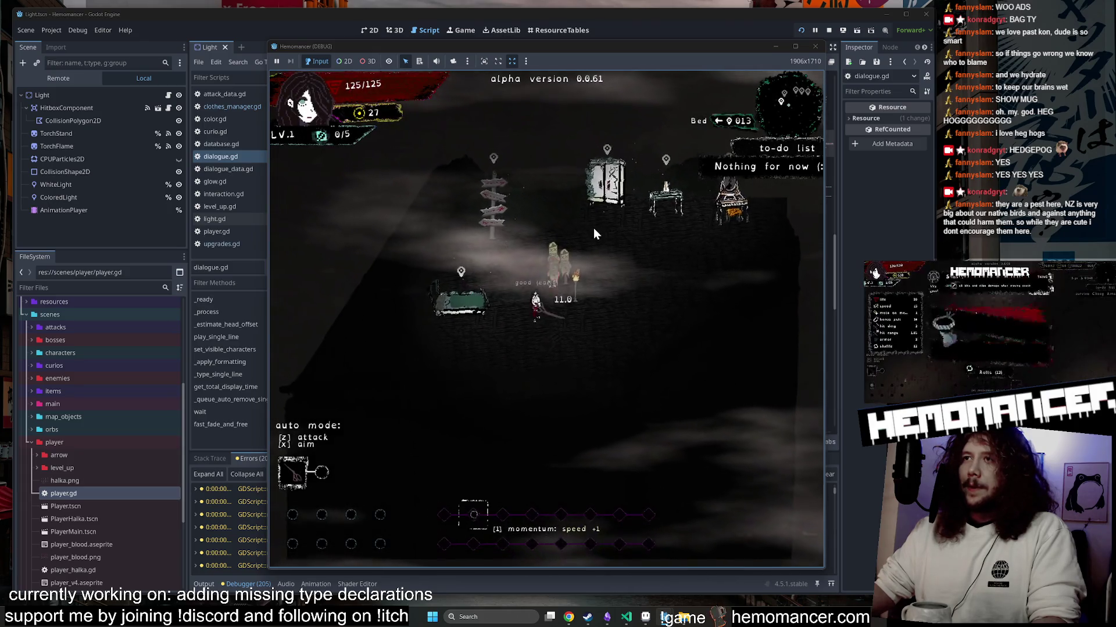
key(w)
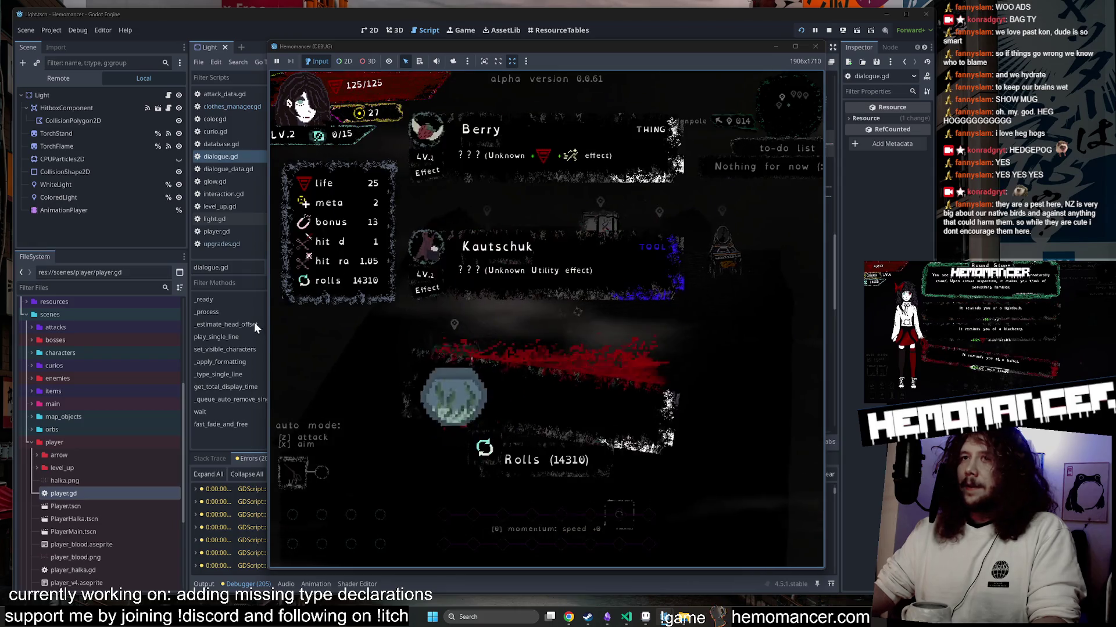
drag(268, 322, 86, 323)
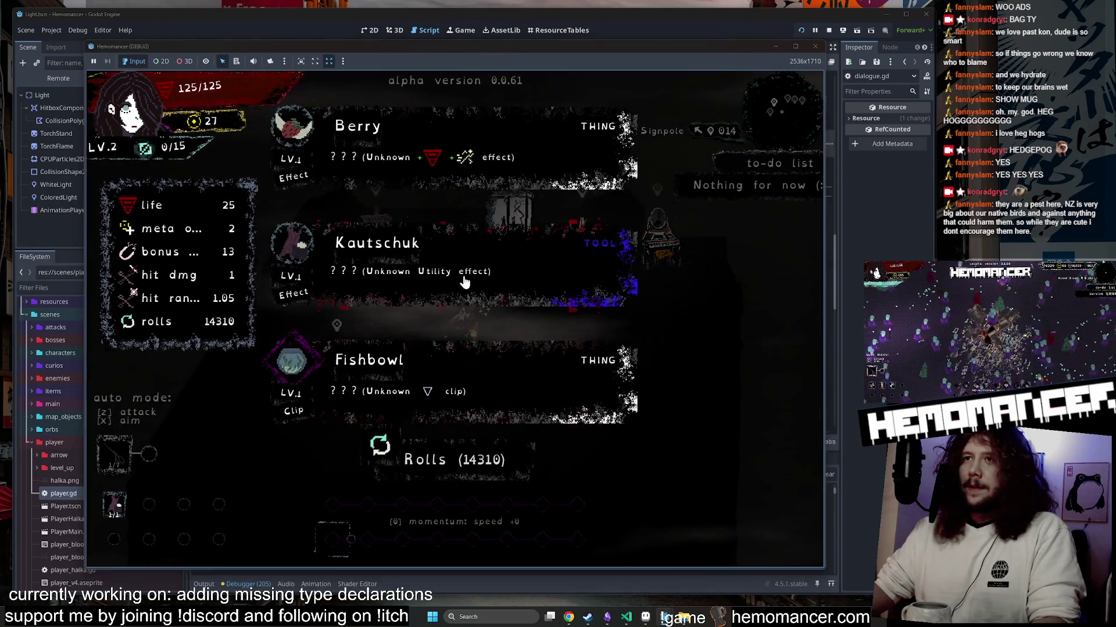
click(463, 279)
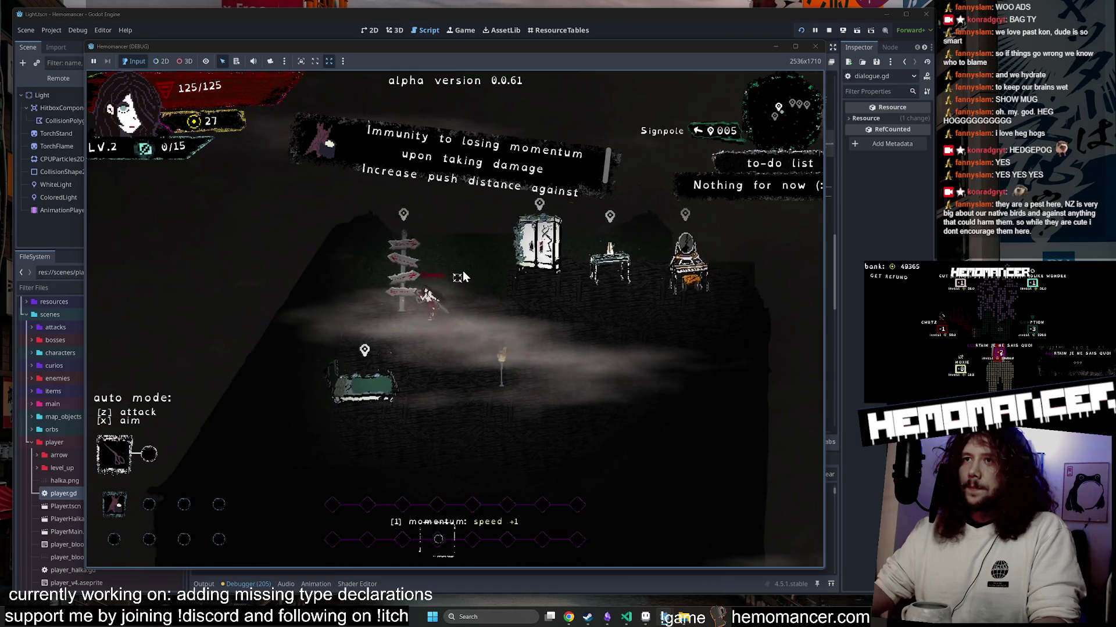
Step: Open the Travel screen at the signpole, pick a destination, and return to the hub
key(e)
click(522, 251)
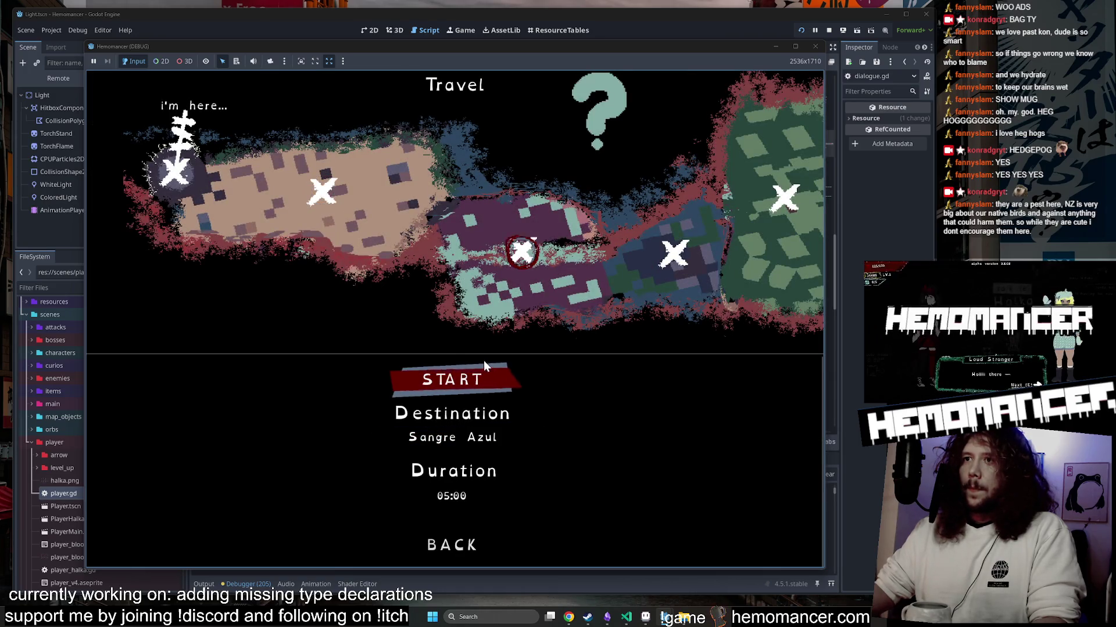
click(459, 546)
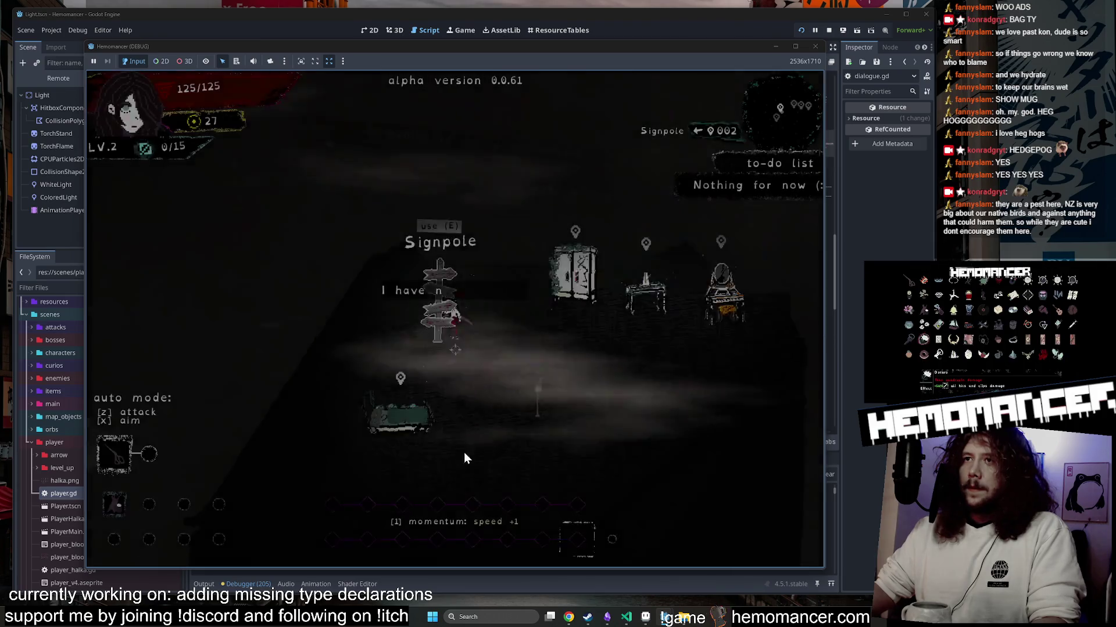
Step: Walk to the wardrobe and open and close its menu
key(d)
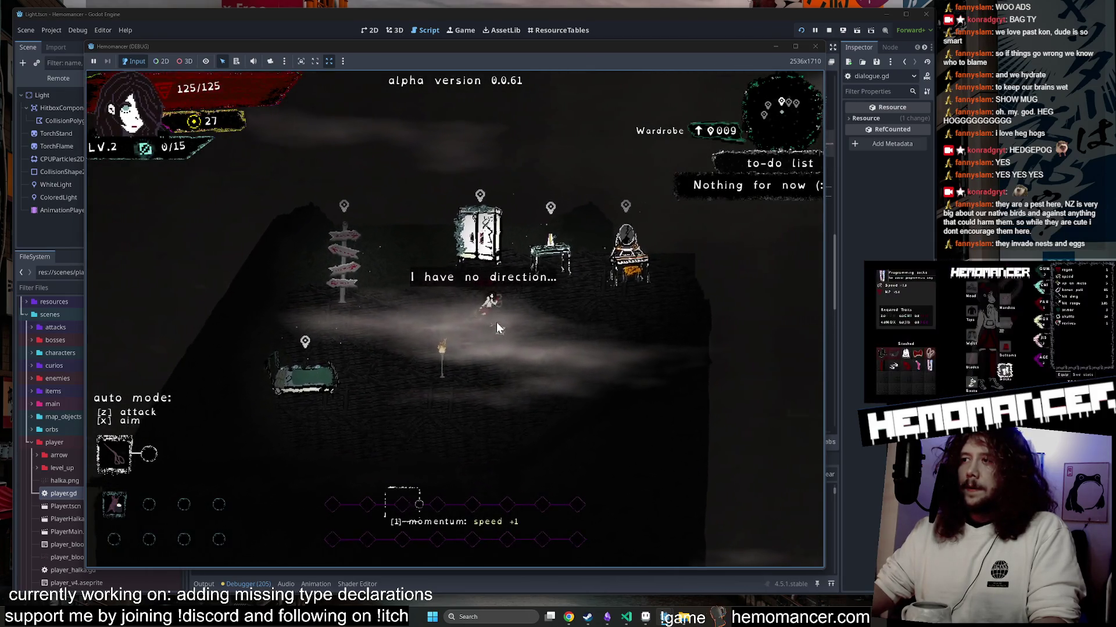
key(s)
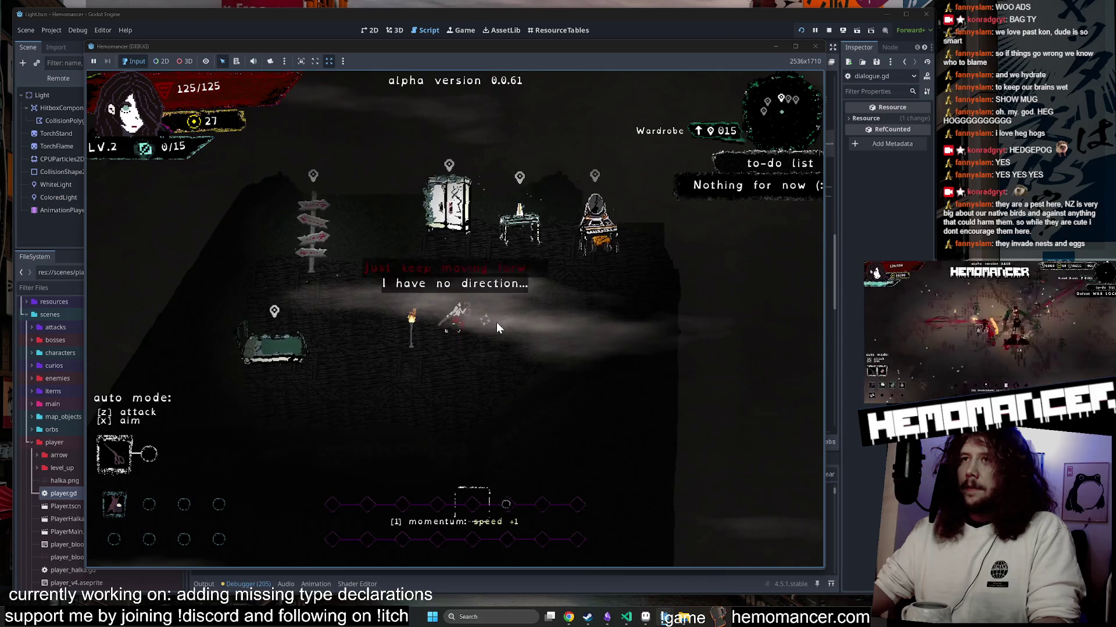
key(w)
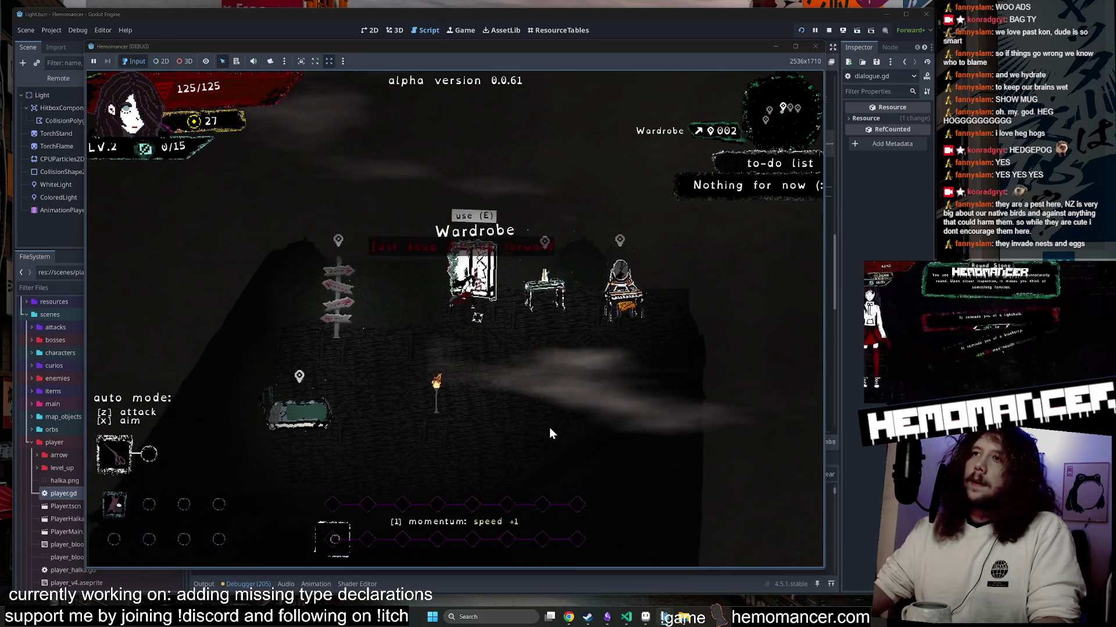
key(e)
key(Escape)
Step: Walk past the metronome to the vanity, open its shop and close it
key(d)
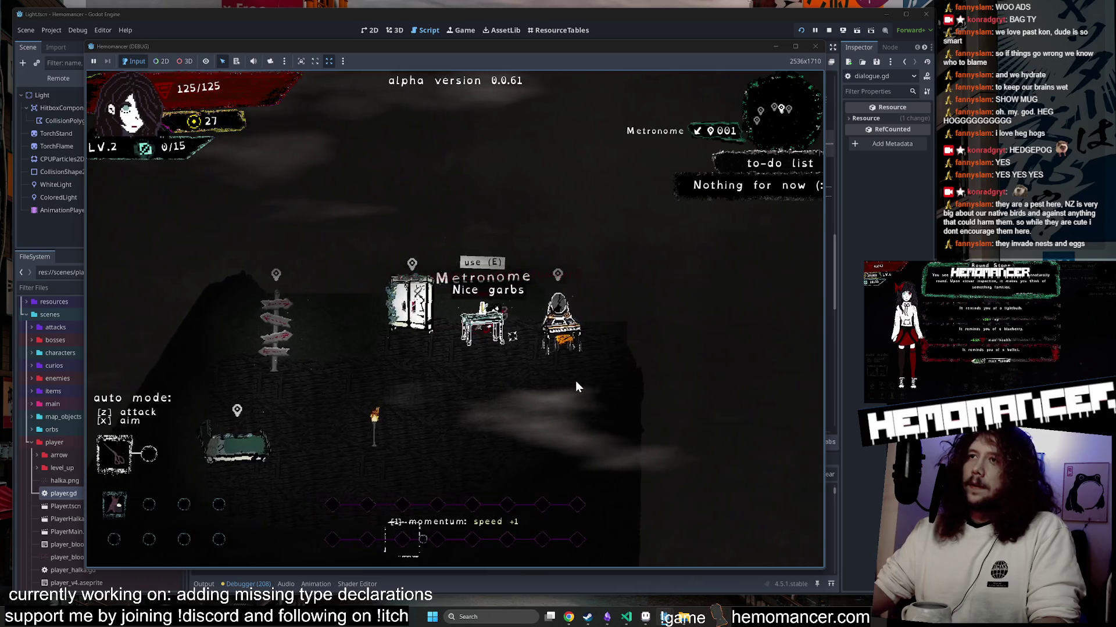
key(s)
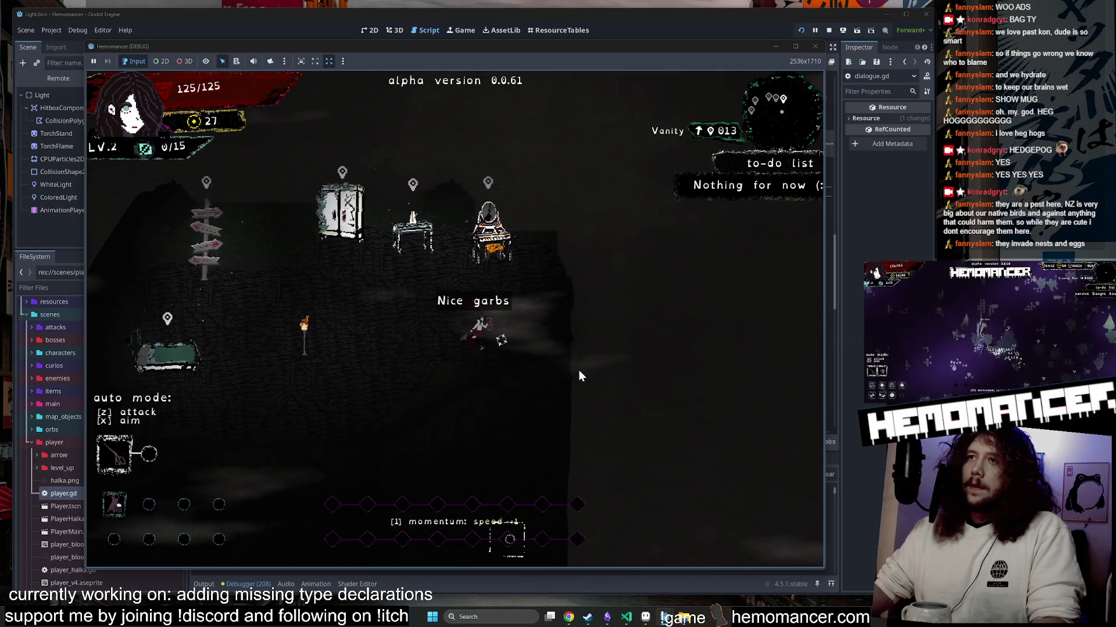
key(w)
key(e)
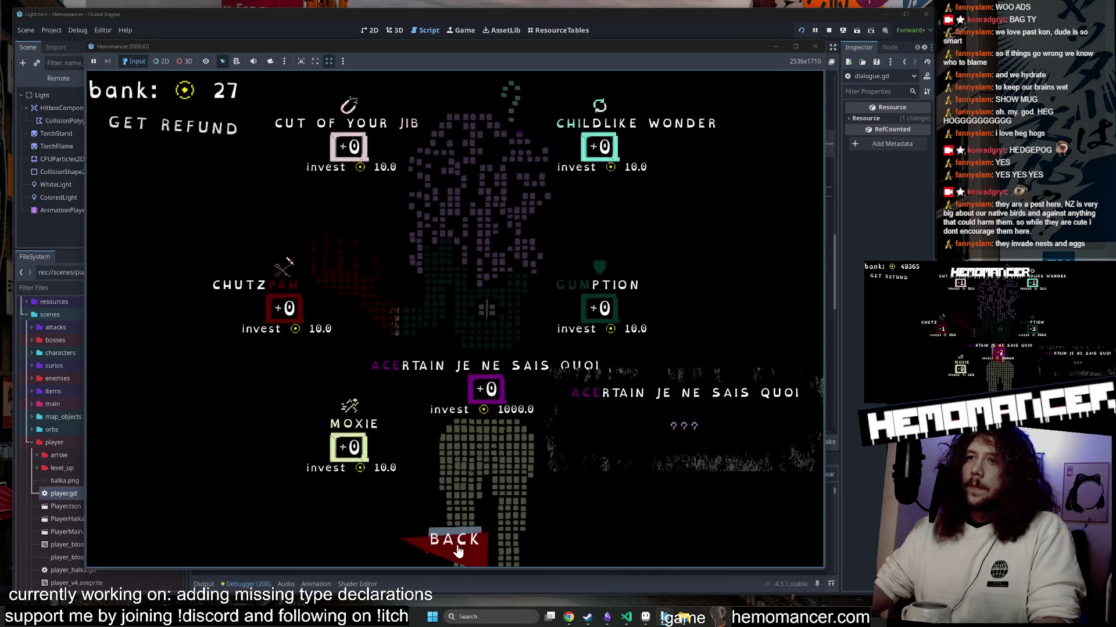
click(459, 543)
Step: Walk from the vanity to the signpole and set off for Cheag Amar
key(s)
key(a)
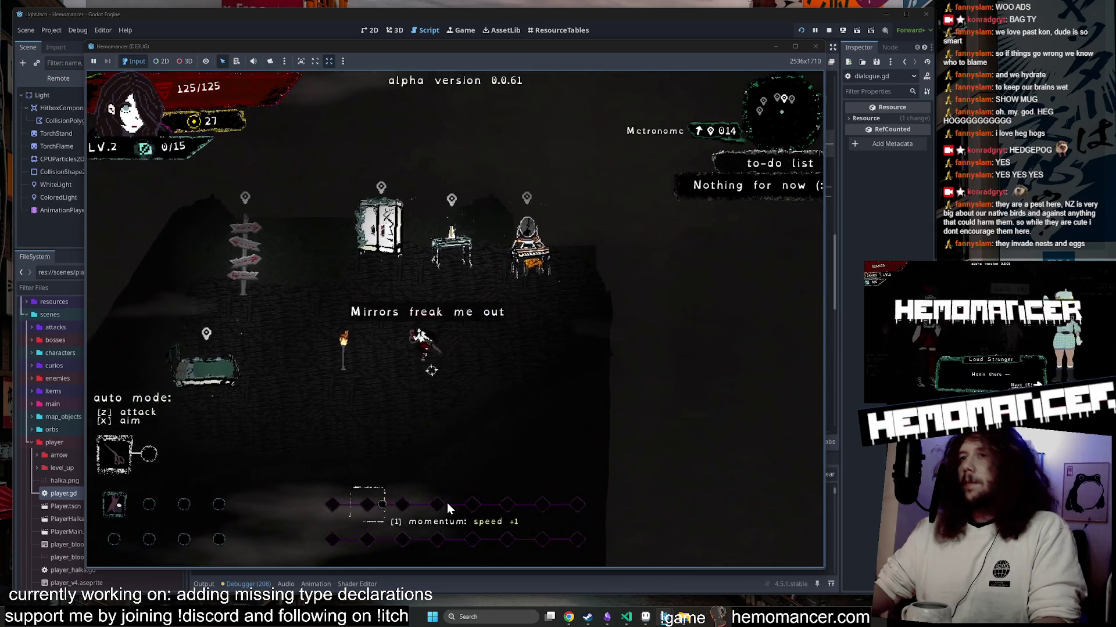
key(w)
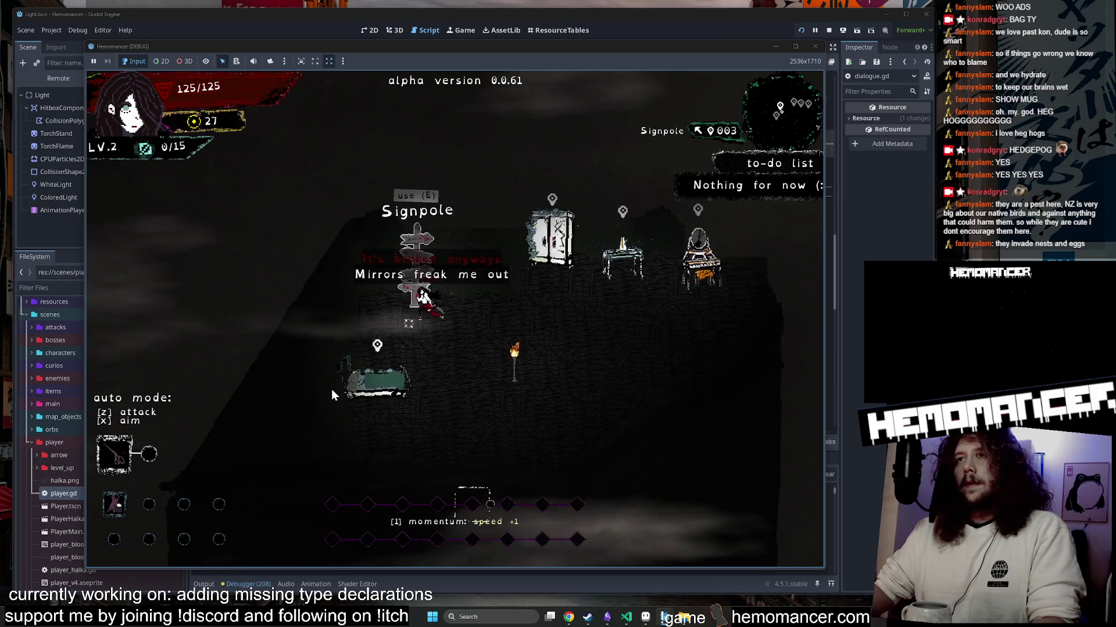
key(s)
key(a)
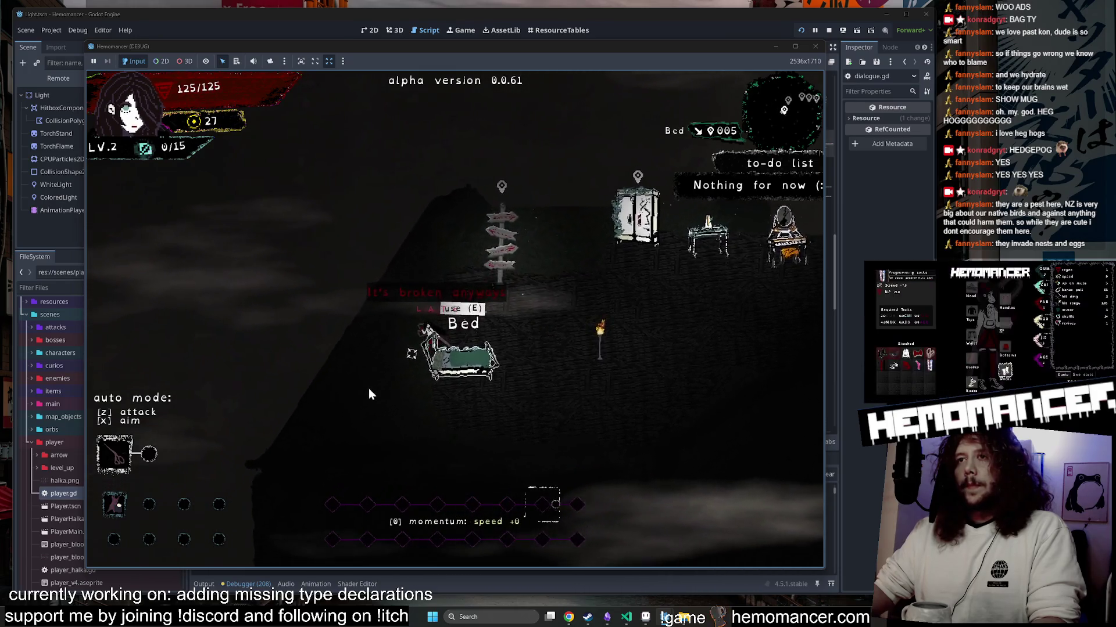
key(d)
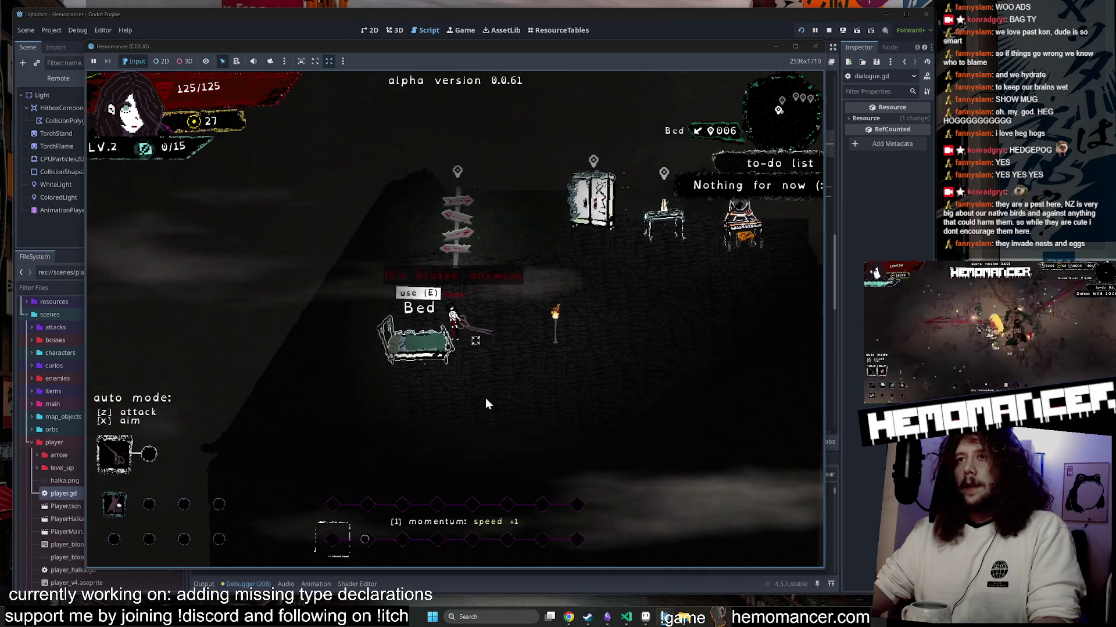
key(a)
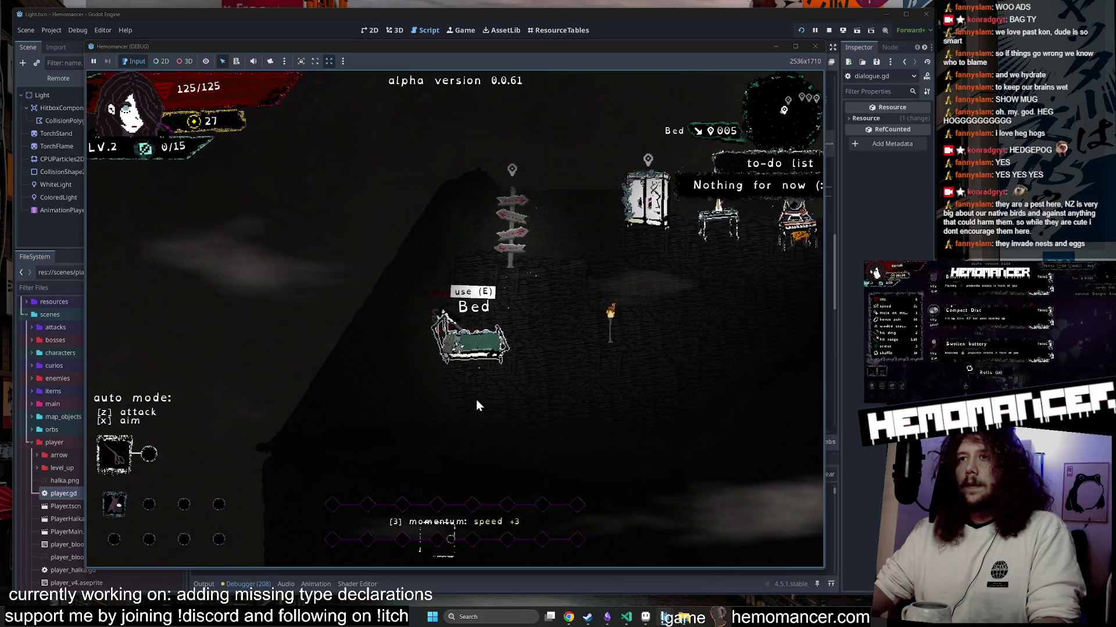
key(s)
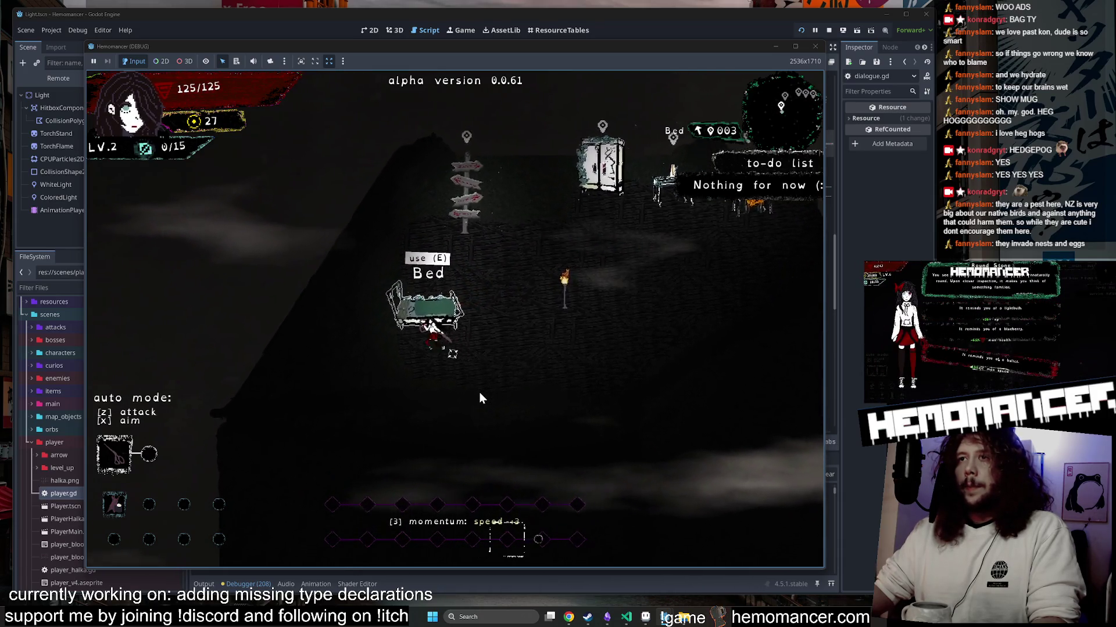
key(d)
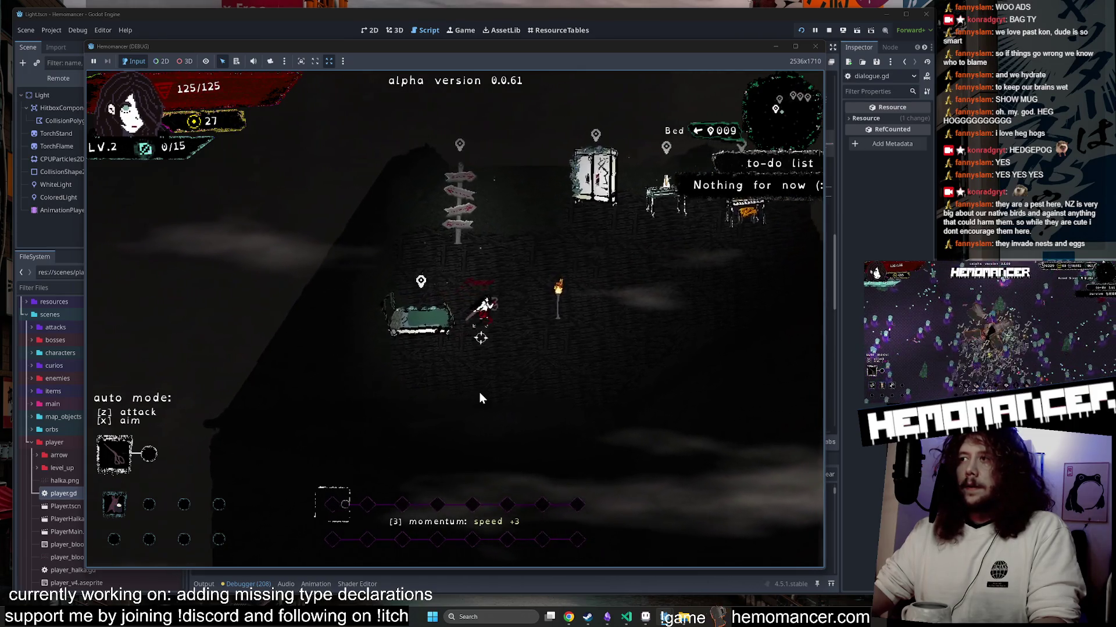
key(a)
key(e)
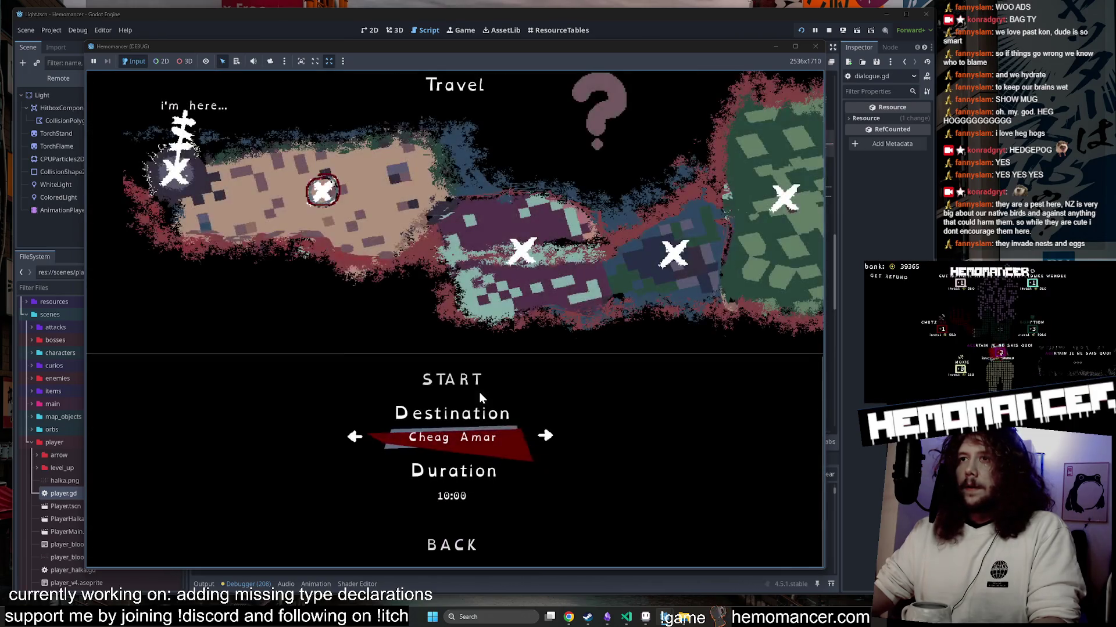
key(Return)
Step: Fight through the field, choosing Four of Wands, 25 coins and Hypotenuse, then stop the game
key(w)
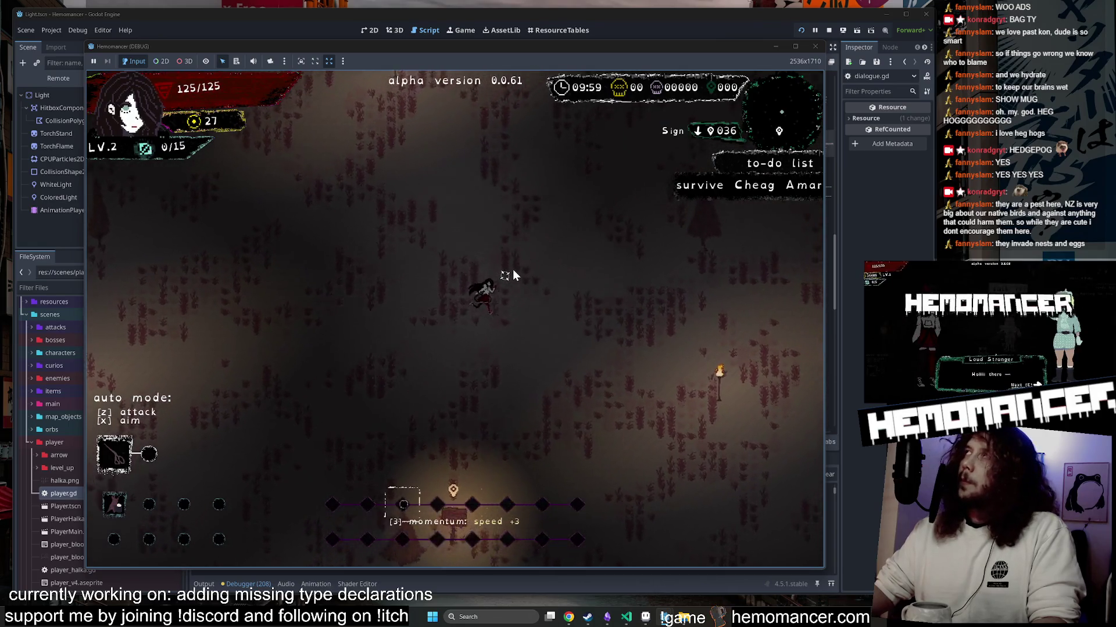
key(d)
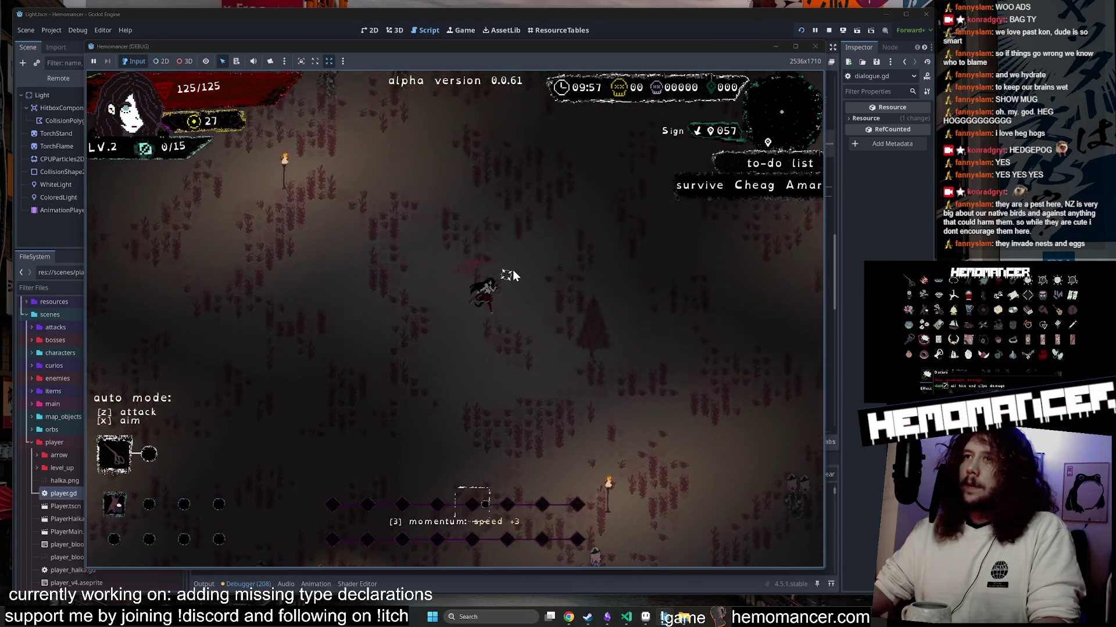
key(d)
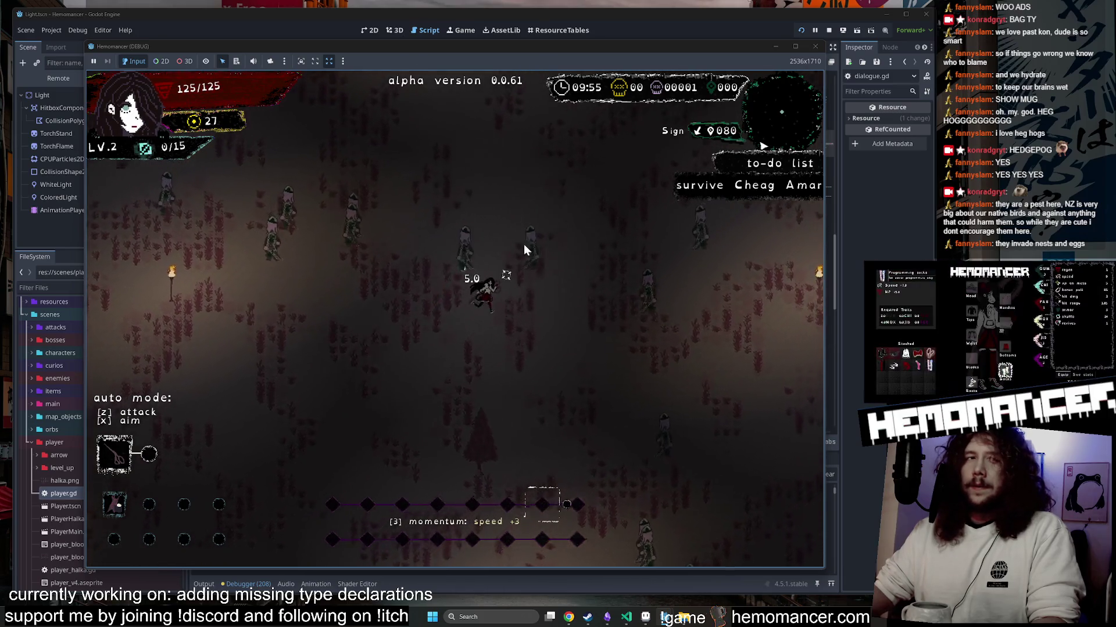
key(d)
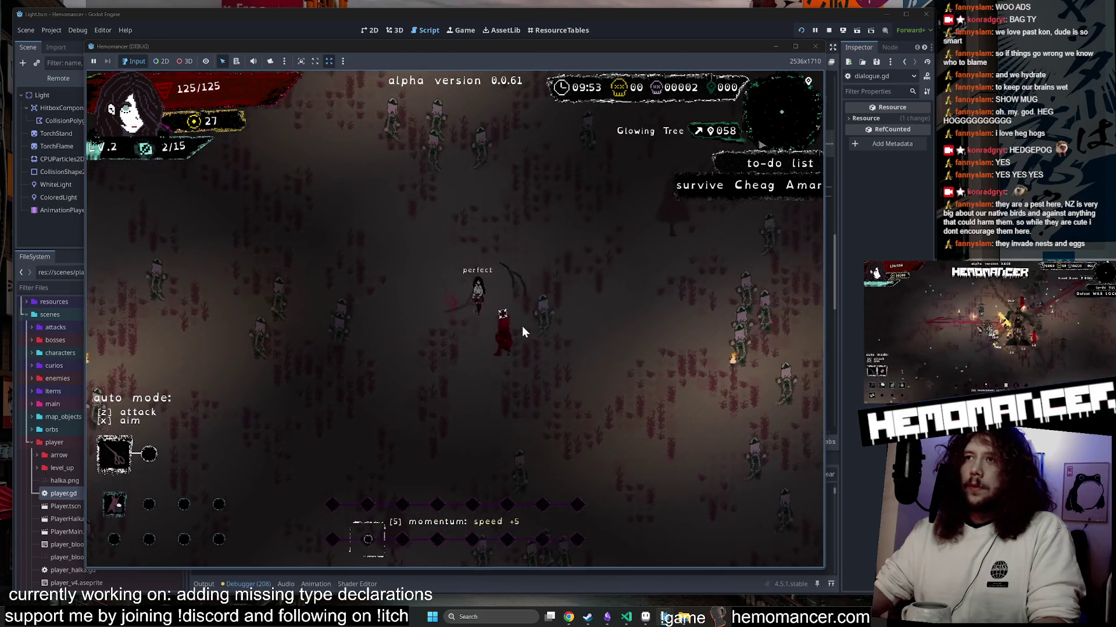
key(d)
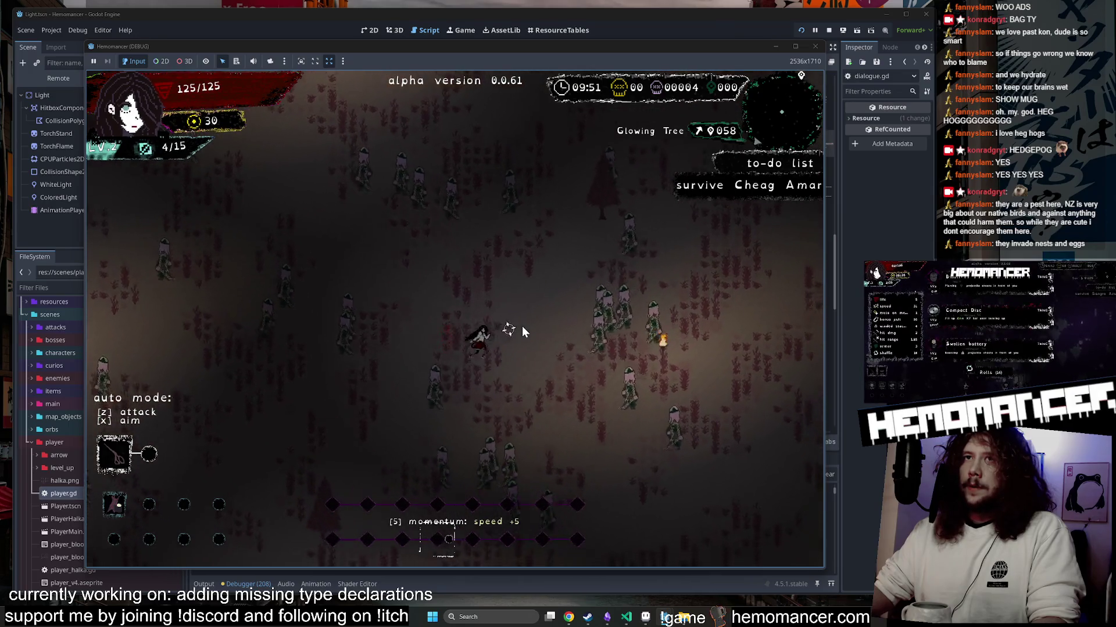
key(d)
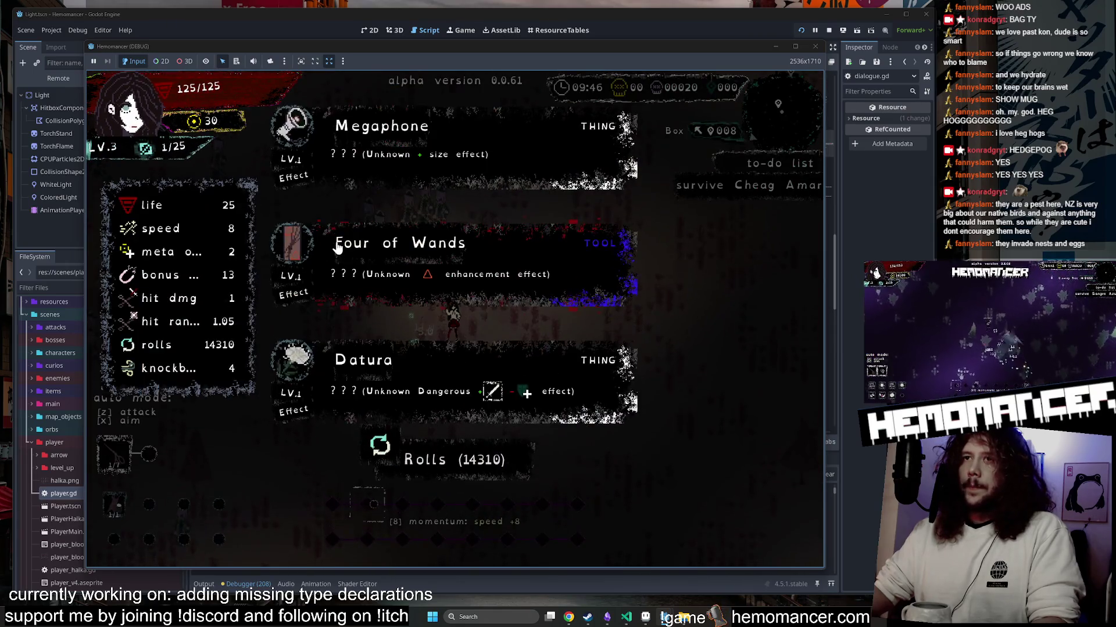
click(343, 261)
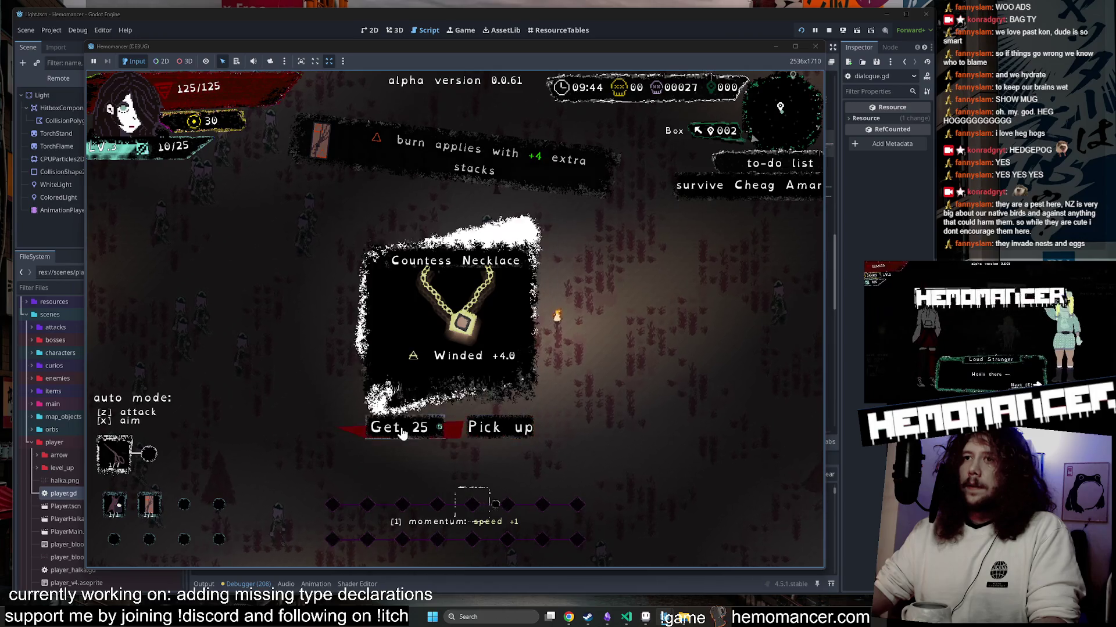
key(Left)
key(z)
click(443, 279)
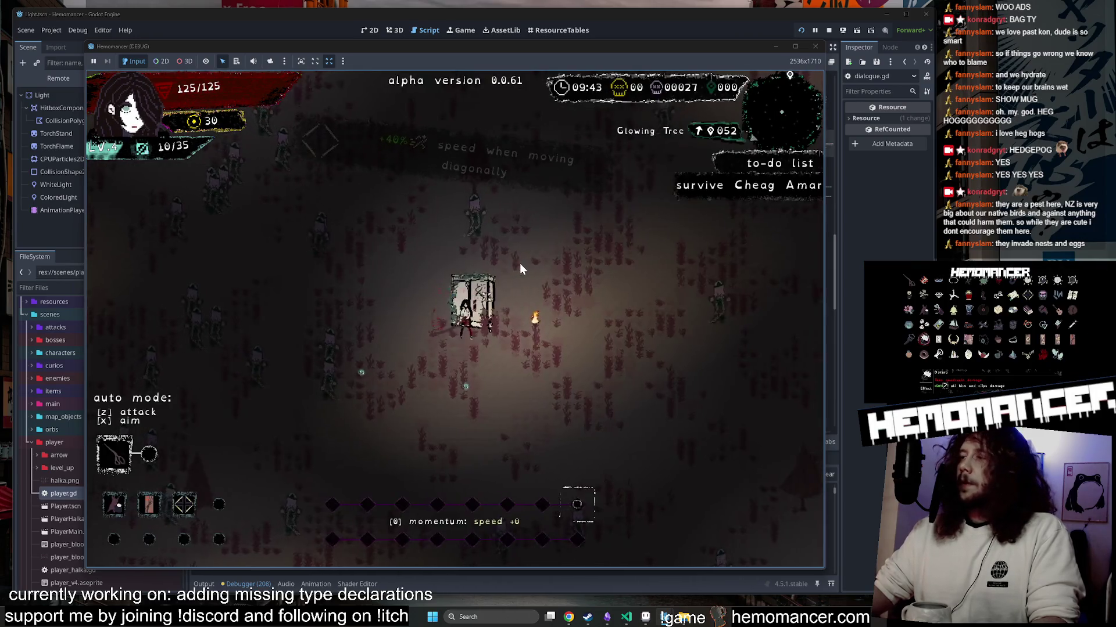
key(w)
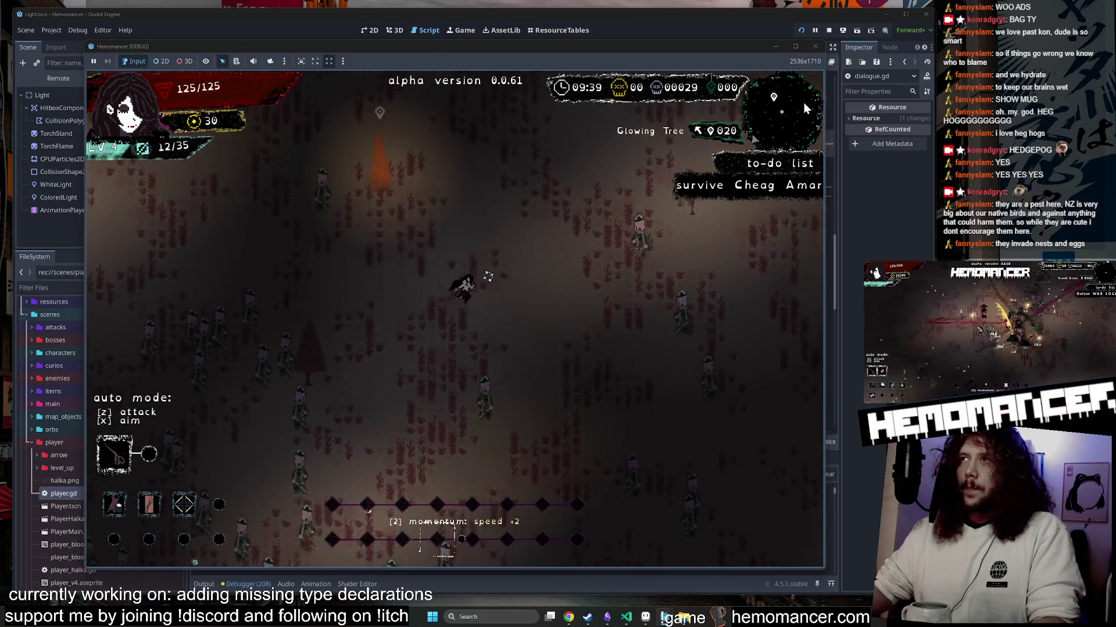
click(815, 45)
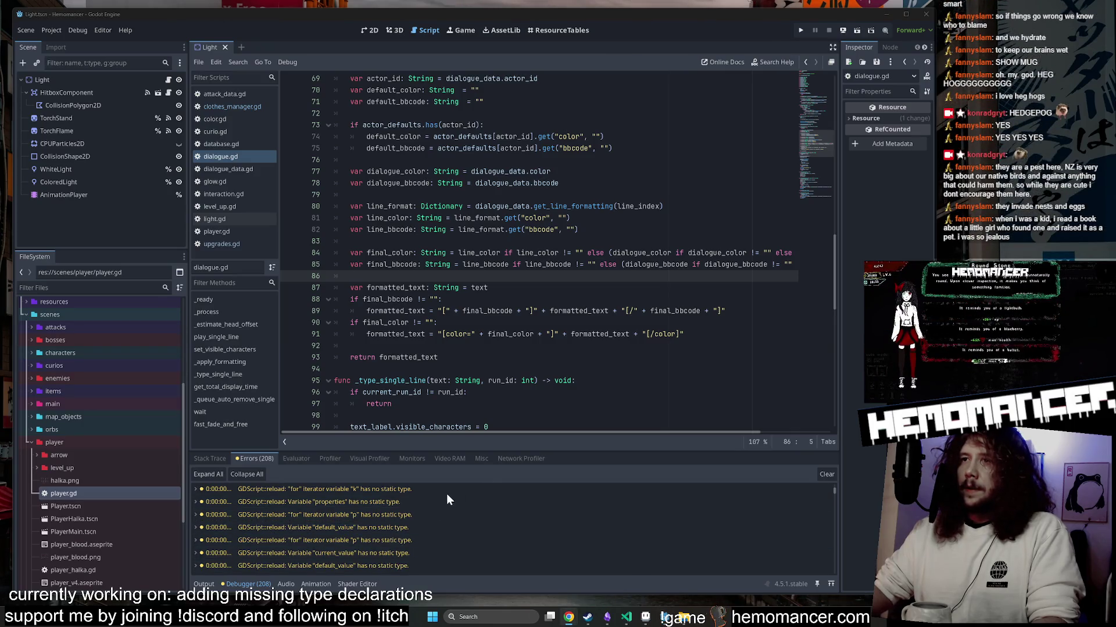
Step: Visit the untyped properties, target_slot, v_scrollbar, item and attack_scene warnings in upgrades.gd and wardrobe.gd
mouse_move(438, 499)
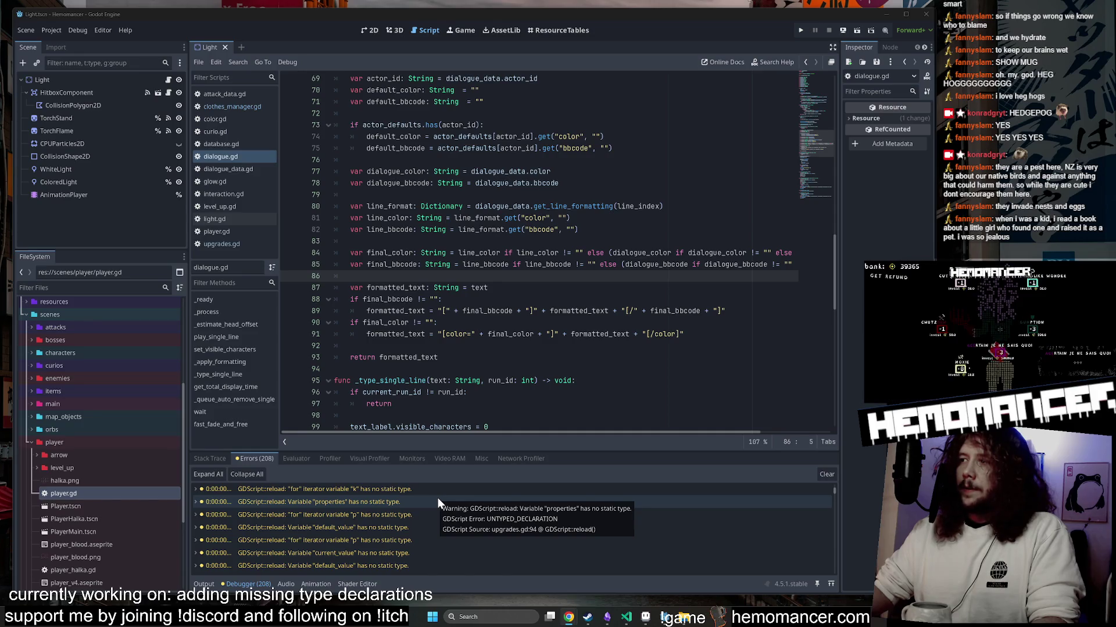
click(393, 540)
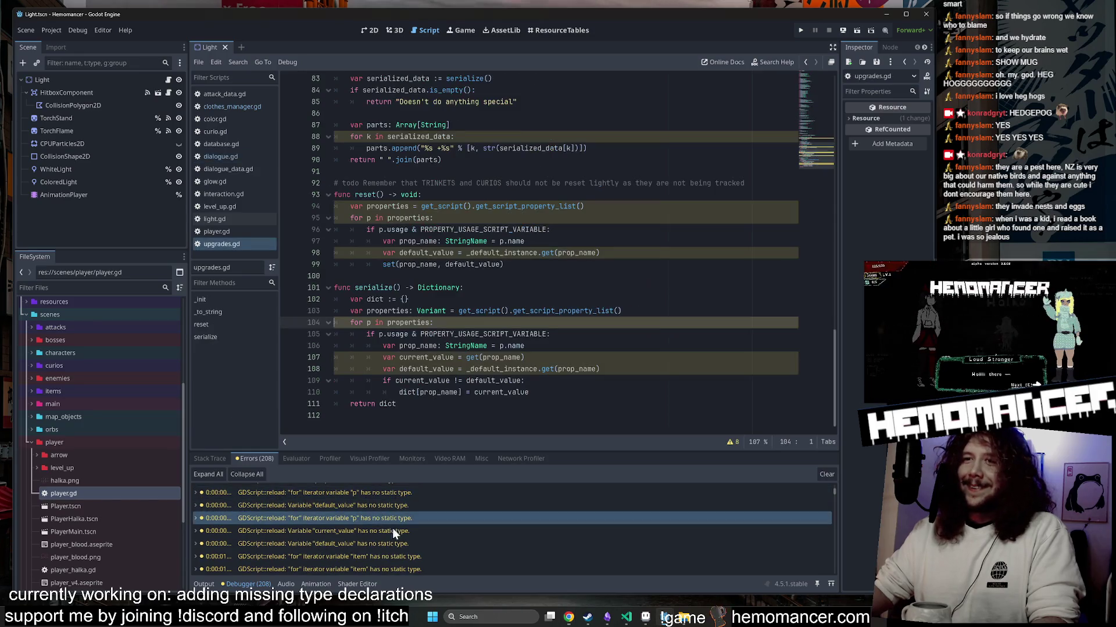
scroll(413, 542, down, 2)
scroll(414, 539, down, 1)
click(418, 533)
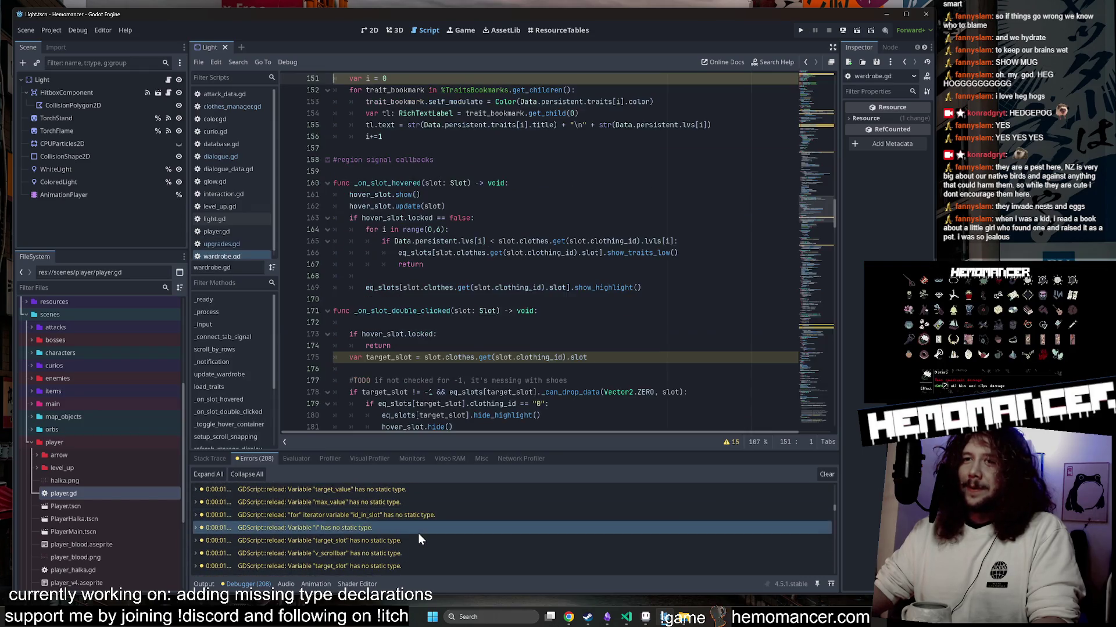
click(415, 539)
scroll(415, 539, down, 1)
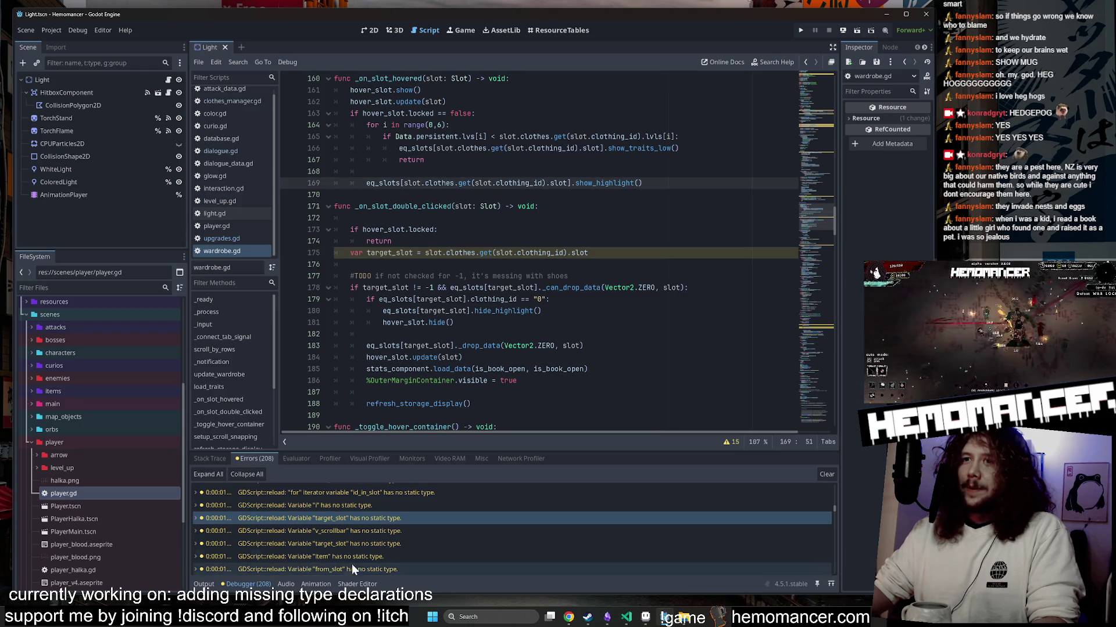
scroll(354, 546, down, 1)
click(359, 503)
click(354, 521)
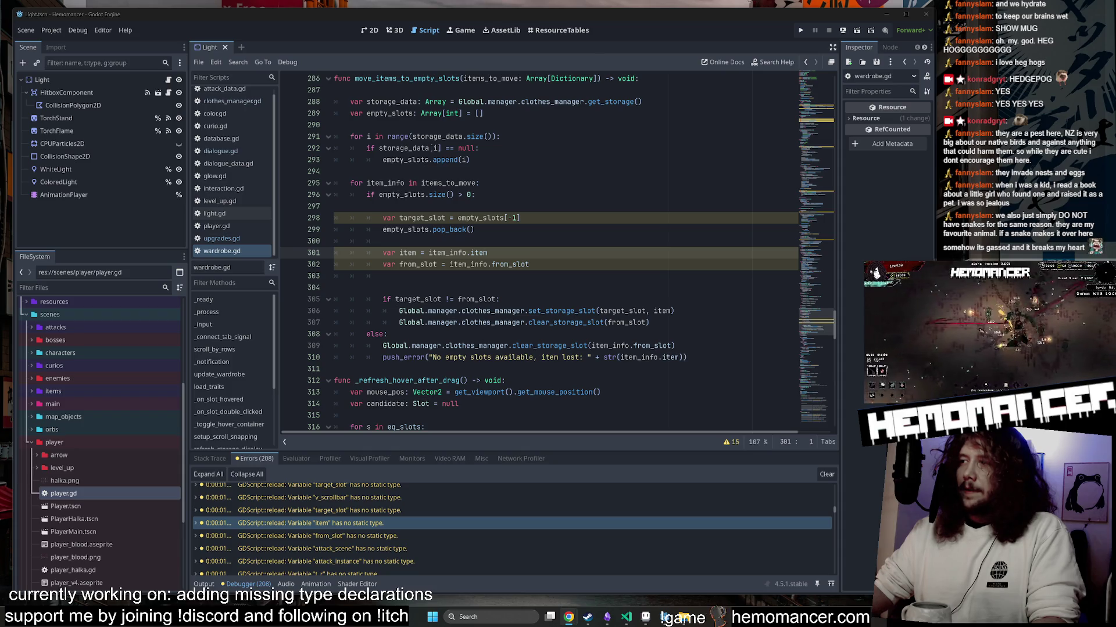
click(488, 549)
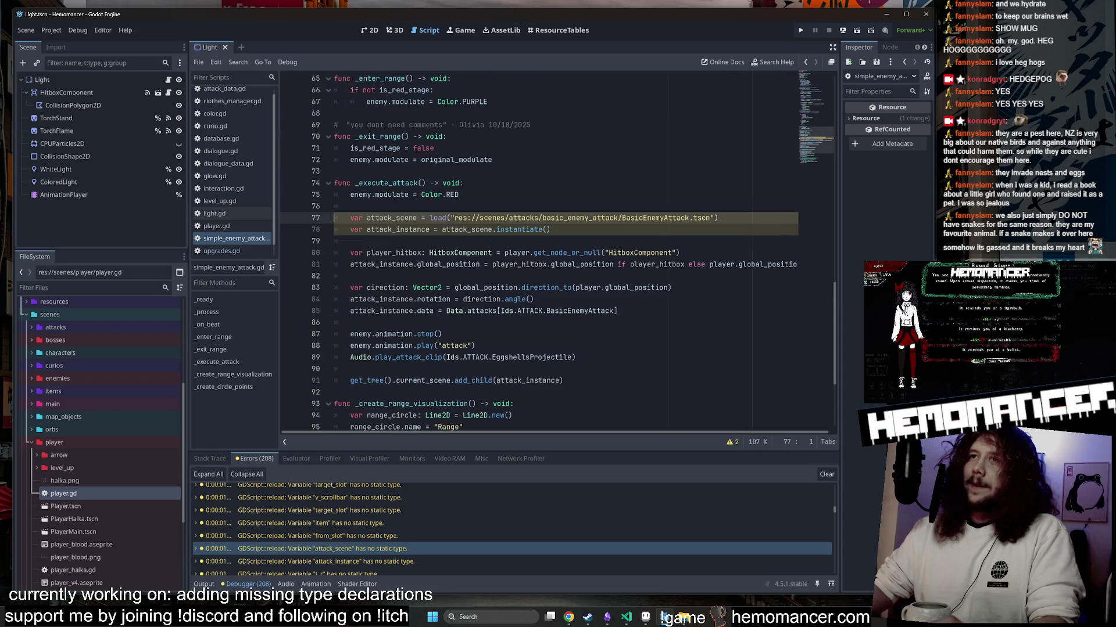
Step: Place the cursor on line 77's attack_scene declaration, then bring Visual Studio Code forward
click(391, 218)
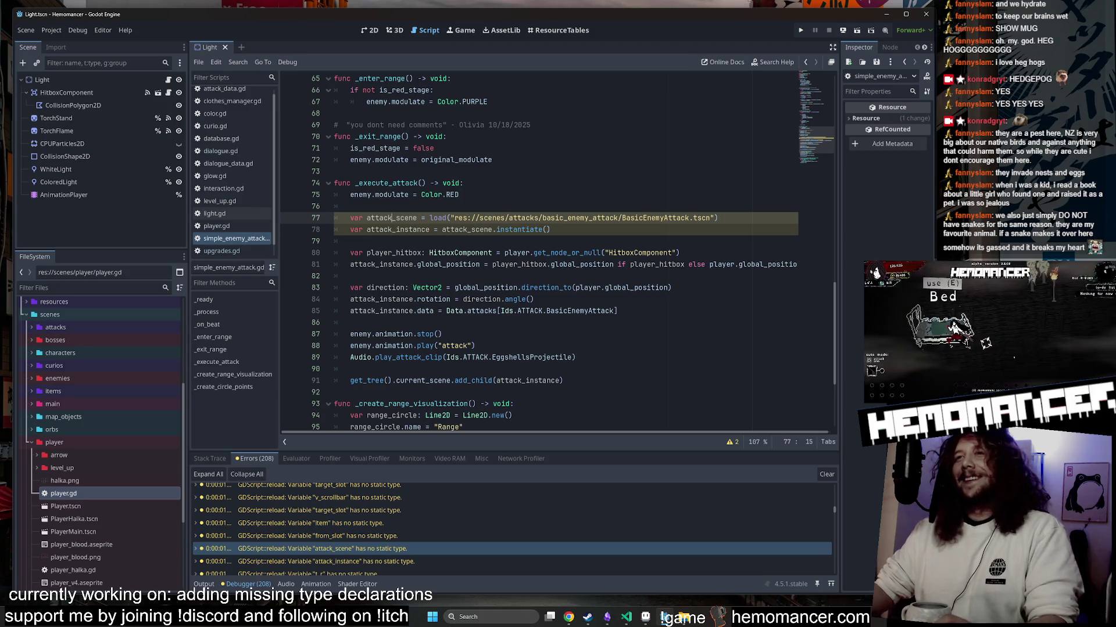
scroll(541, 256, up, 1)
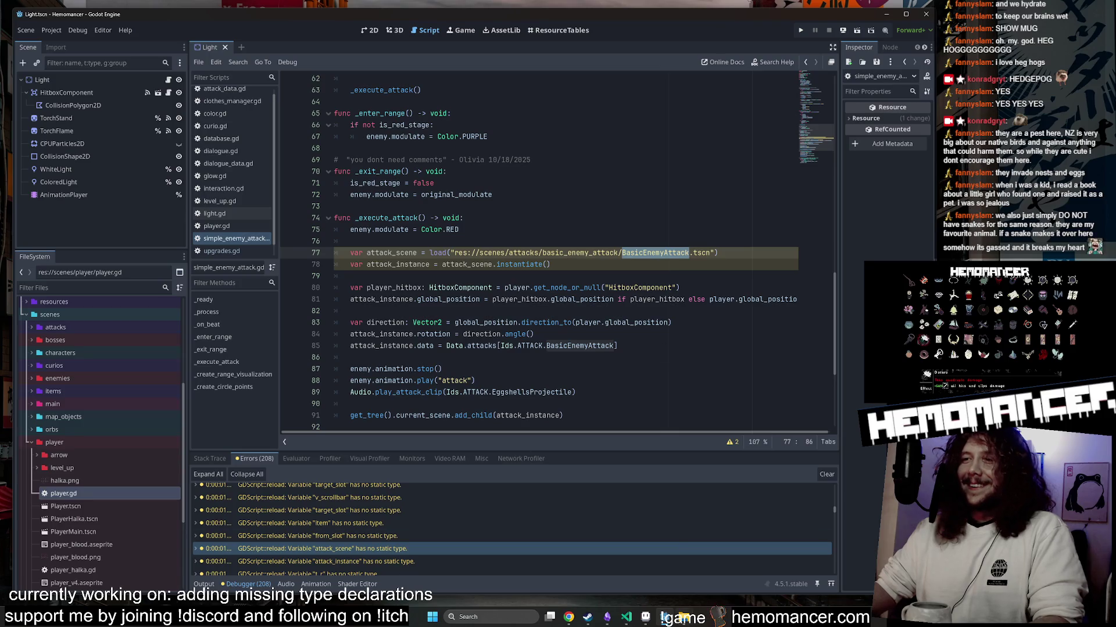
click(626, 617)
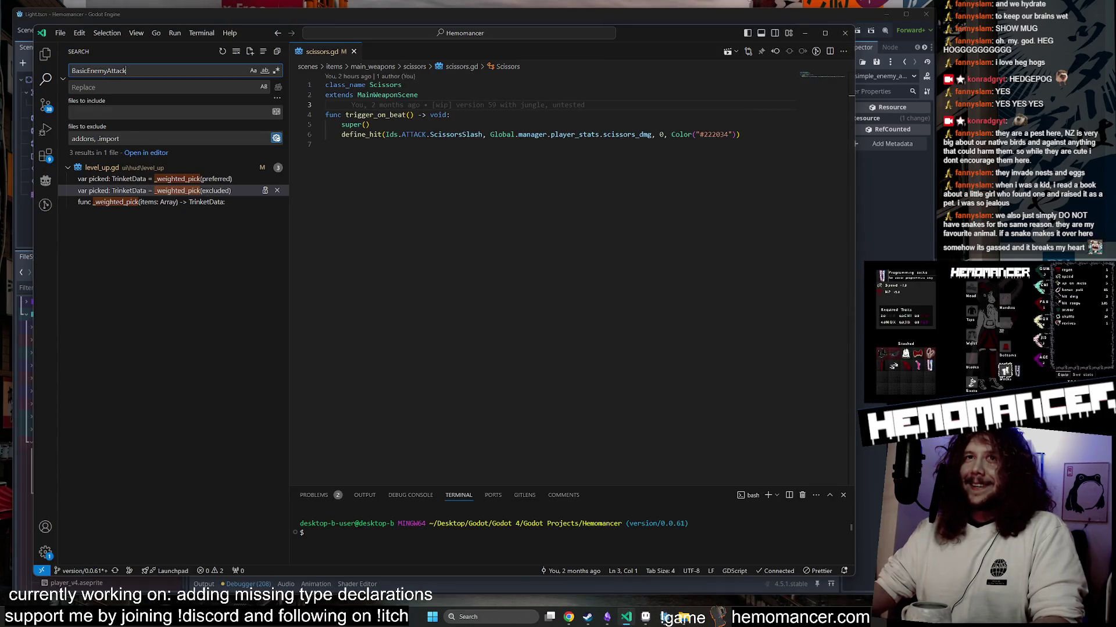
Step: Open each BasicEnemyAttack search result in VS Code, including ids.gd and BasicEnemyAttack.tscn
click(140, 179)
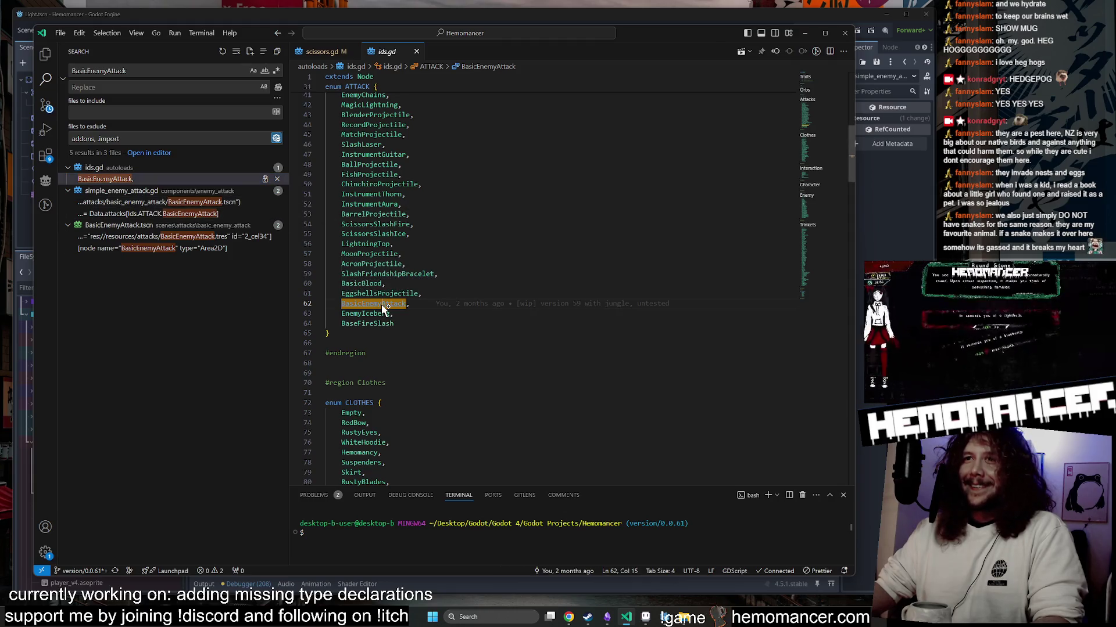
key(F4)
key(F4)
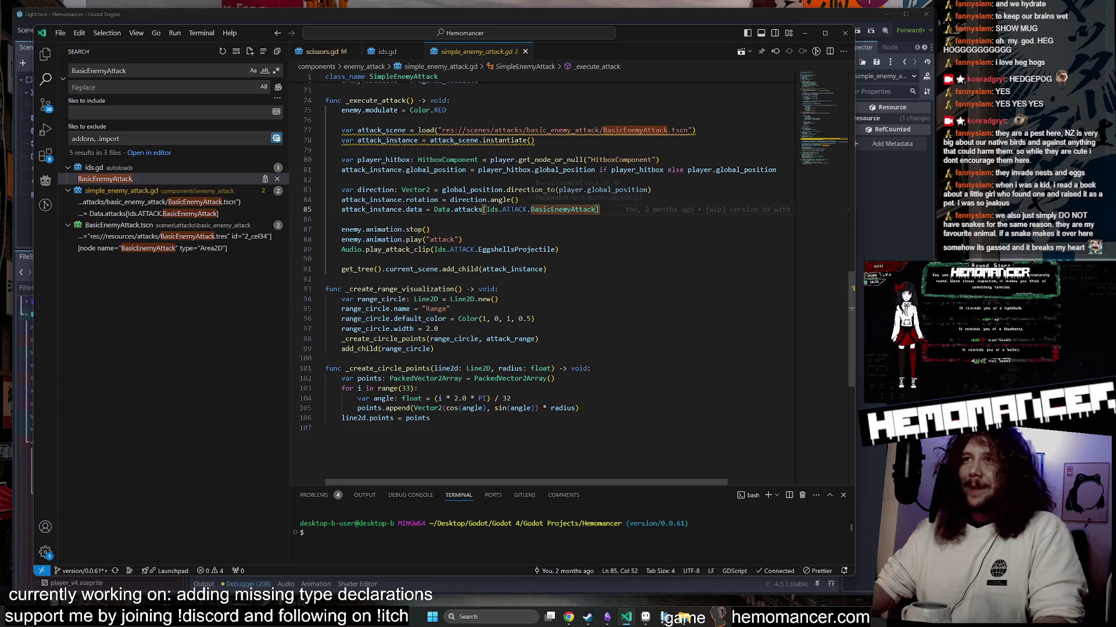
click(165, 237)
key(ctrl+p)
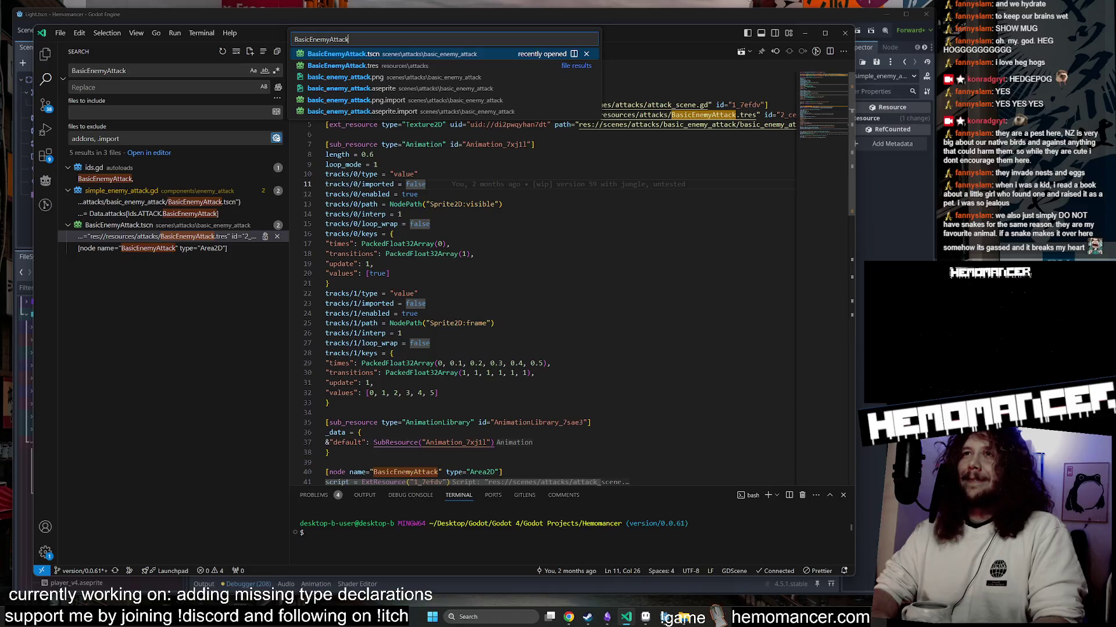
key(Escape)
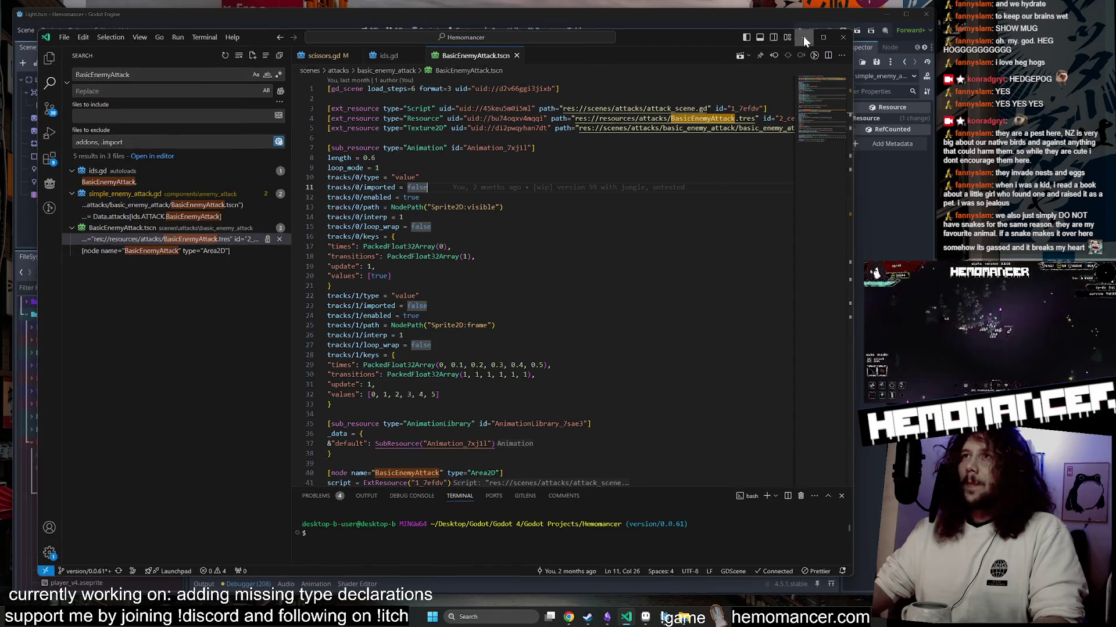
Step: Minimize VS Code and reveal BasicEnemyAttack.tscn in Godot's filtered FileSystem dock
click(804, 34)
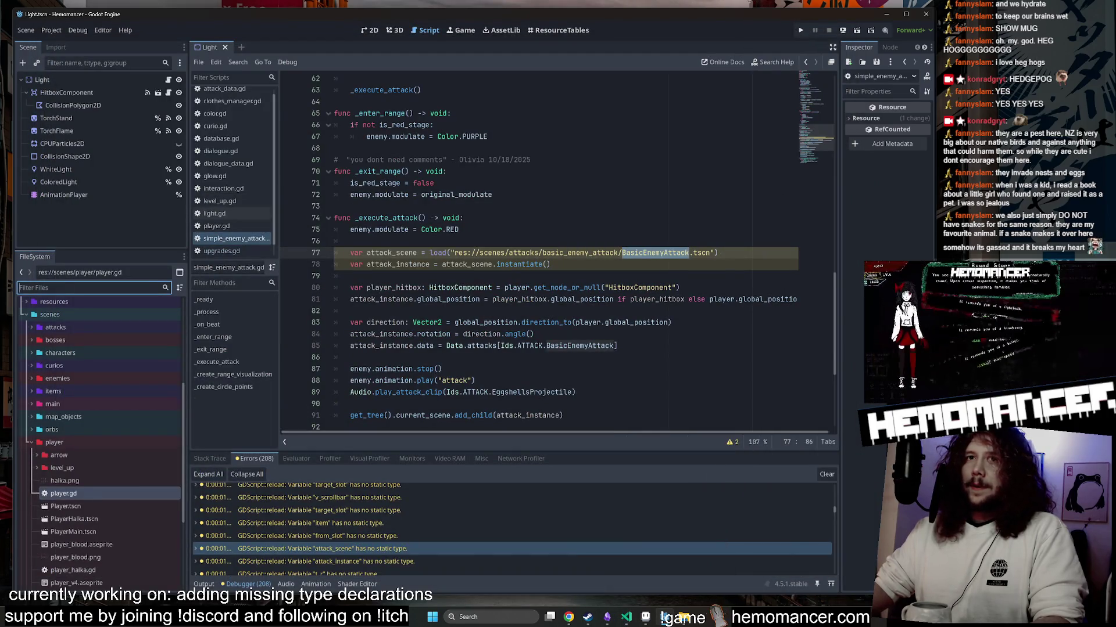
text(BasicEnemyAttack)
click(128, 358)
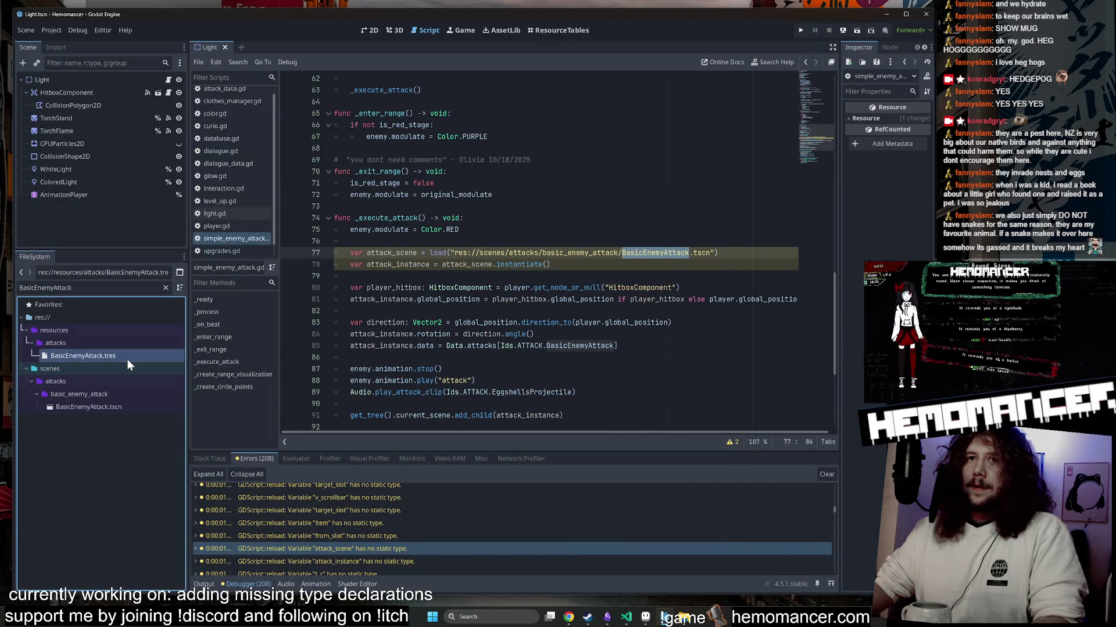
click(116, 407)
click(165, 287)
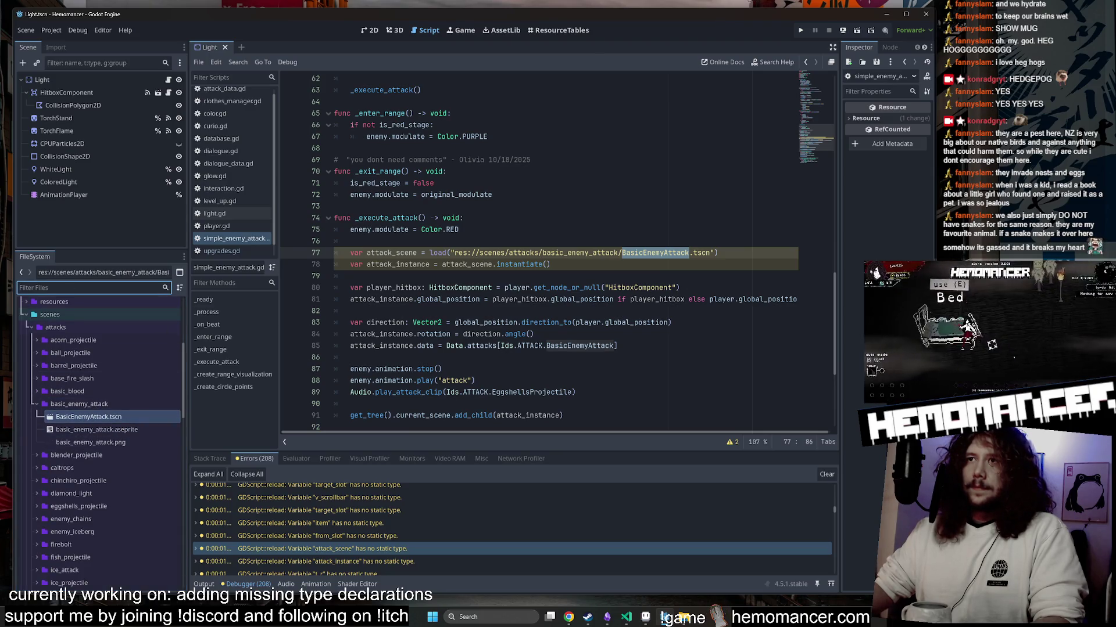
click(419, 252)
Step: Type attack_scene as PackedScene and attack_instance as AttackScene on lines 77–78
text(: Att)
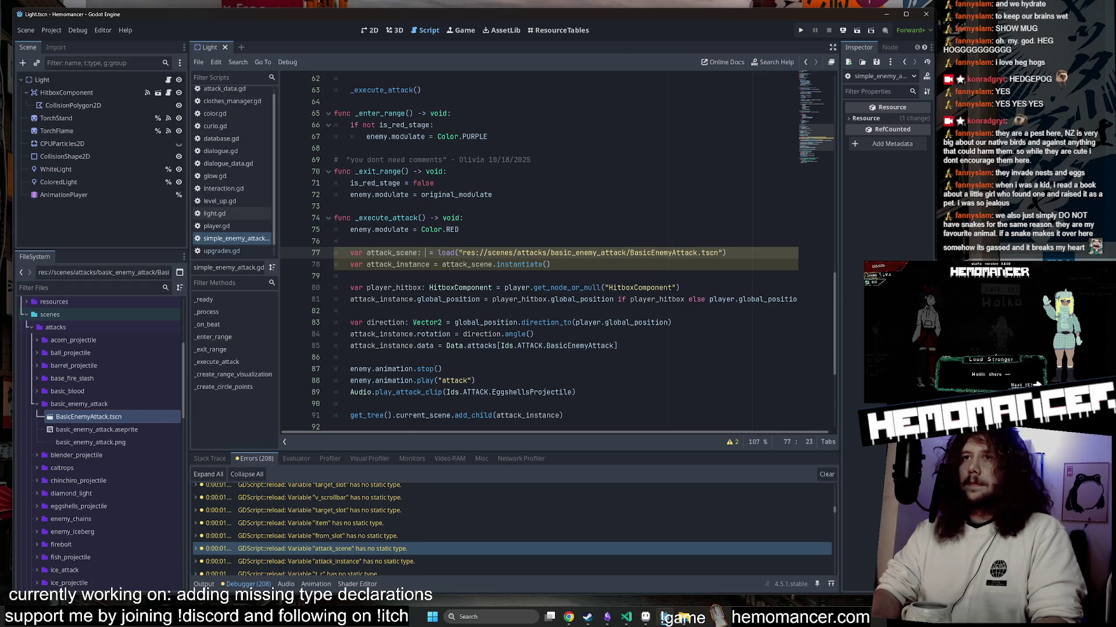
text(ack)
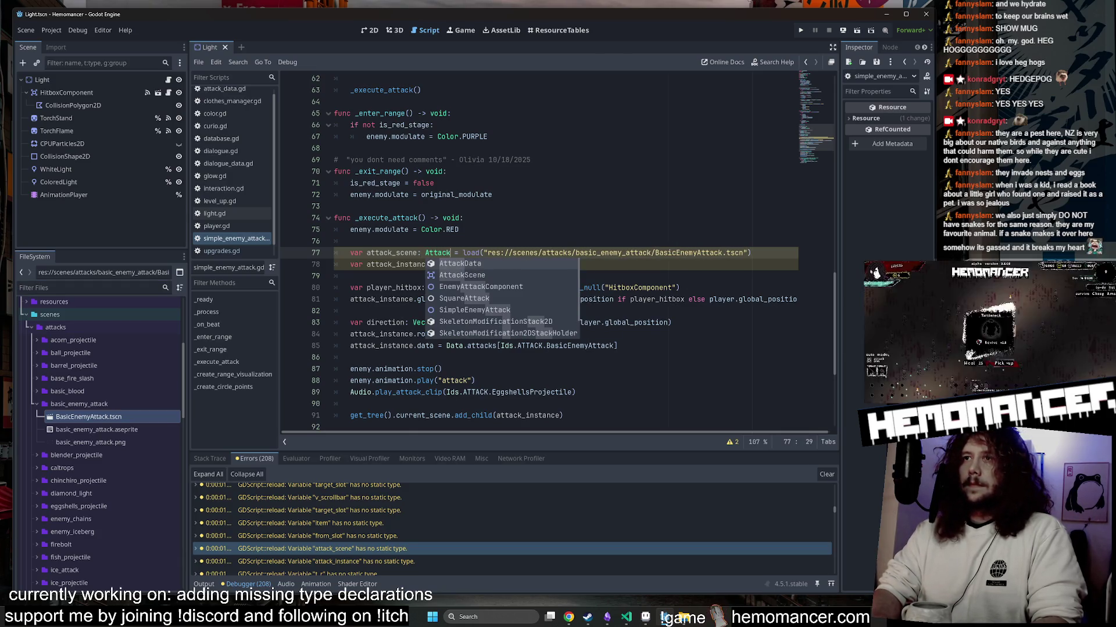
key(Down)
key(Return)
key(Up)
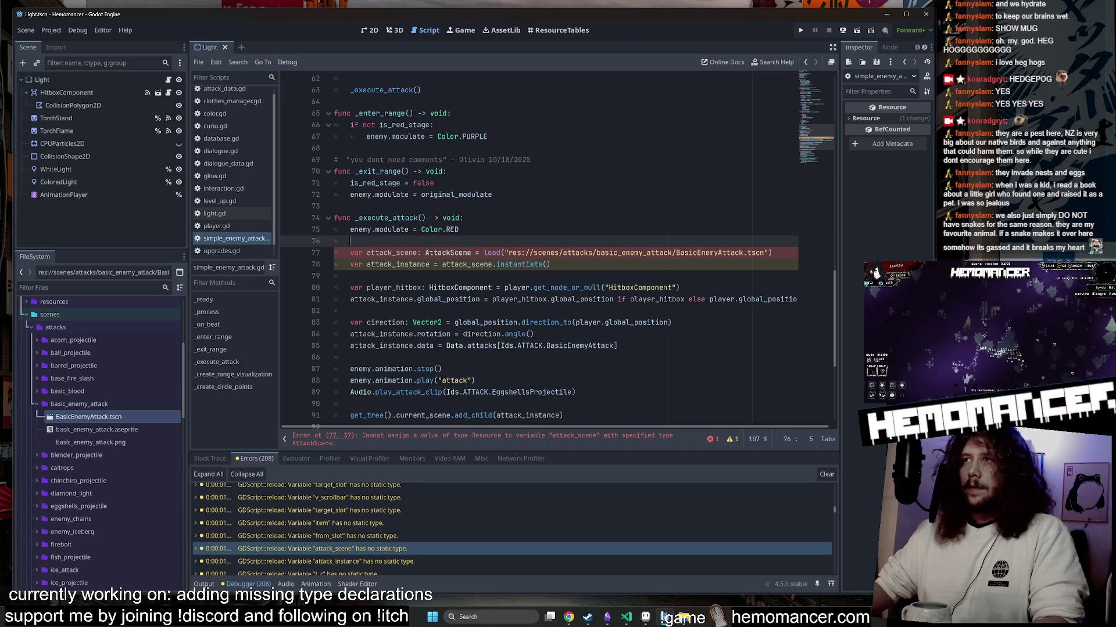
click(452, 253)
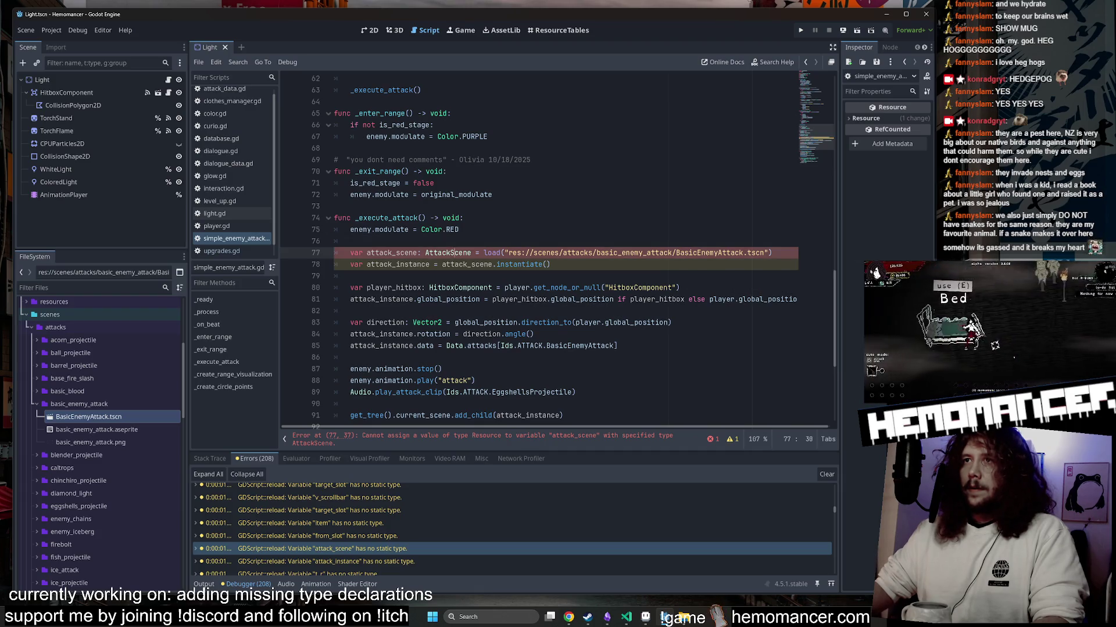
key(BackSpace)
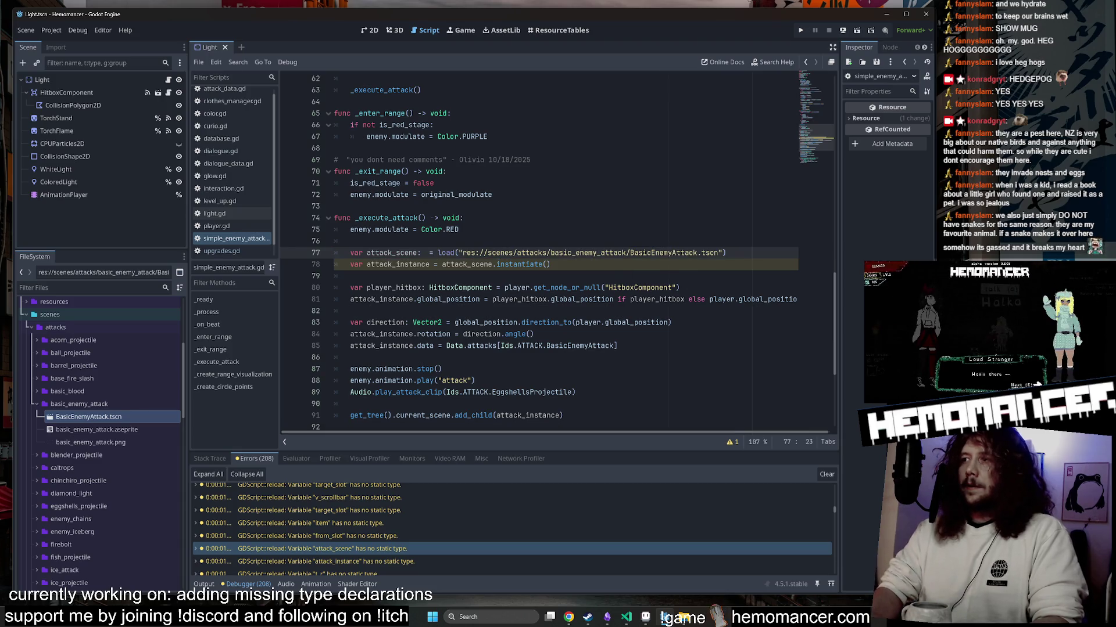
click(440, 265)
text(: AttackScene)
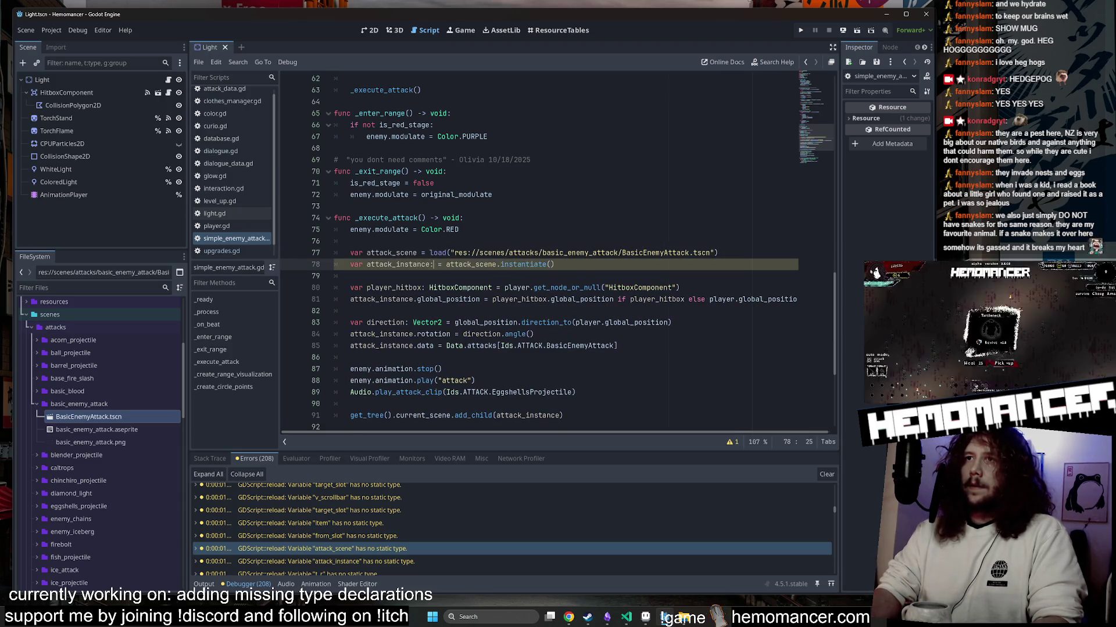
click(479, 252)
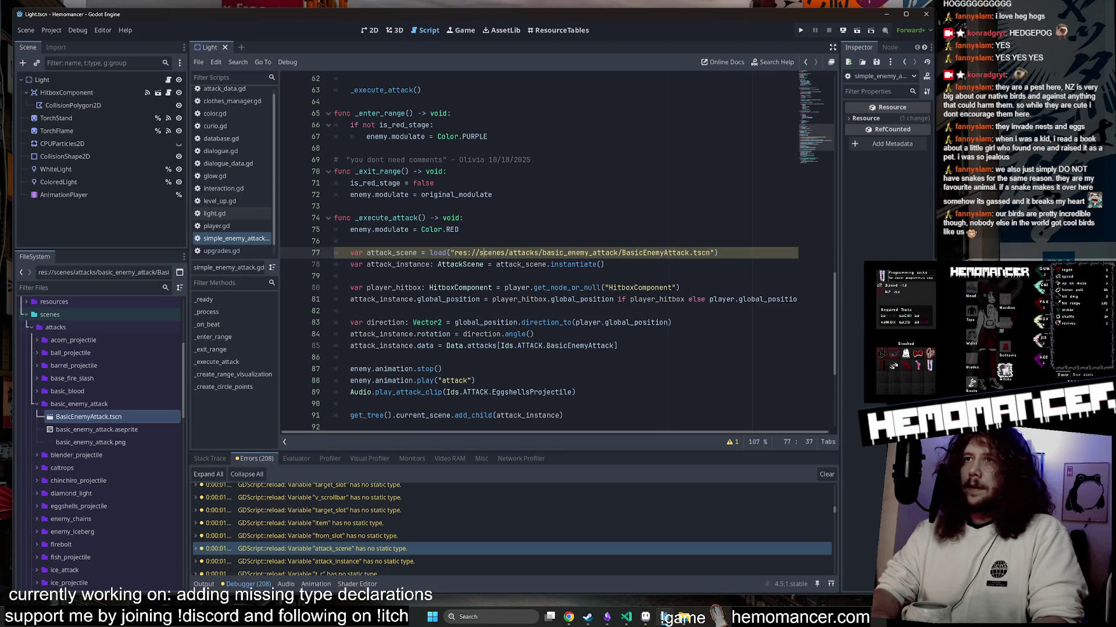
click(417, 253)
text(: Packe)
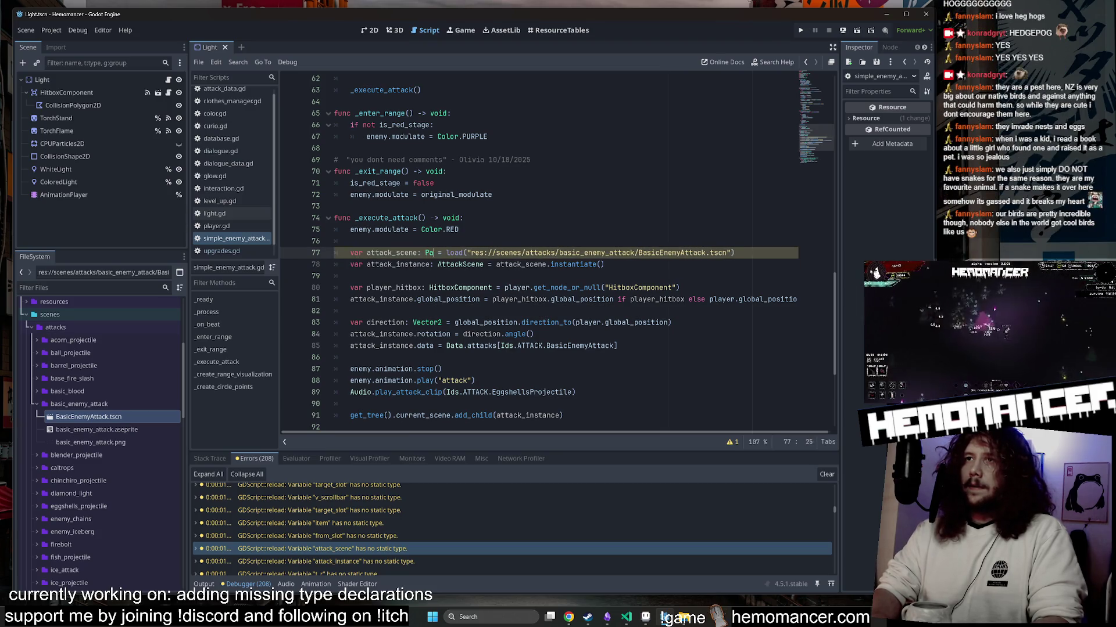
text(dScene)
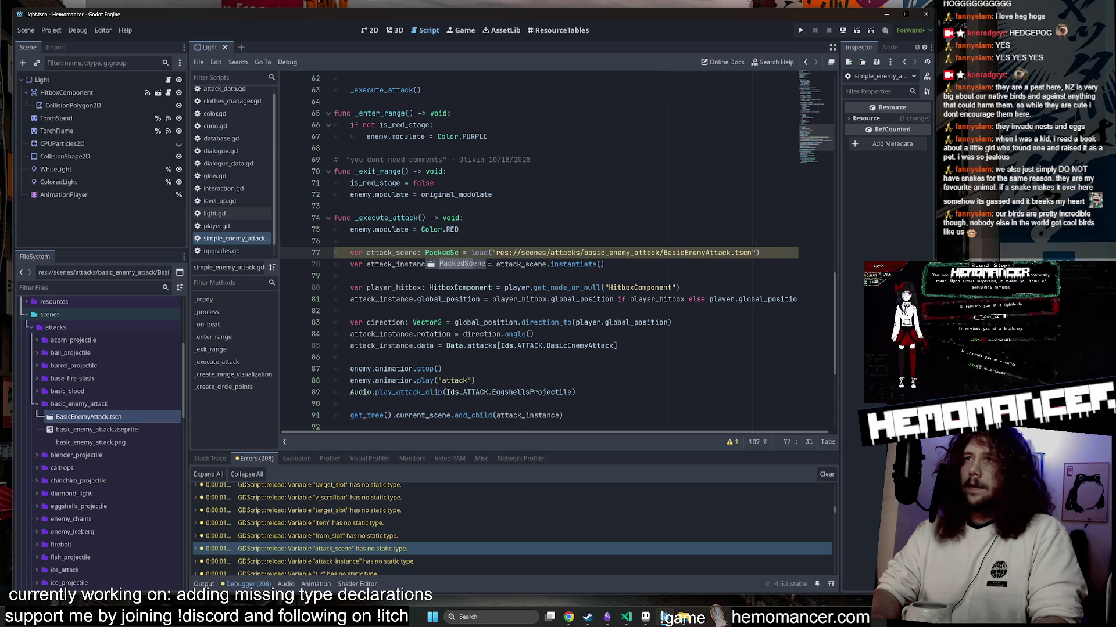
key(alt+Tab)
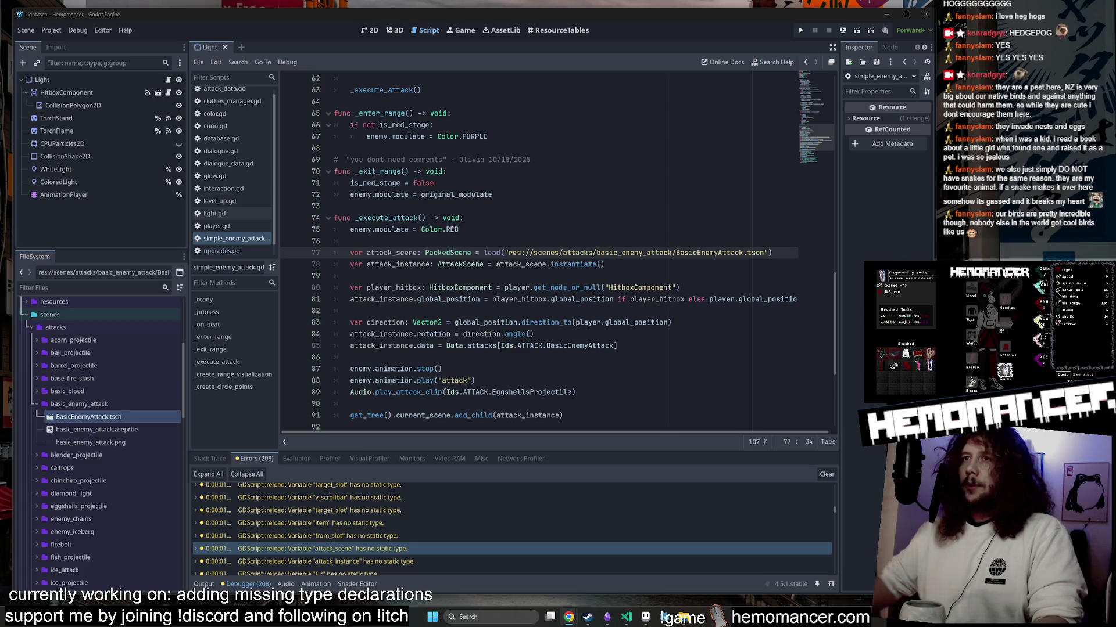
Step: Check what instantiate returns and look up the attack_instance warning in the error list
click(464, 218)
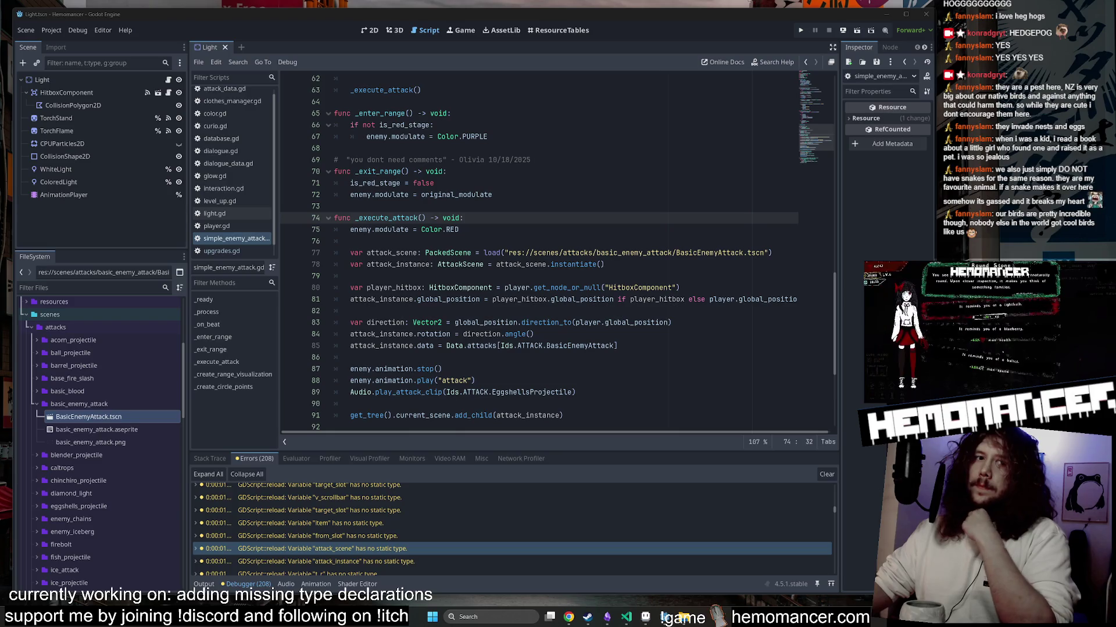
scroll(539, 252, down, 4)
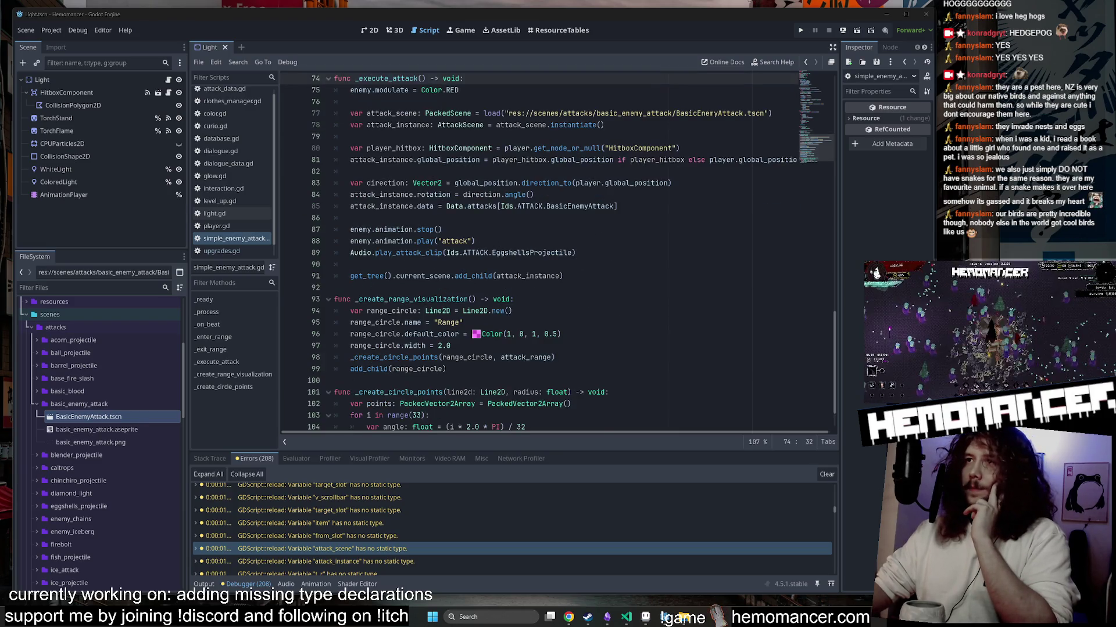
scroll(539, 253, up, 4)
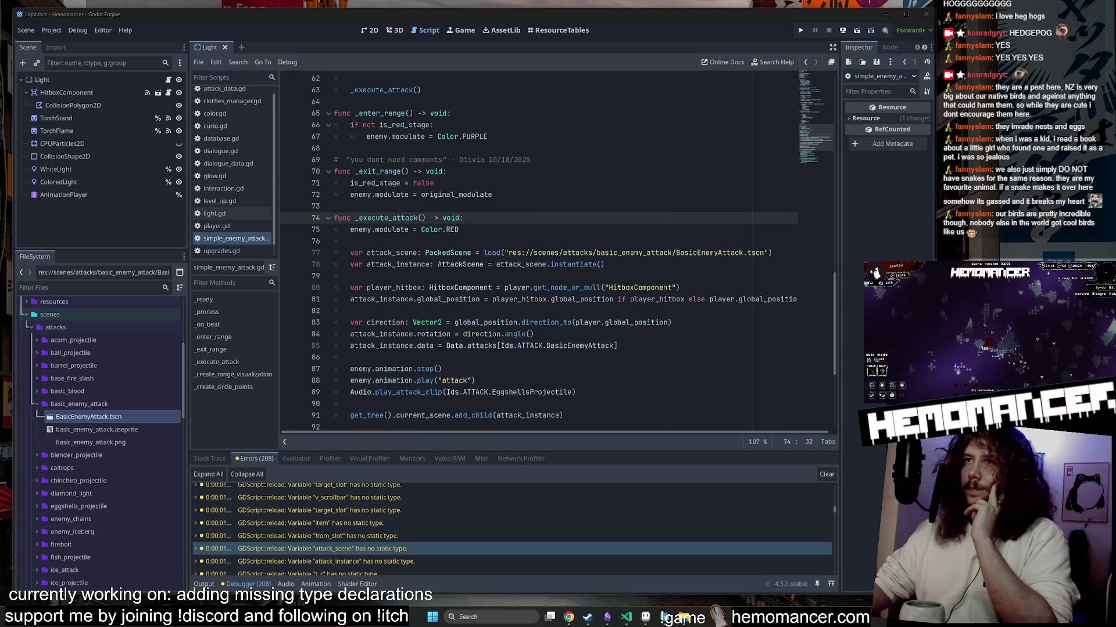
scroll(567, 195, down, 2)
click(567, 195)
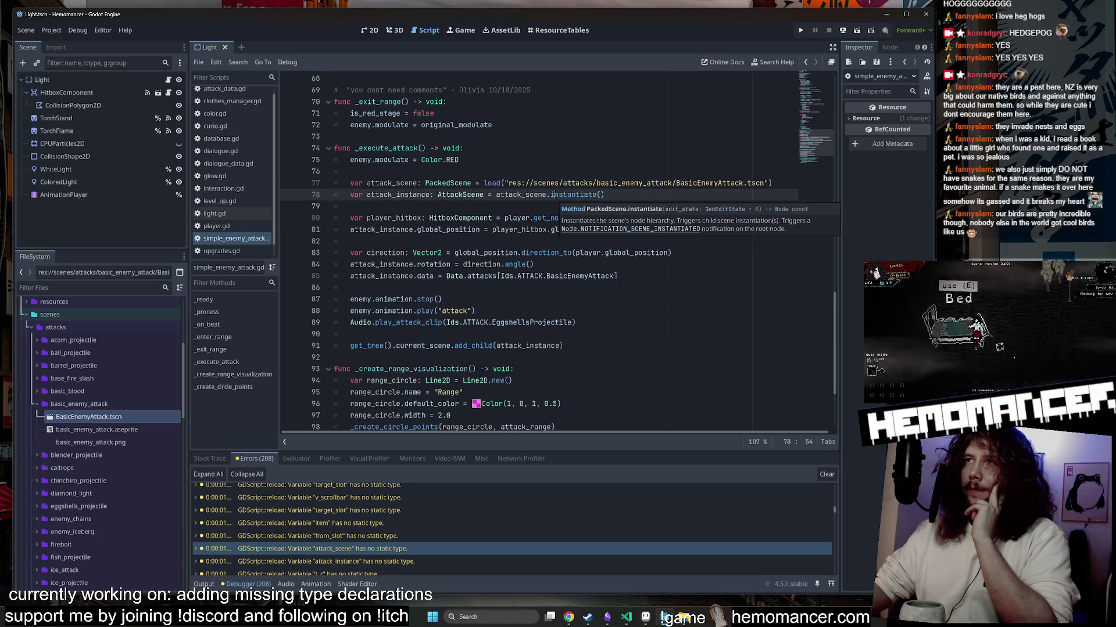
scroll(567, 195, down, 3)
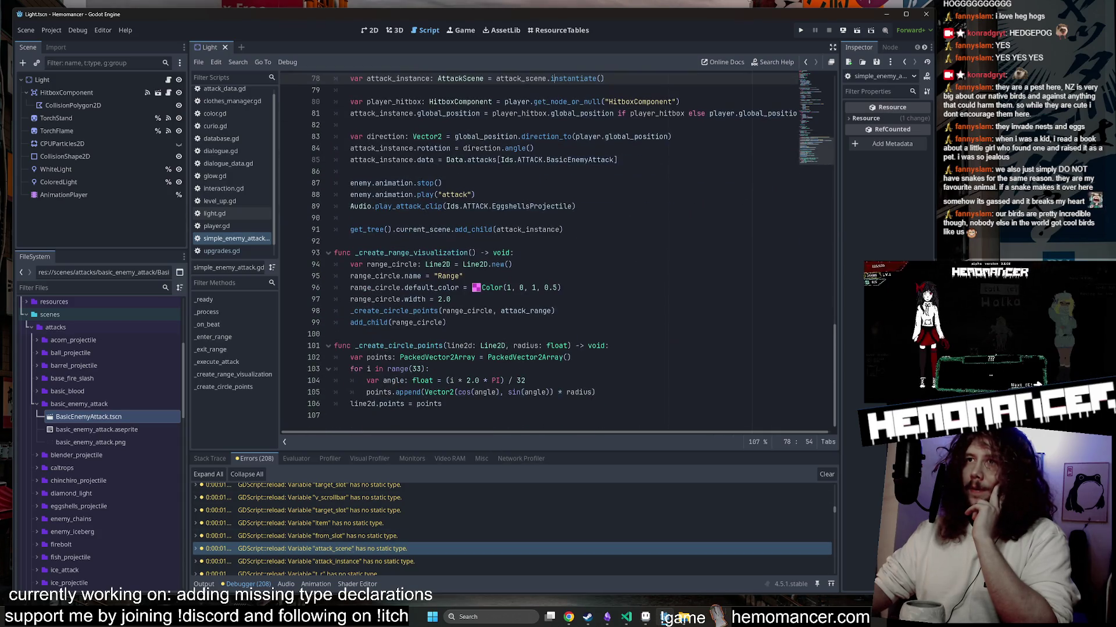
scroll(557, 250, up, 20)
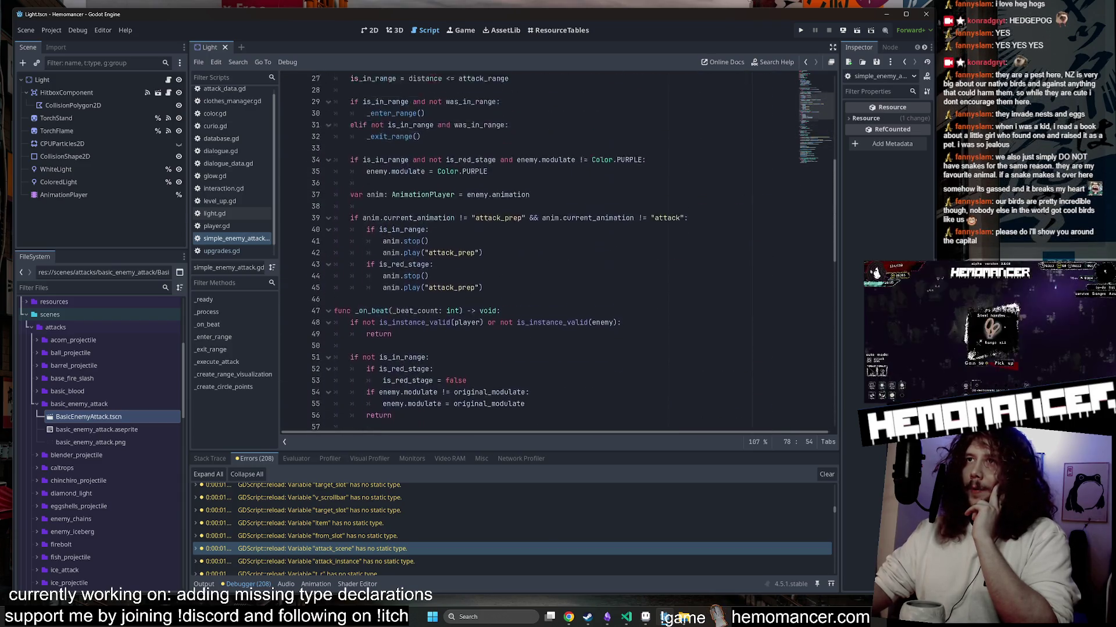
scroll(558, 249, down, 15)
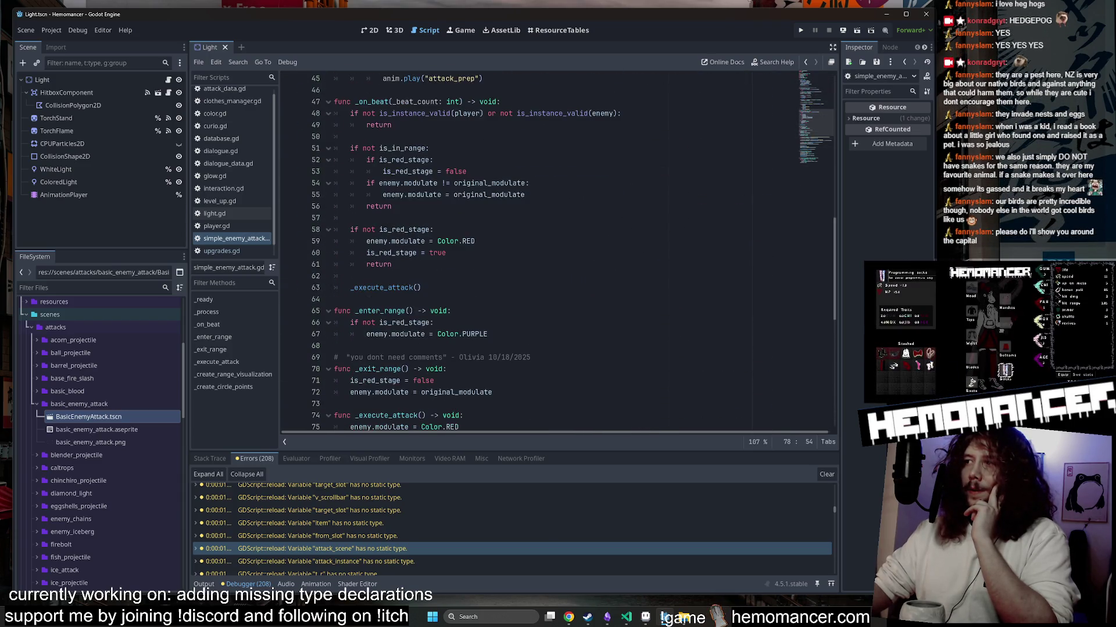
scroll(558, 249, down, 5)
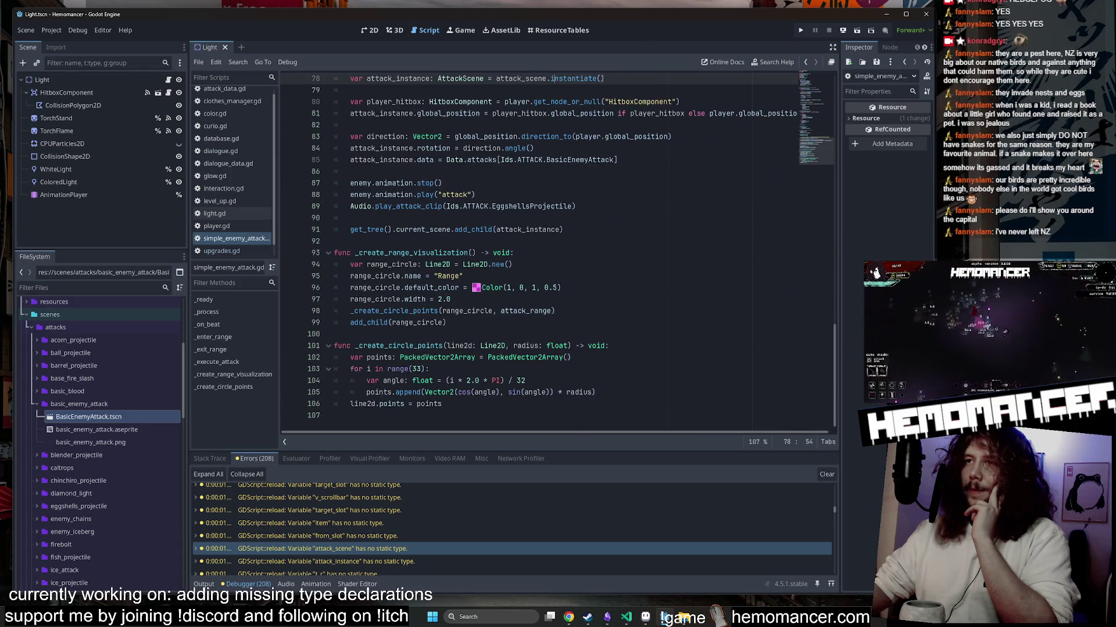
scroll(394, 571, down, 1)
click(403, 550)
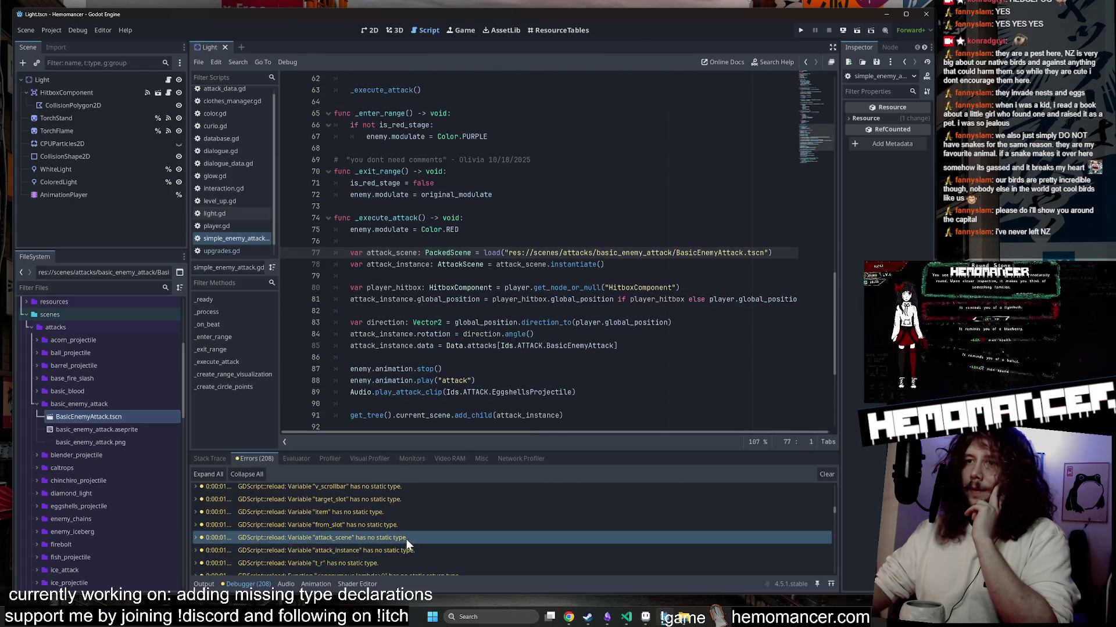
Step: Go to the untyped t_r timer warning in warlock.gd
scroll(407, 546, down, 1)
click(389, 553)
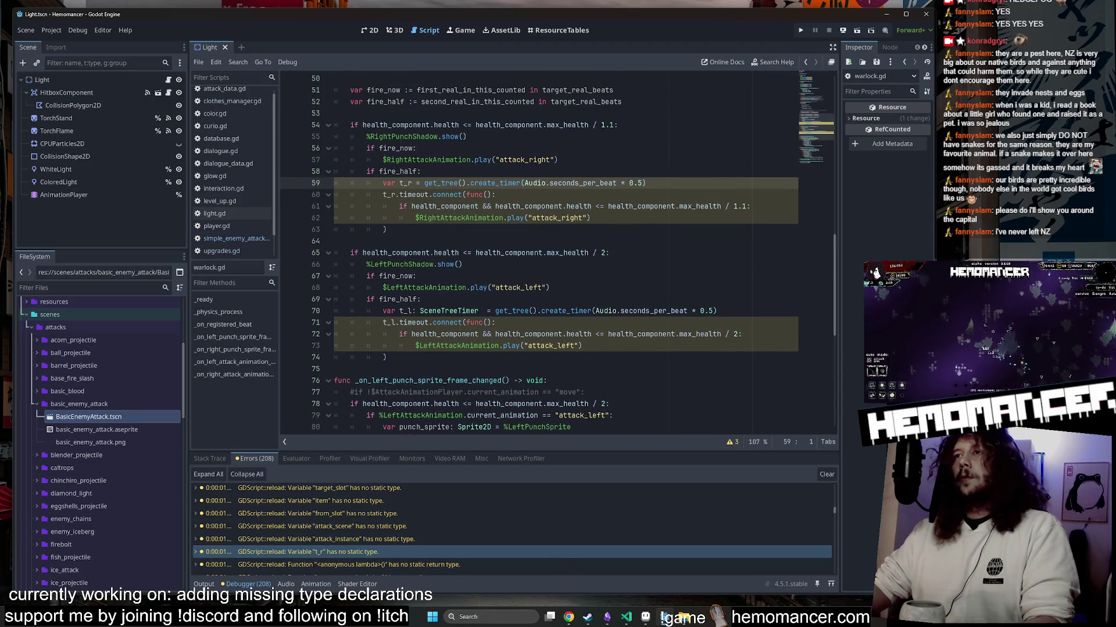
click(371, 543)
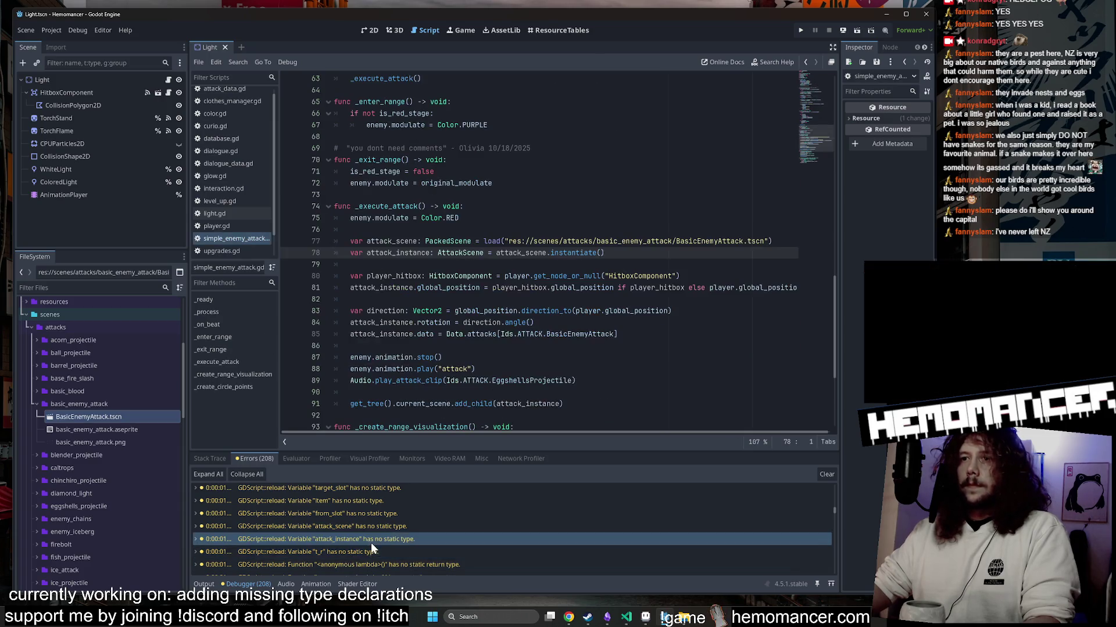
click(368, 551)
scroll(540, 256, up, 1)
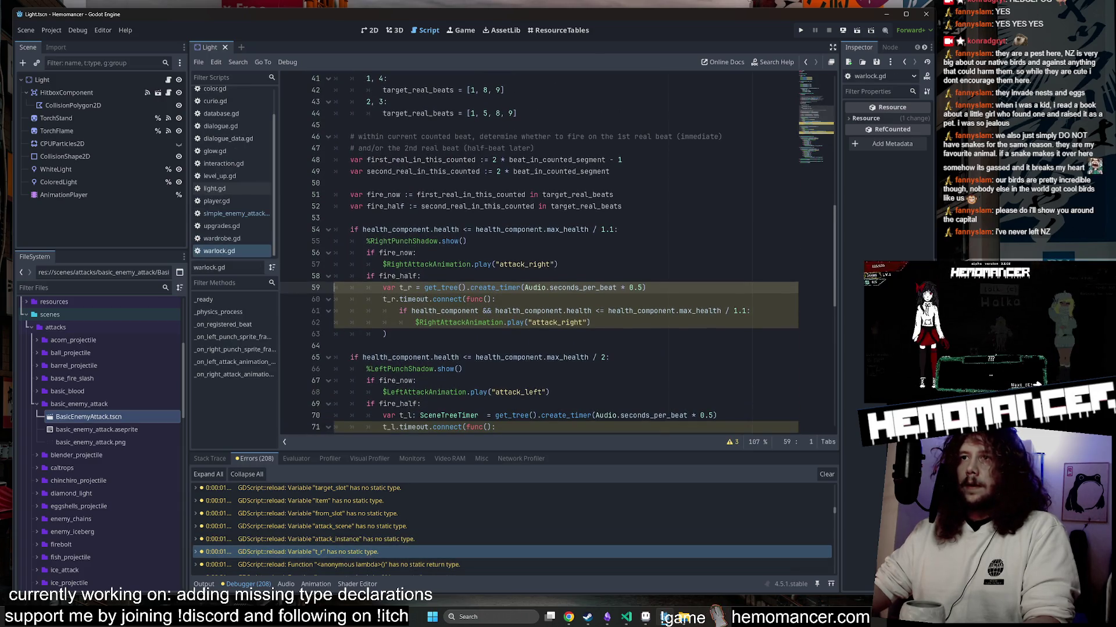
Step: Declare t_r on line 59 as SceneTreeTimer and save warlock.gd
click(412, 288)
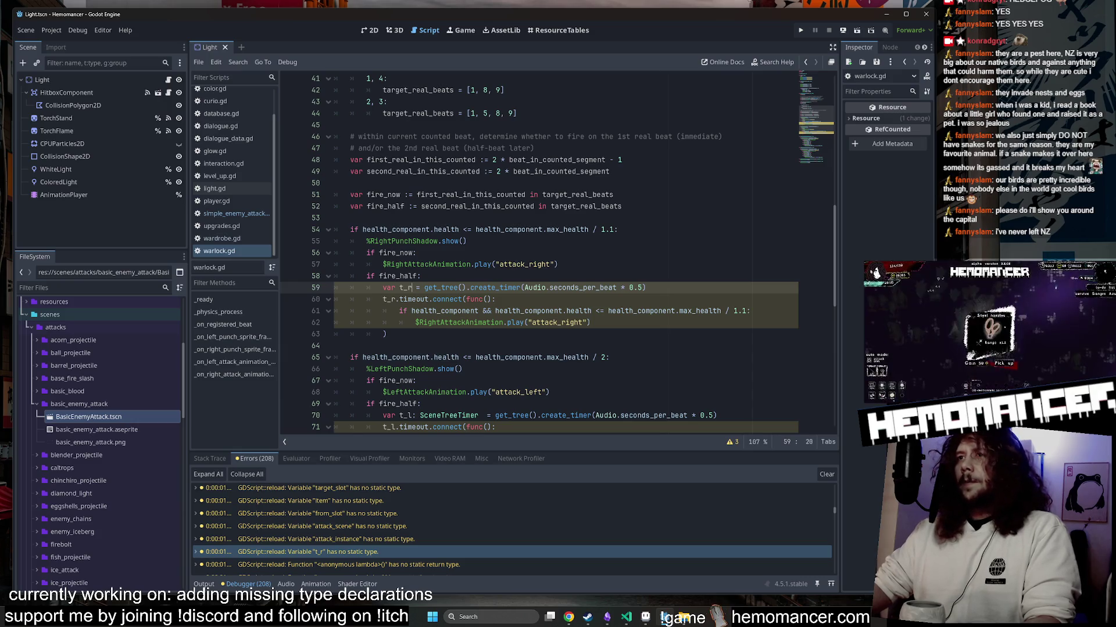
mouse_move(503, 288)
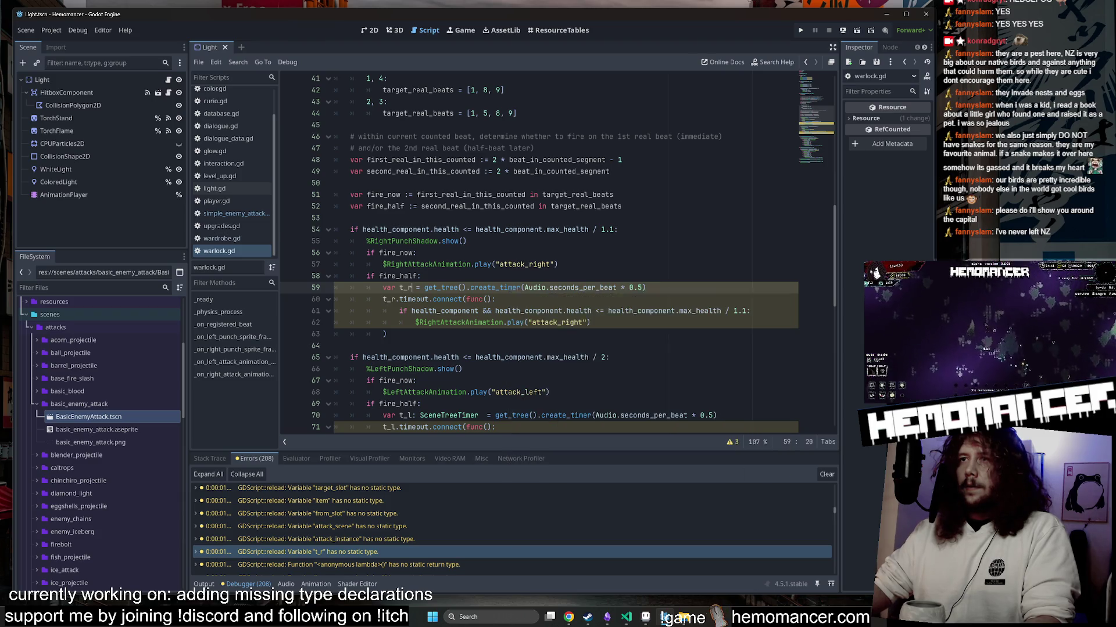
click(476, 229)
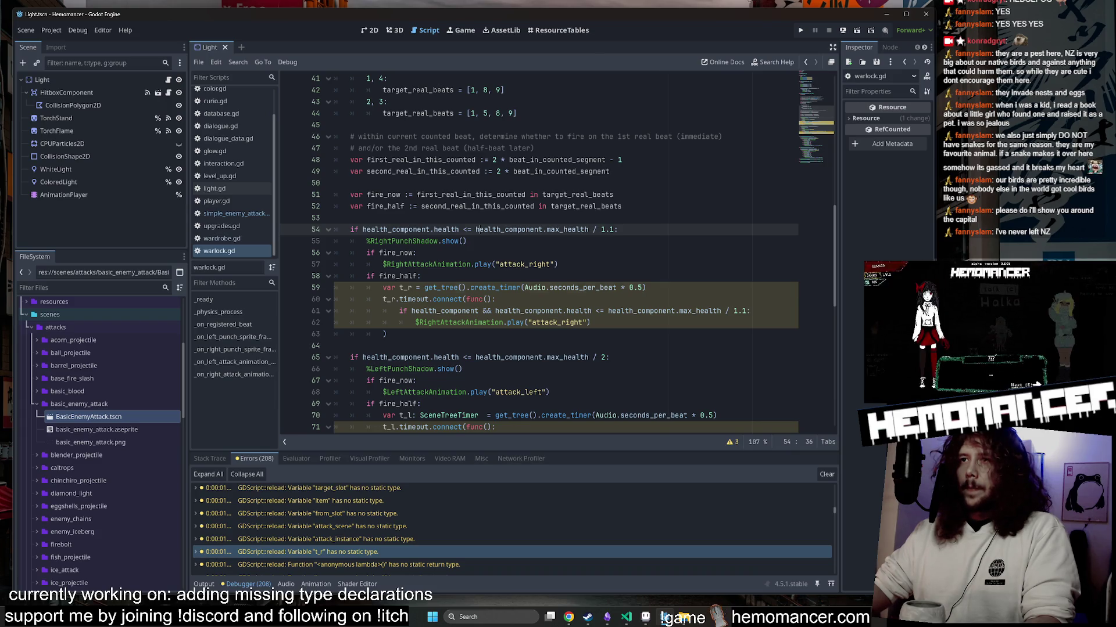
click(404, 288)
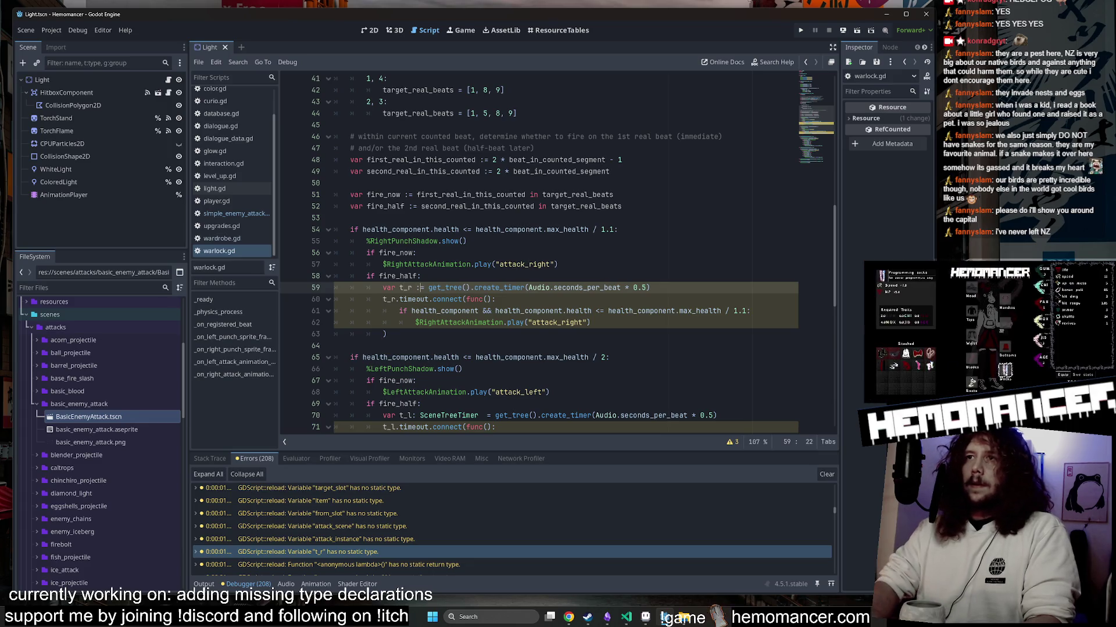
click(438, 241)
key(ctrl+s)
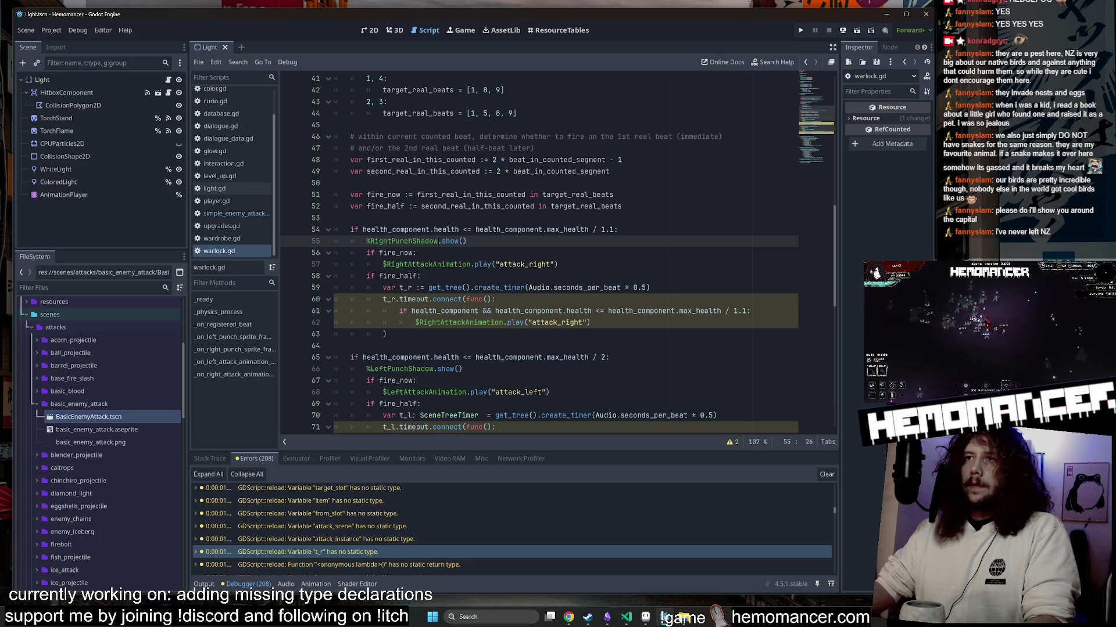
click(418, 287)
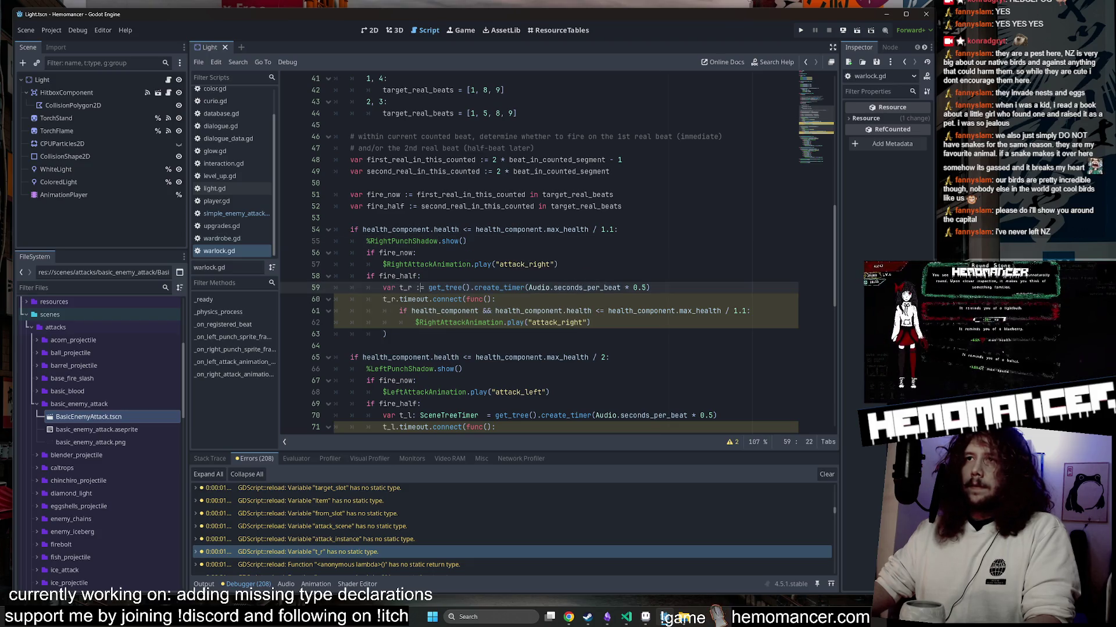
scroll(418, 287, down, 2)
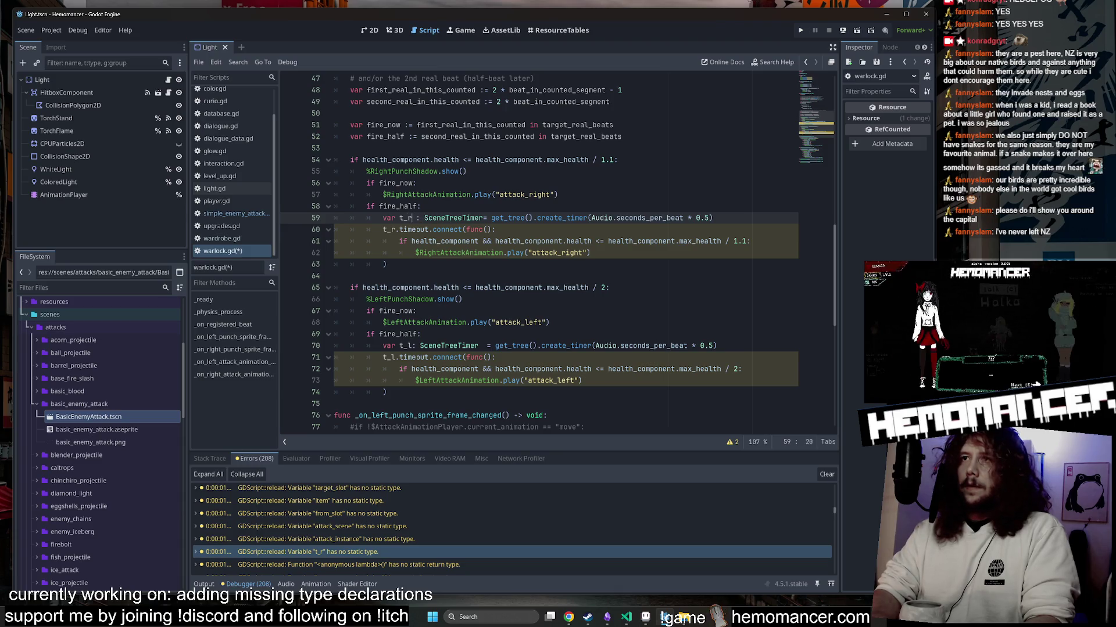
key(Delete)
key(ctrl+Right)
key(ctrl+Right)
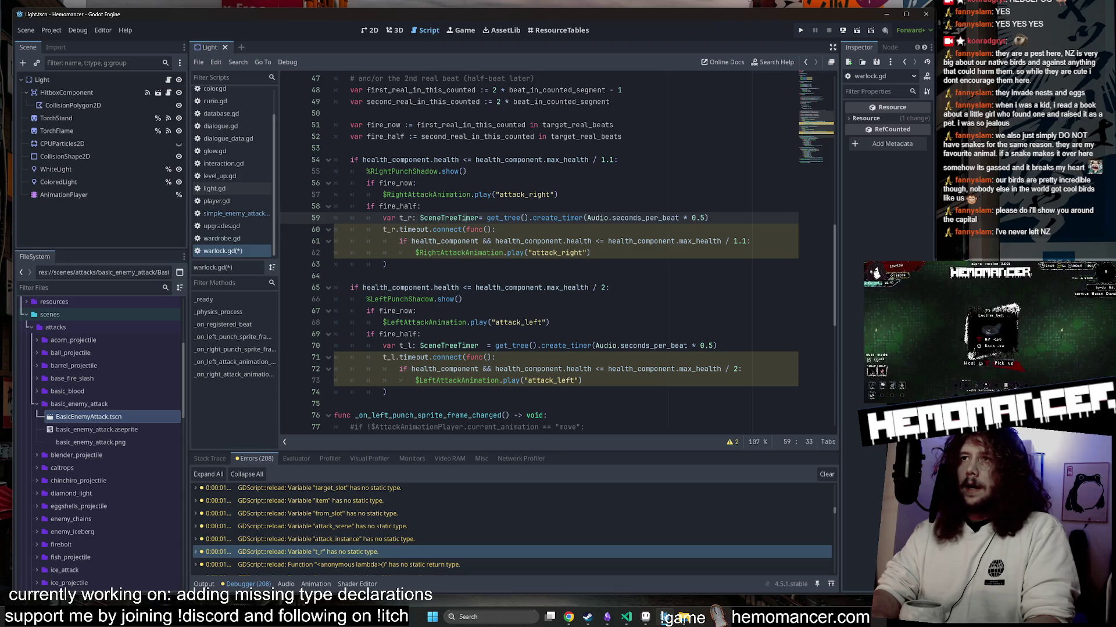
key(ctrl+s)
Step: Look over the rest of warlock.gd, then open enemy_manager.gd's top_left warning
key(Up)
key(Up)
key(Up)
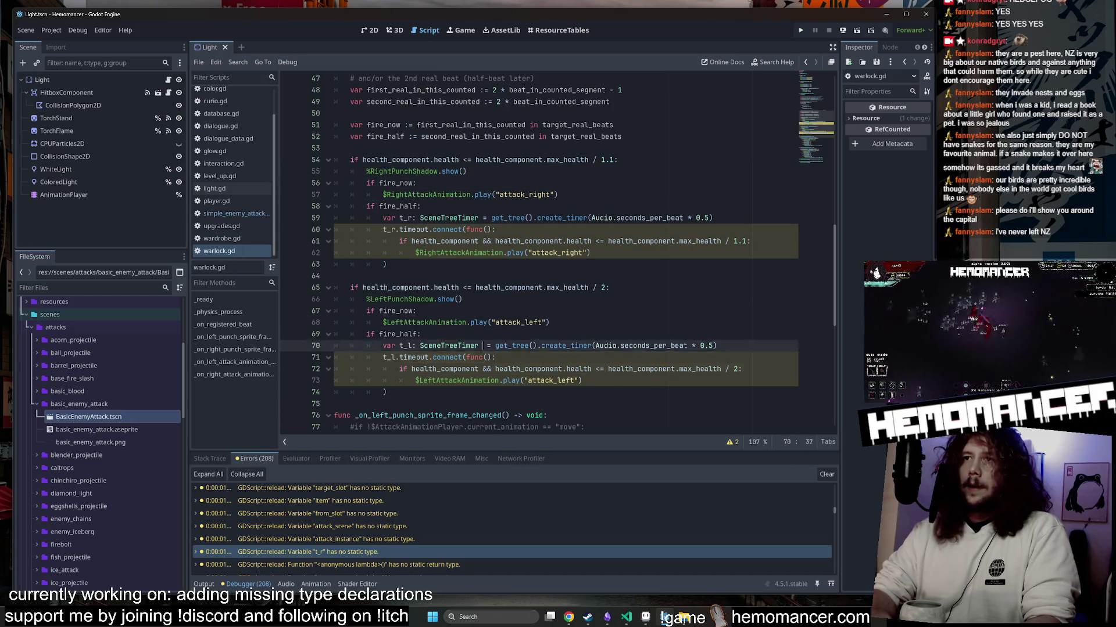
key(Up)
key(Up)
key(Down)
key(Down)
key(Down)
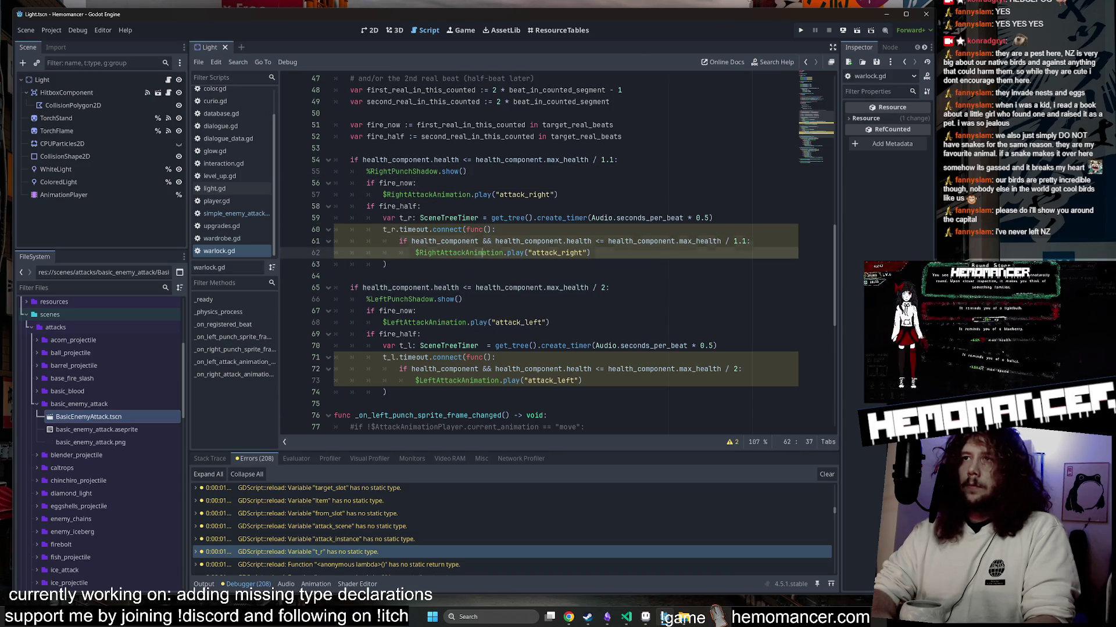
key(Down)
key(Down)
key(Down)
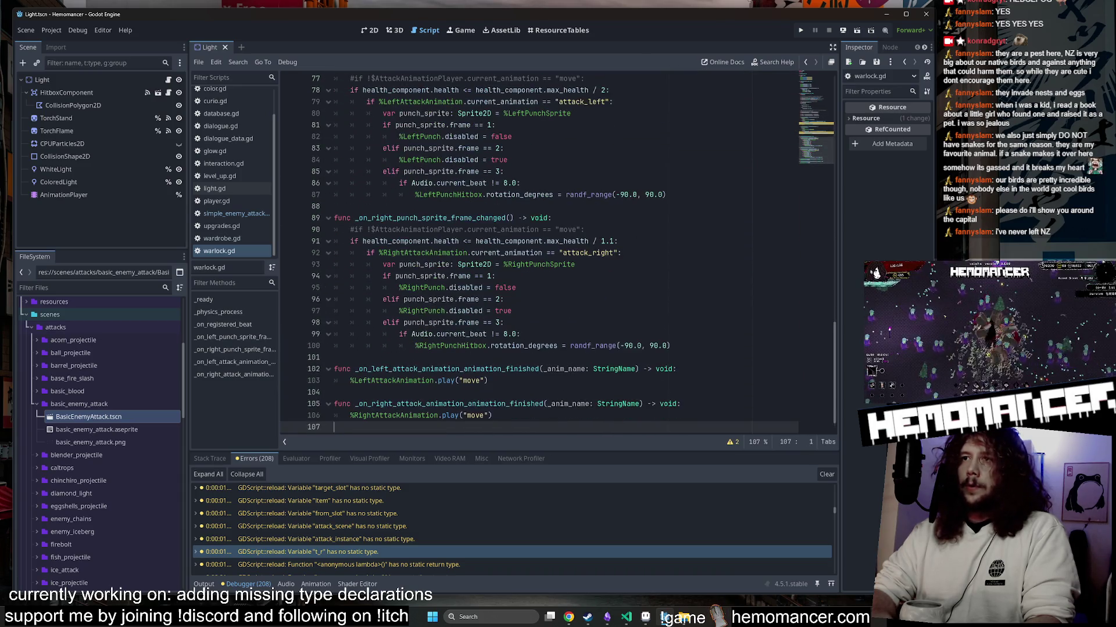
key(Home)
key(Up)
key(Up)
key(Up)
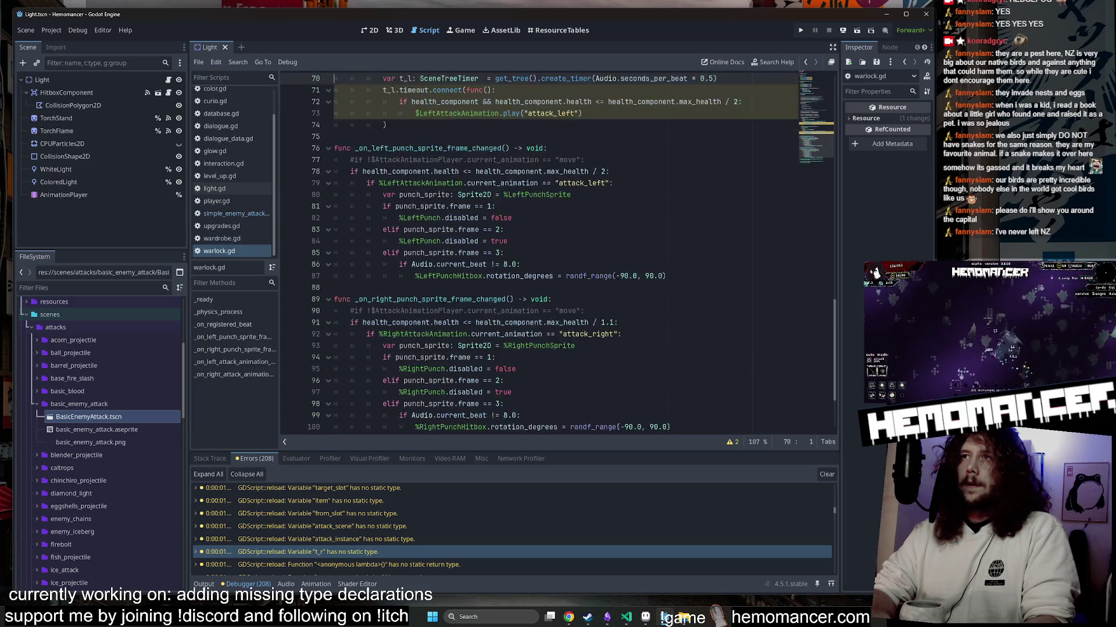
key(Up)
key(Up)
key(Up)
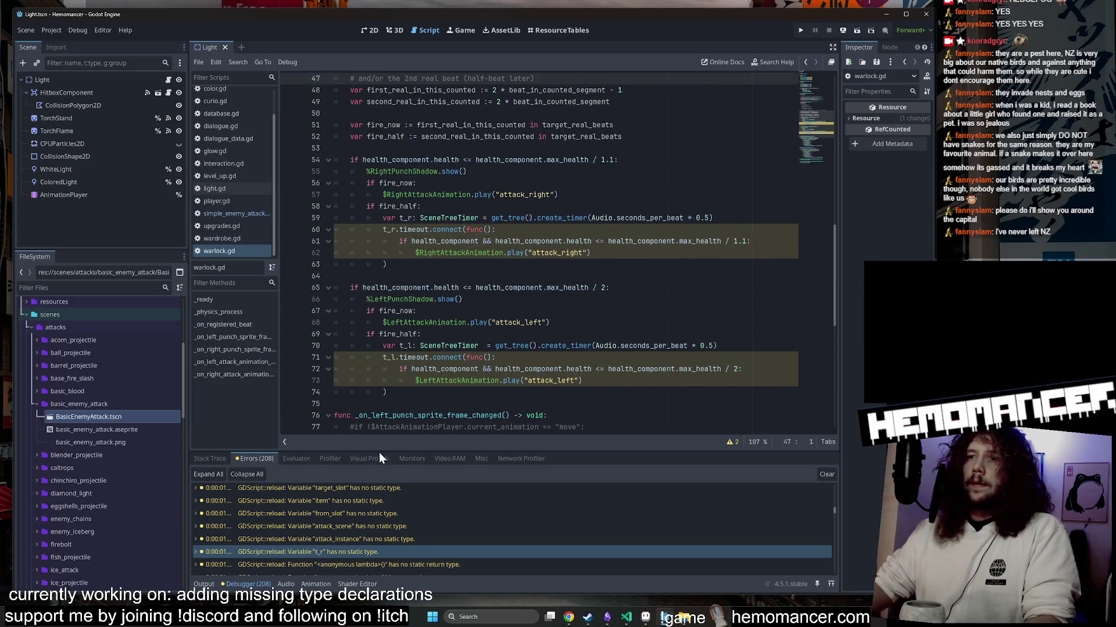
scroll(425, 526, down, 2)
click(416, 536)
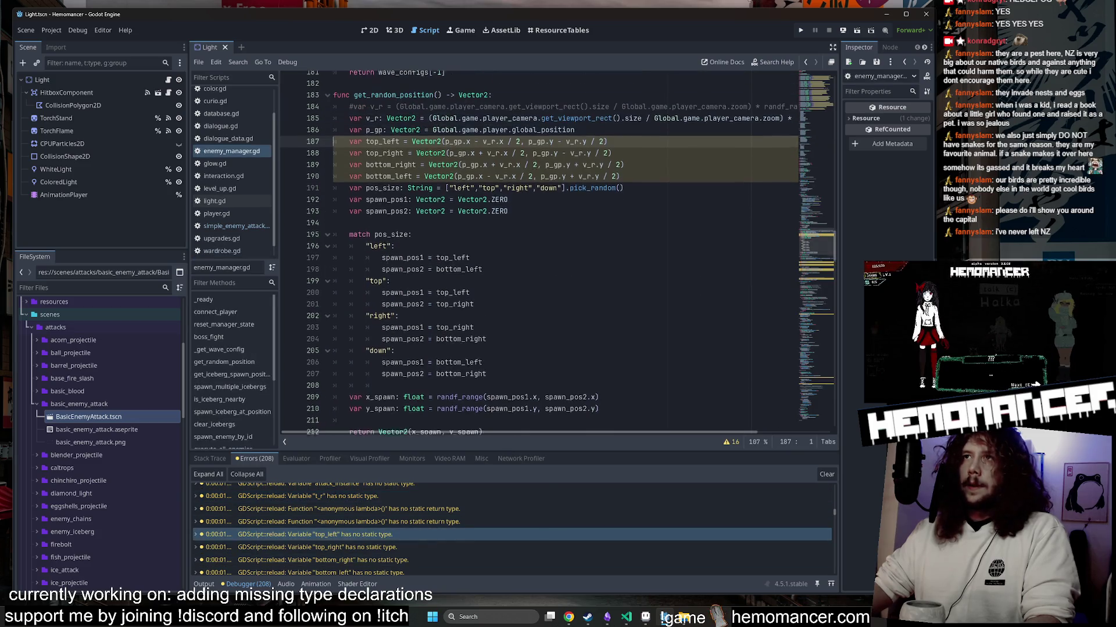
Step: Add ': Vector2' to the four corner variables on lines 187–190 and save
scroll(427, 218, up, 2)
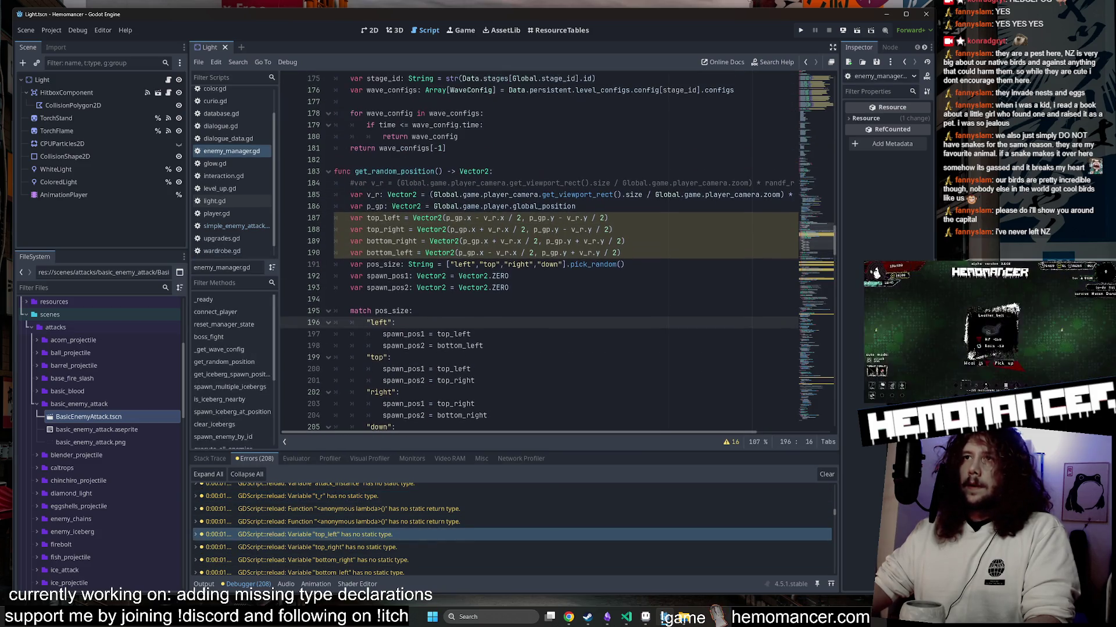
double_click(427, 218)
click(413, 253)
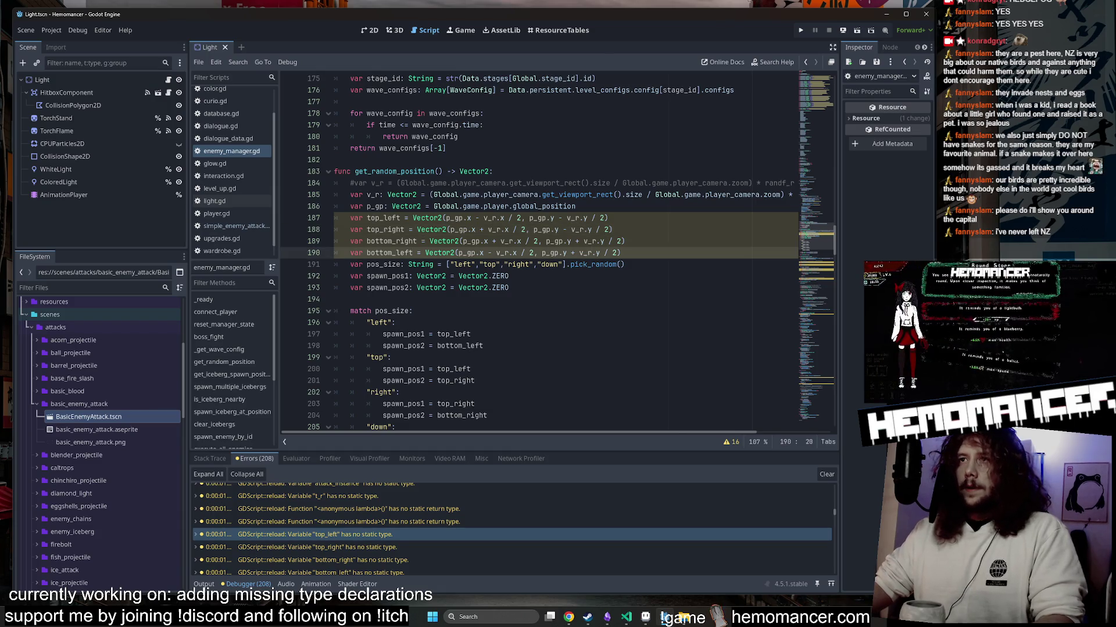
key(Up)
key(Up)
key(Up)
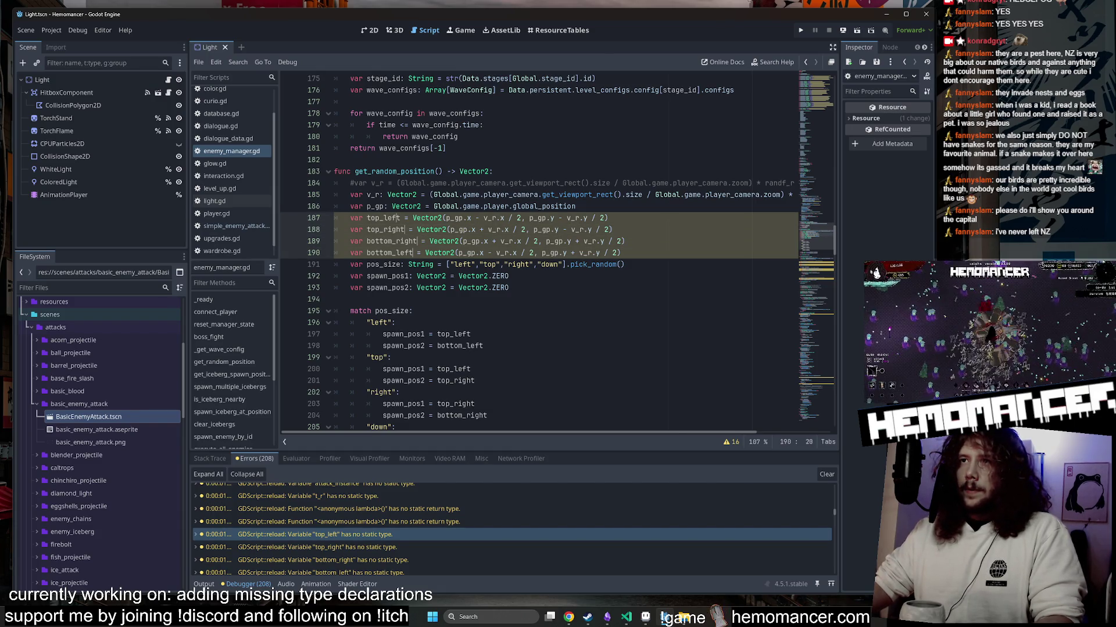
key(Right)
key(Right)
click(401, 218)
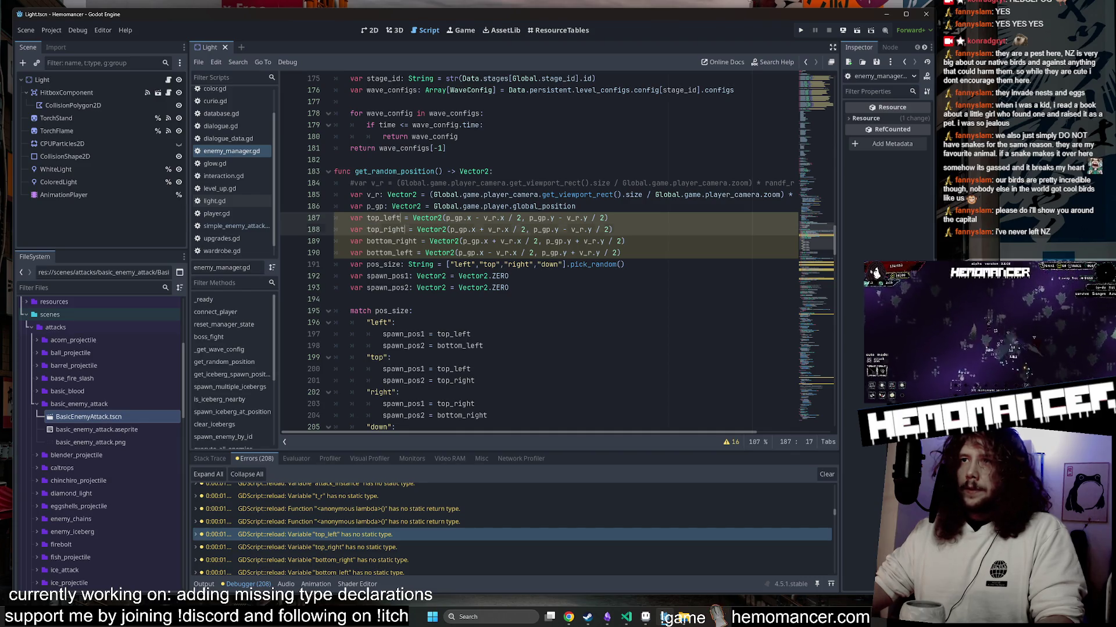
alt+click(417, 241)
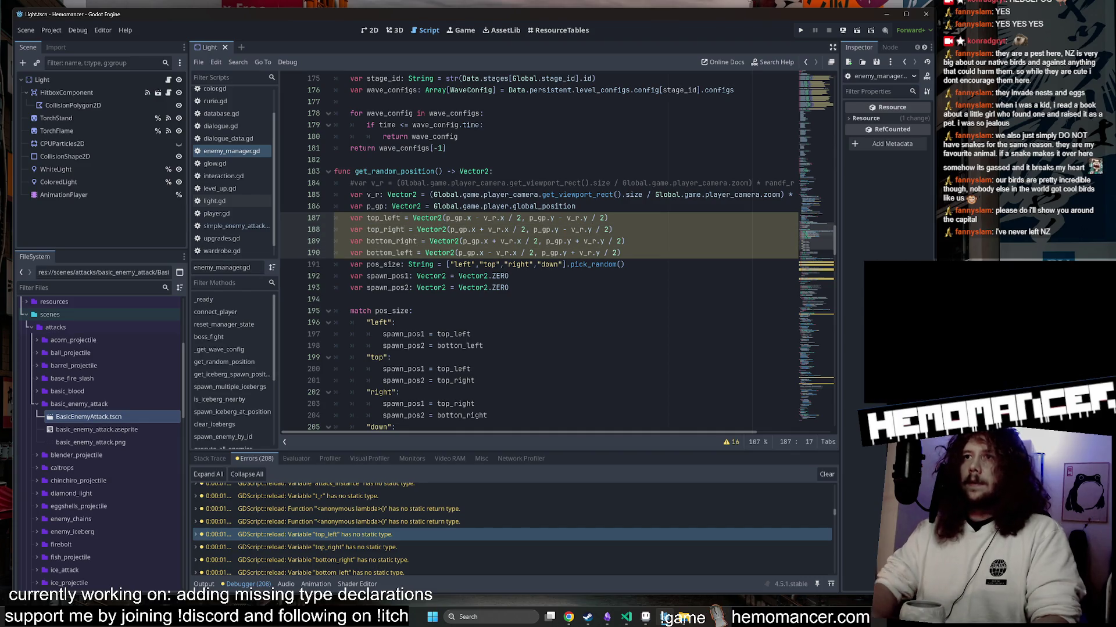
text(: Vector)
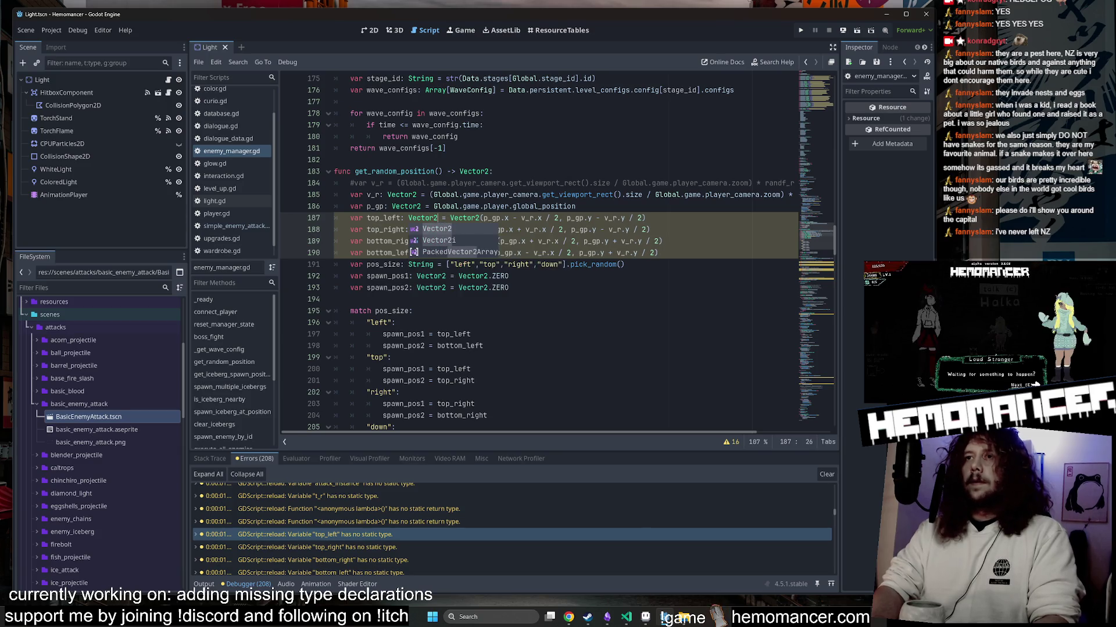
text(2)
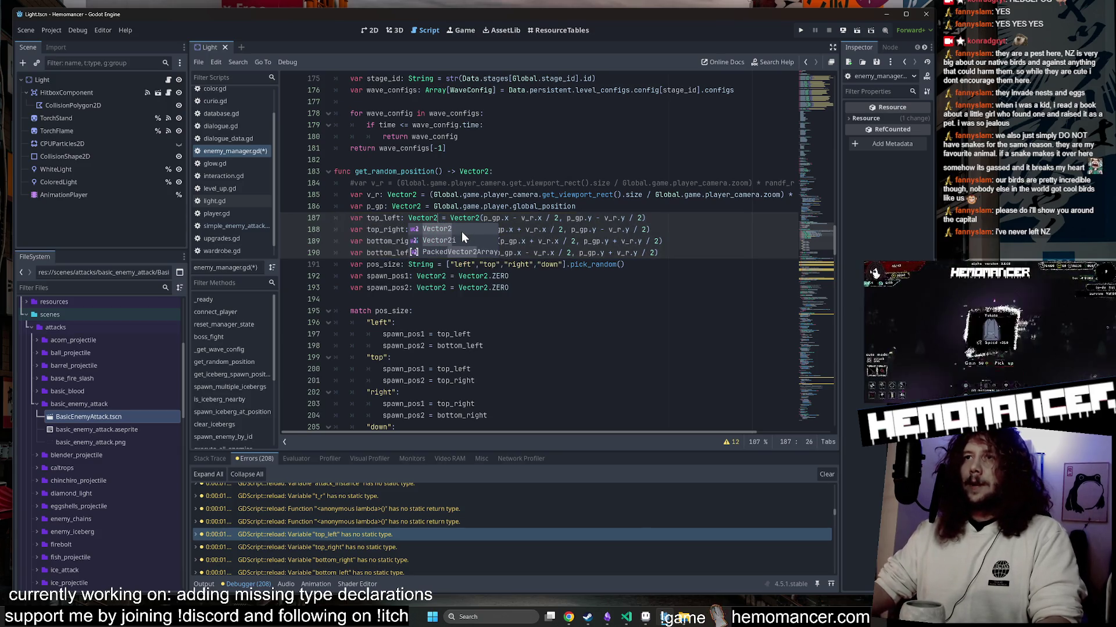
click(511, 183)
key(ctrl+s)
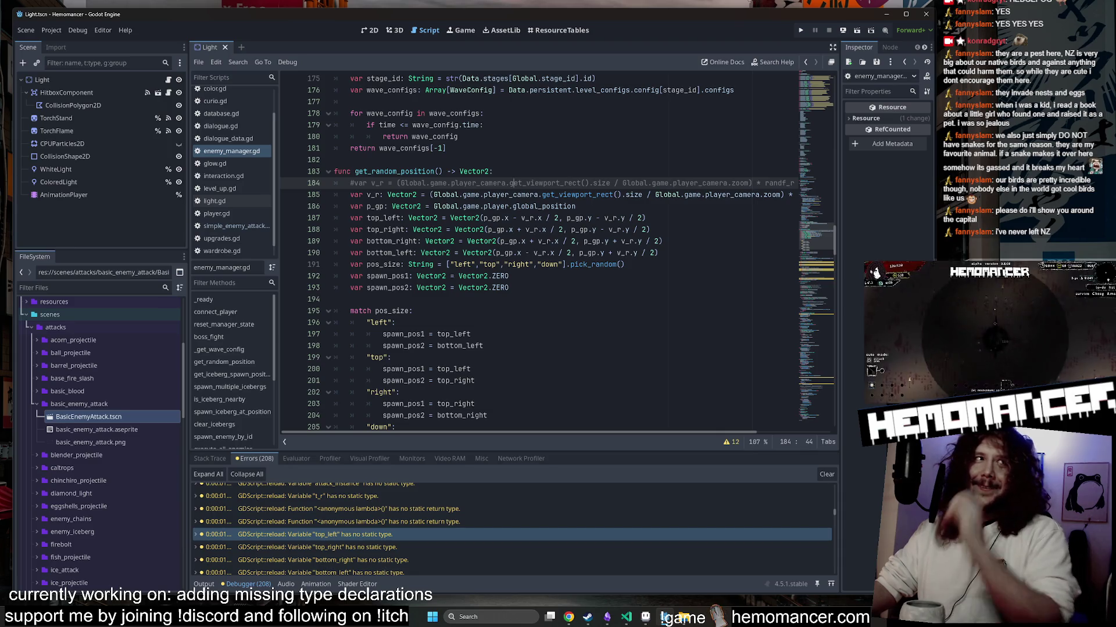
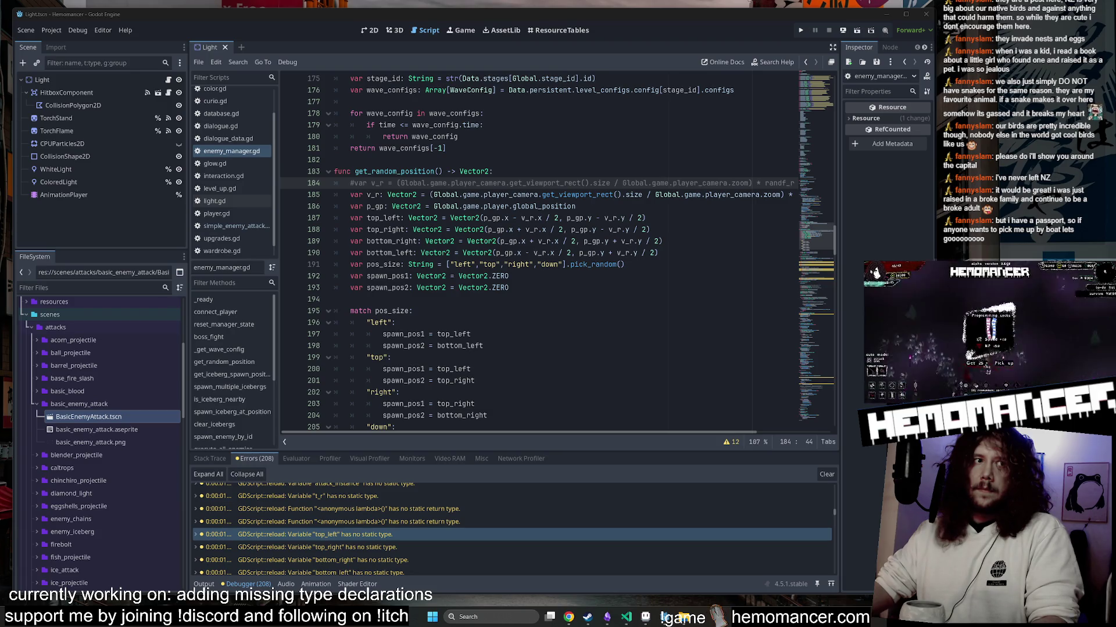
Step: Step through the spawn_pos1, bottom_right and spawn_area_size untyped-variable warnings in enemy_manager.gd
click(372, 276)
key(End)
scroll(372, 277, down, 2)
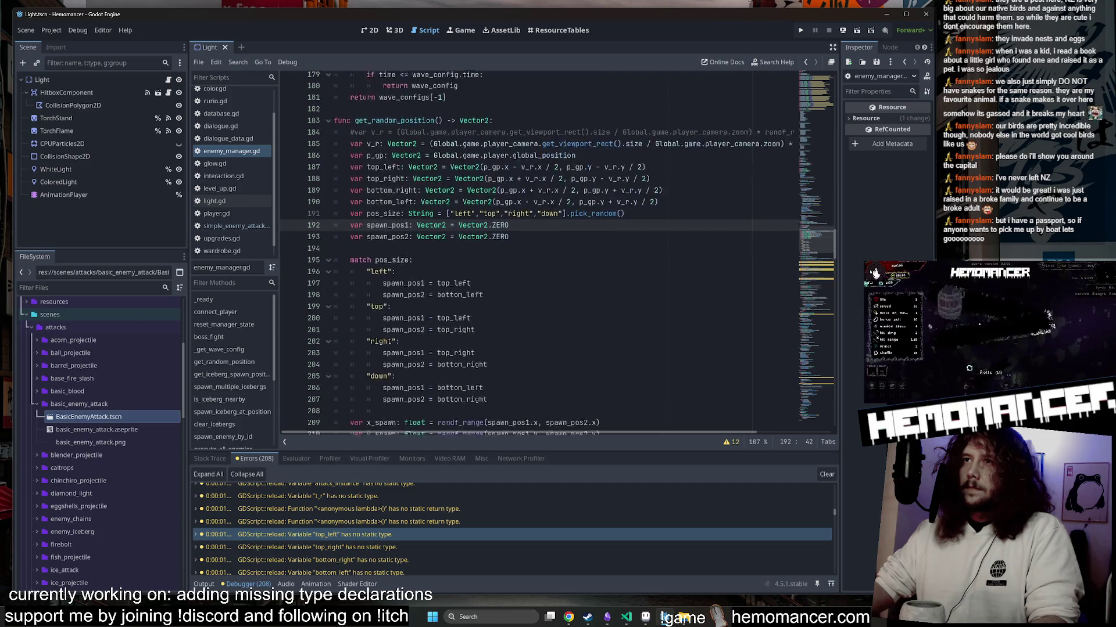
click(361, 546)
click(369, 555)
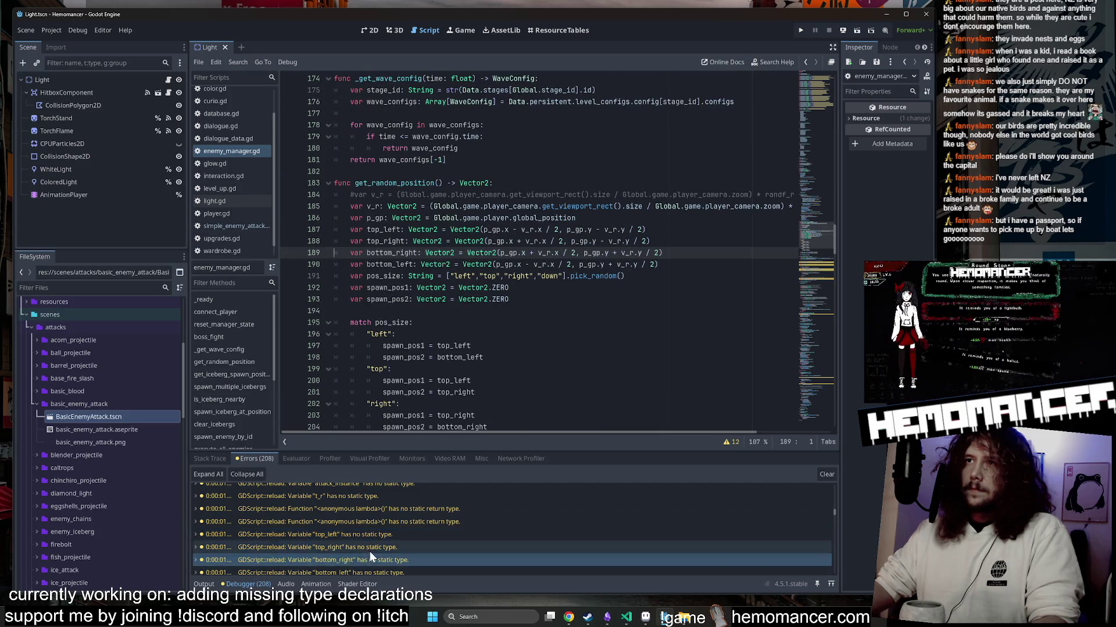
scroll(370, 552, down, 2)
click(359, 556)
key(Up)
key(Up)
key(End)
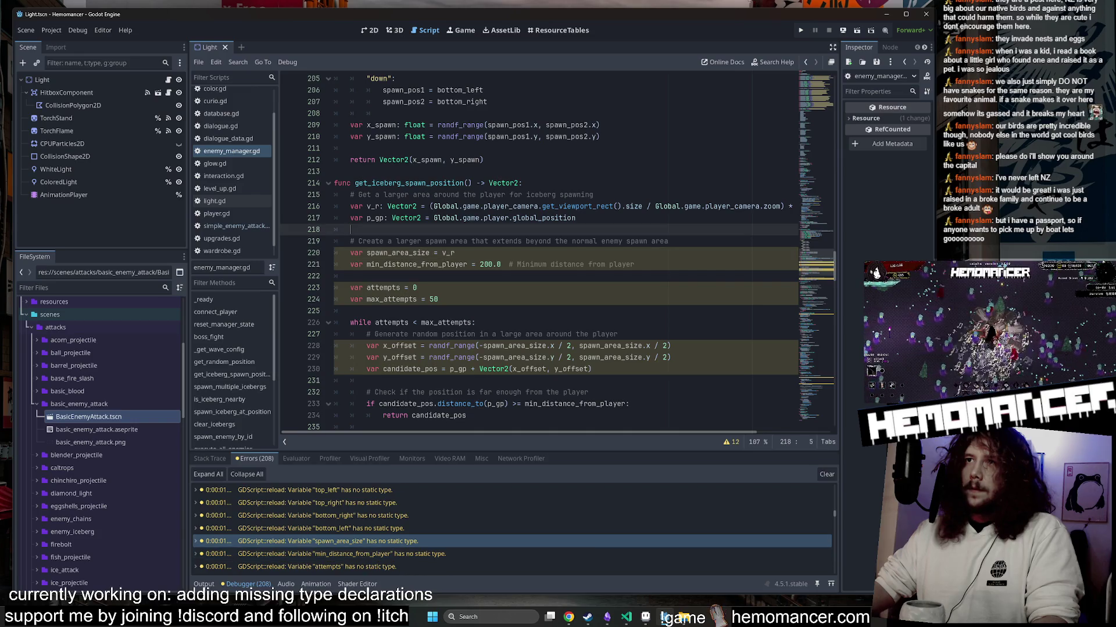
scroll(355, 545, down, 2)
Step: Check the y_offset, new_iceberg and for-loop iterator warnings, then open calibration.gd's audio_offset_in_ms
click(359, 540)
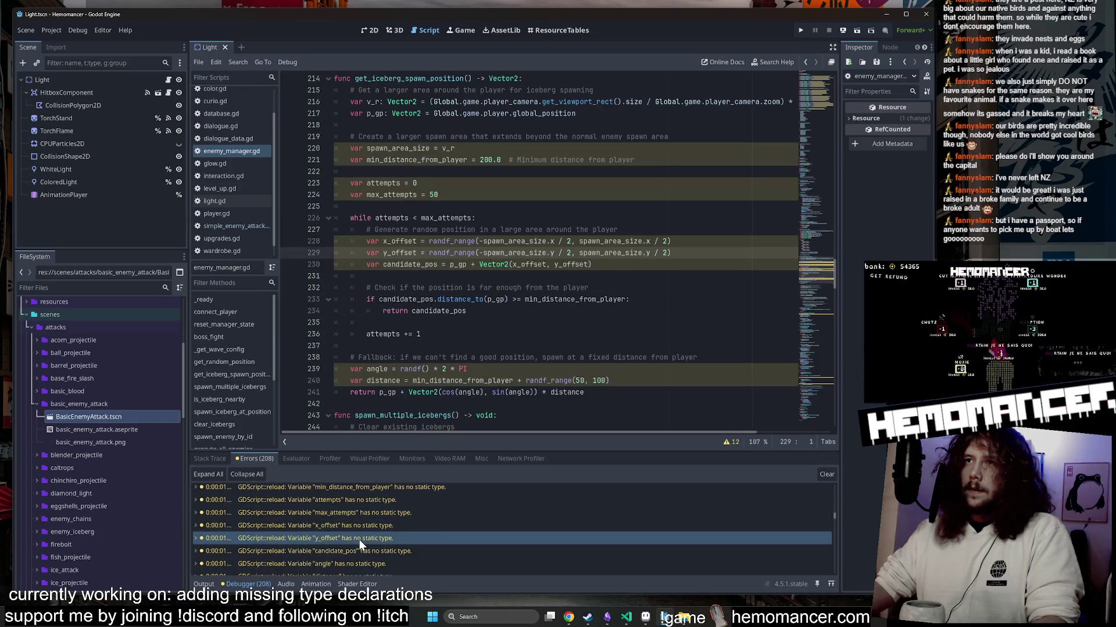
double_click(359, 539)
scroll(361, 538, down, 3)
click(361, 538)
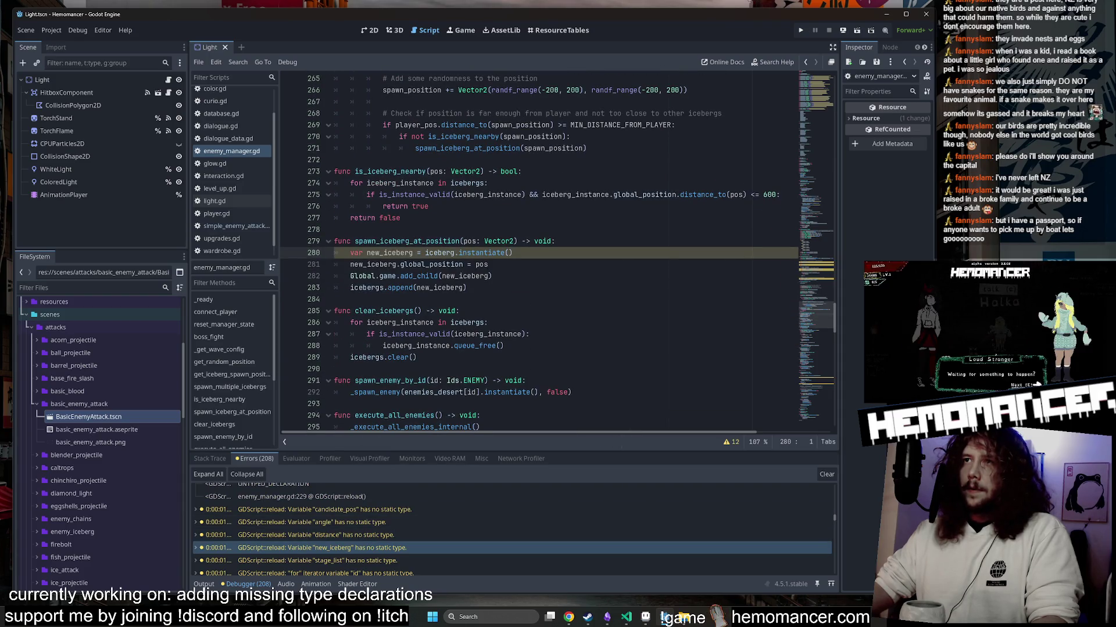
click(413, 253)
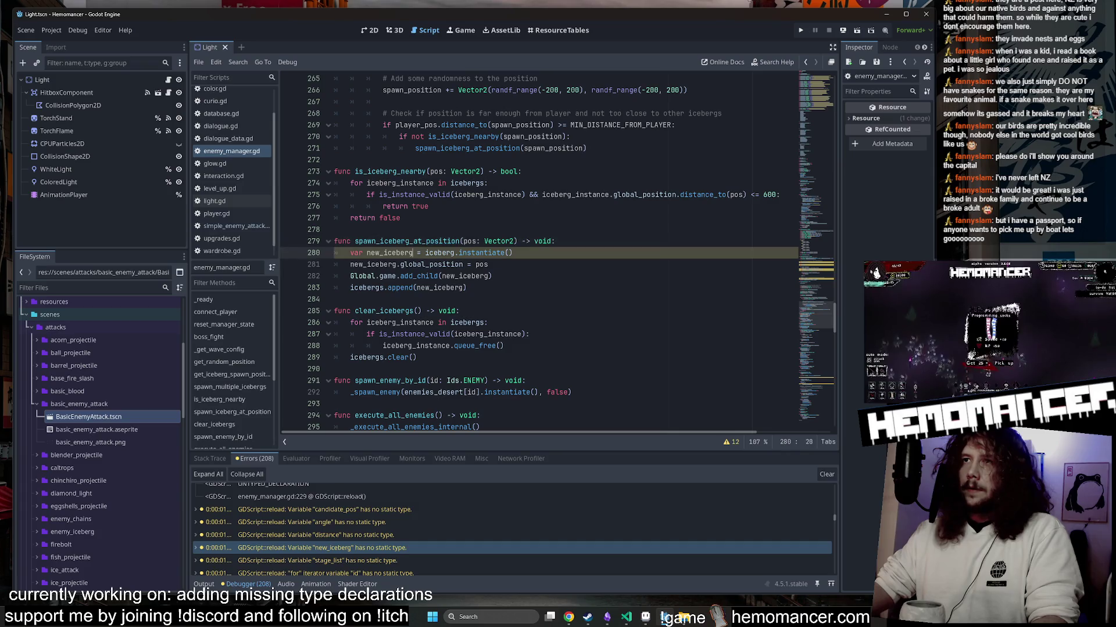
scroll(326, 531, down, 2)
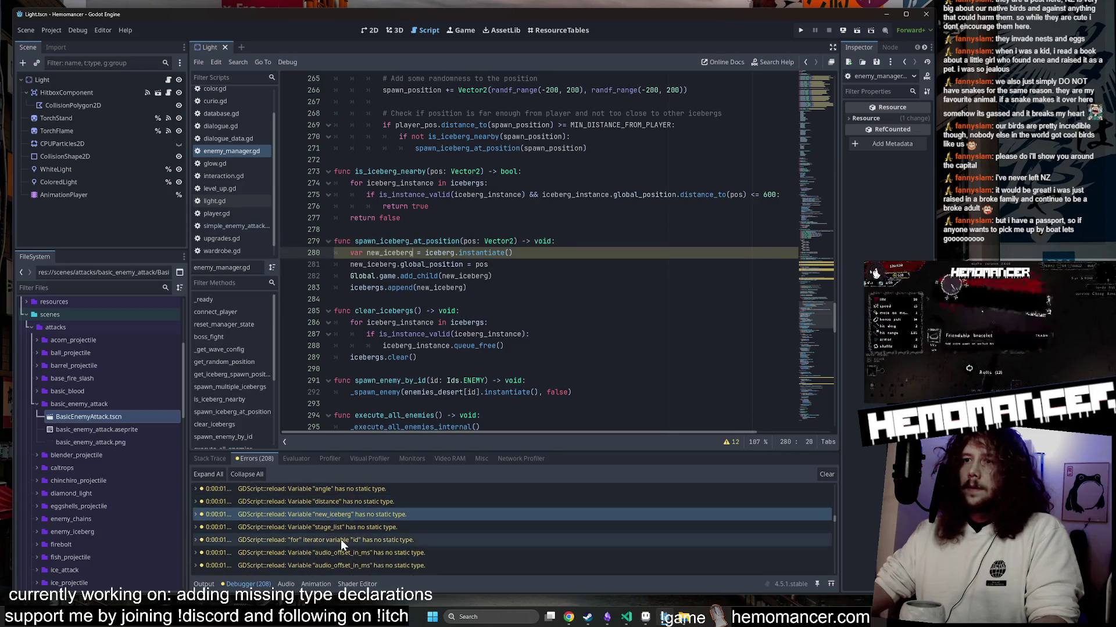
click(342, 539)
click(347, 540)
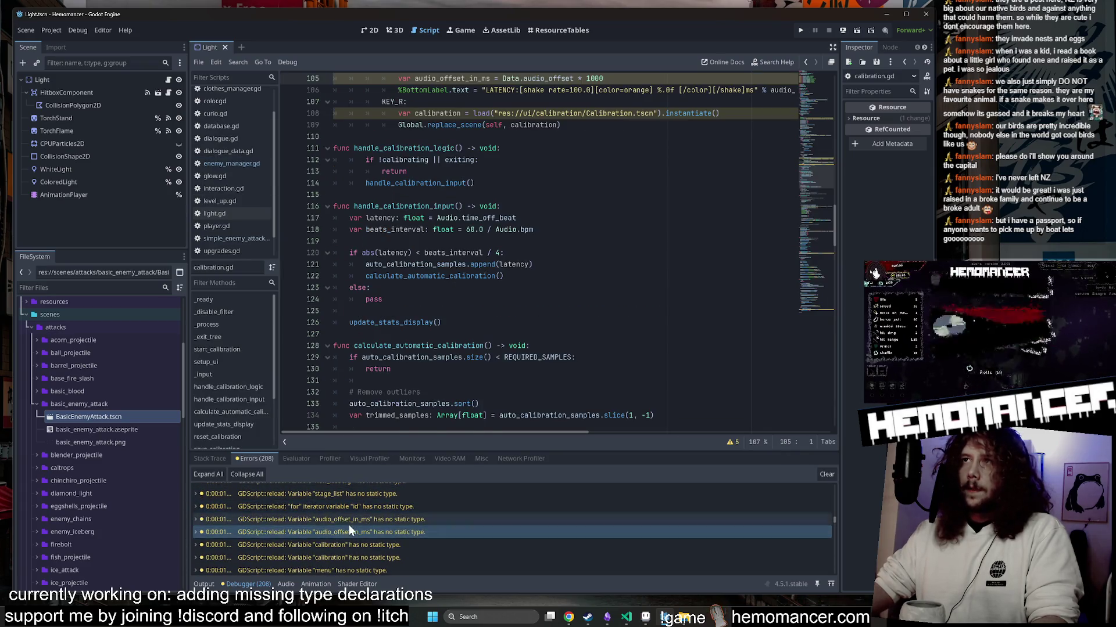
Step: Inspect Data.audio_offset on line 101 and jump to its float declaration in data.gd
scroll(348, 525, down, 1)
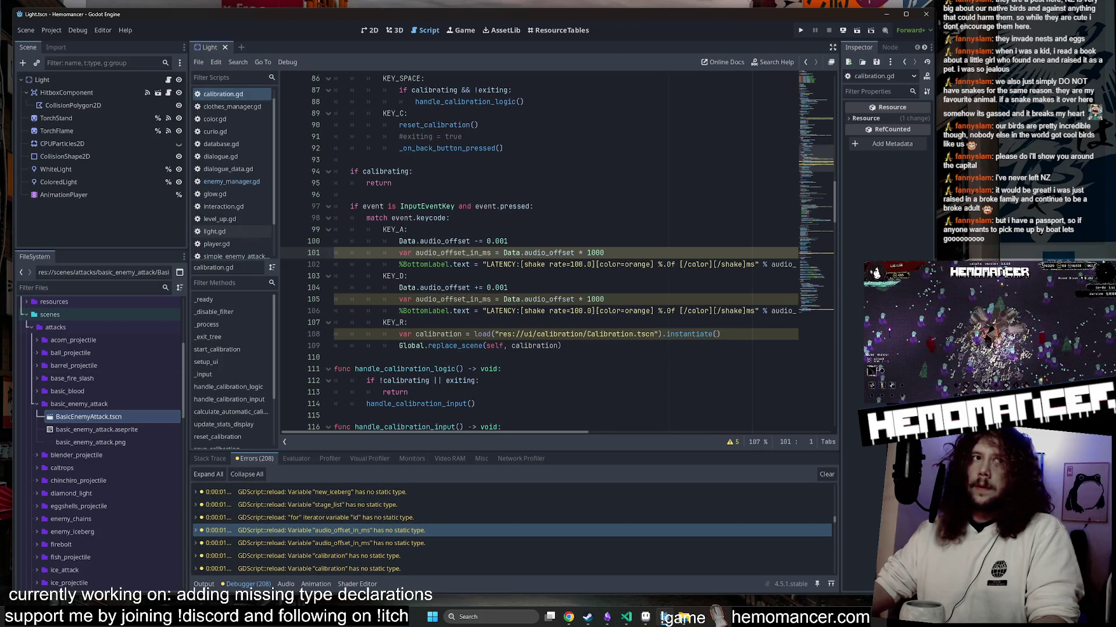
mouse_move(552, 254)
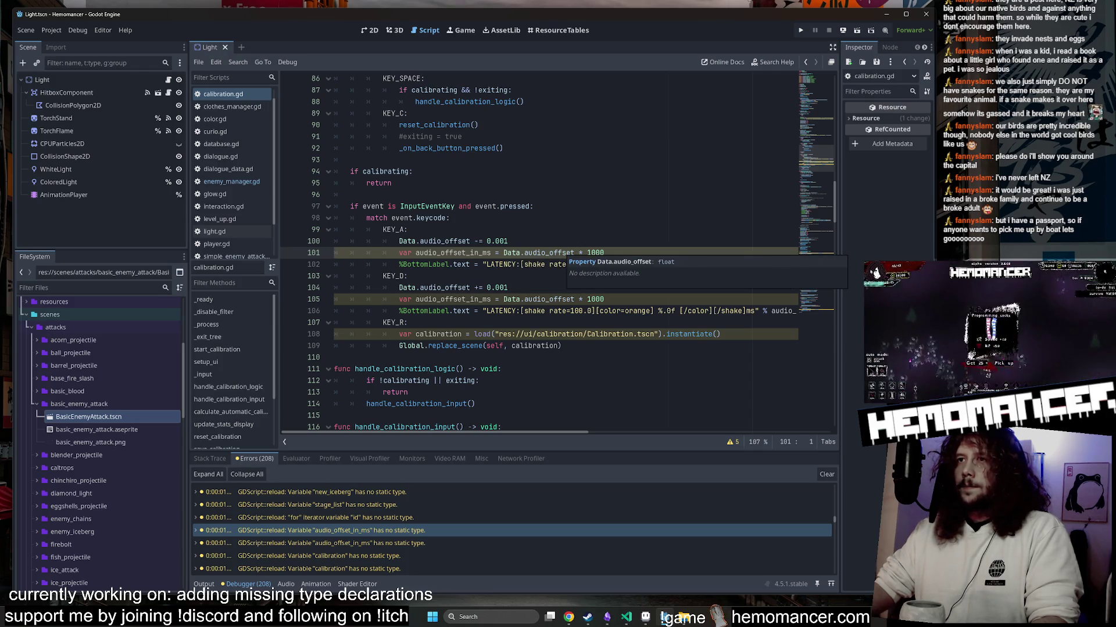
click(564, 252)
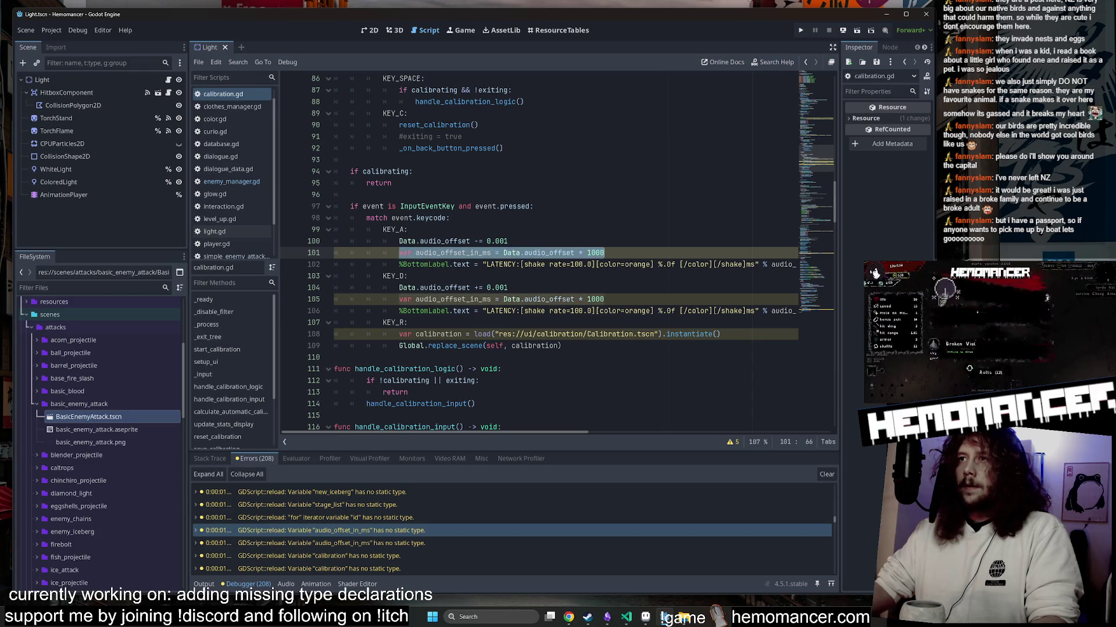
ctrl+click(553, 254)
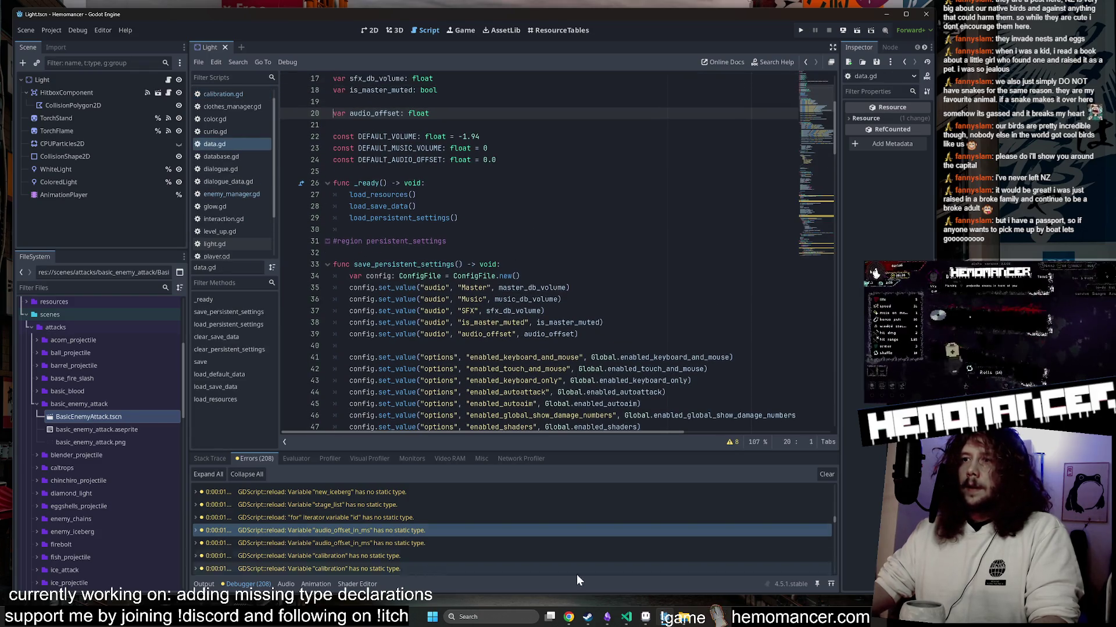
Step: Search the Visual Studio Code project for the audio_offset_in_ms line
key(alt+Tab)
key(ctrl+a)
text(var audio_offset_in_ms = Data.audio_offset * 1000)
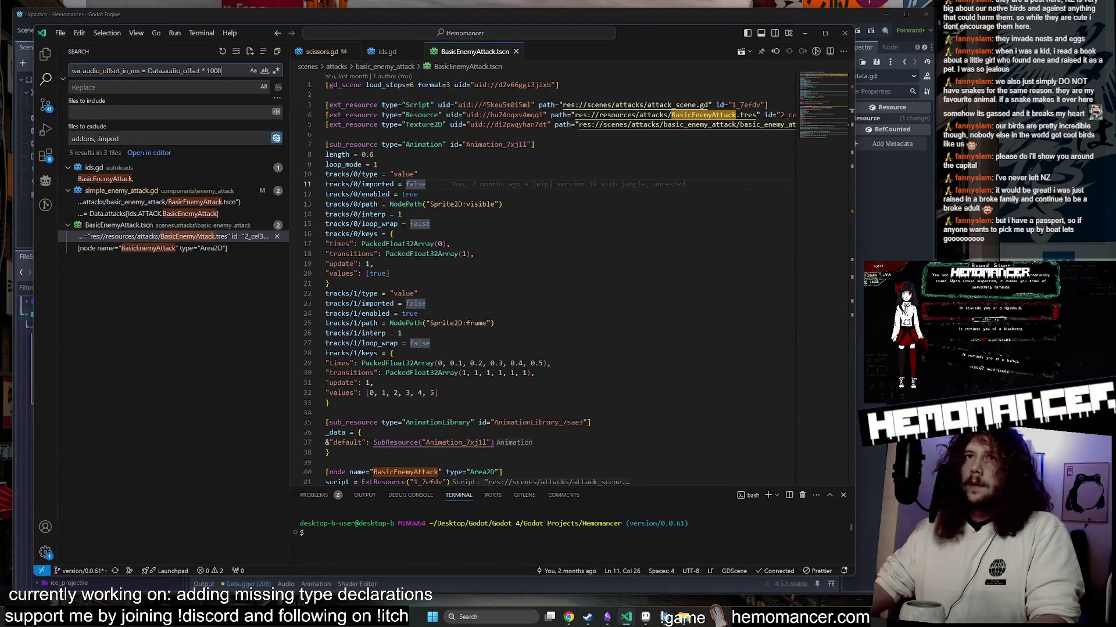
Step: Type audio_offset_in_ms on line 101 as float and save calibration.gd
click(160, 179)
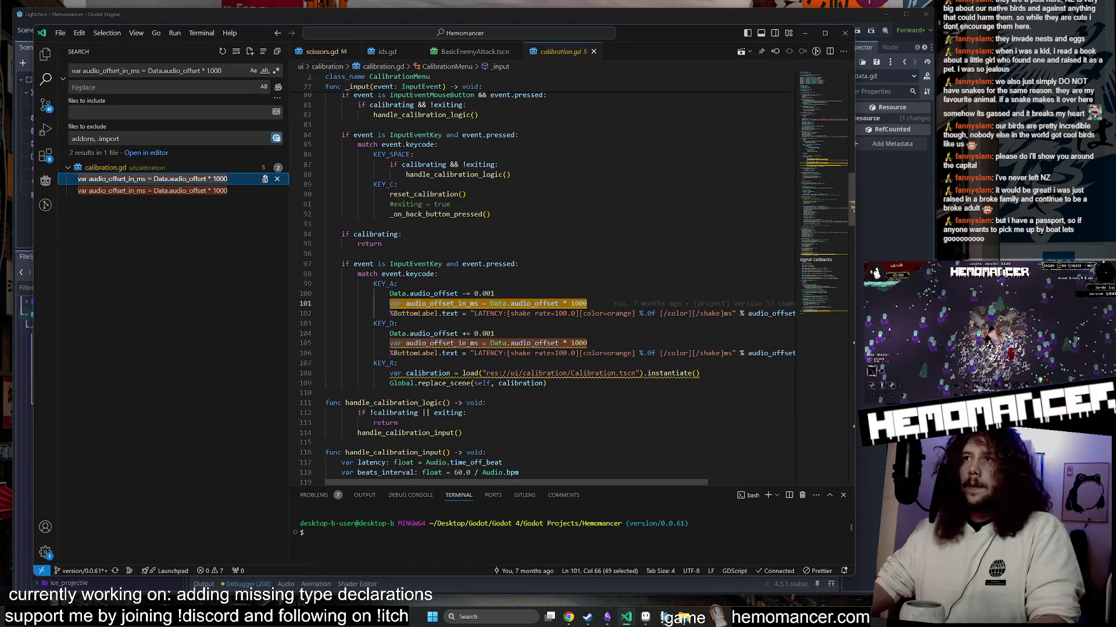
click(479, 303)
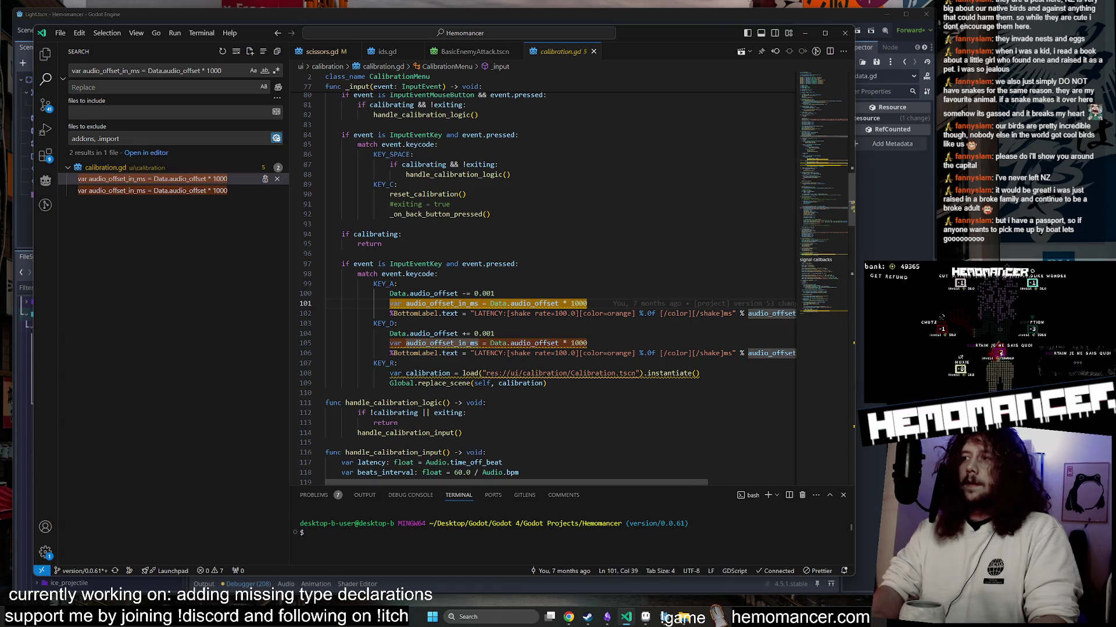
text(: Fl)
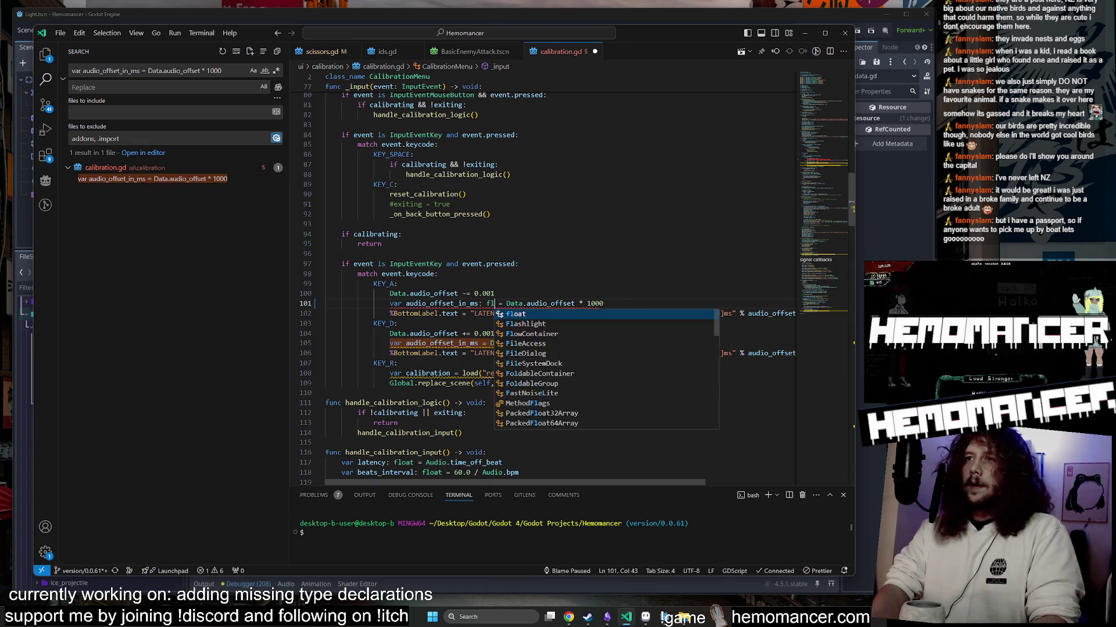
text(oat)
key(Return)
key(ctrl+s)
Step: Copy the float annotation onto audio_offset_in_ms on line 105 and save again
click(381, 244)
drag(506, 304, 479, 303)
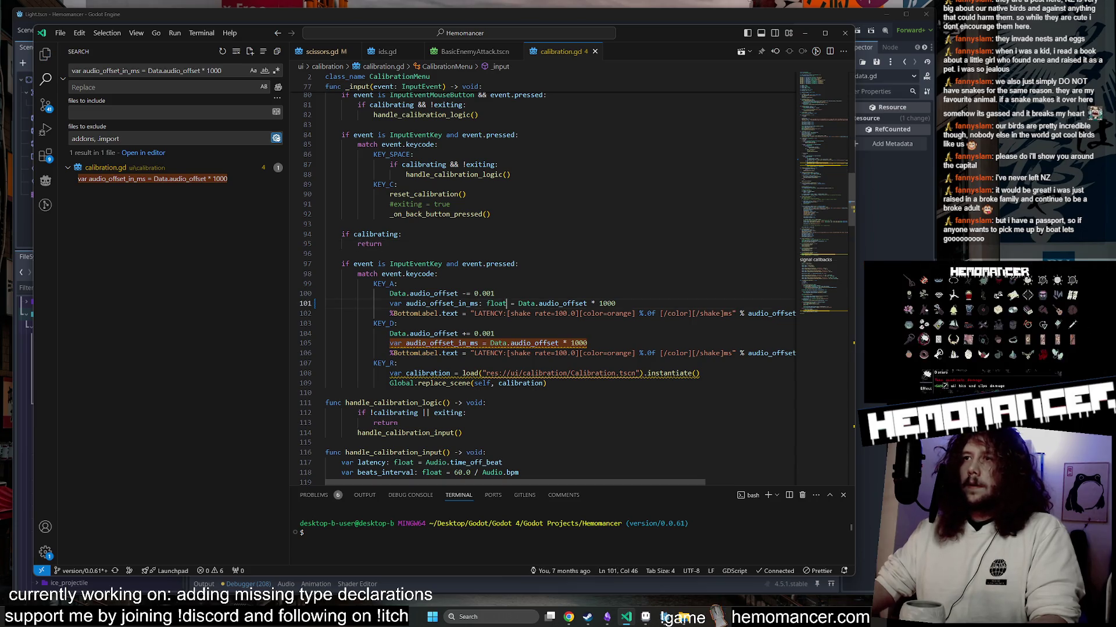
key(ctrl+c)
click(478, 343)
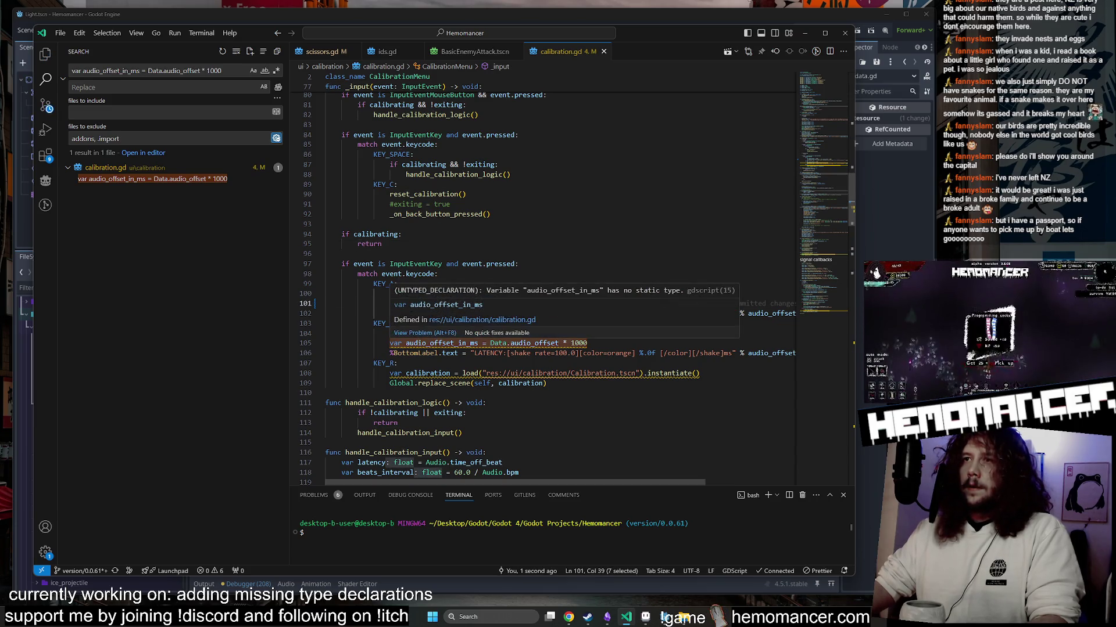
key(ctrl+v)
key(ctrl+s)
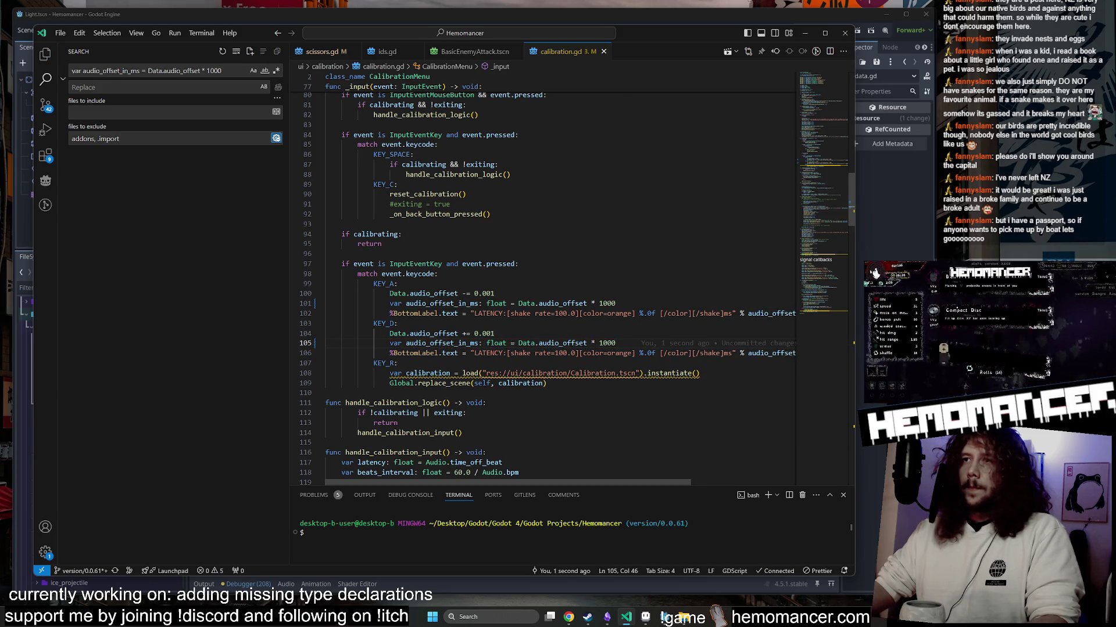
Step: Inspect the untyped calibration variable on line 108, then return to Godot's quick resource search
click(451, 373)
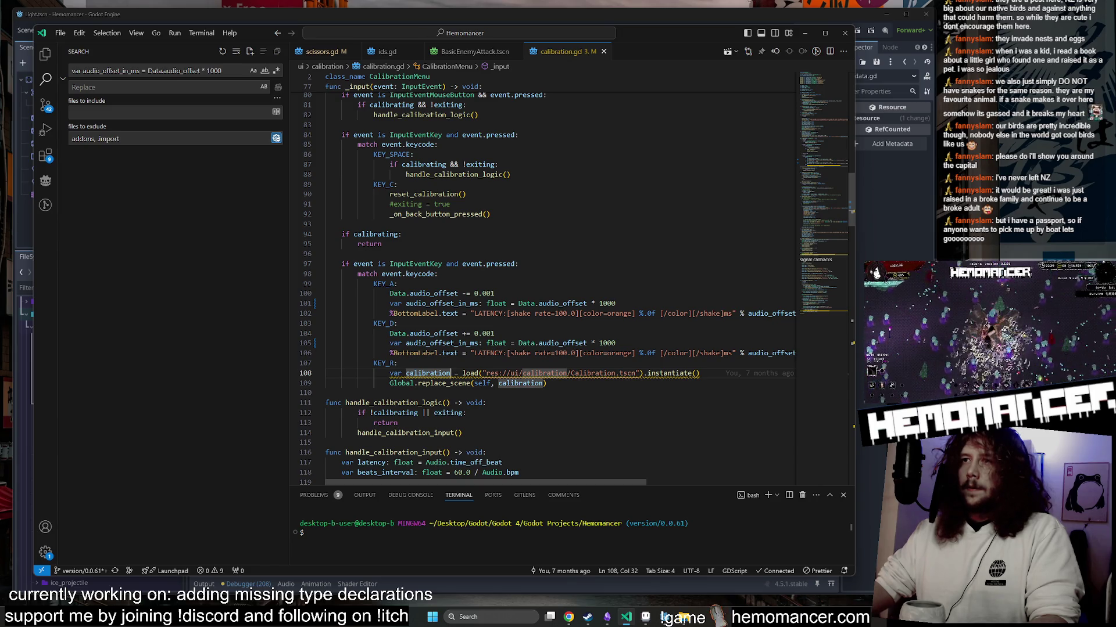
mouse_move(448, 373)
click(487, 403)
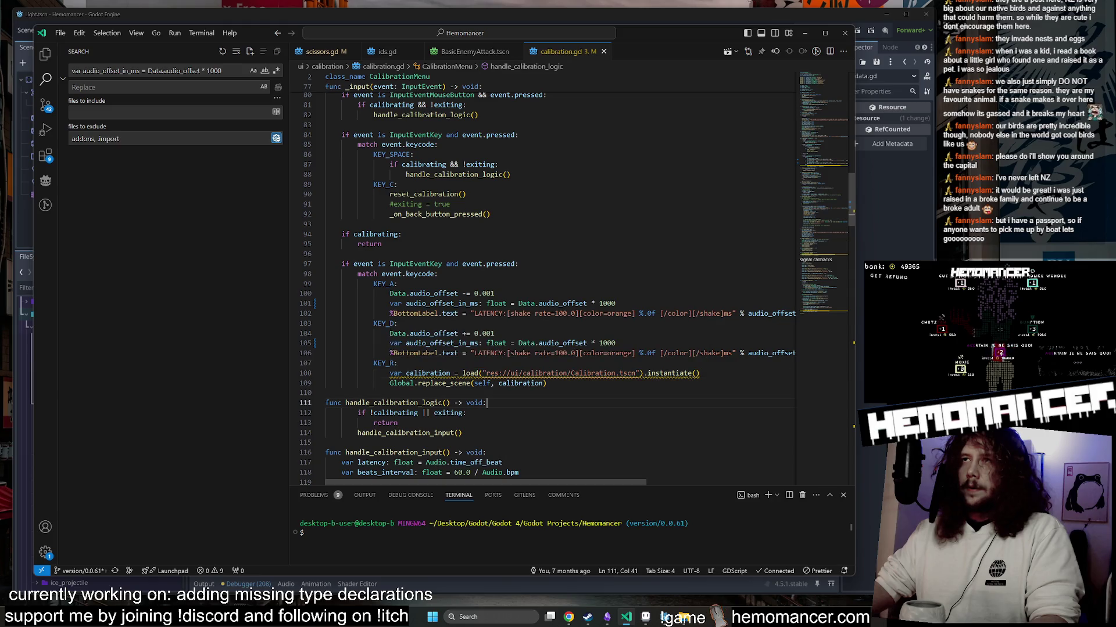
click(519, 264)
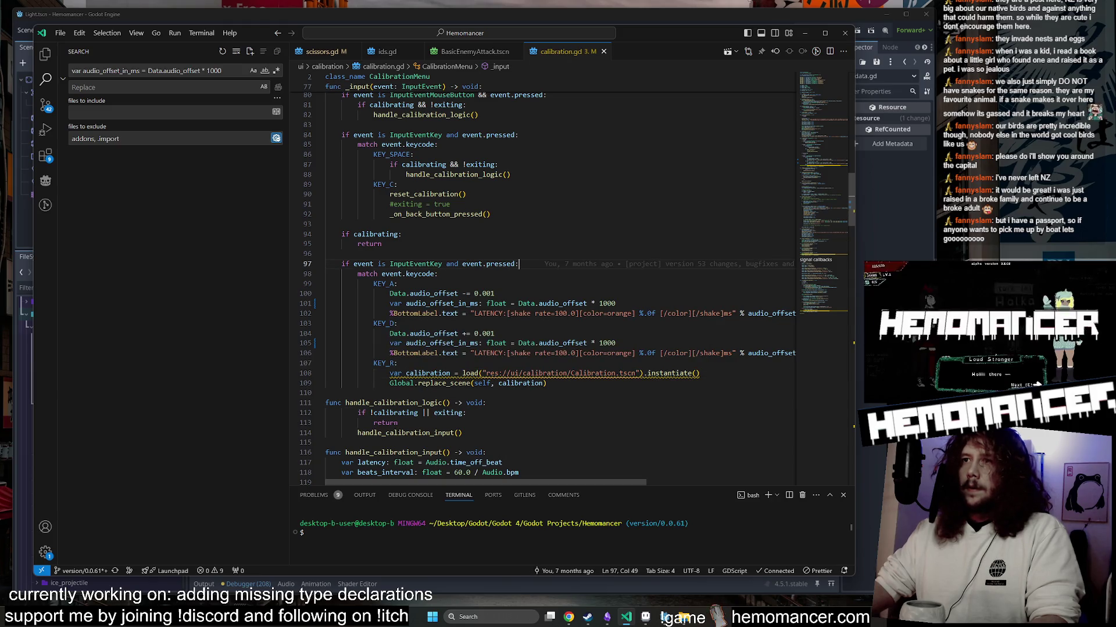
mouse_move(427, 373)
scroll(427, 373, up, 15)
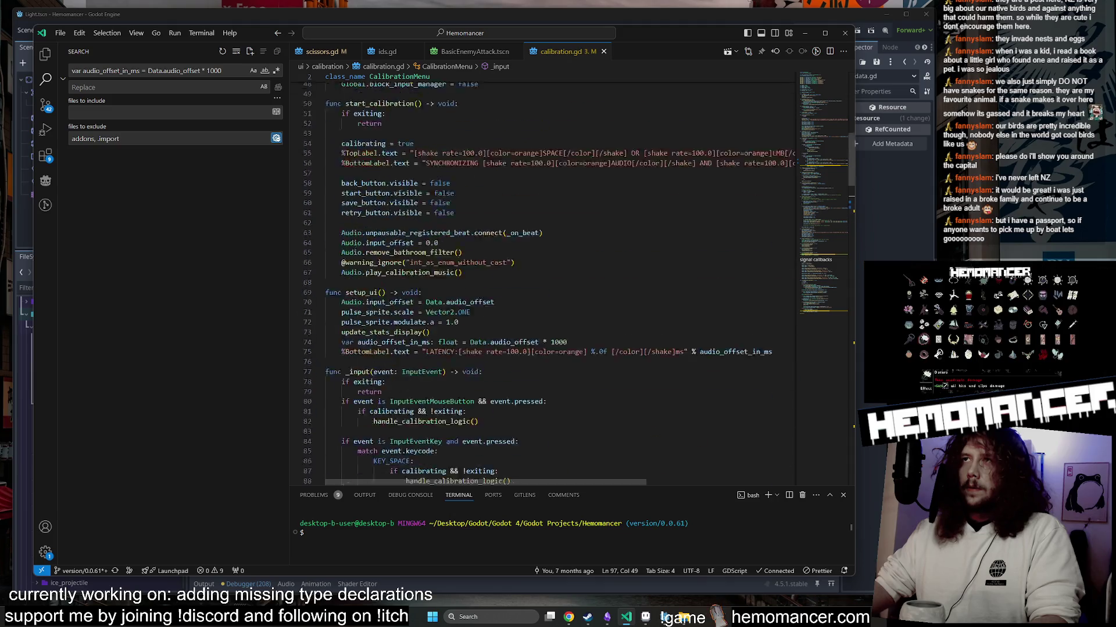
scroll(427, 373, down, 17)
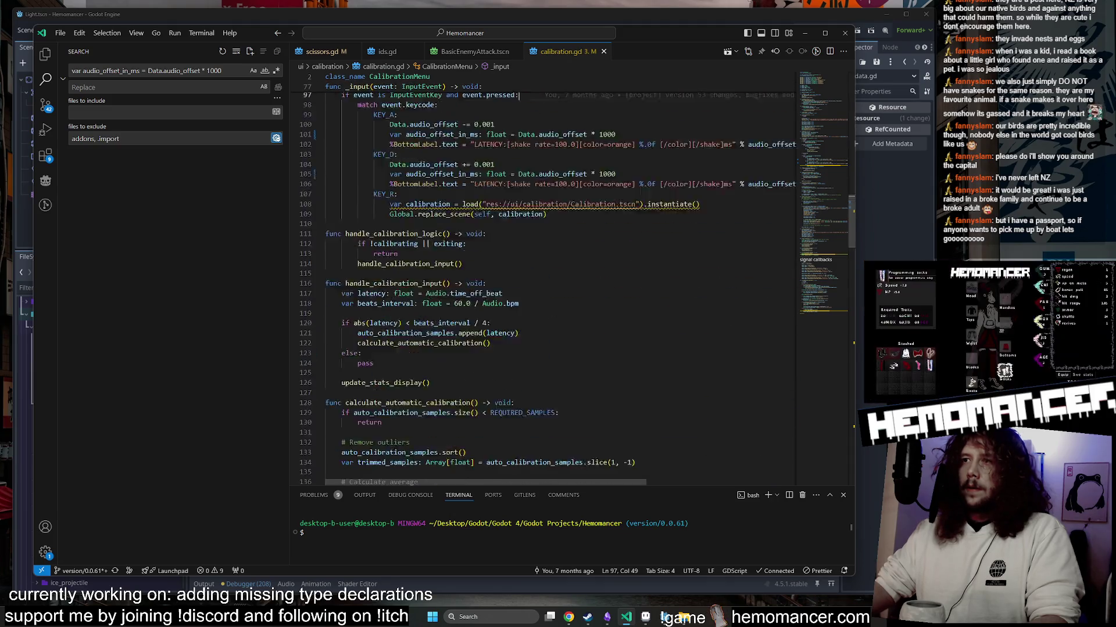
click(807, 35)
key(shift+alt+o)
Step: Open Calibration.tscn, view its layout in 2D, then bring Visual Studio Code back
text(Calibrati)
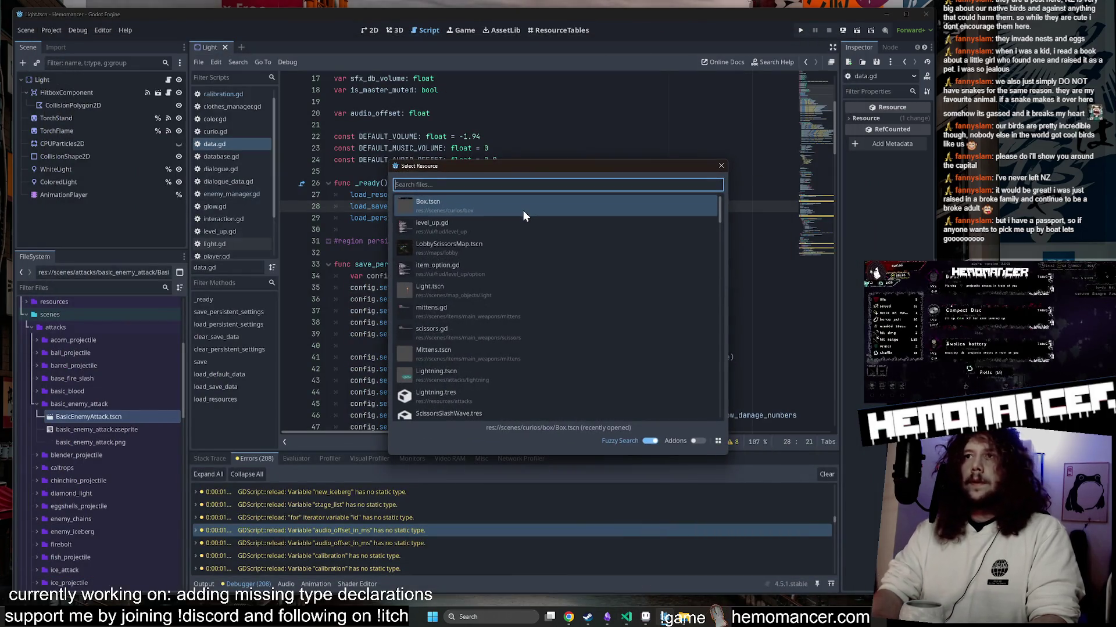
key(Return)
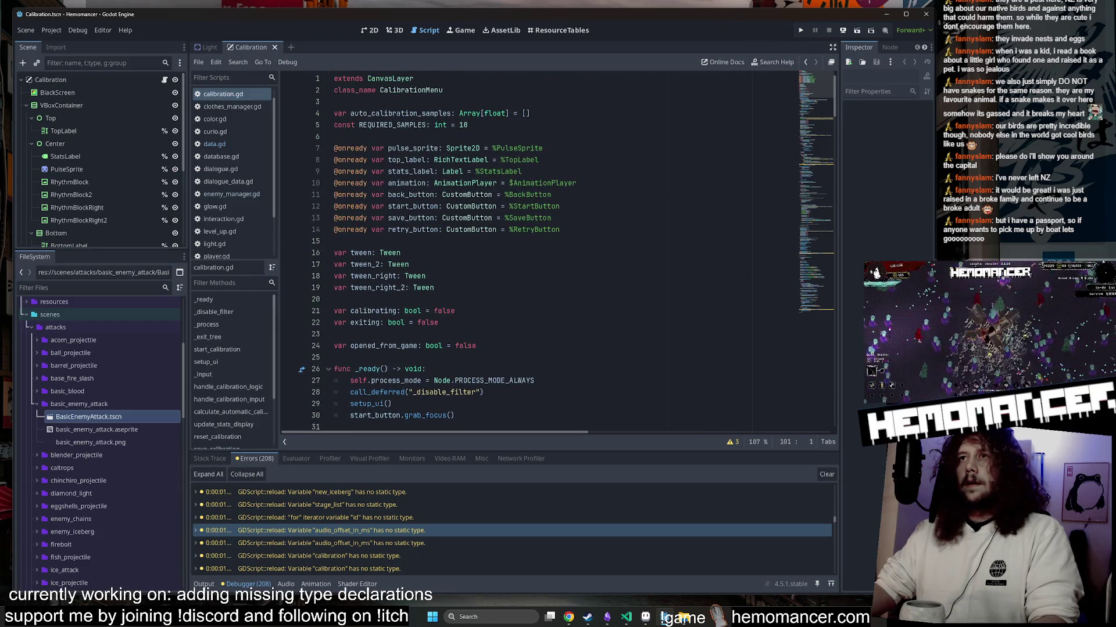
click(375, 28)
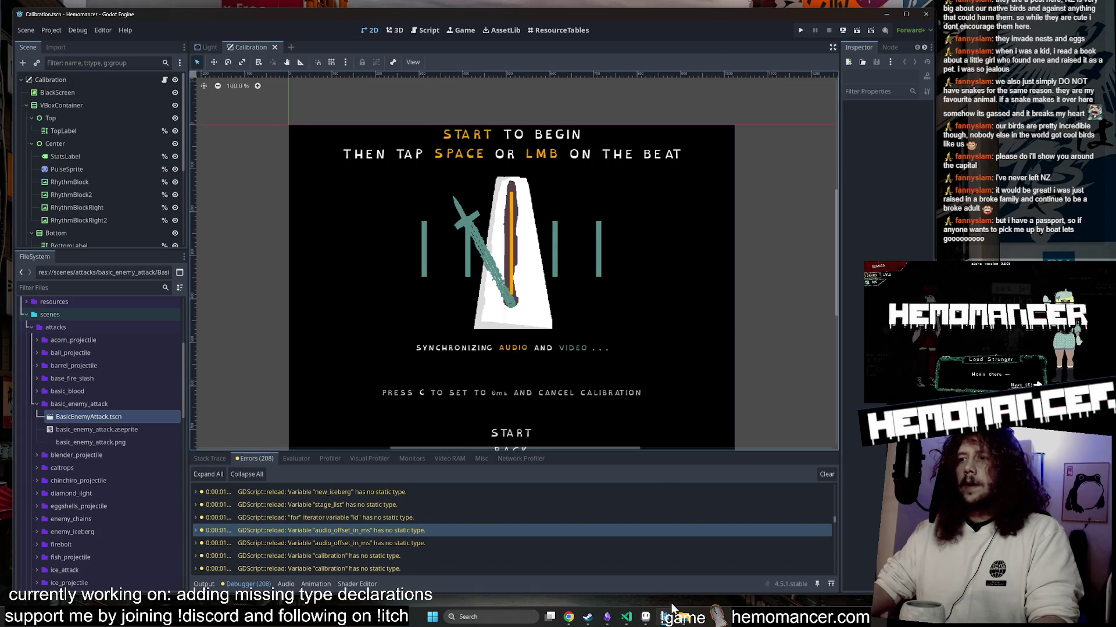
click(626, 616)
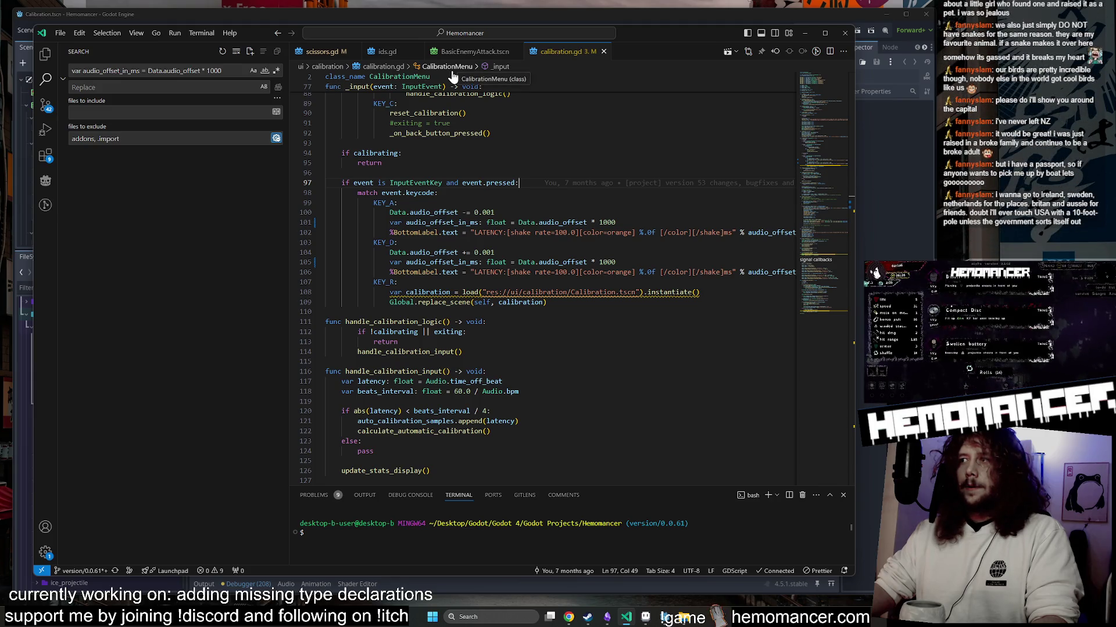
Step: Look over line 108's Calibration scene path and the 'if calibrating' return near line 96
mouse_move(523, 292)
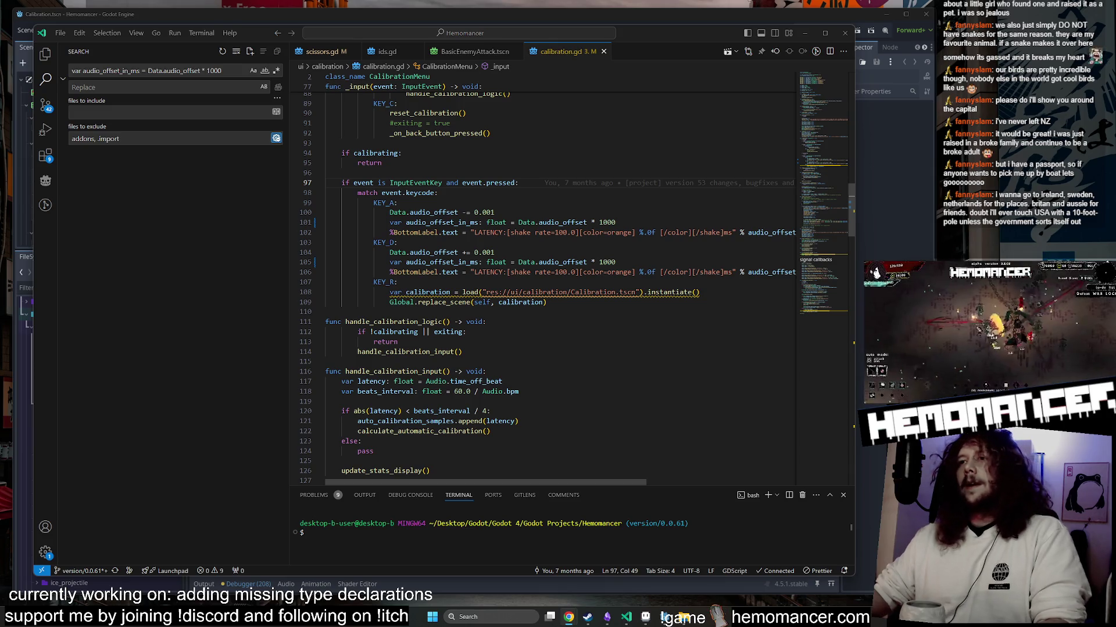
mouse_move(471, 292)
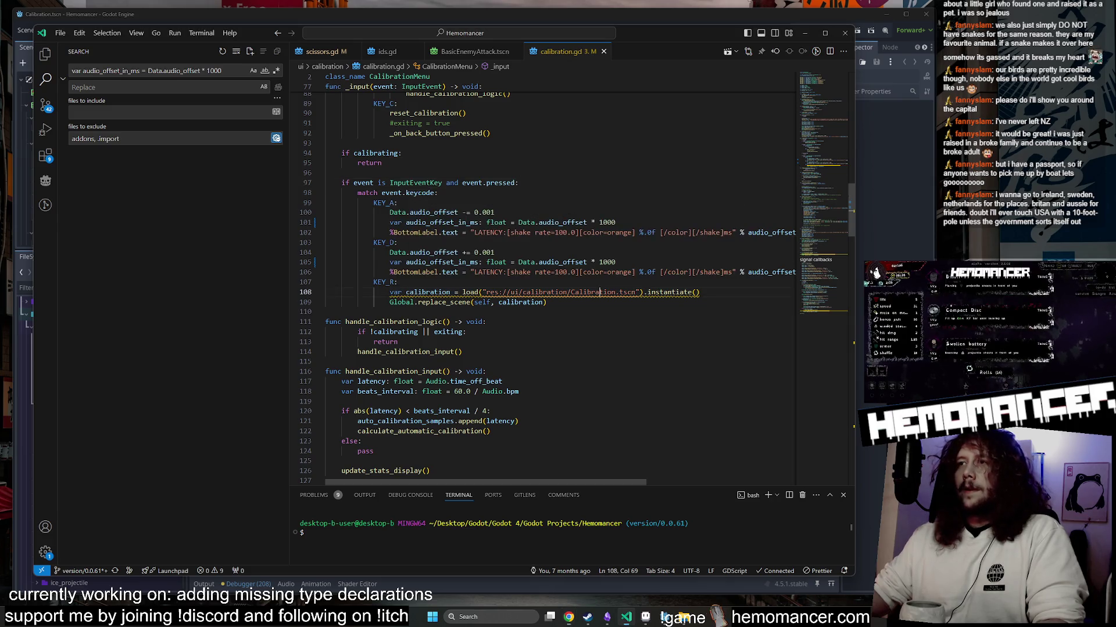
double_click(593, 292)
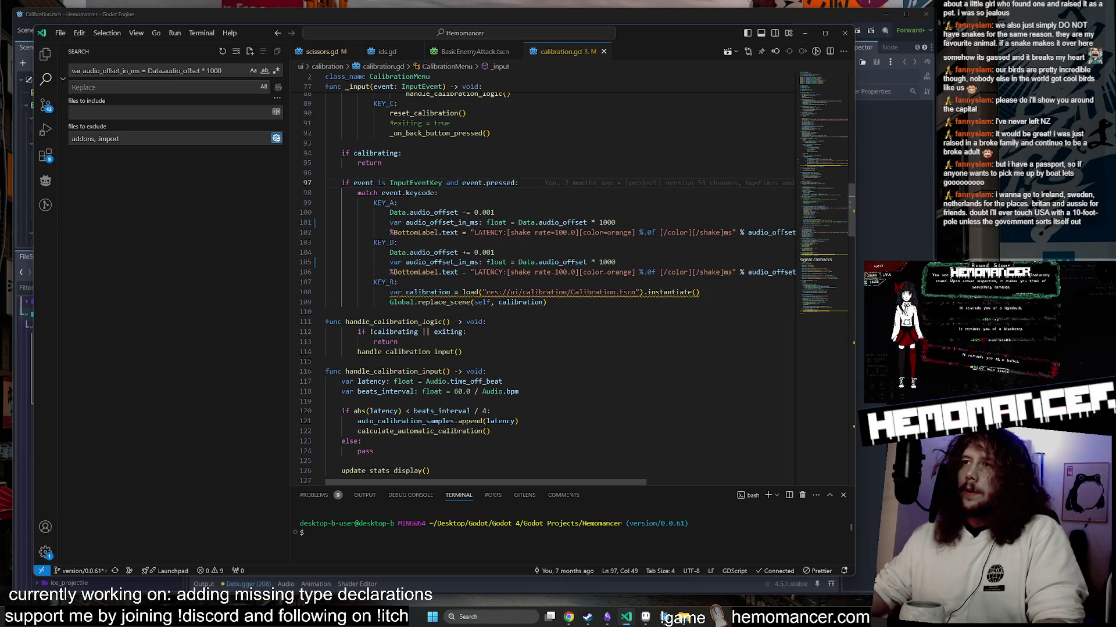
click(341, 173)
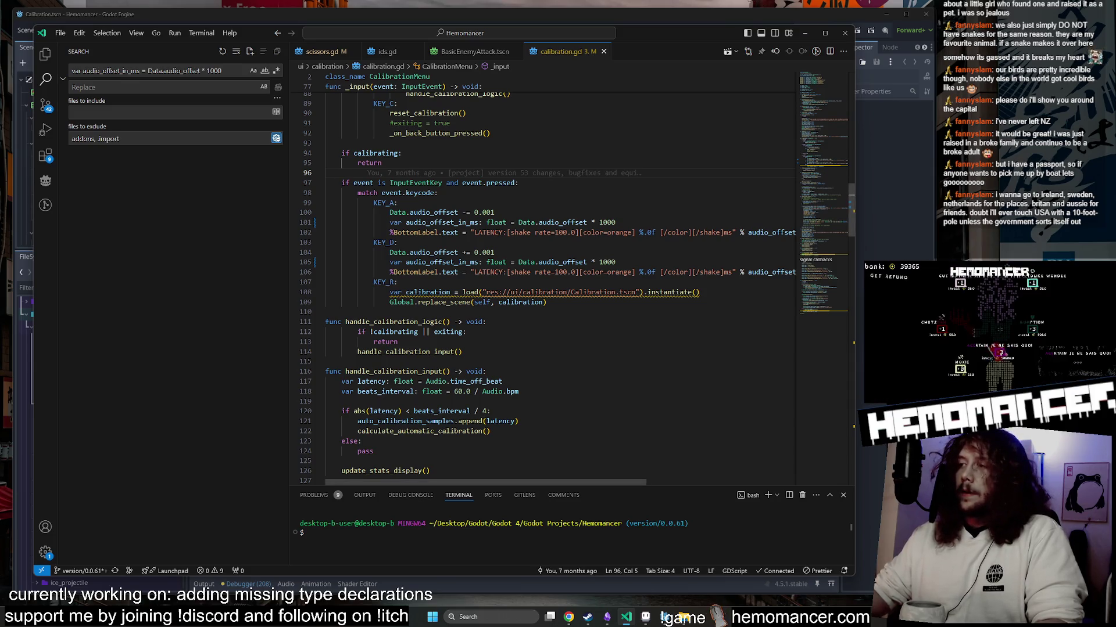
click(381, 163)
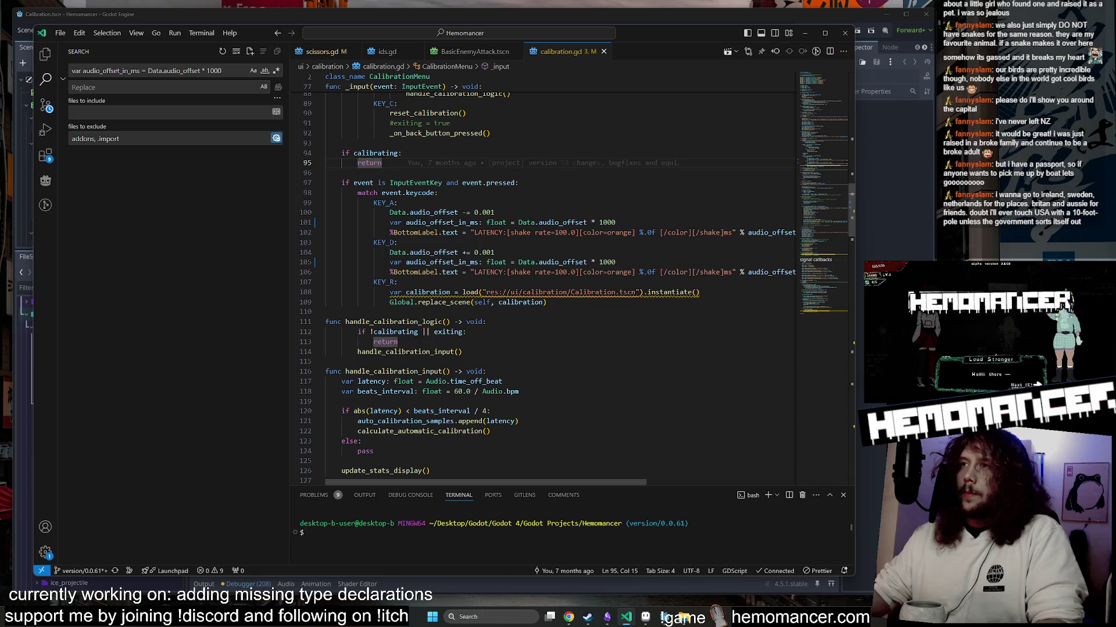
click(591, 292)
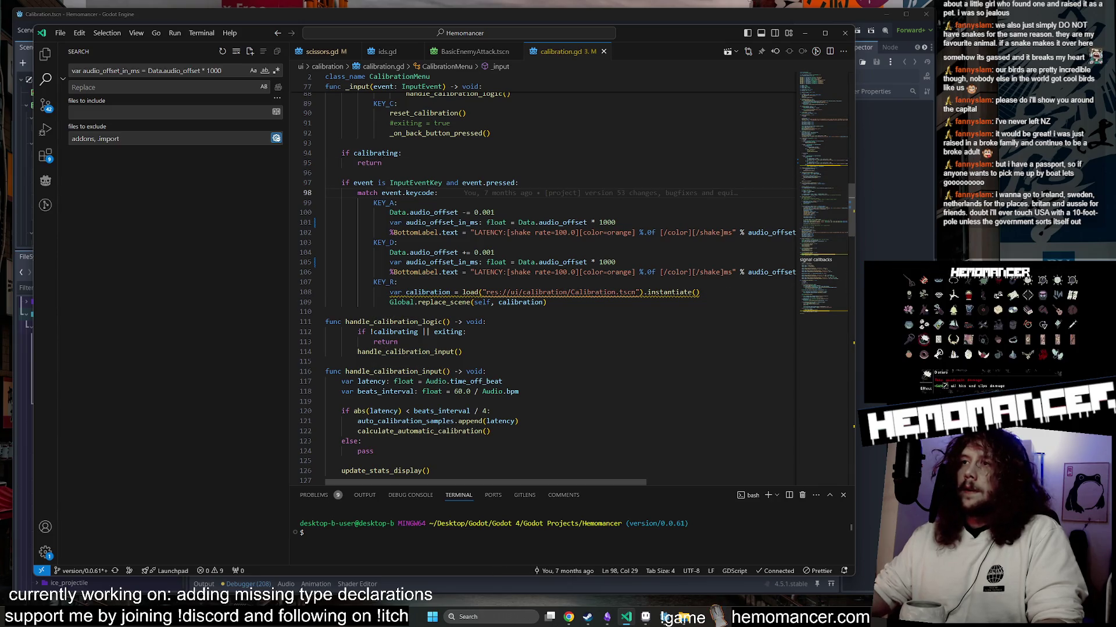
Step: Review the KEY_A branch, line 93 and the color tag on line 106, then return to Godot
click(398, 202)
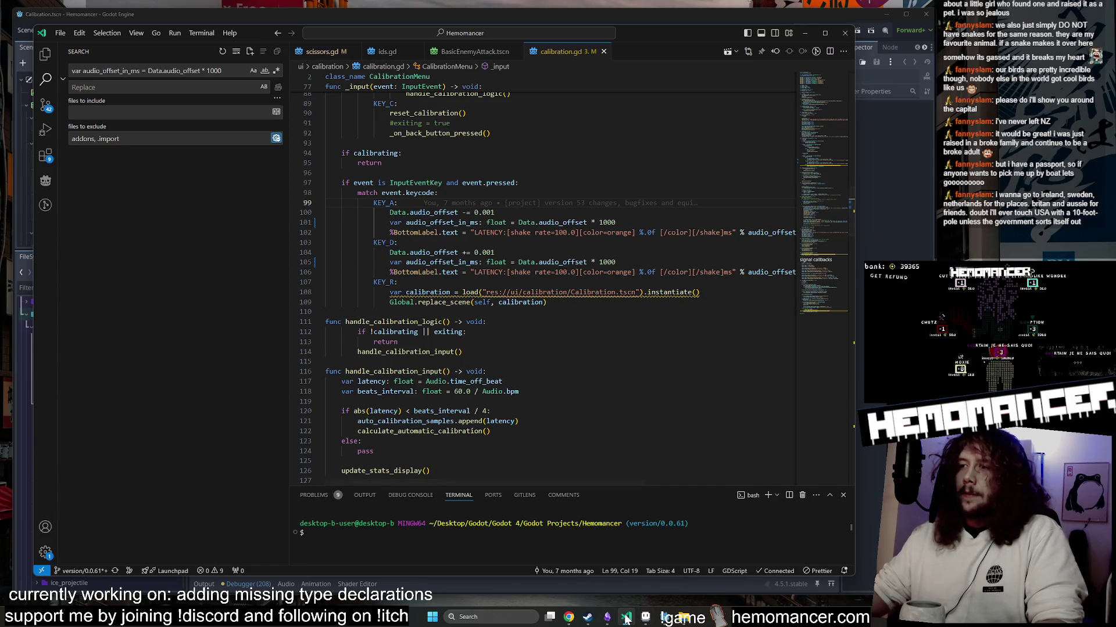
mouse_move(581, 623)
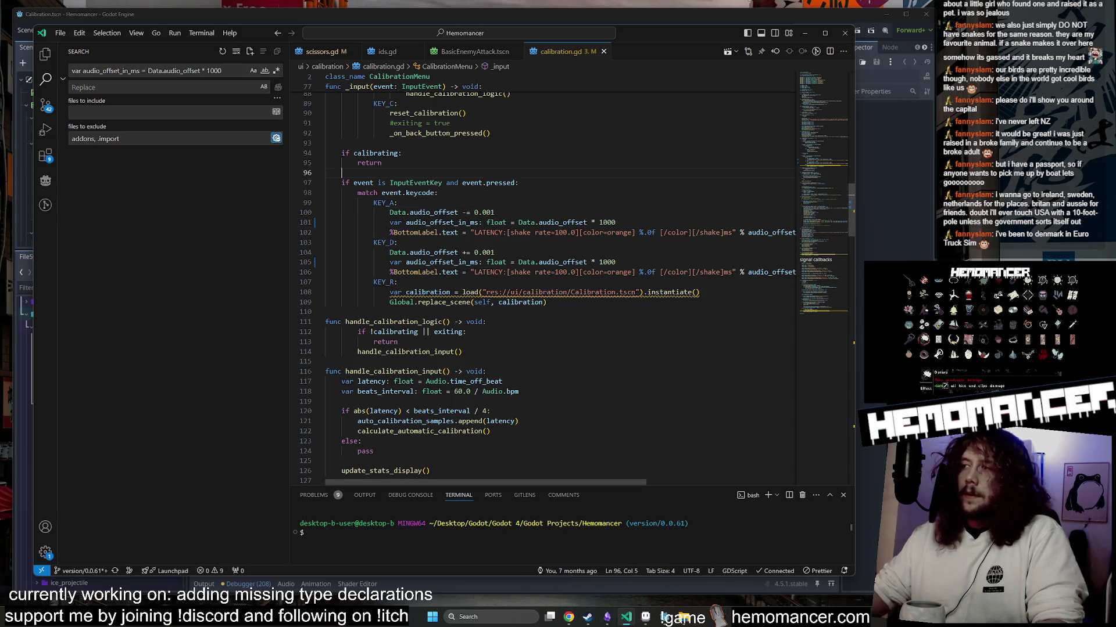
key(Up)
key(Up)
key(Up)
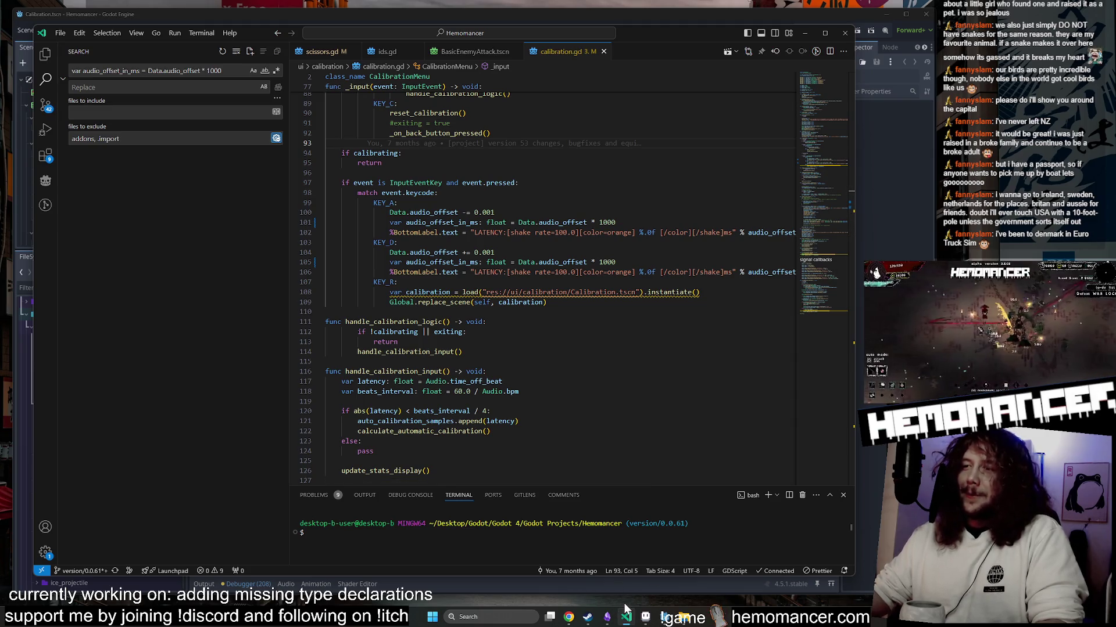
click(601, 272)
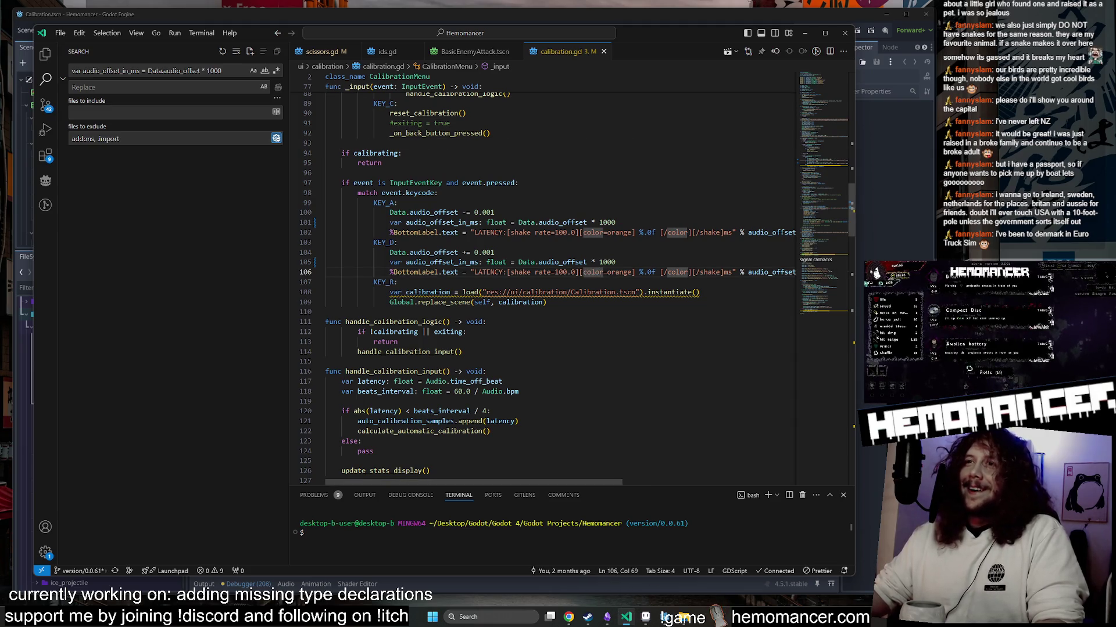
click(325, 311)
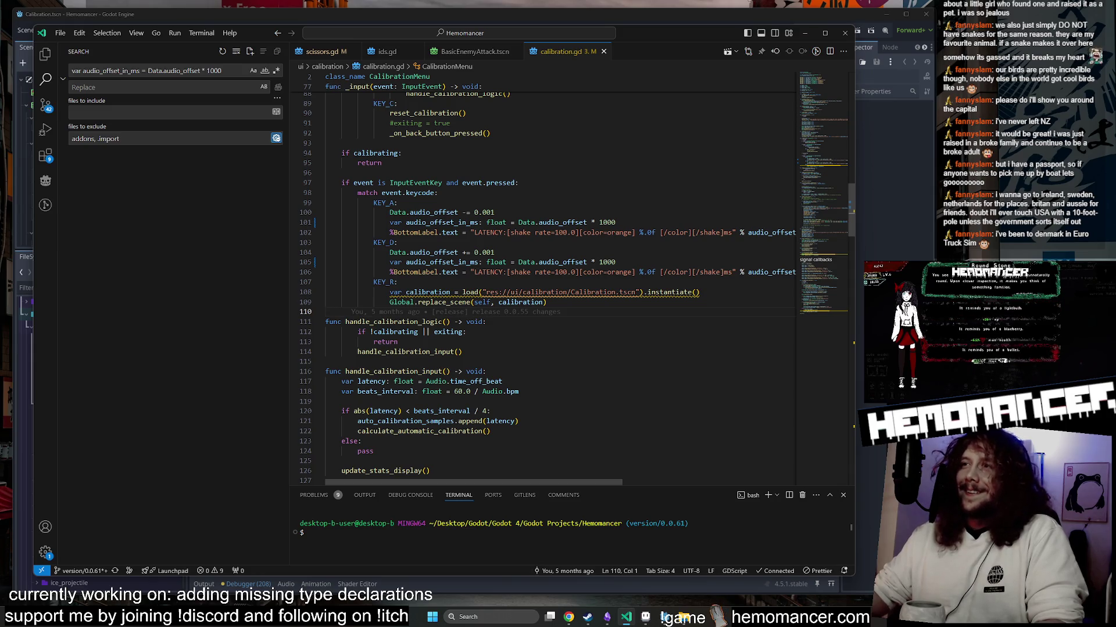
click(668, 620)
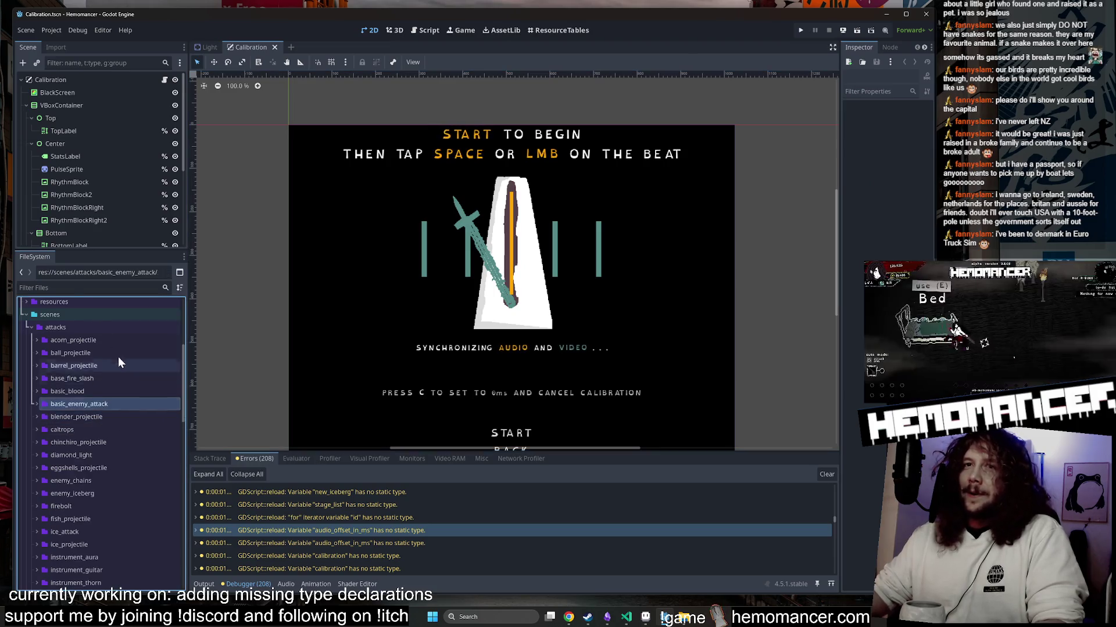
Step: Filter FileSystem for 'Calibrat', pick Calibration.tscn, then select calibration.gd in ui/calibration
click(93, 288)
text(Cali)
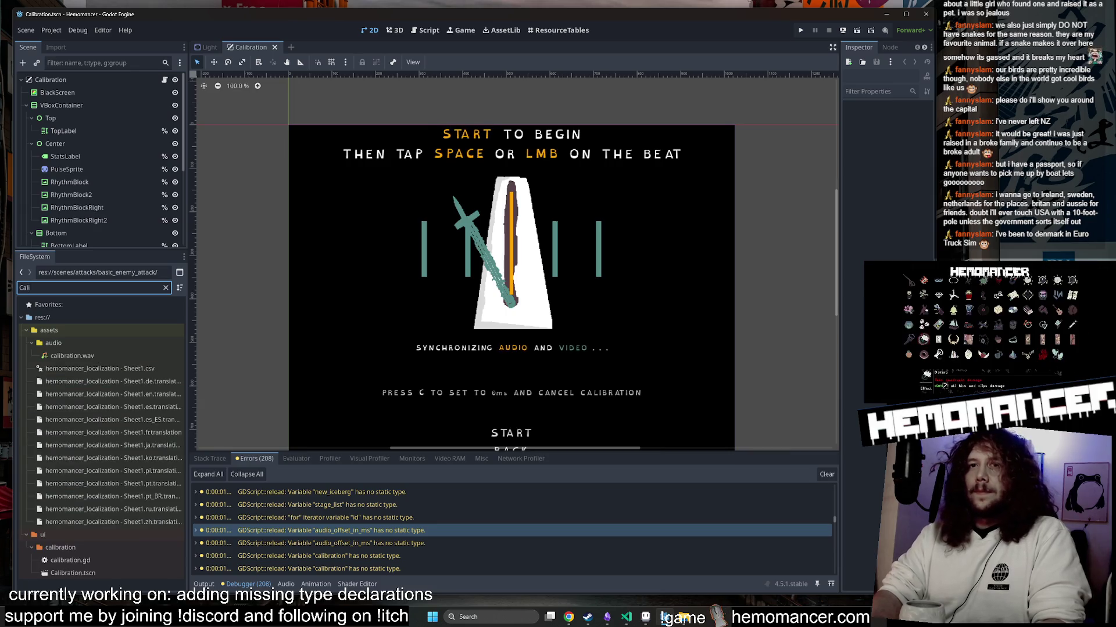
text(bration)
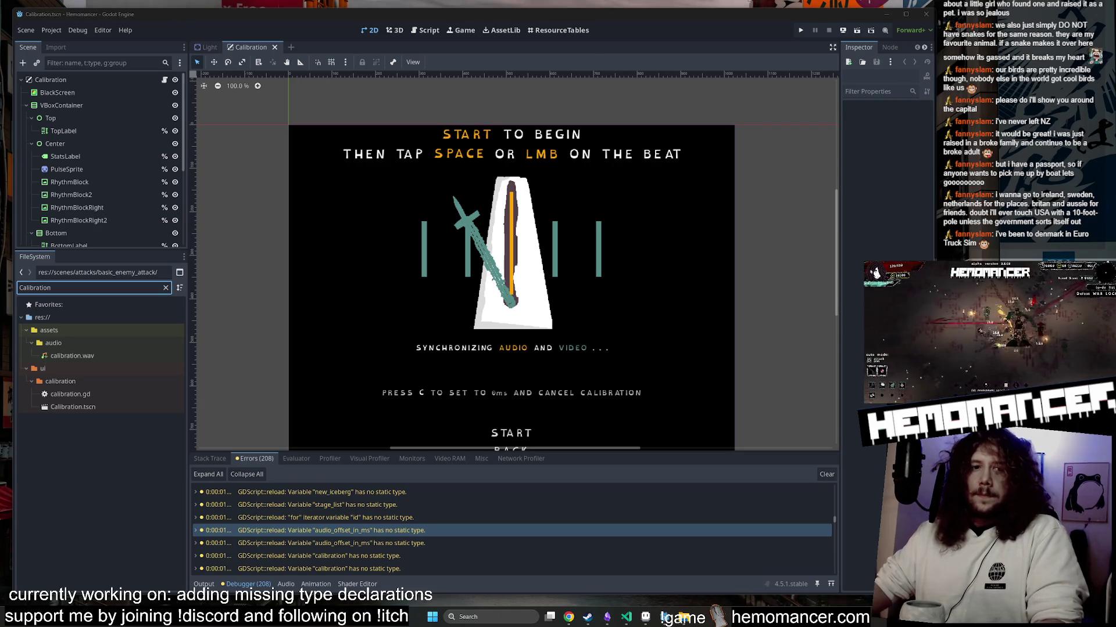
click(87, 406)
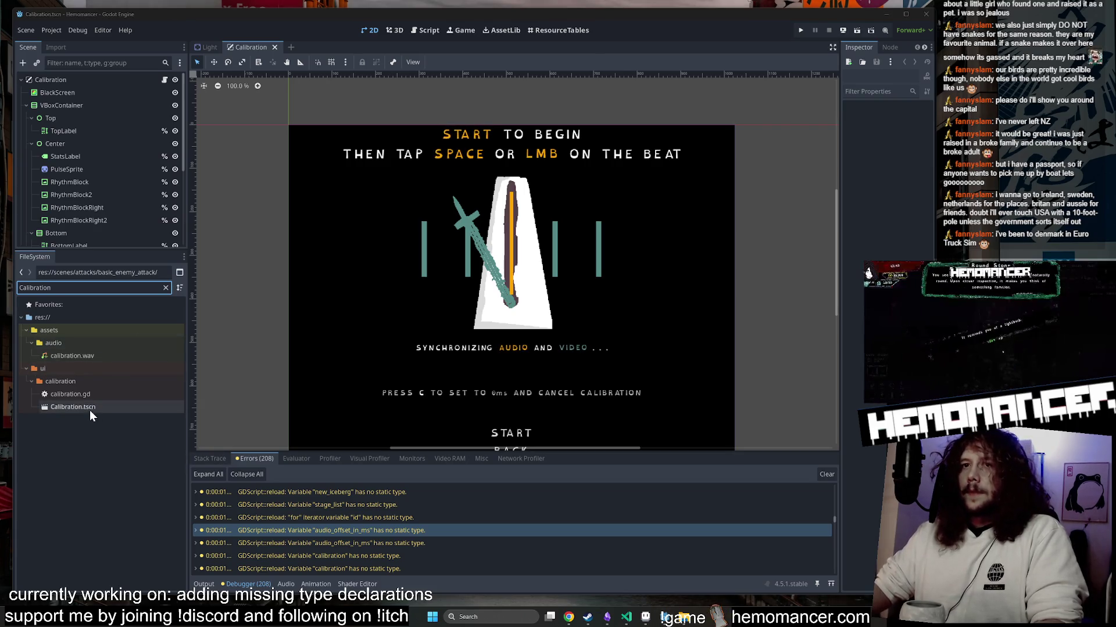
click(165, 288)
scroll(122, 452, up, 3)
scroll(123, 446, down, 2)
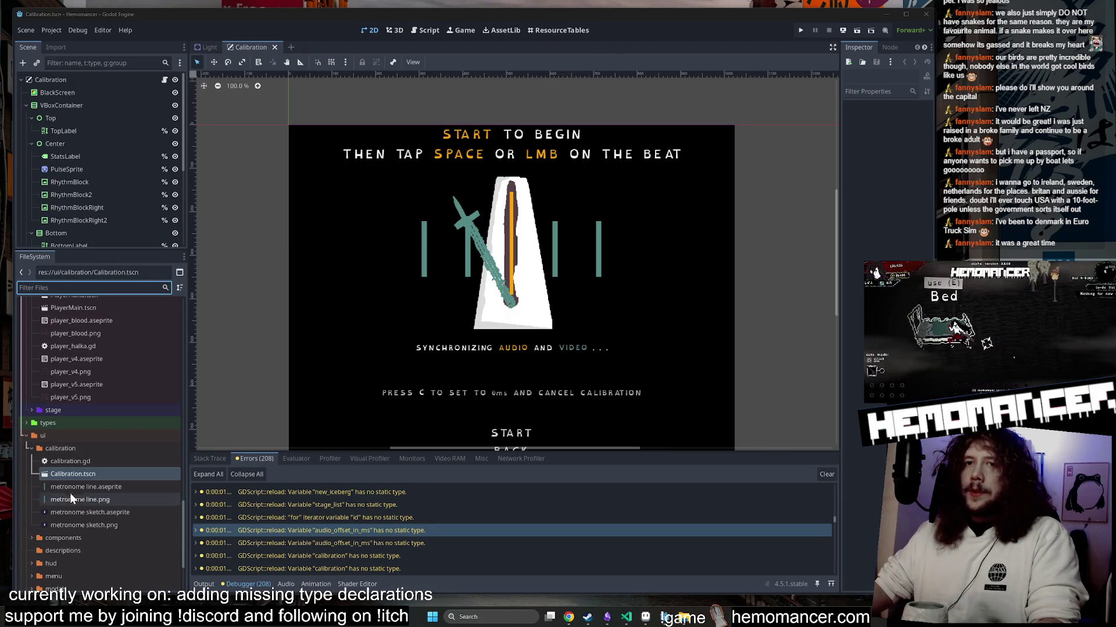
click(84, 472)
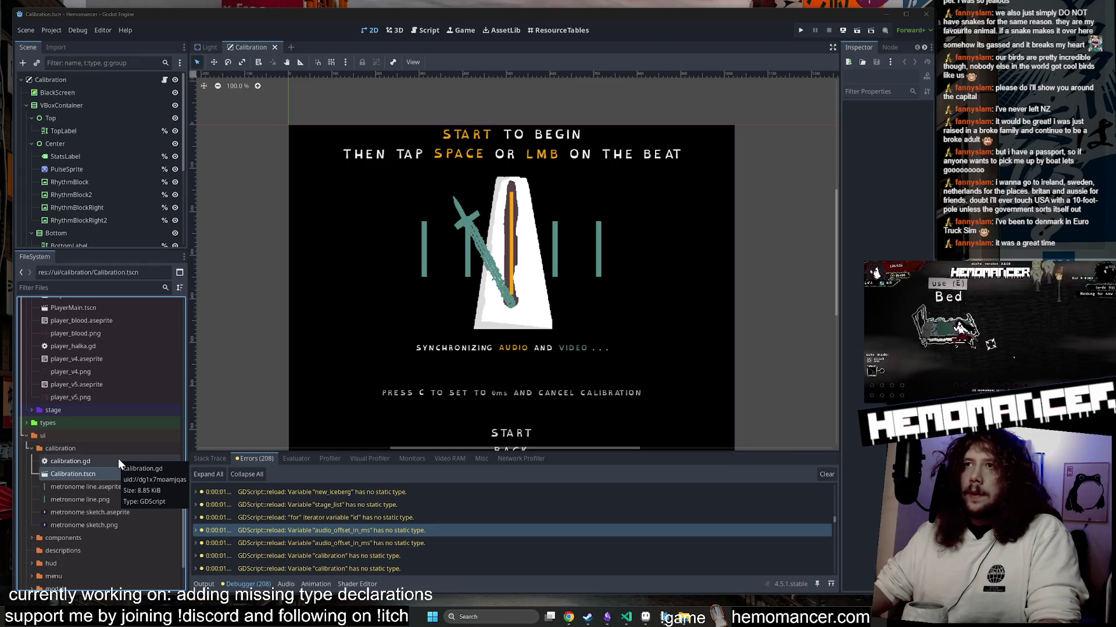
click(119, 462)
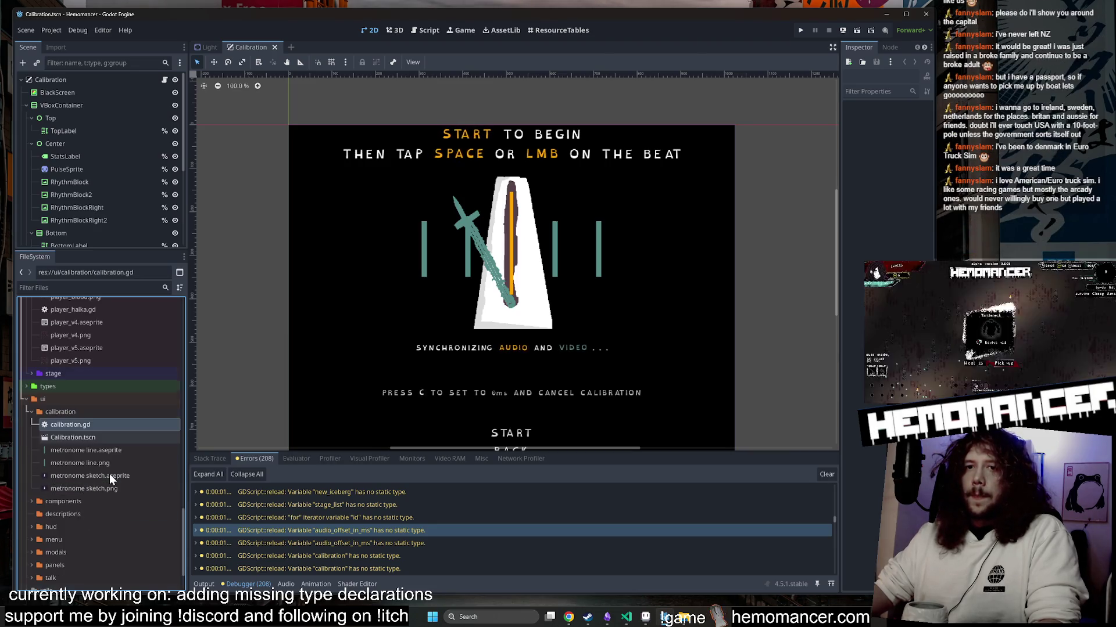
Step: Open calibration.gd in the script editor and scroll to the untyped calibration variable on line 108
double_click(103, 462)
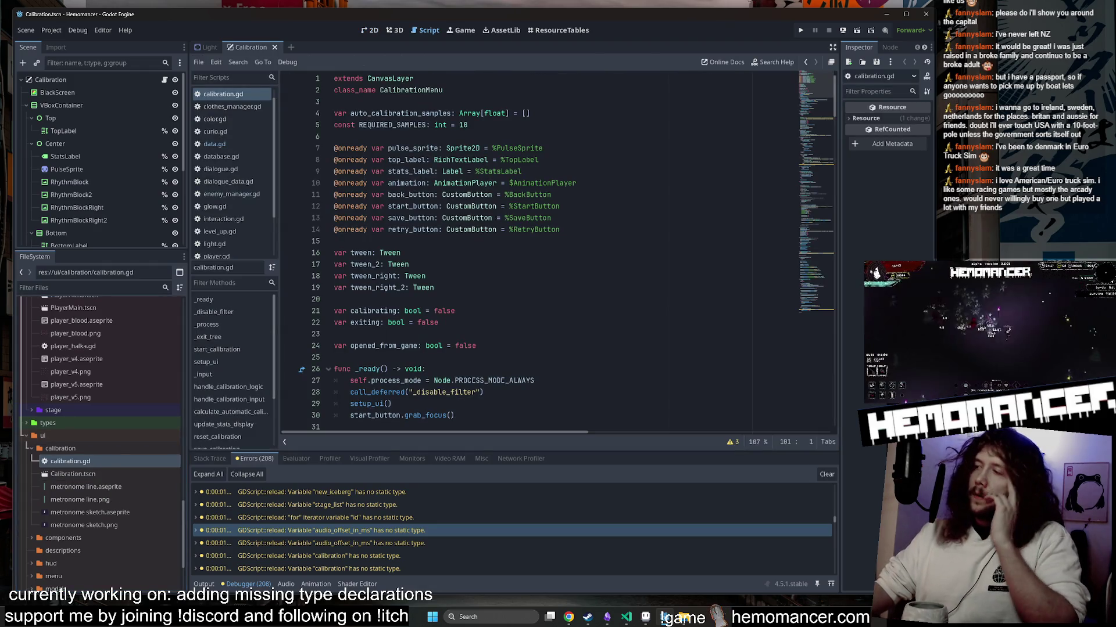
double_click(410, 90)
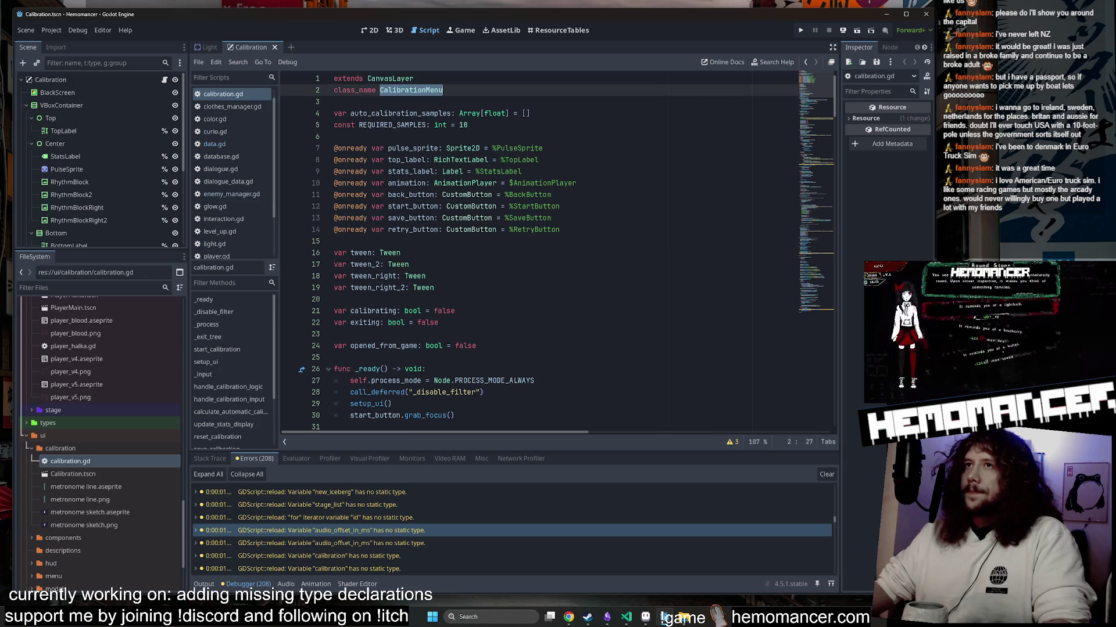
drag(811, 91, 811, 145)
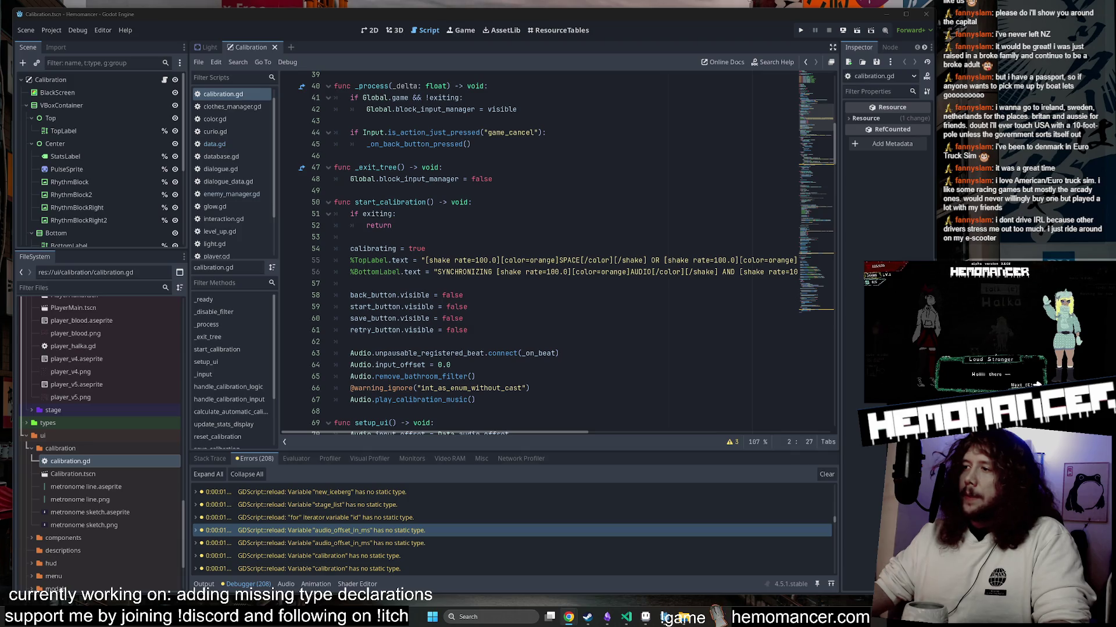
click(410, 213)
scroll(540, 255, down, 3)
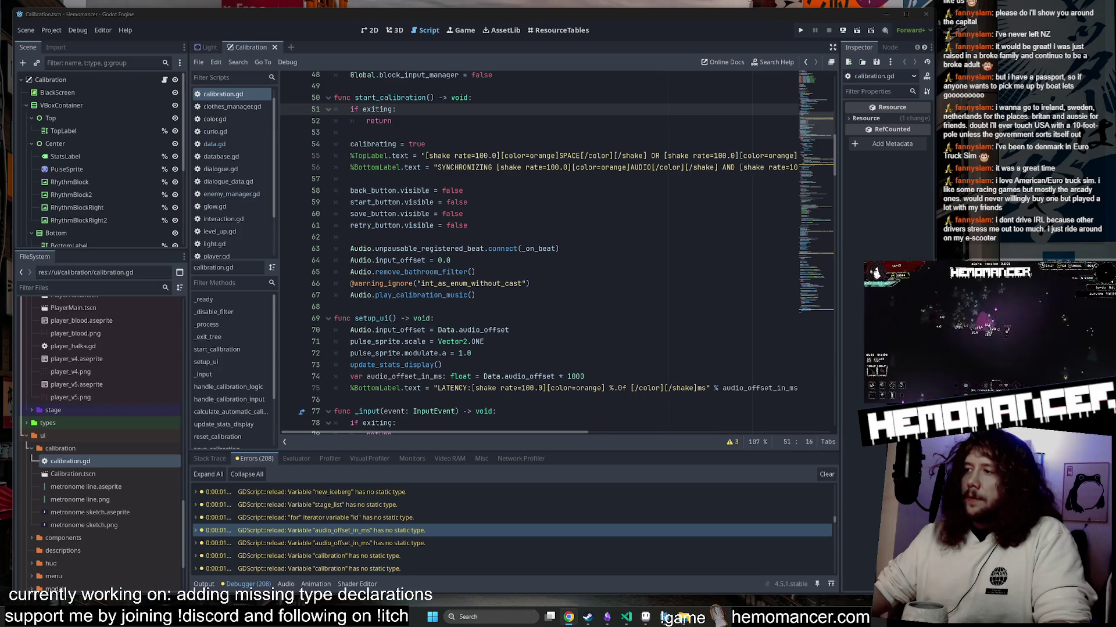
click(351, 237)
scroll(539, 253, down, 10)
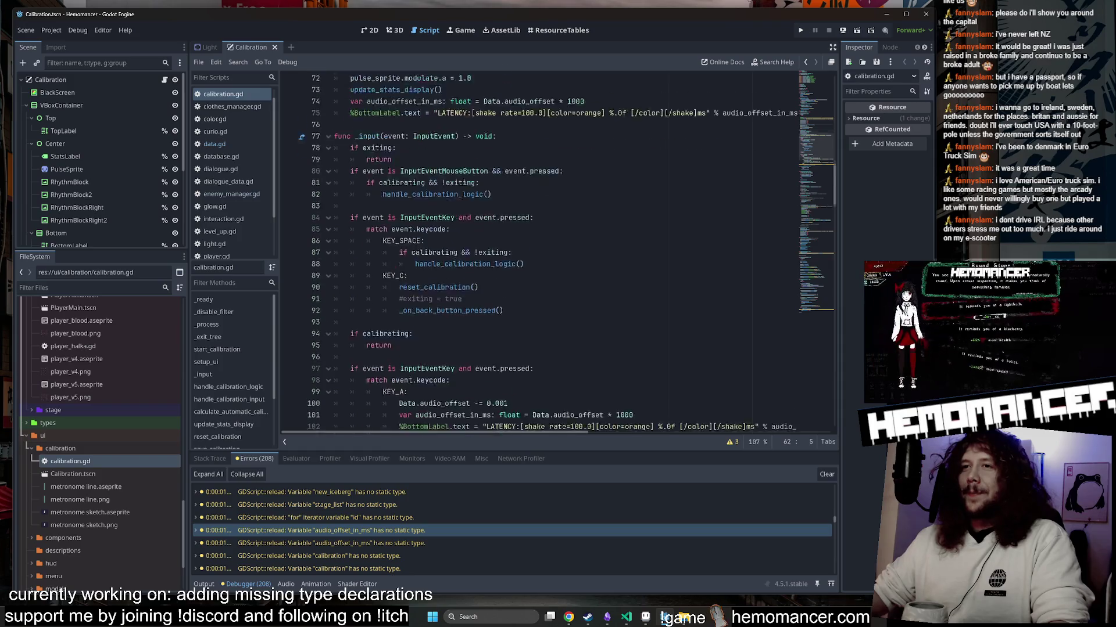
scroll(539, 253, down, 2)
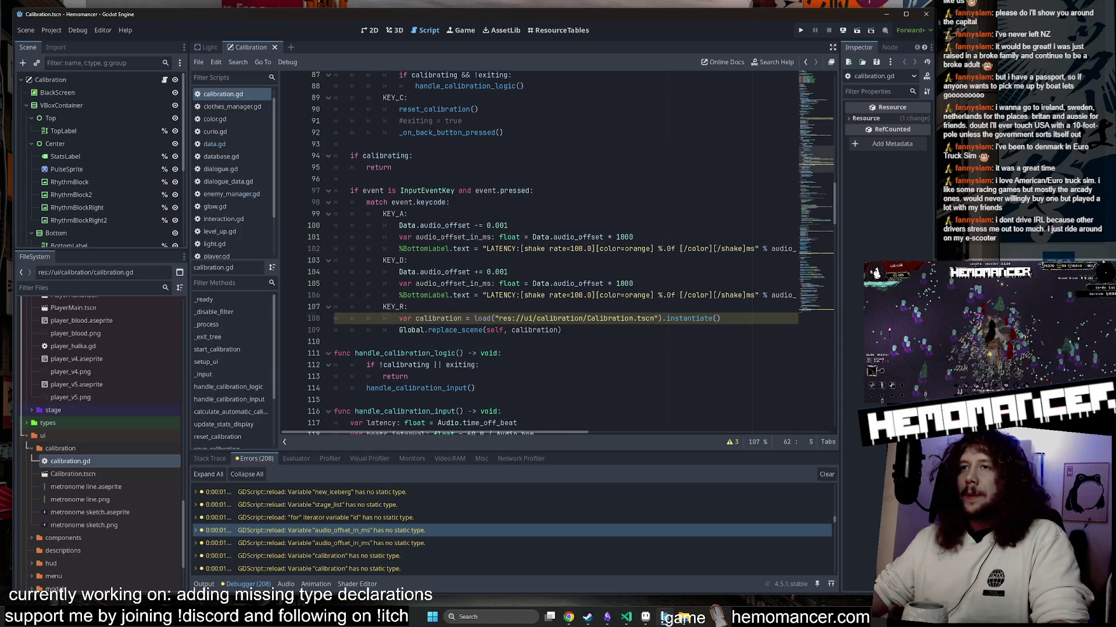
click(462, 318)
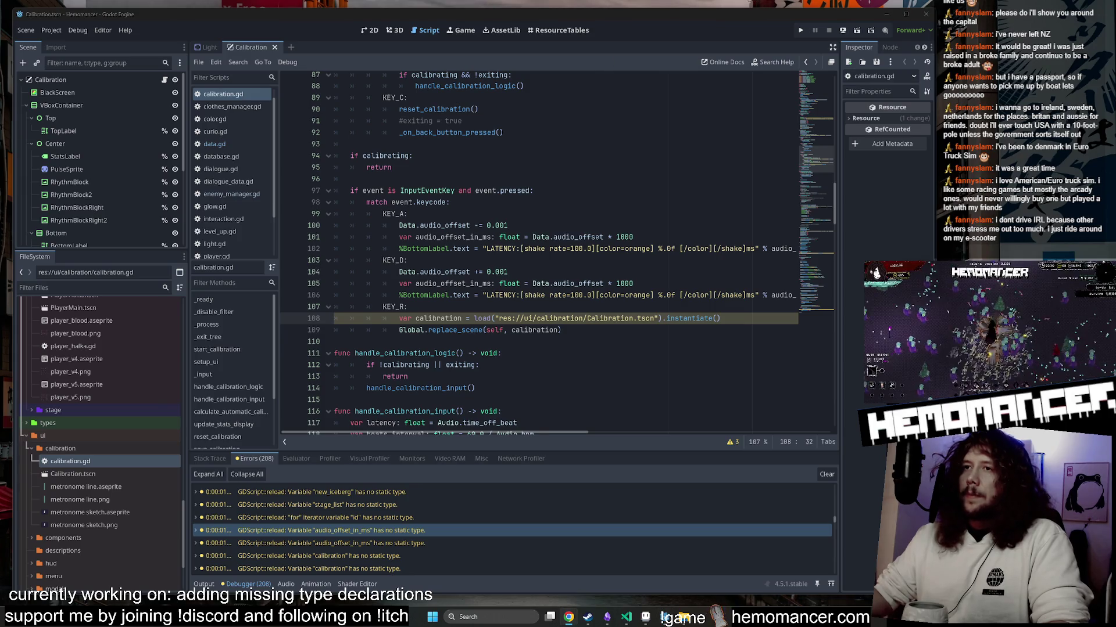
Step: Type the line 108 calibration variable as CalibrationMenu and refresh the warnings
text(: CalibrationMenu)
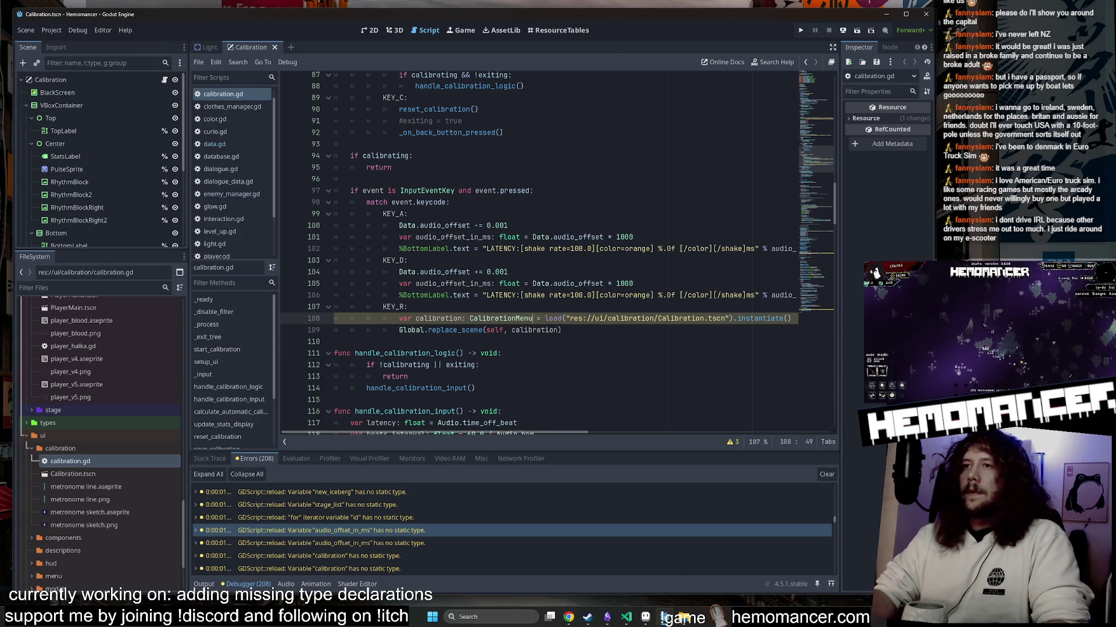
click(410, 307)
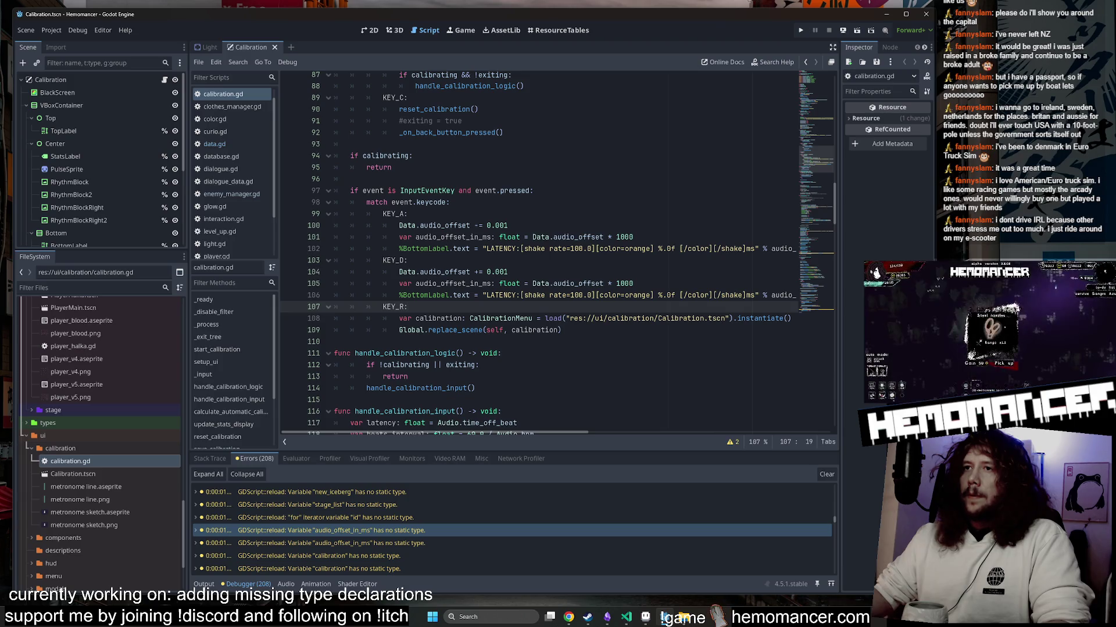
mouse_move(813, 163)
mouse_down()
mouse_move(817, 233)
mouse_move(815, 162)
mouse_up()
key(alt+Tab)
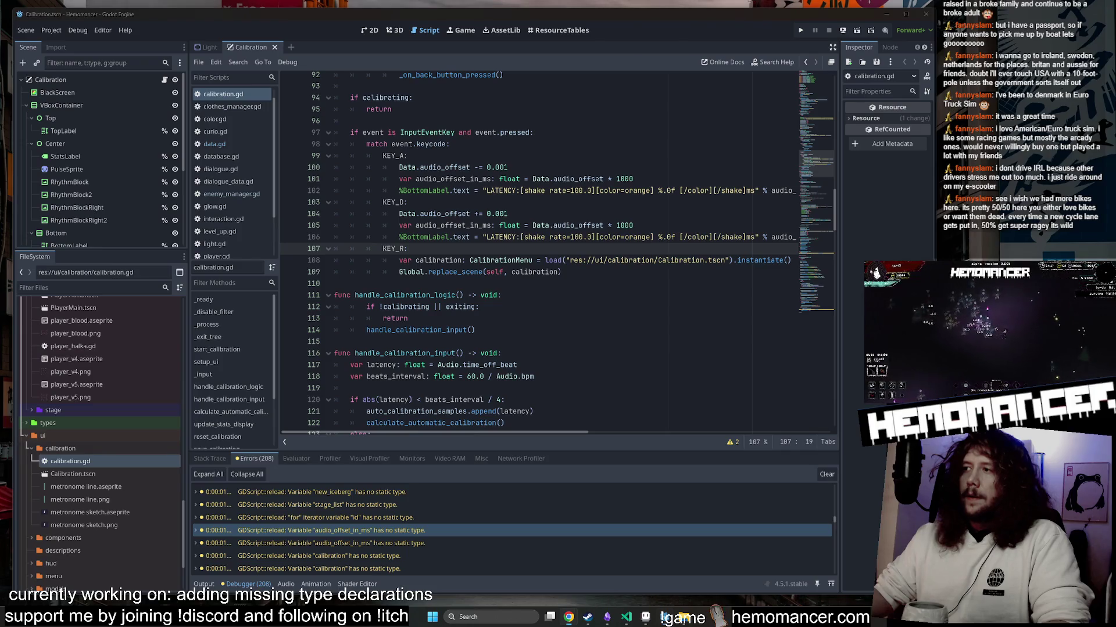
key(alt+Tab)
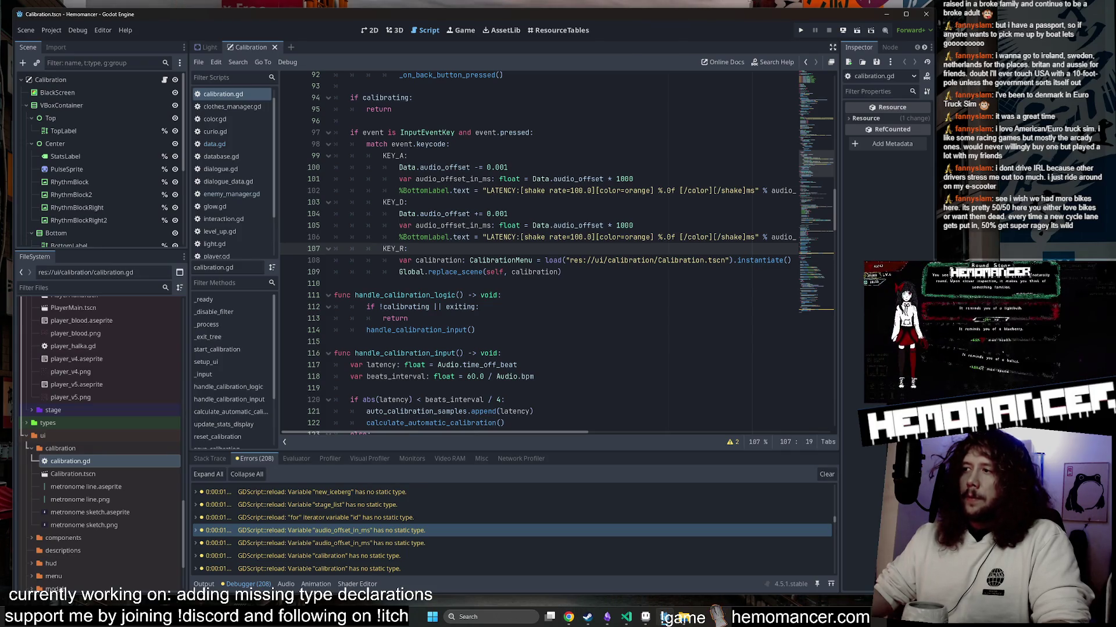
key(alt+Tab)
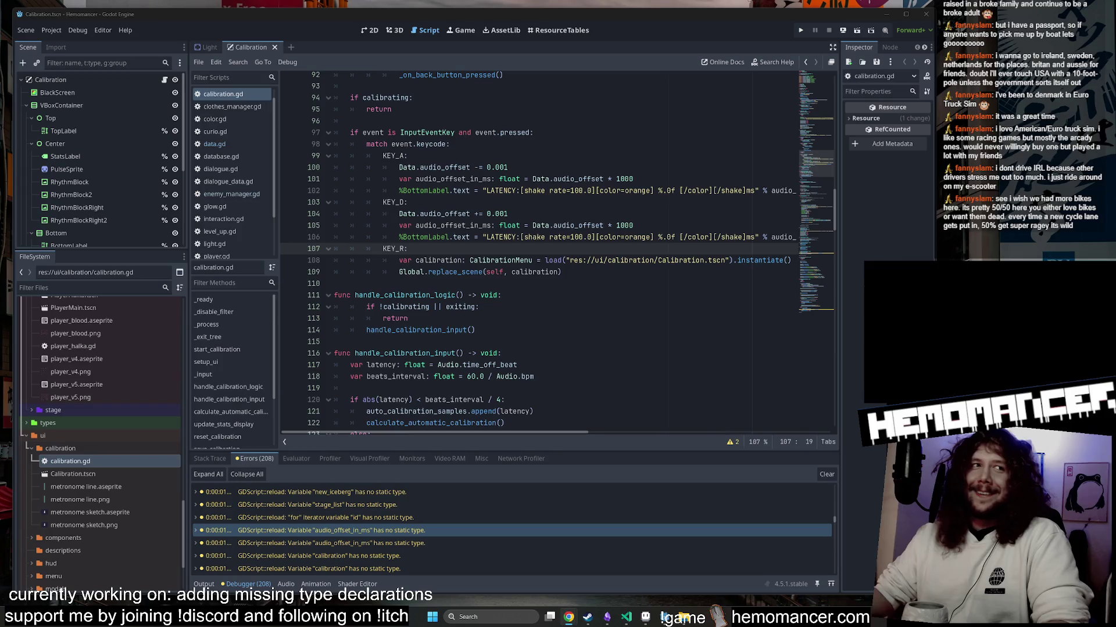
mouse_move(604, 261)
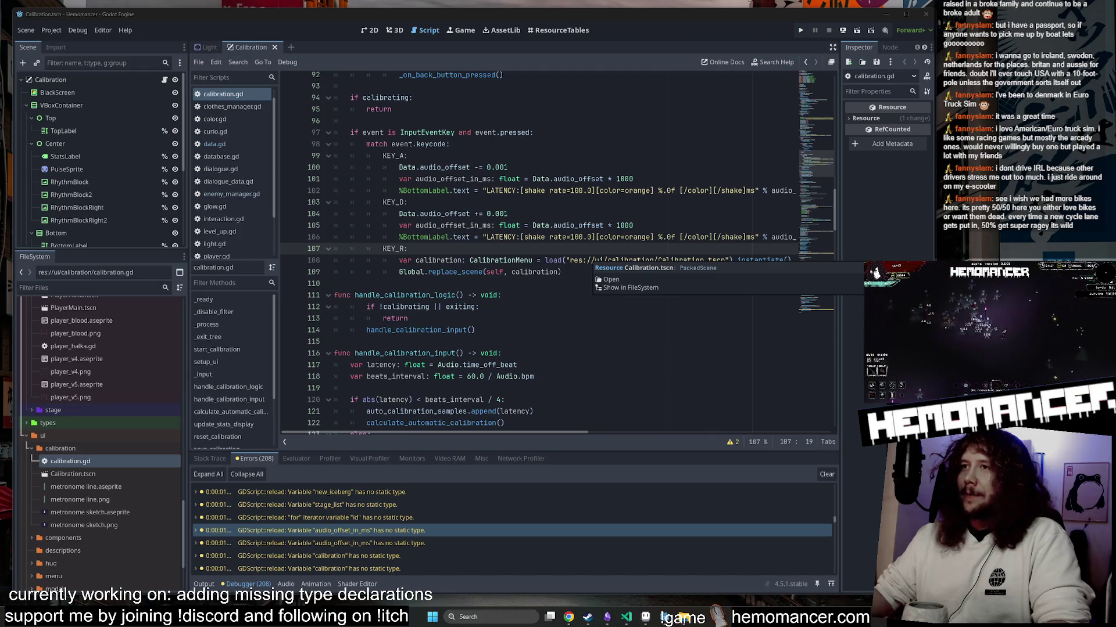
click(334, 284)
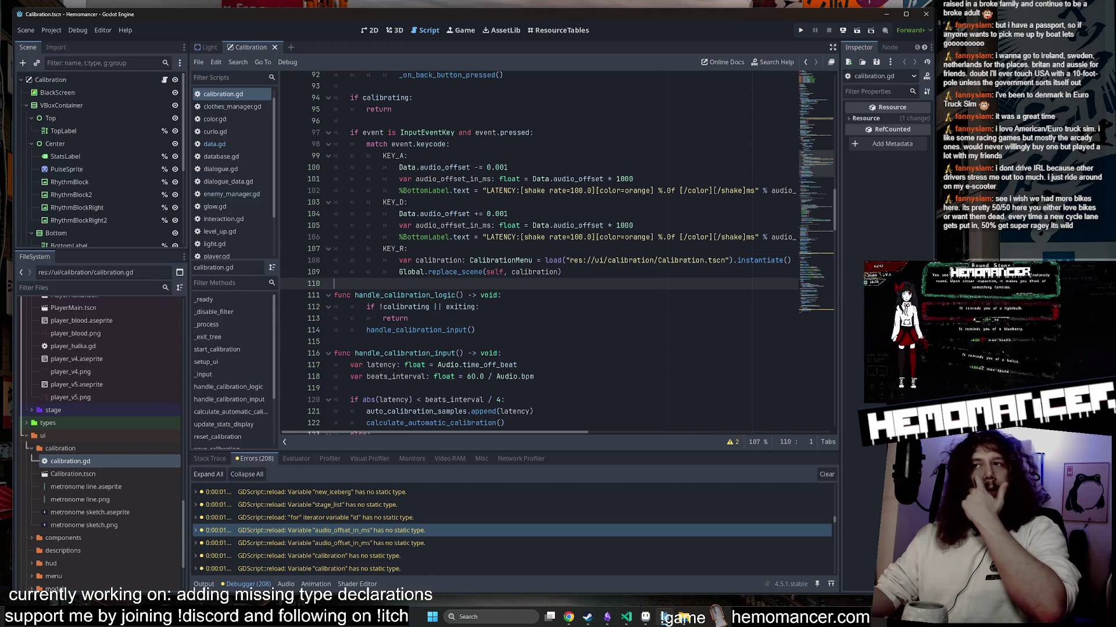
scroll(399, 535, down, 1)
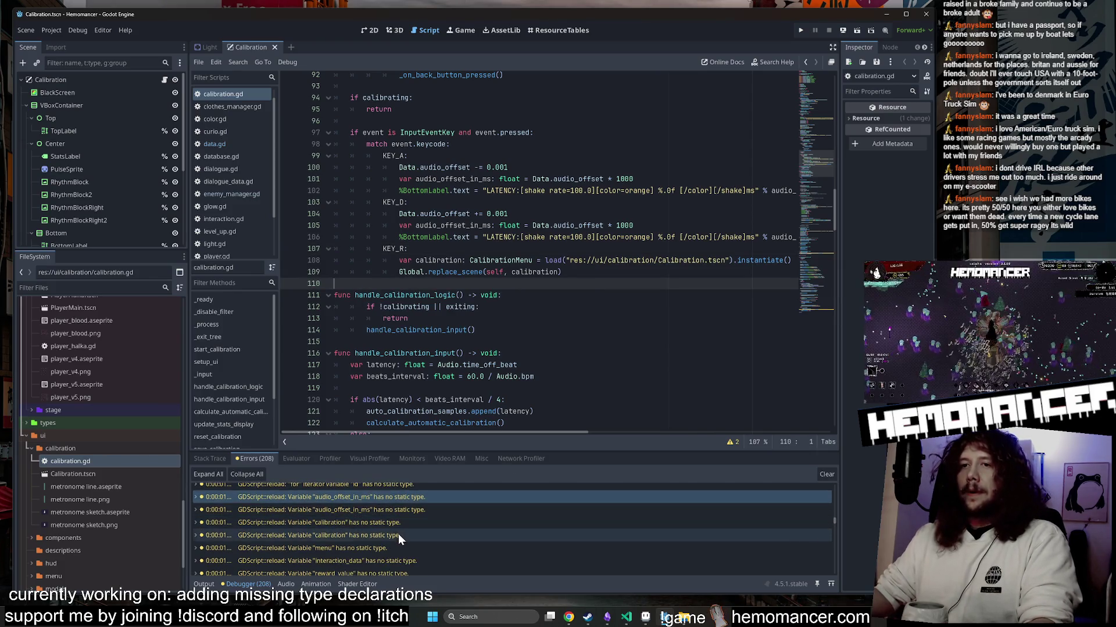
Step: Give the line 210 calibration variable the CalibrationMenu type, save, and run the game
click(398, 535)
click(334, 160)
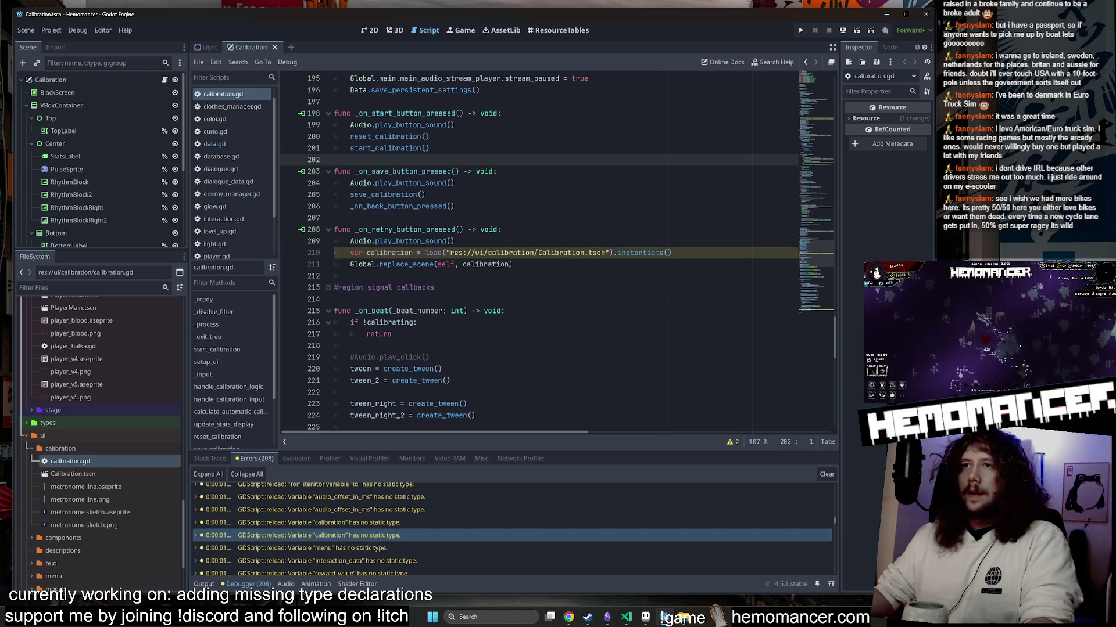
click(413, 253)
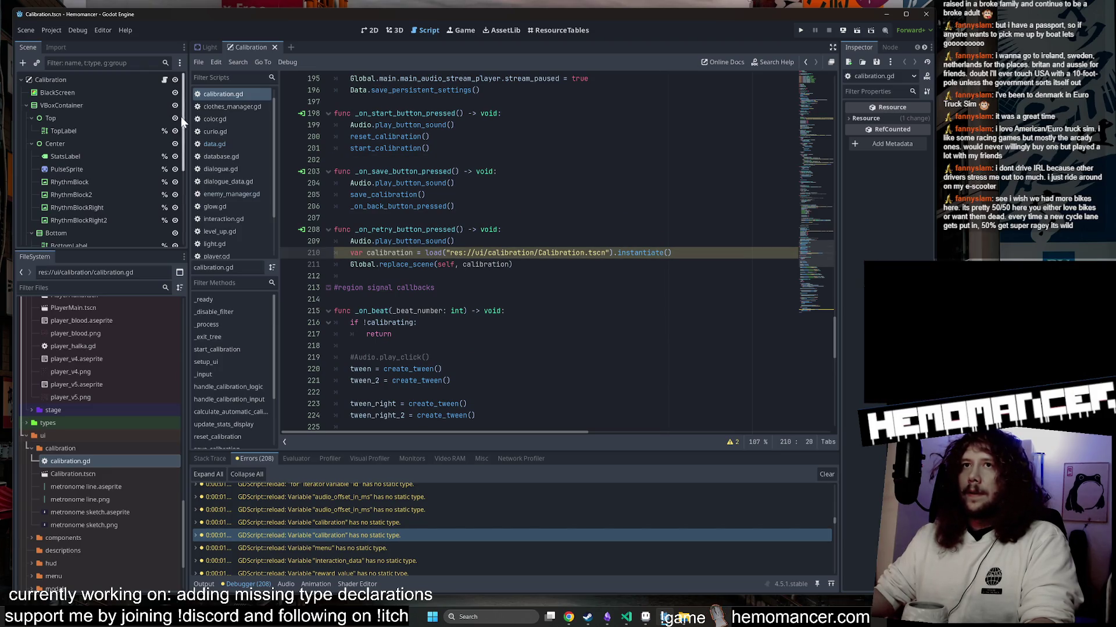
click(228, 95)
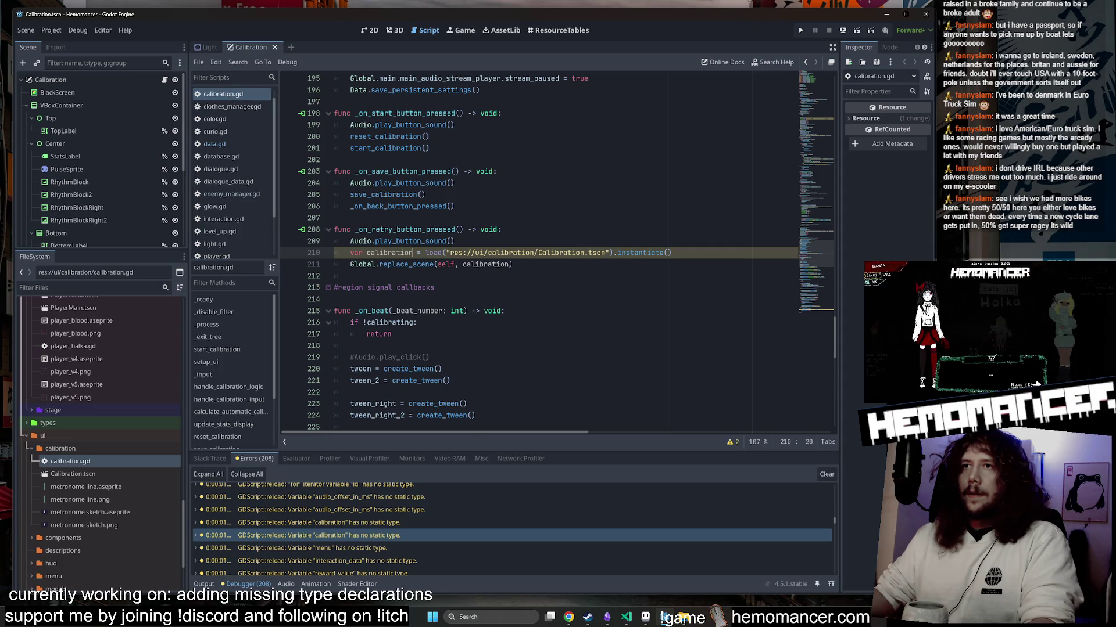
scroll(541, 253, up, 2)
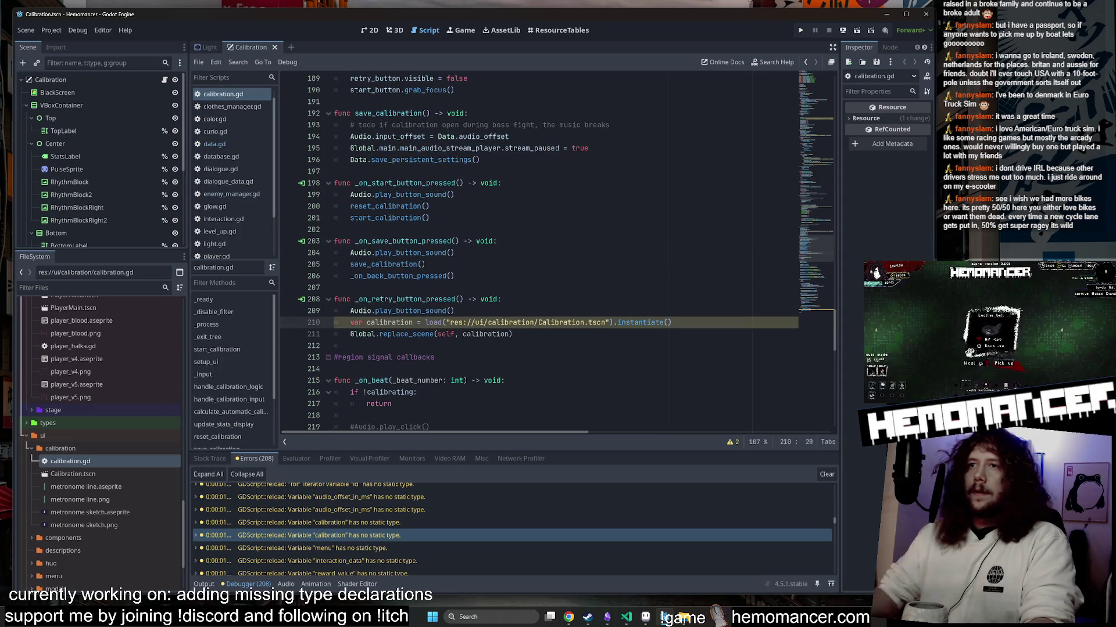
text(: CalibrationMenu)
key(ctrl+s)
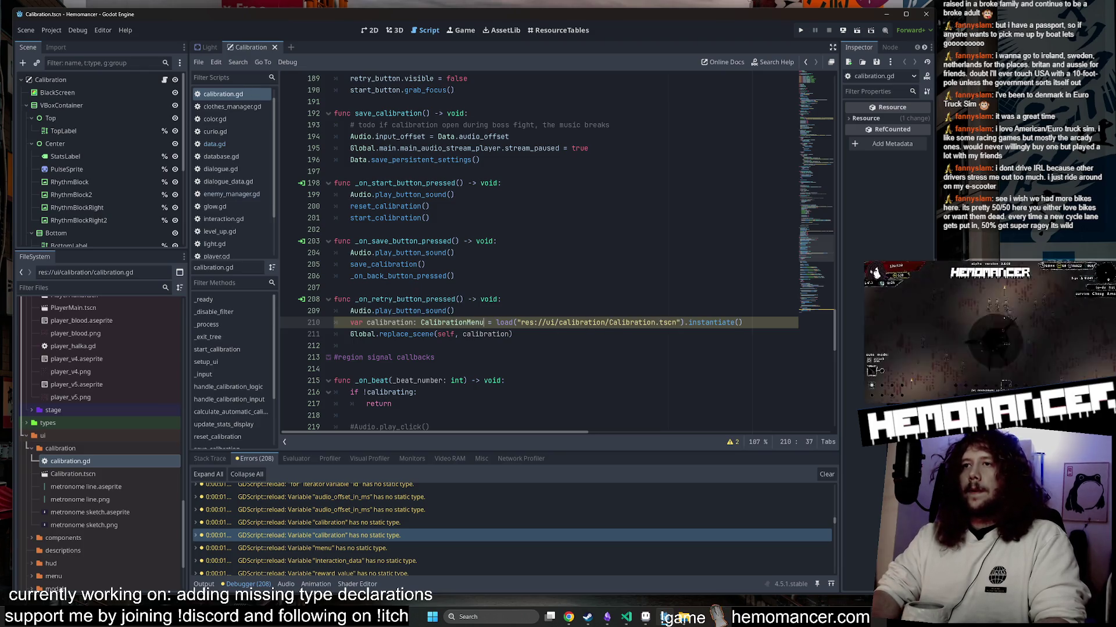
click(493, 208)
key(F5)
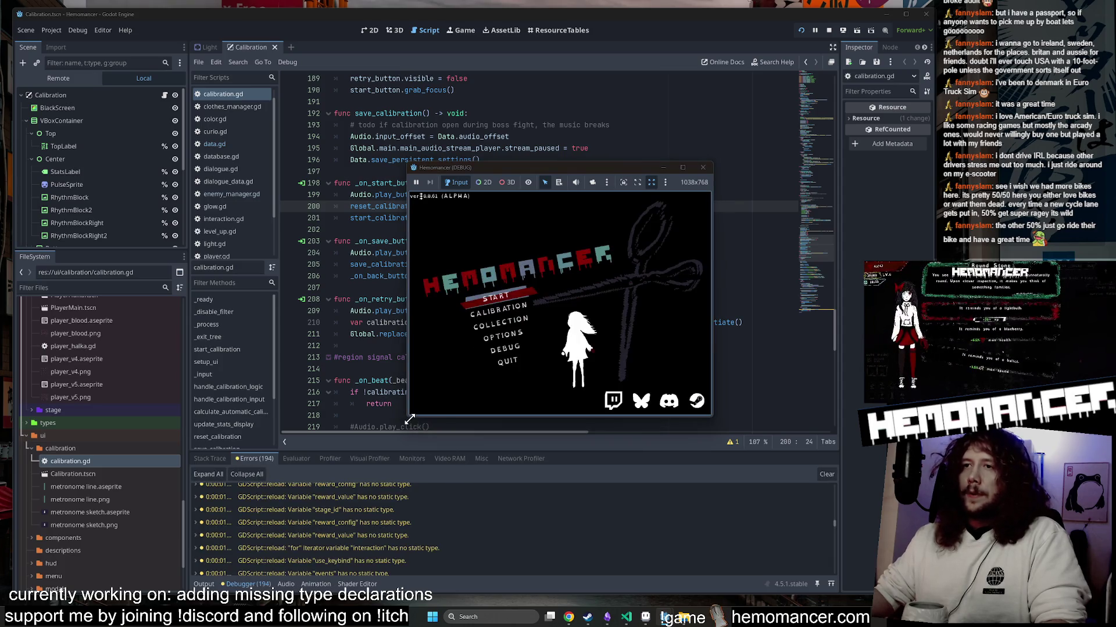
Step: Enlarge the debug game window and check the Calibration screen from the main menu
mouse_move(410, 419)
mouse_down()
mouse_move(368, 443)
mouse_move(298, 539)
mouse_up()
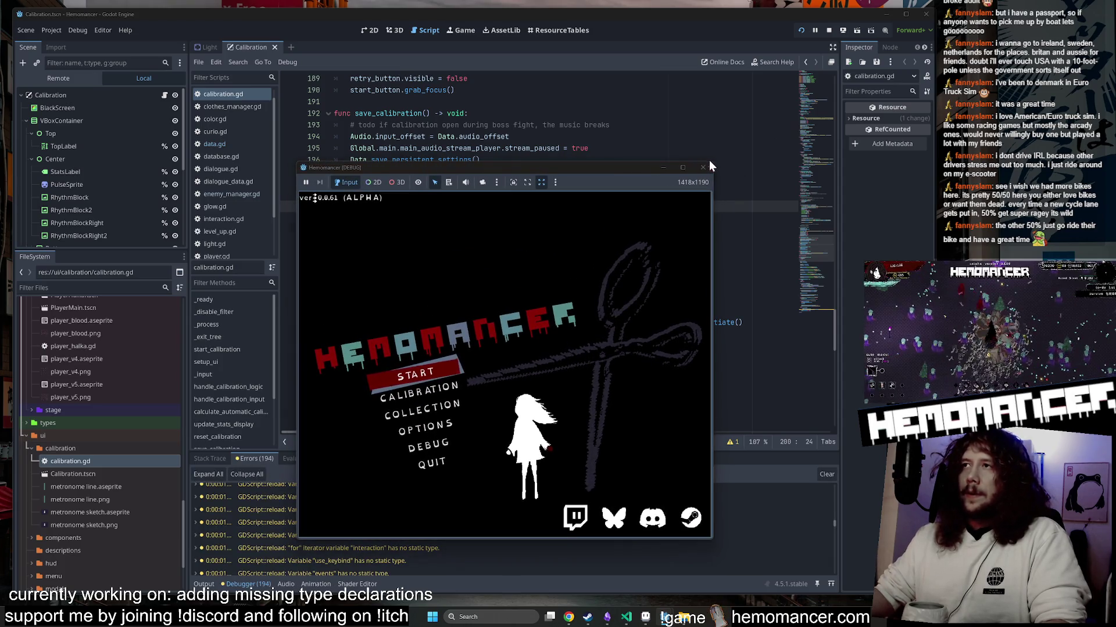
drag(716, 161, 774, 86)
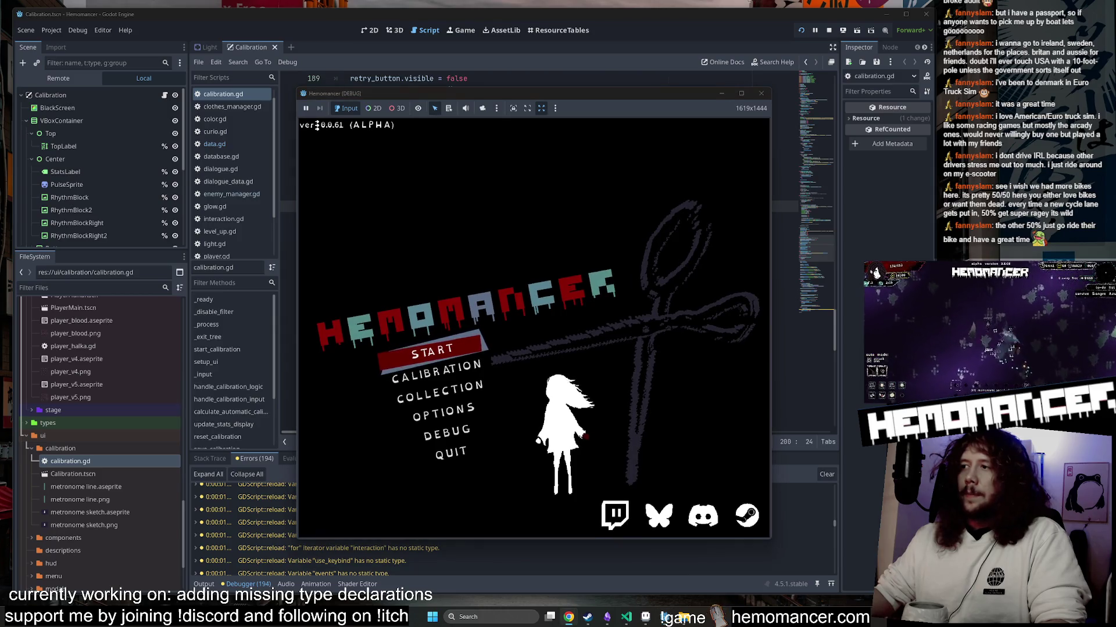
key(Down)
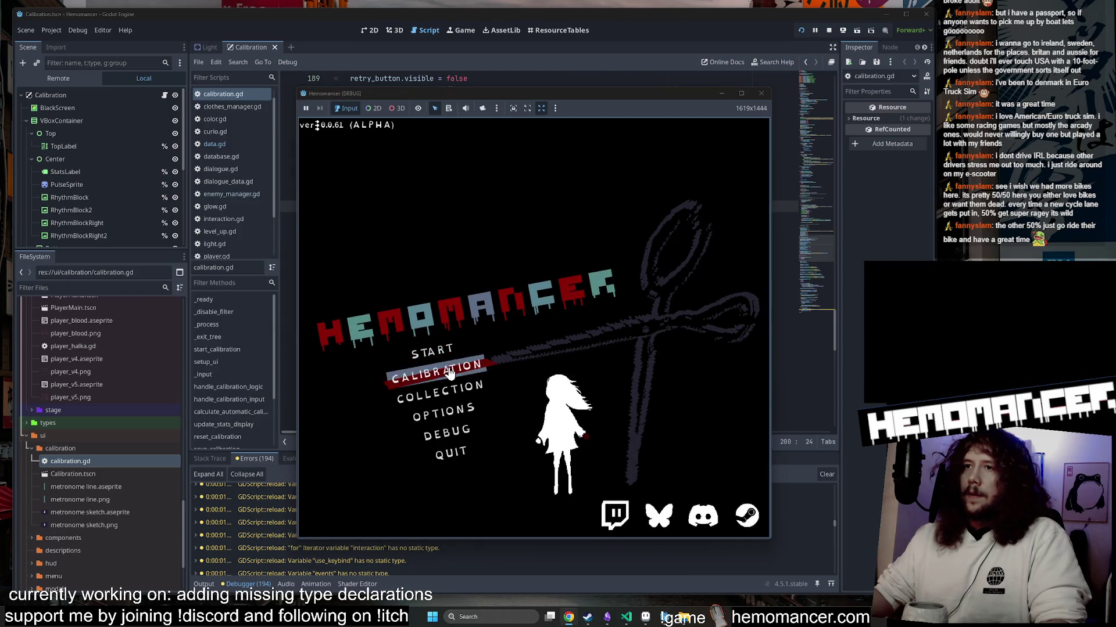
key(Return)
key(Escape)
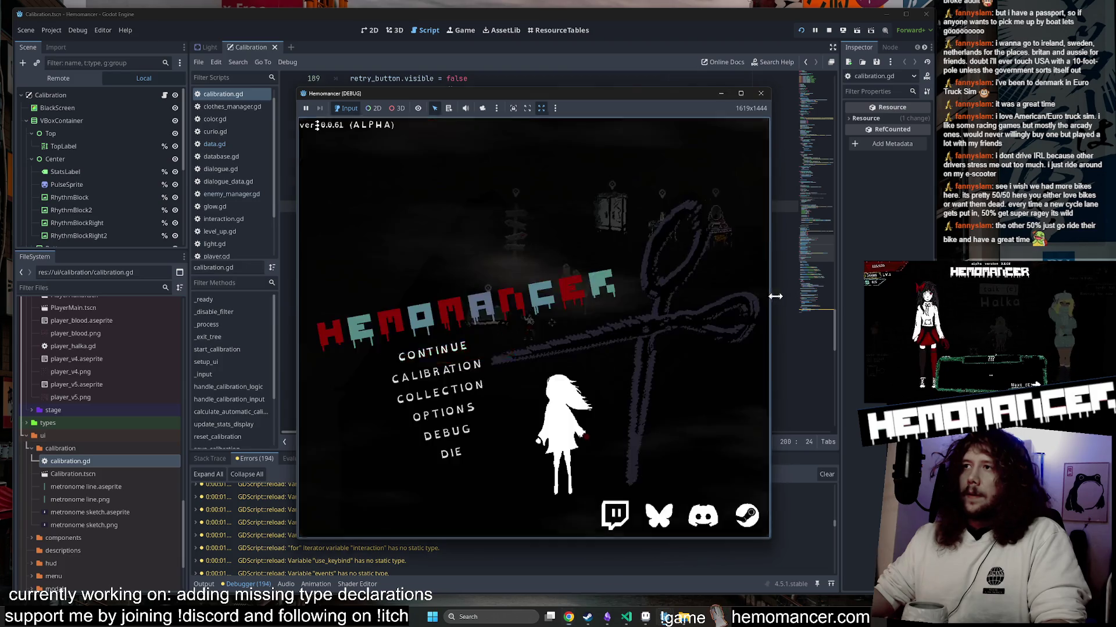
drag(770, 296, 932, 296)
mouse_move(692, 96)
mouse_down()
mouse_move(509, 79)
mouse_move(496, 48)
mouse_up()
drag(734, 490, 792, 555)
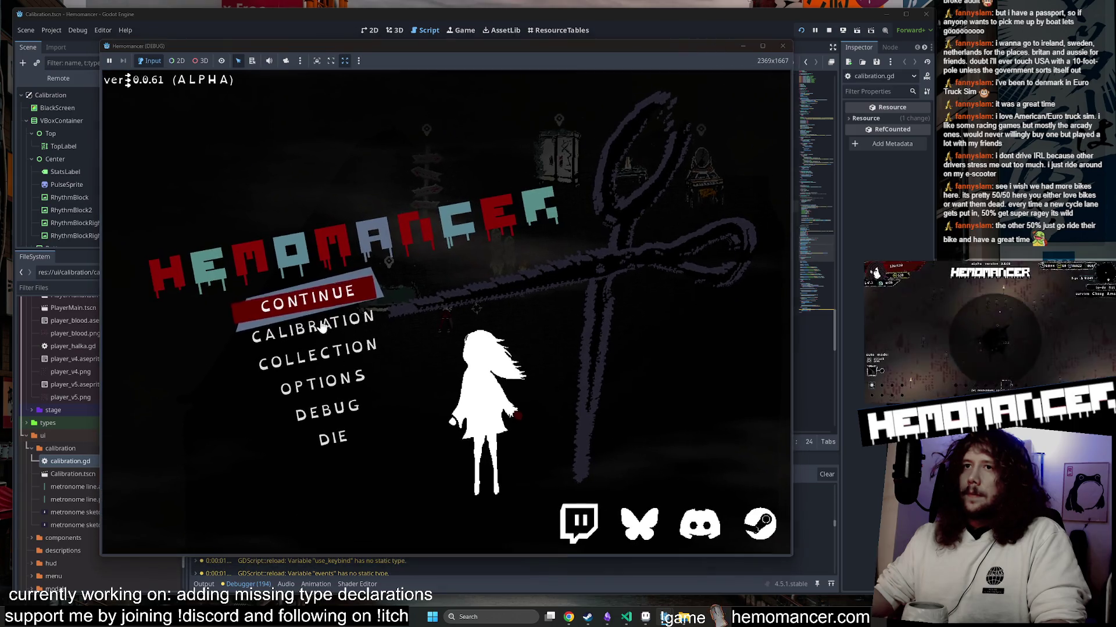
Step: Continue the saved run, move the player up-right, and choose the Wunder Tree item
click(320, 290)
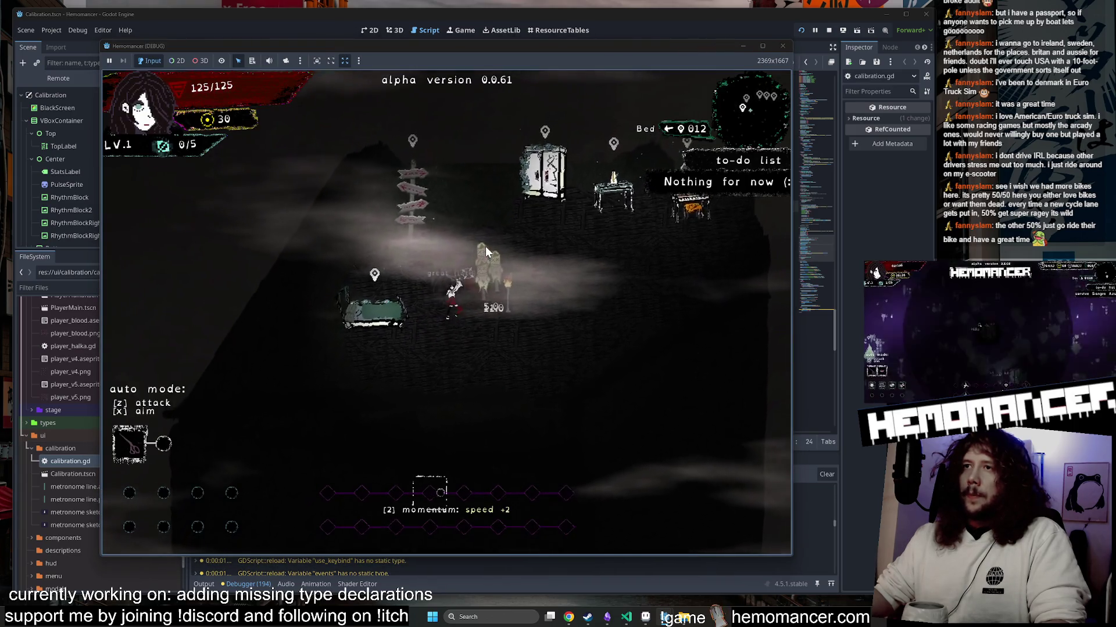
key(w)
key(d)
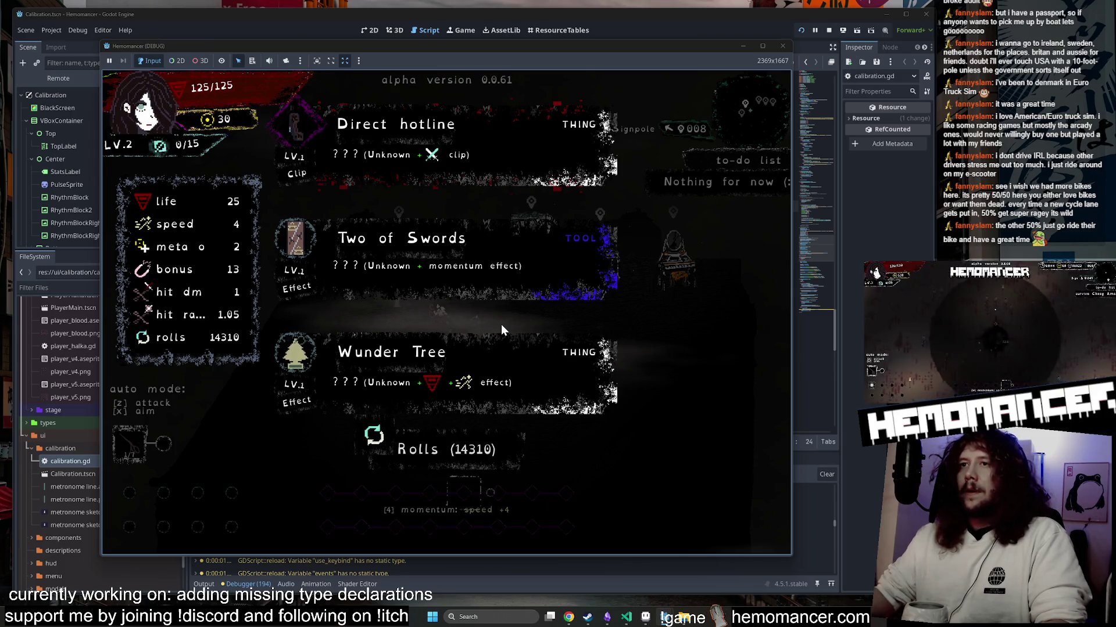
click(476, 357)
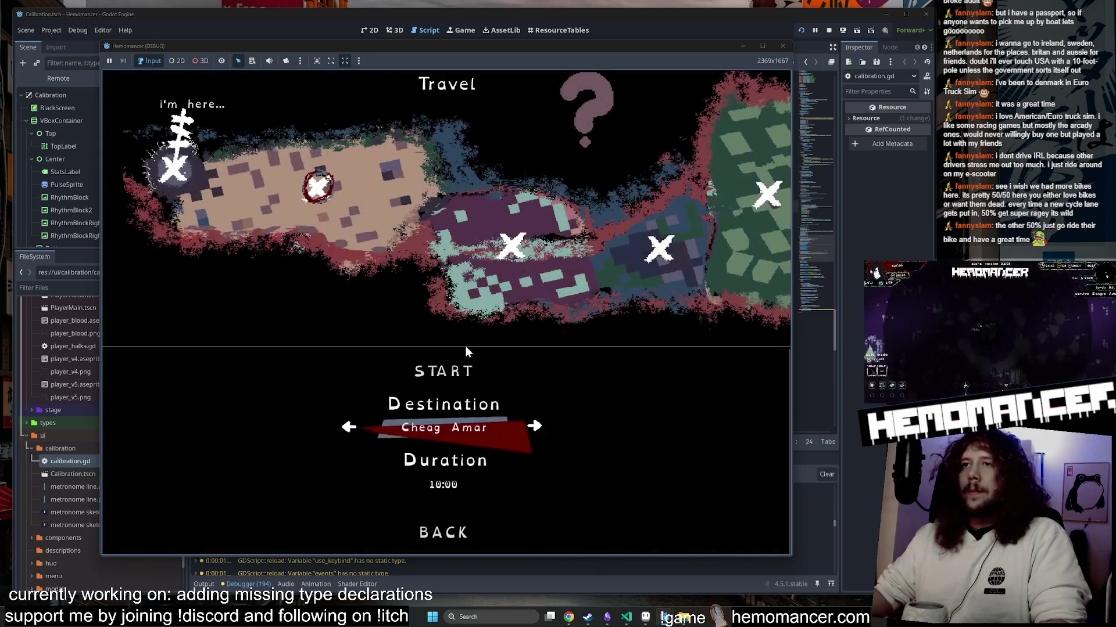
Step: Start the trip to Cheag Amar, reroll once, and take the Fishbowl item
click(464, 373)
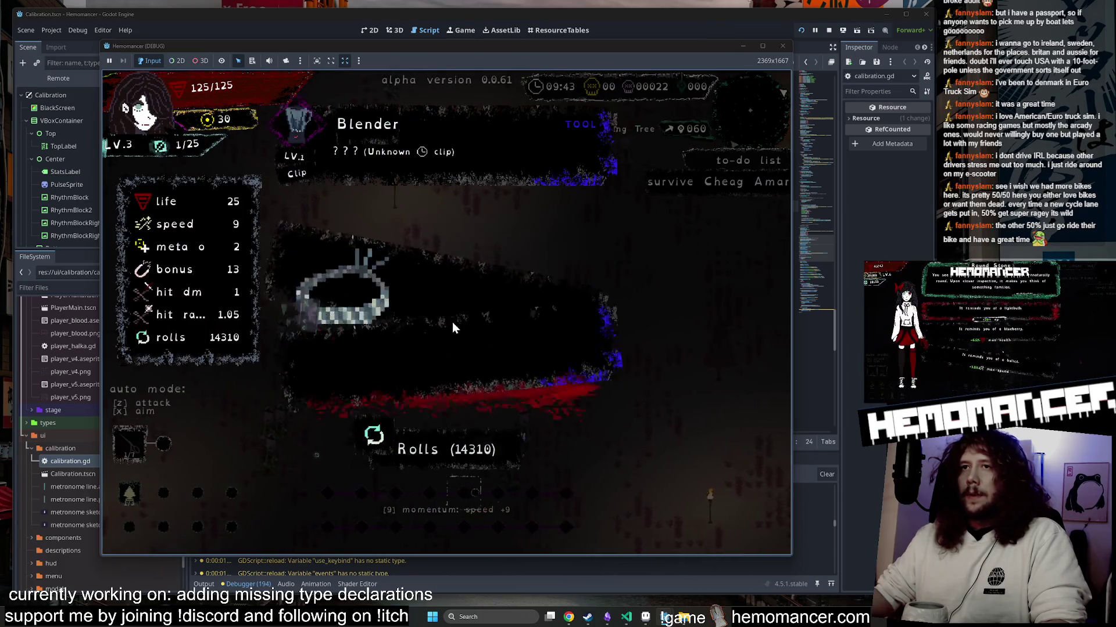
click(478, 452)
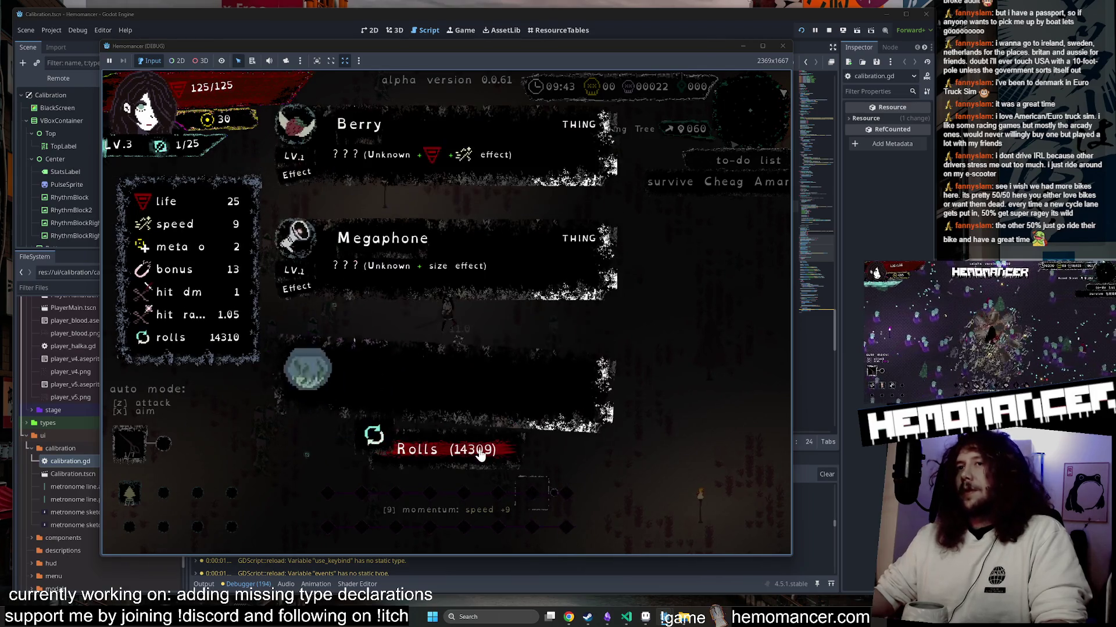
click(464, 360)
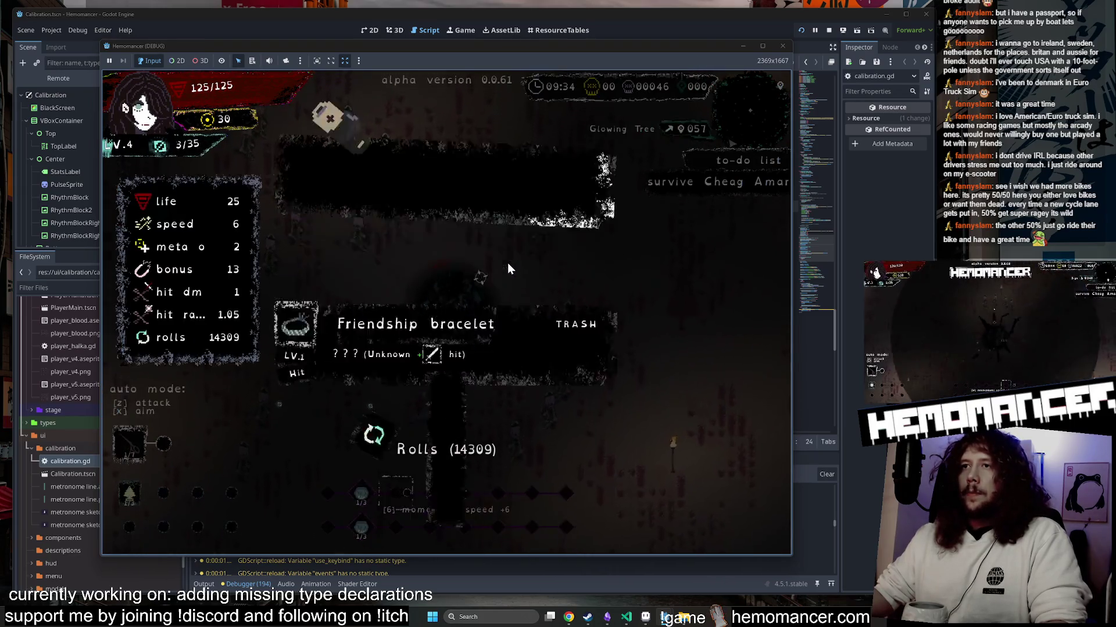
Step: Reroll the level-up offers repeatedly until taking the Neodymium item
click(454, 459)
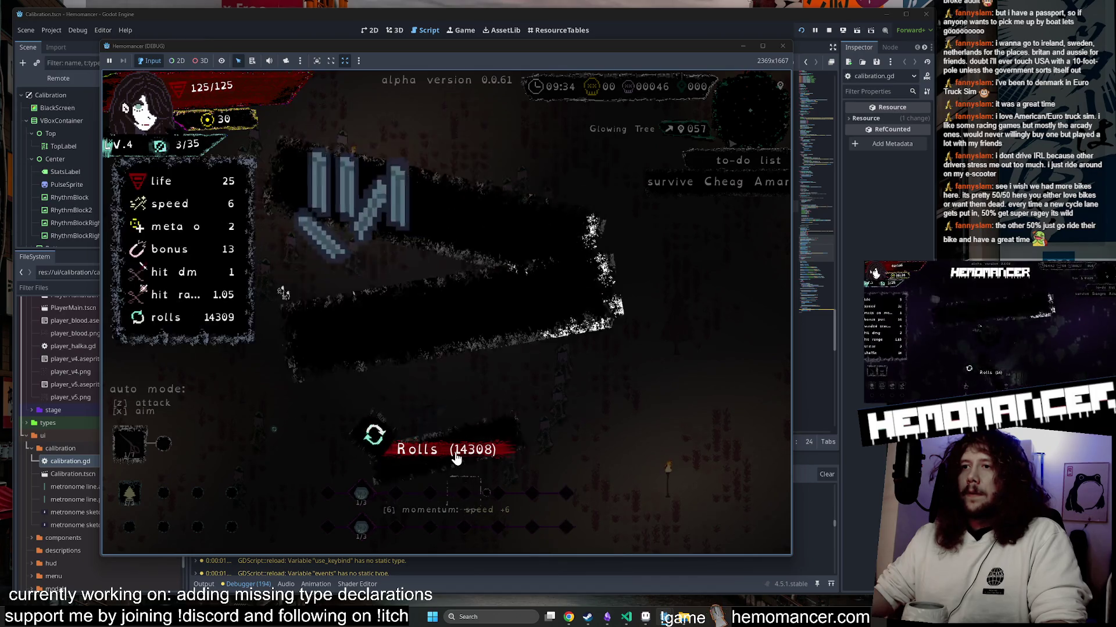
click(455, 458)
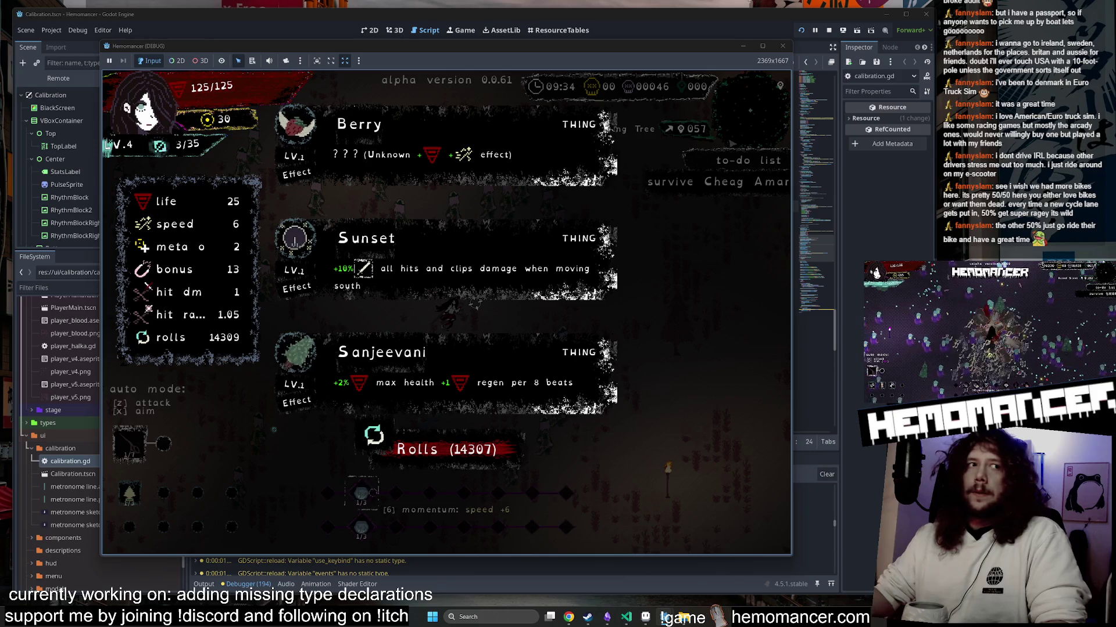
click(473, 436)
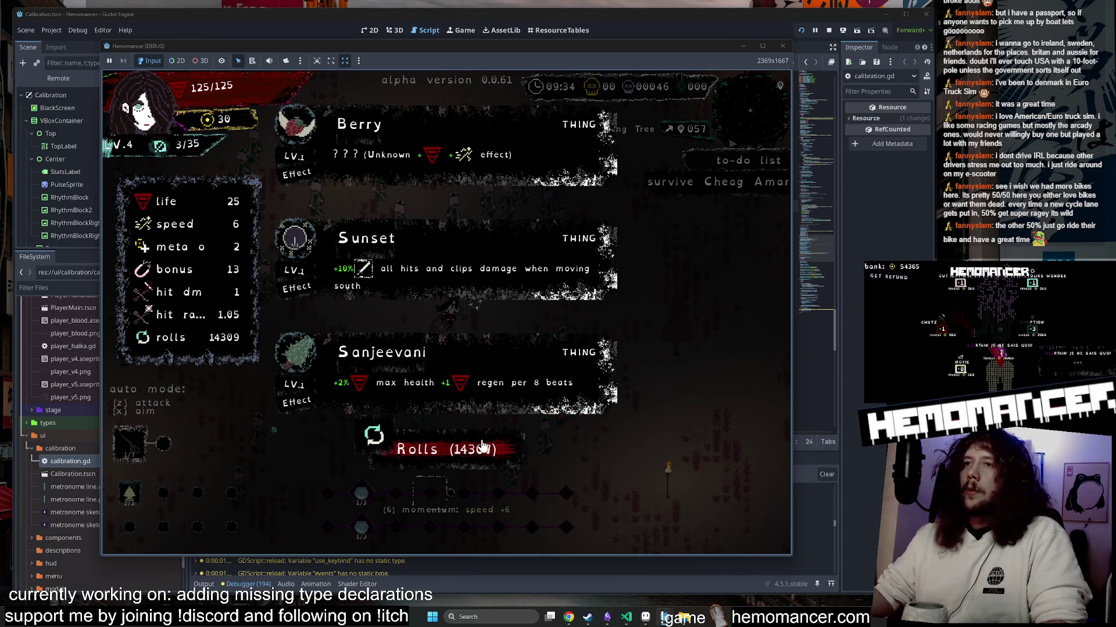
click(473, 434)
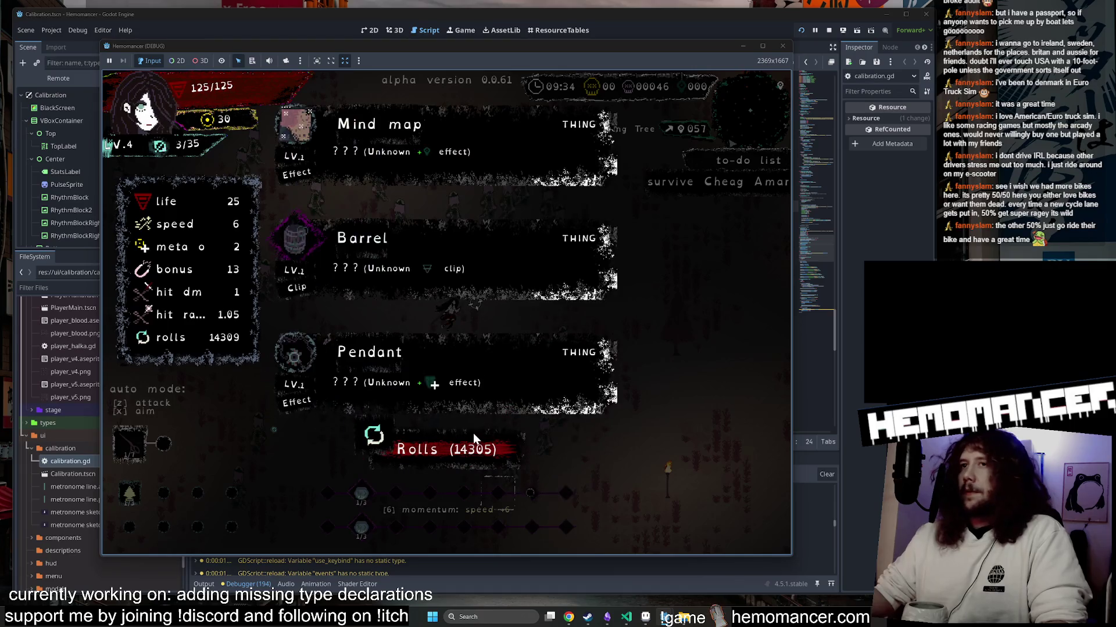
click(473, 434)
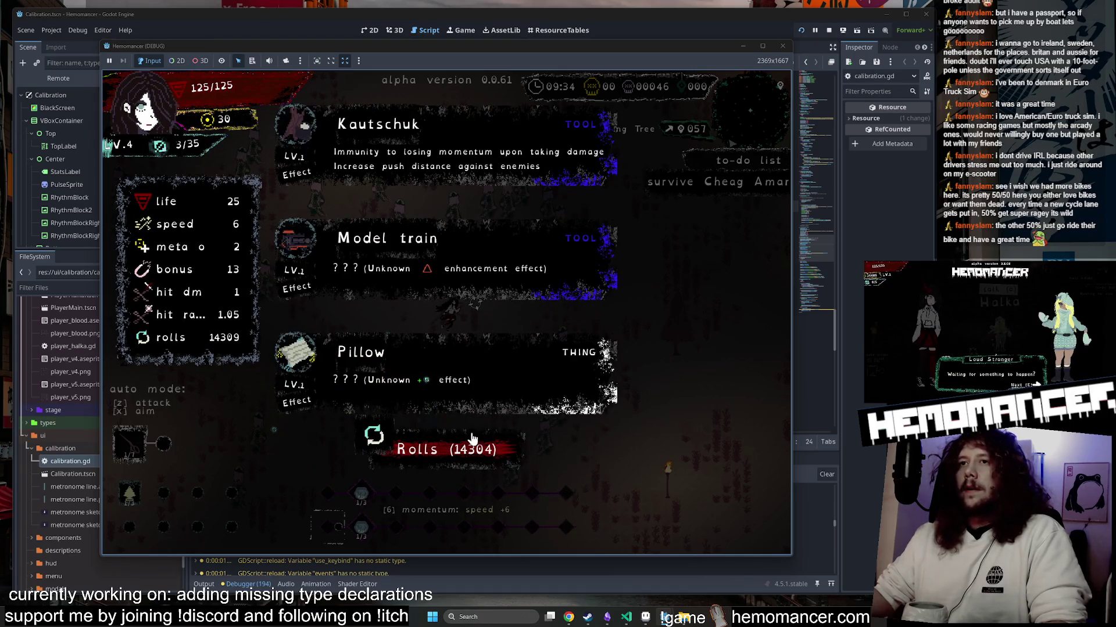
click(469, 434)
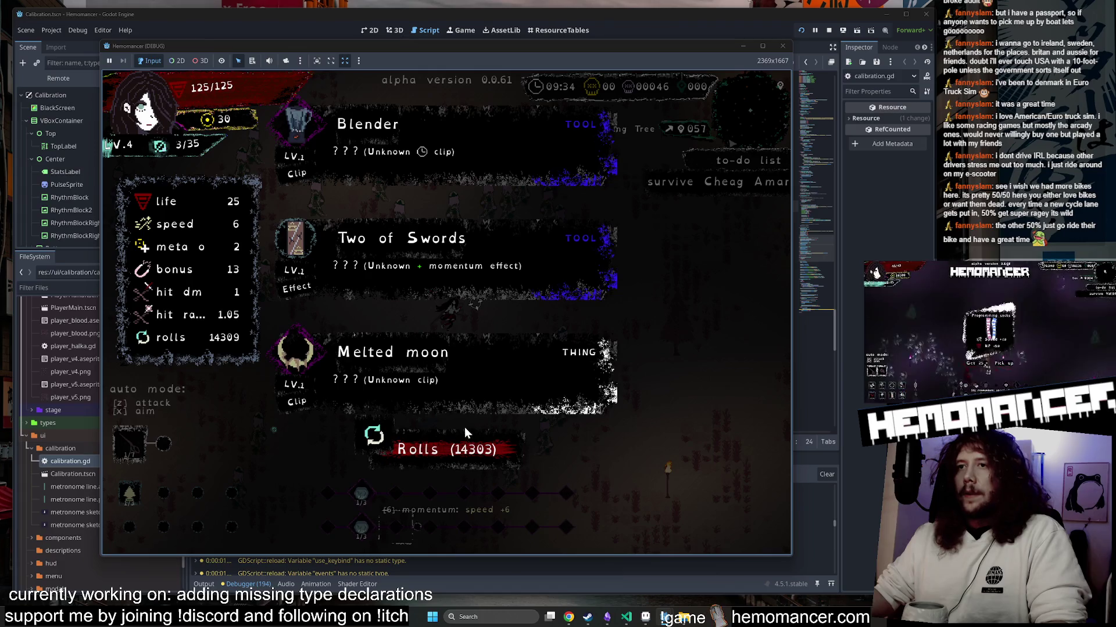
click(467, 442)
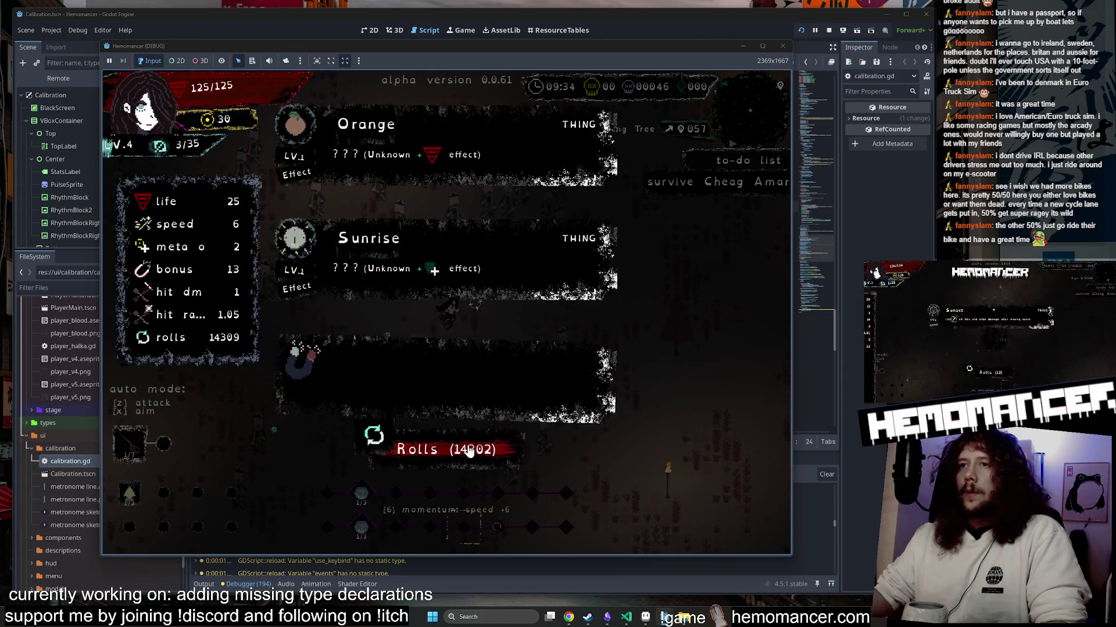
click(449, 380)
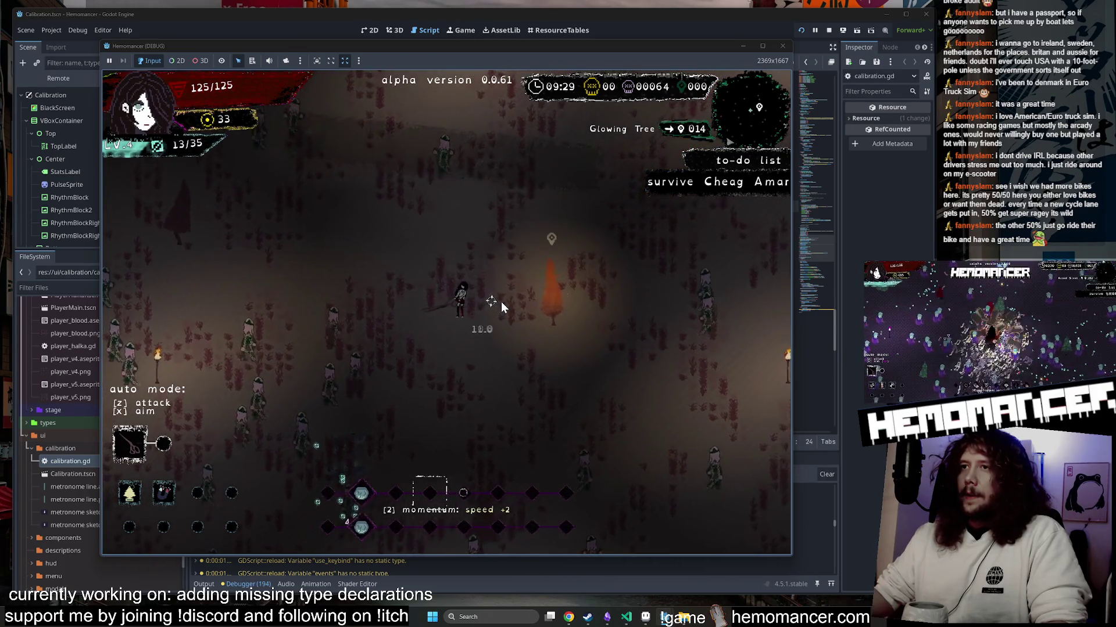
Step: Take the max health reward at the Glowing Tree and head up-right through the forest
key(e)
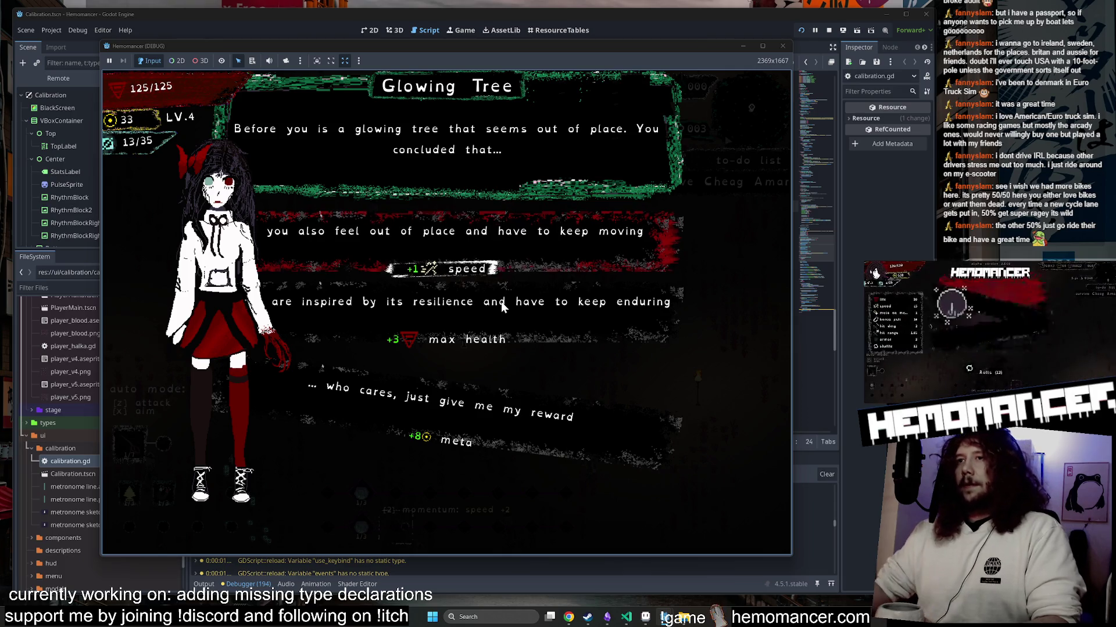
click(501, 348)
key(w)
key(d)
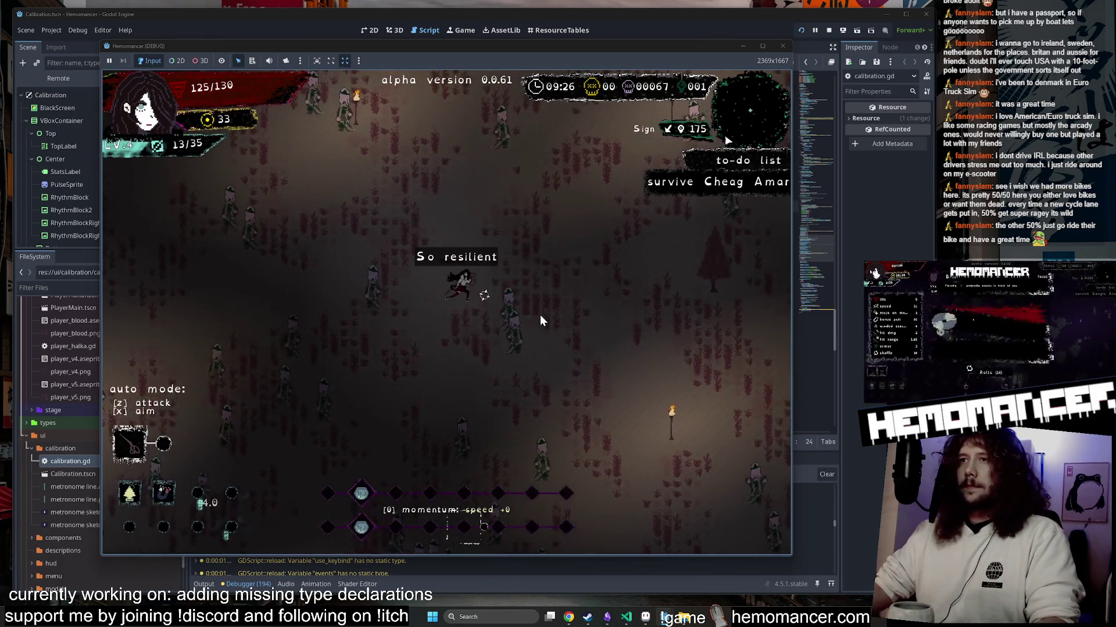
key(w)
key(d)
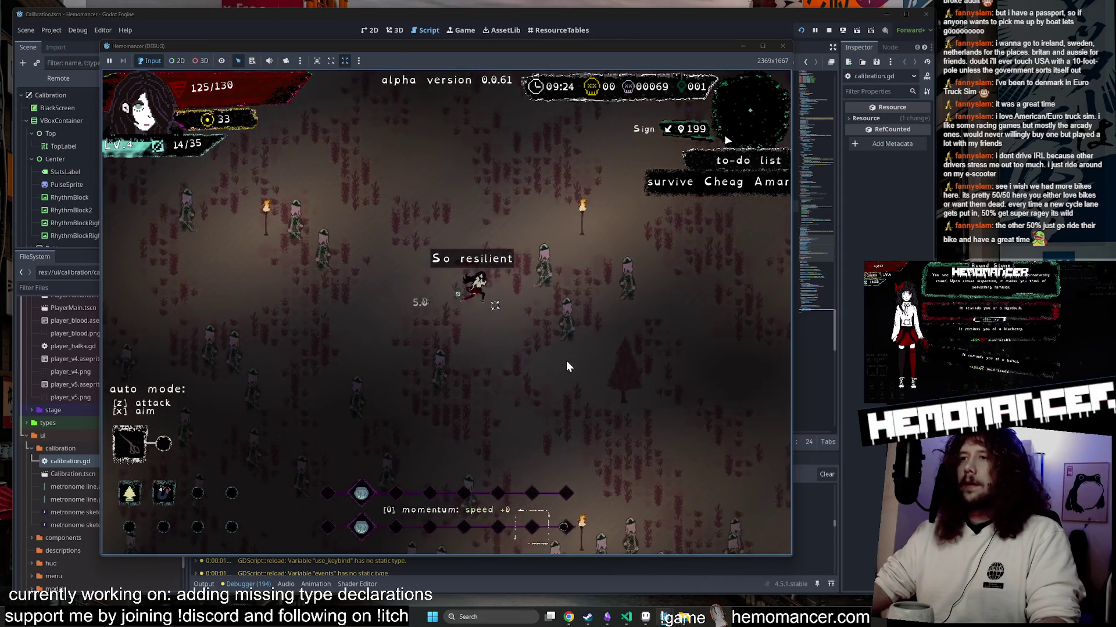
key(w)
key(d)
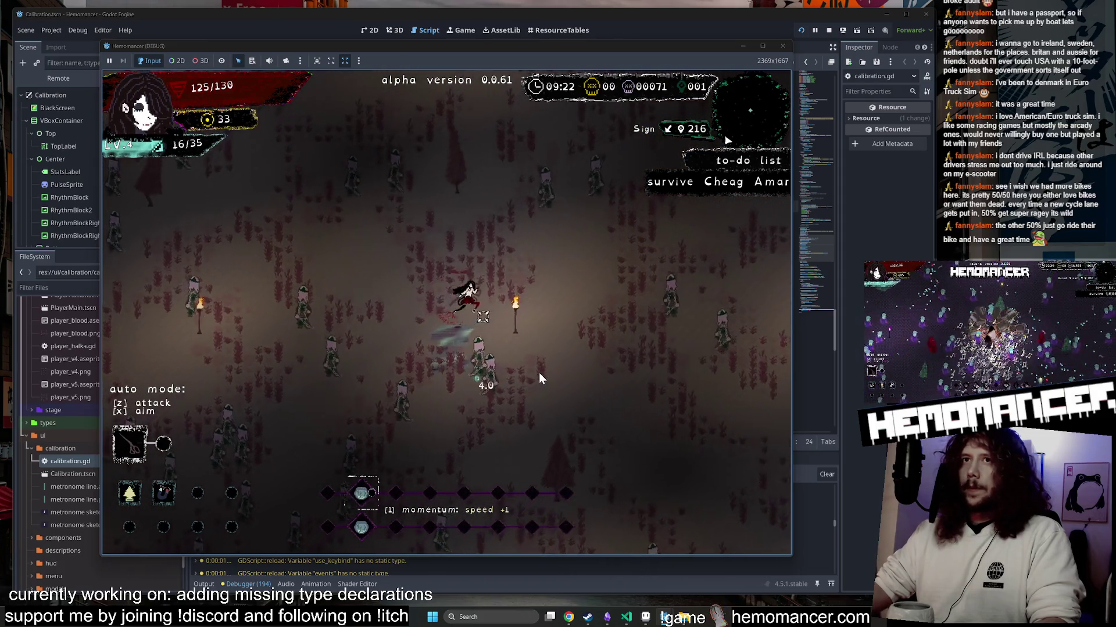
key(w)
key(d)
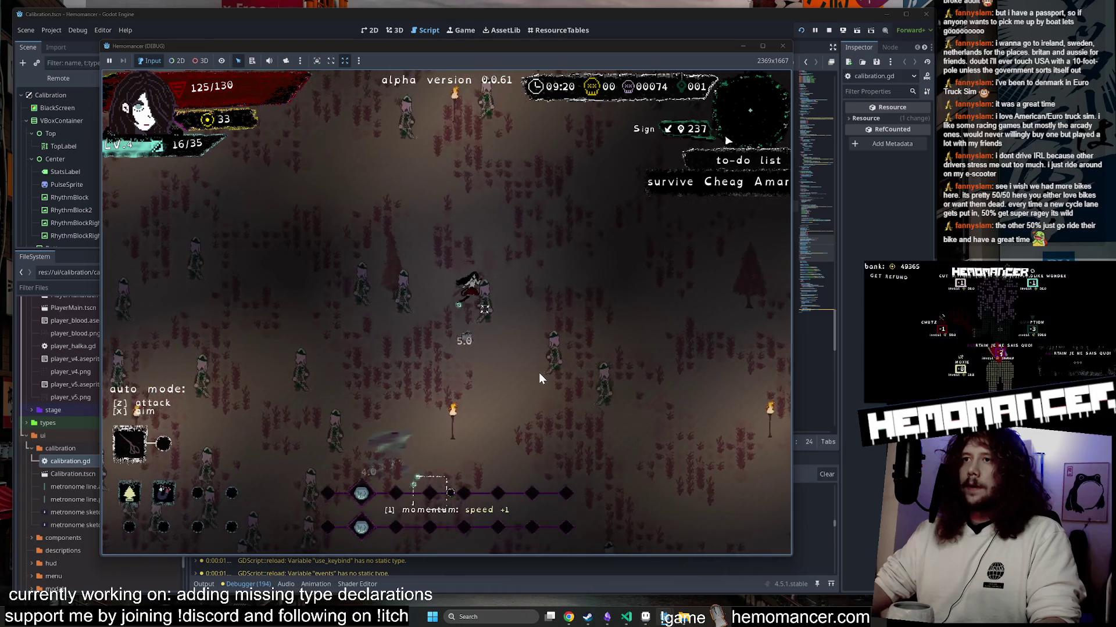
key(w)
key(d)
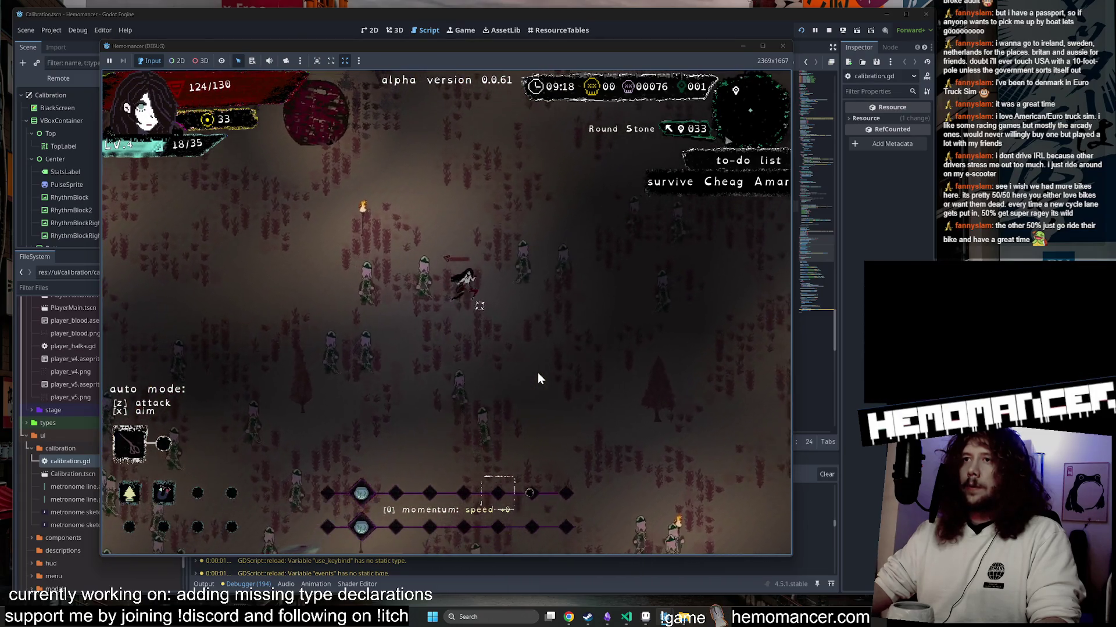
Step: Keep steering the player through the forest with the W, A, S and D keys
key(d)
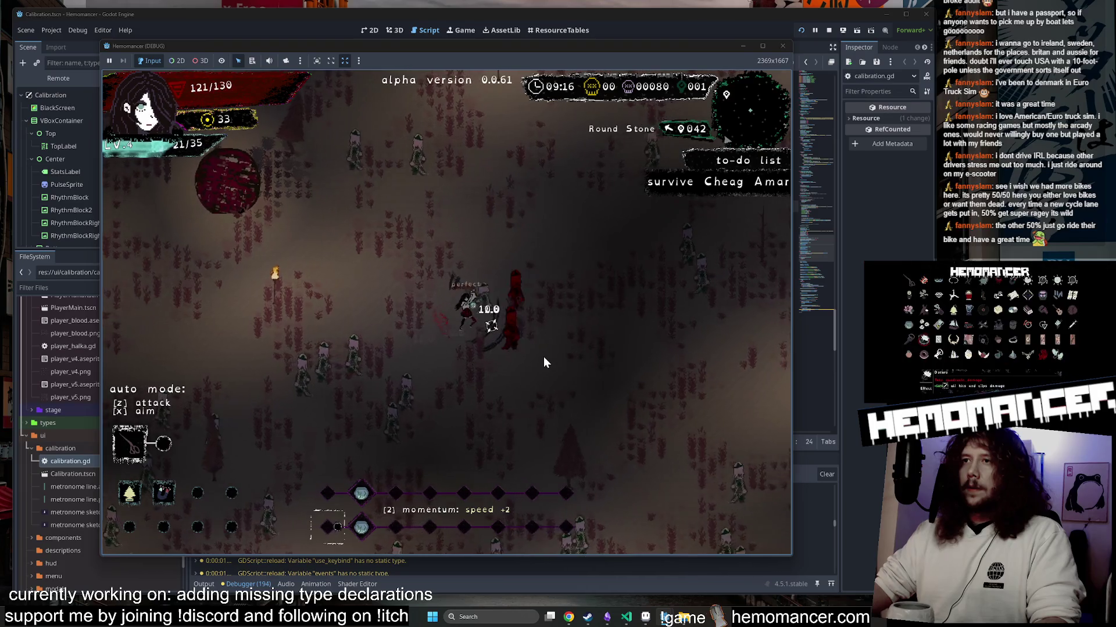
key(w)
key(d)
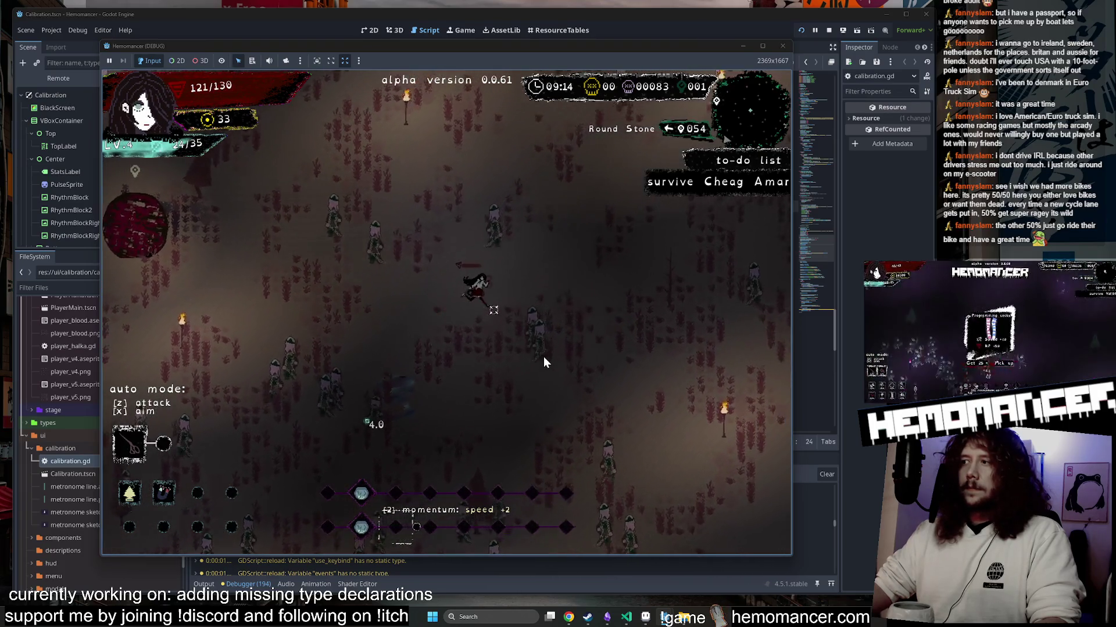
key(w)
key(a)
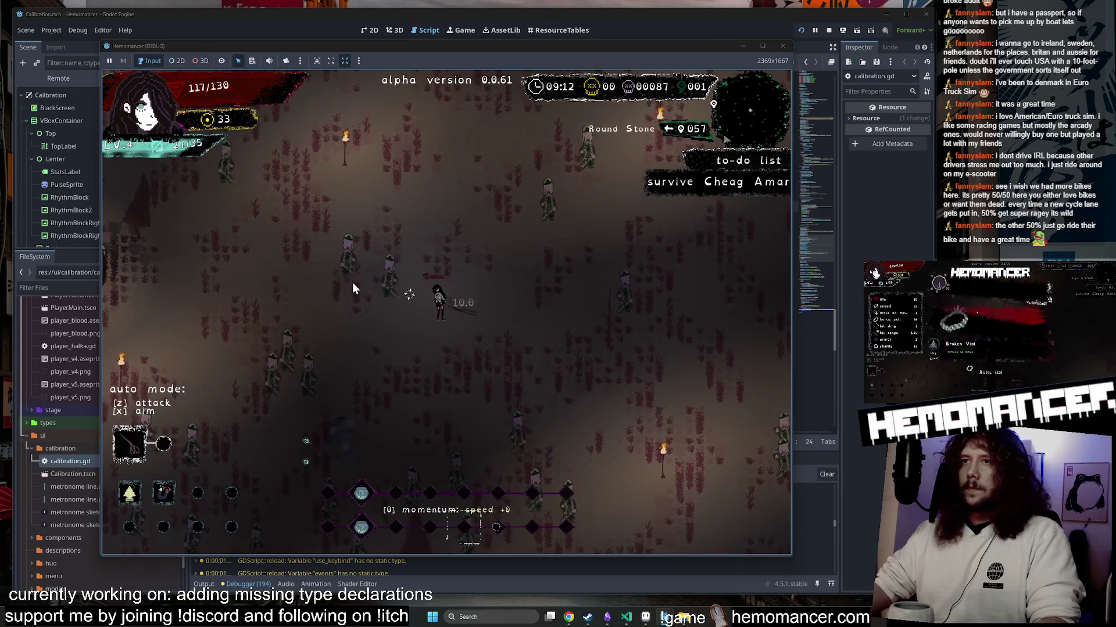
key(w)
key(d)
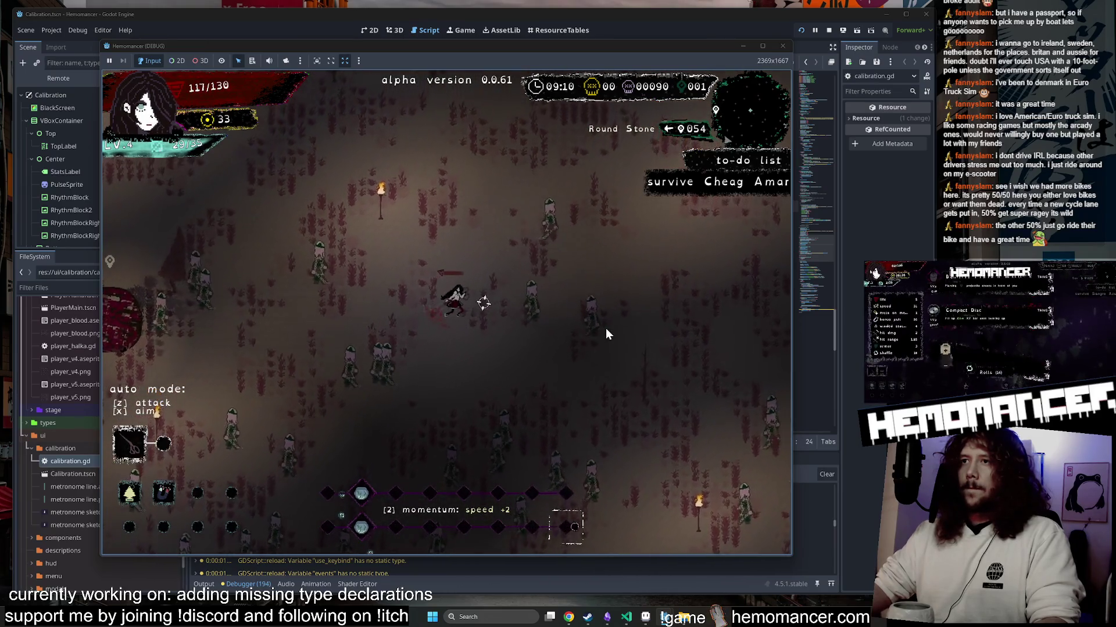
key(s)
key(d)
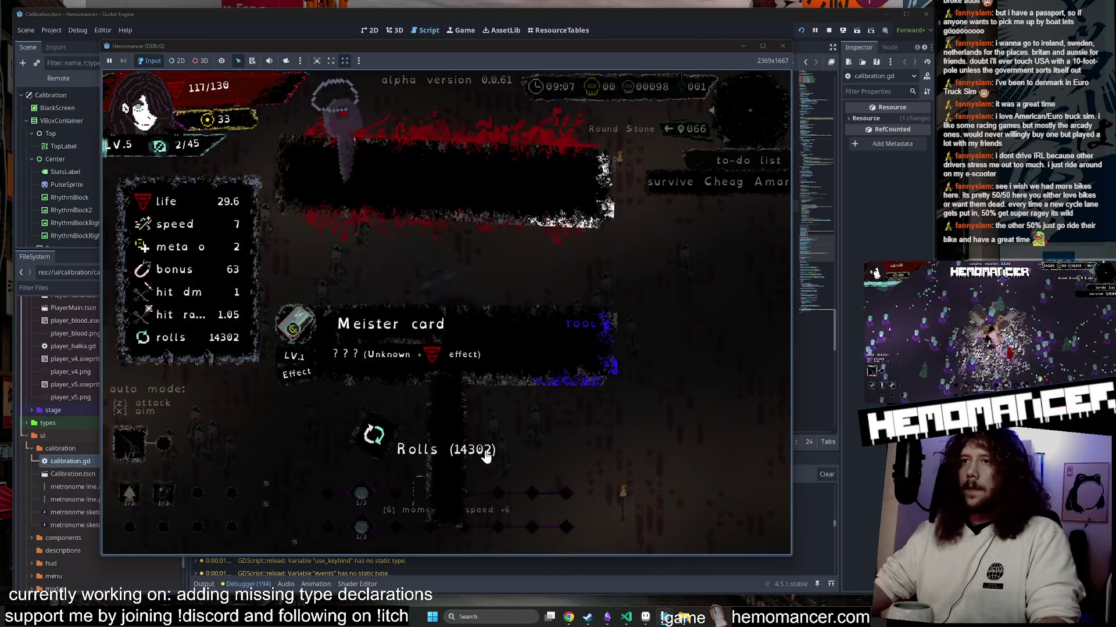
Step: Choose the Meister card as the level-up reward and stop the test run
click(385, 245)
key(a)
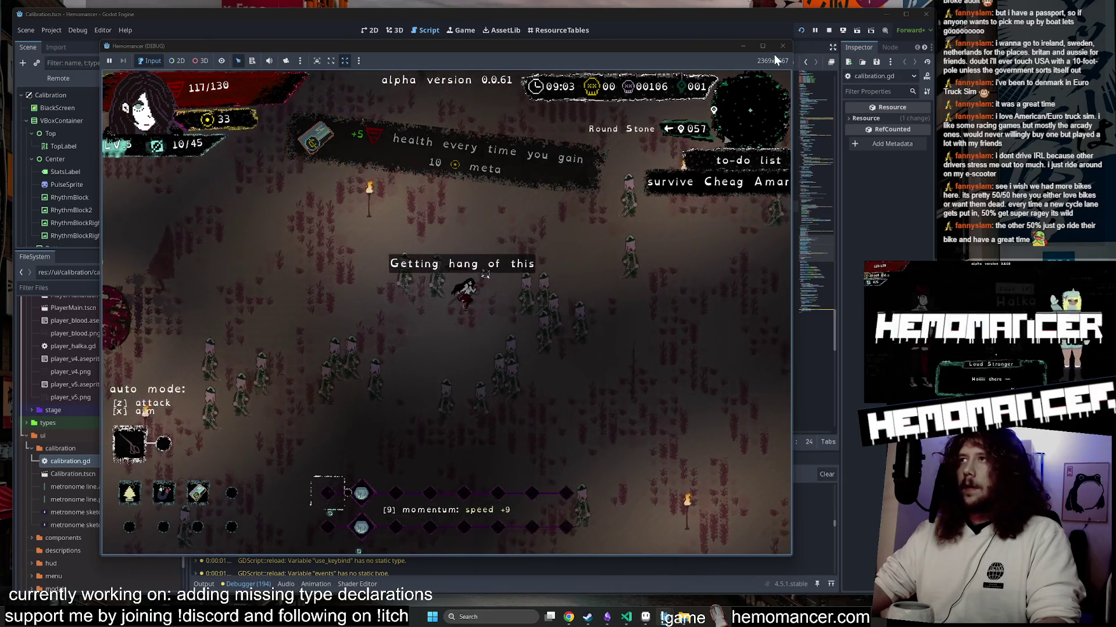
click(778, 46)
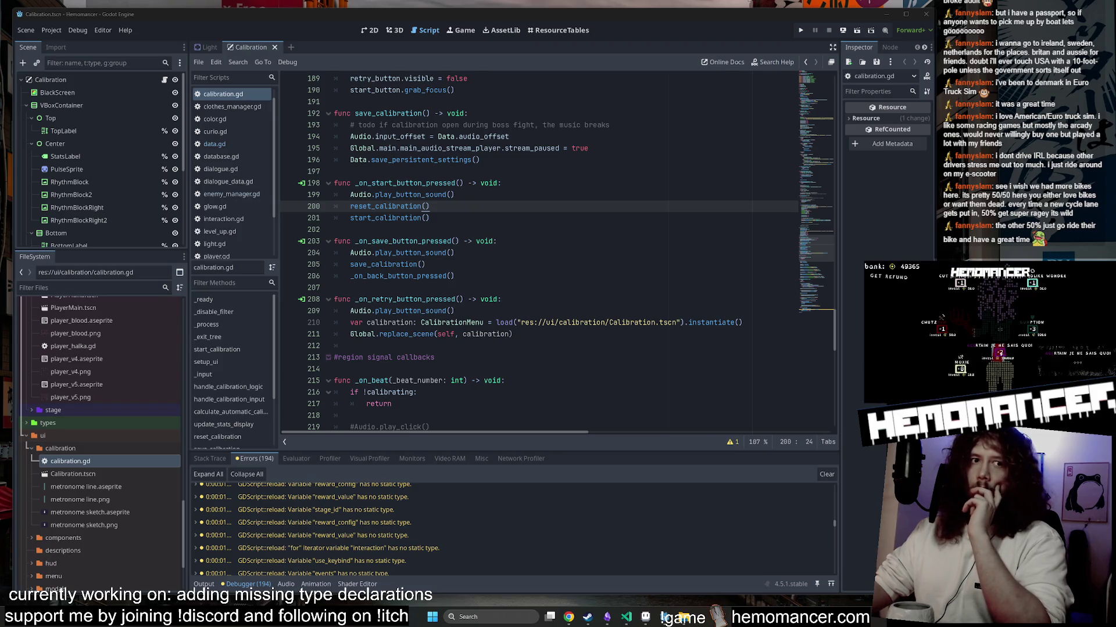
Step: Jump from the 'Variable "events" has no static type' error to line 28 of interaction.gd
click(497, 241)
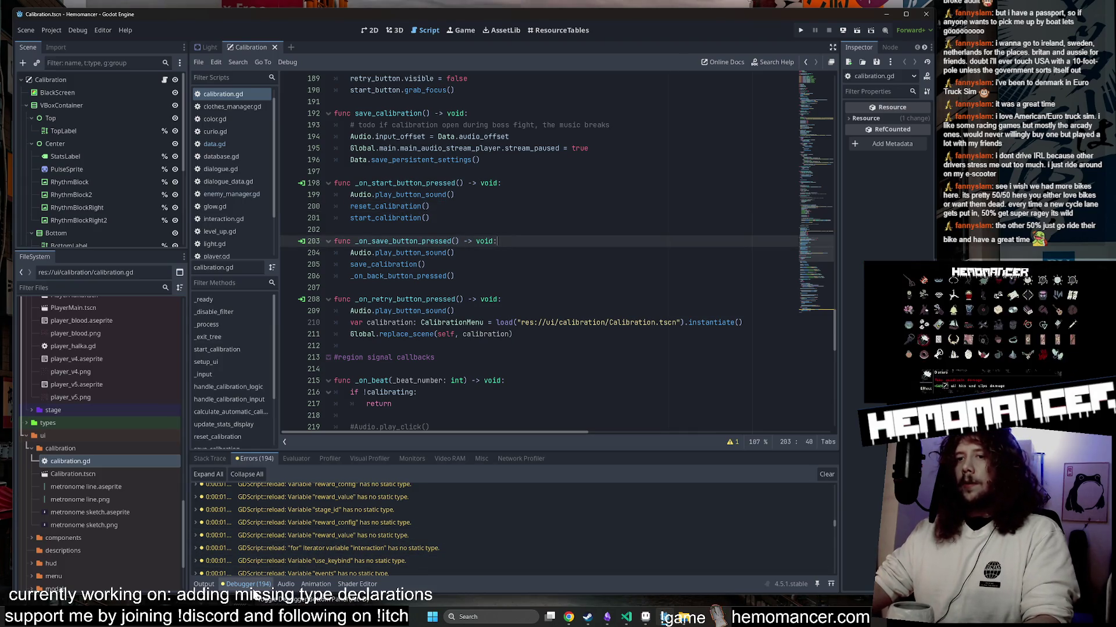
scroll(266, 567, down, 3)
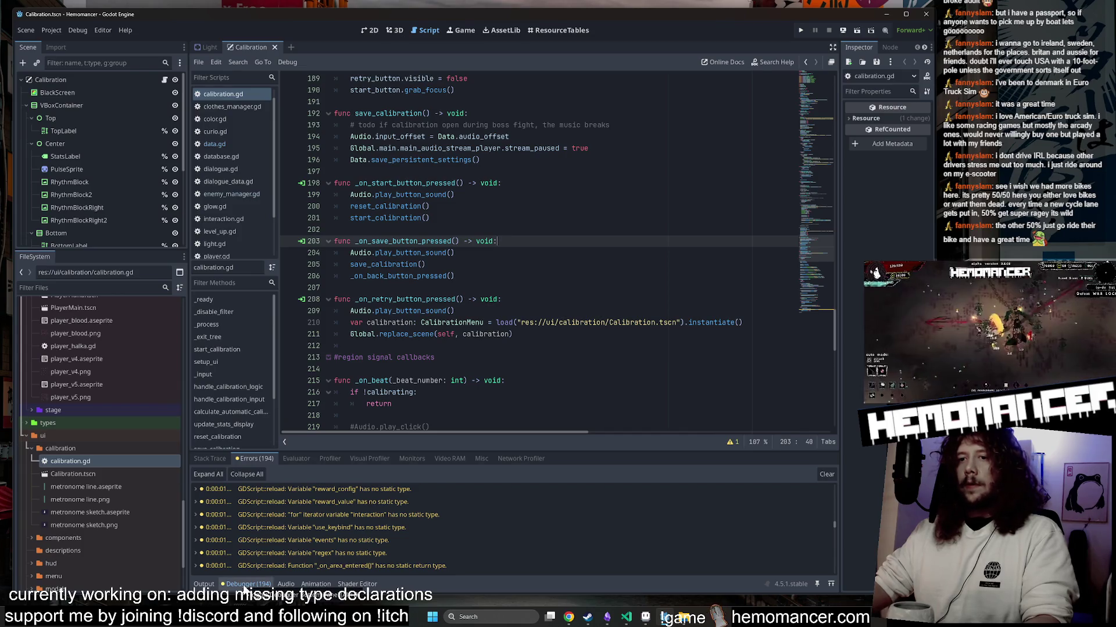
click(356, 545)
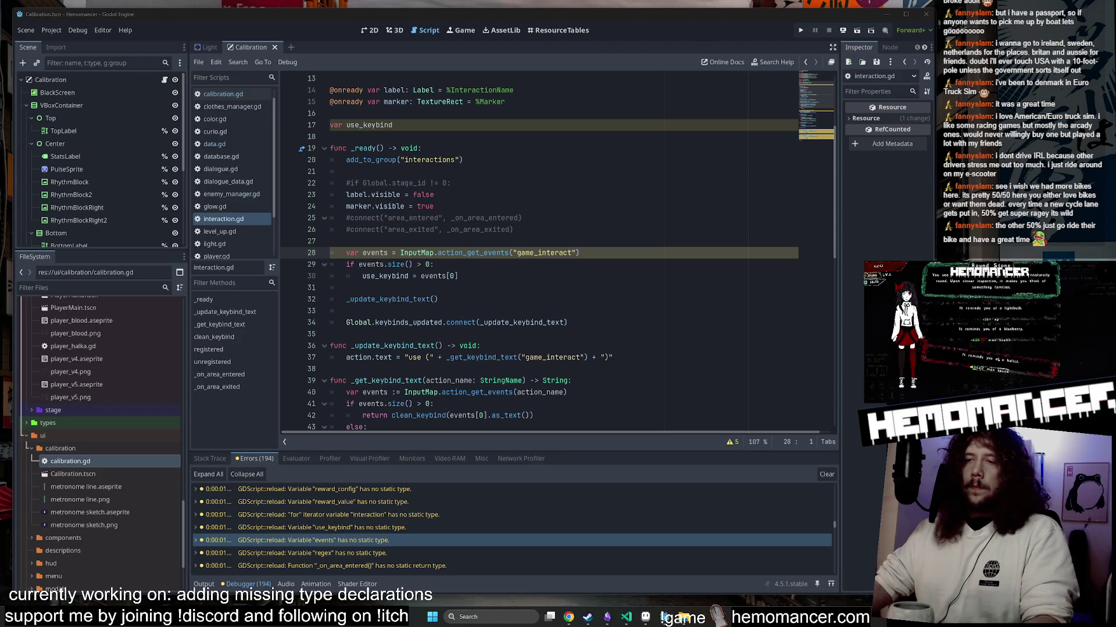
Step: Open item_option.gd from the 'Variable "id" has no static type' error
scroll(291, 558, down, 3)
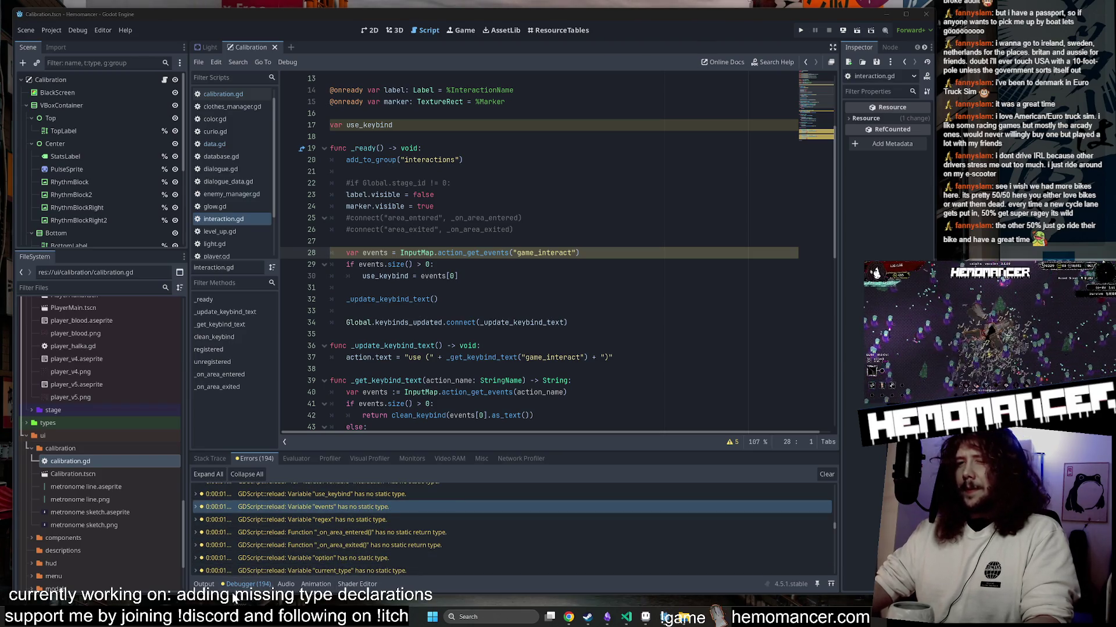
click(345, 545)
scroll(349, 555, down, 2)
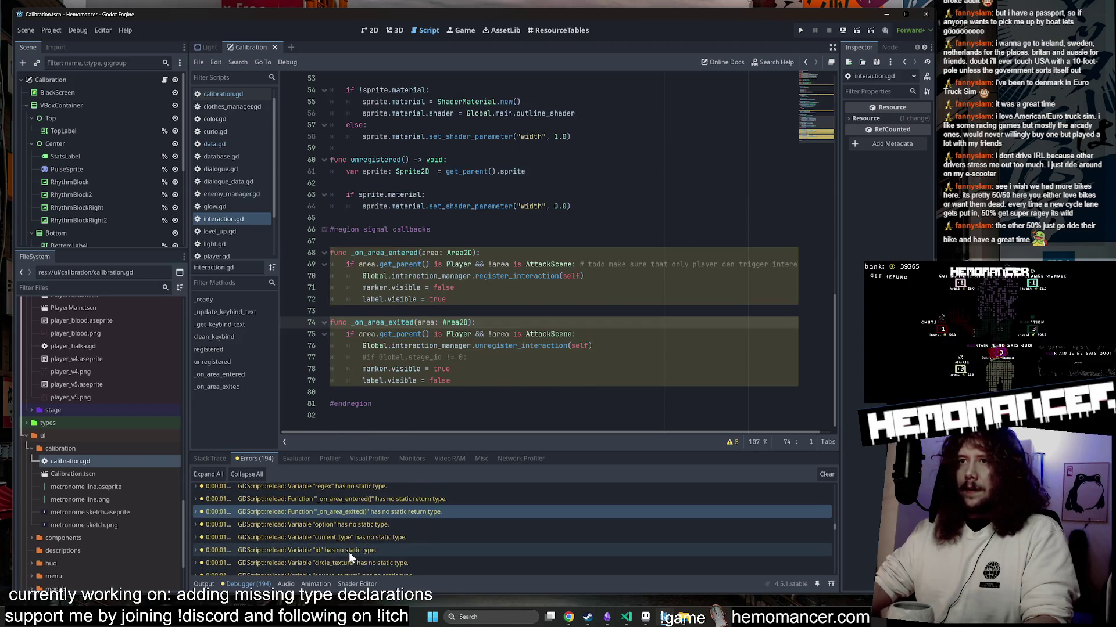
click(349, 550)
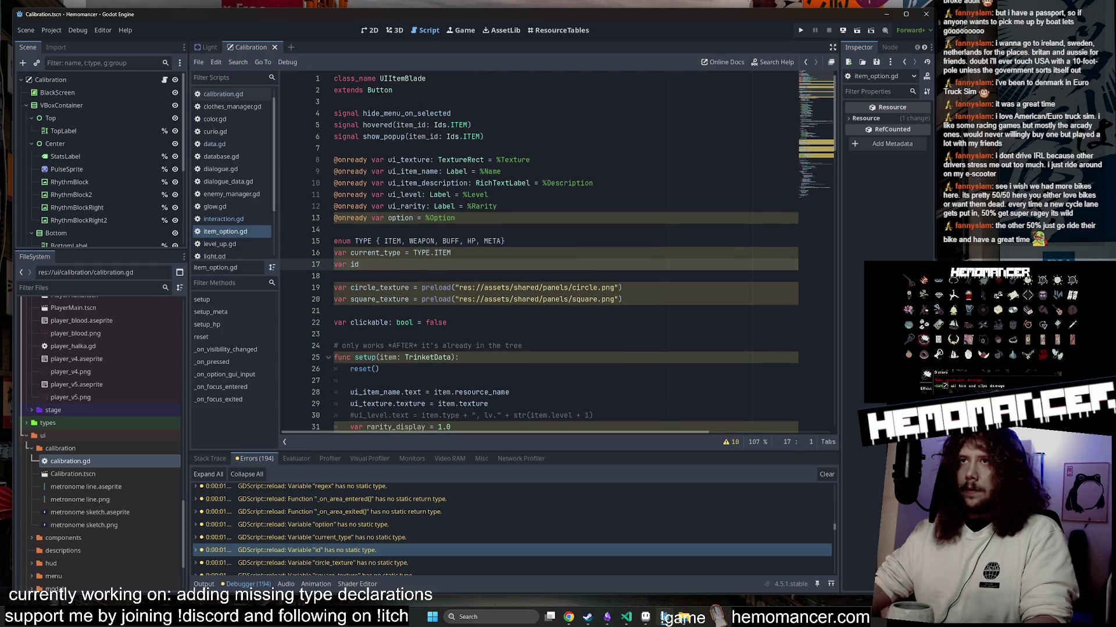
scroll(541, 252, down, 1)
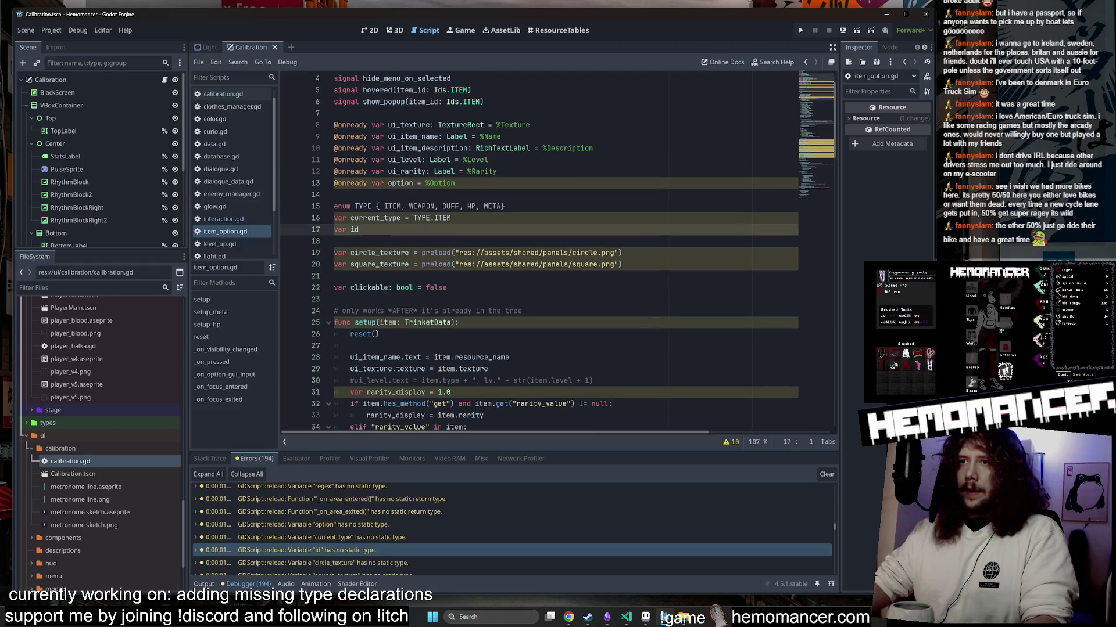
Step: Start typing a '-> vo' return type after setup(item: TrinketData) on line 25
click(459, 322)
scroll(540, 252, down, 11)
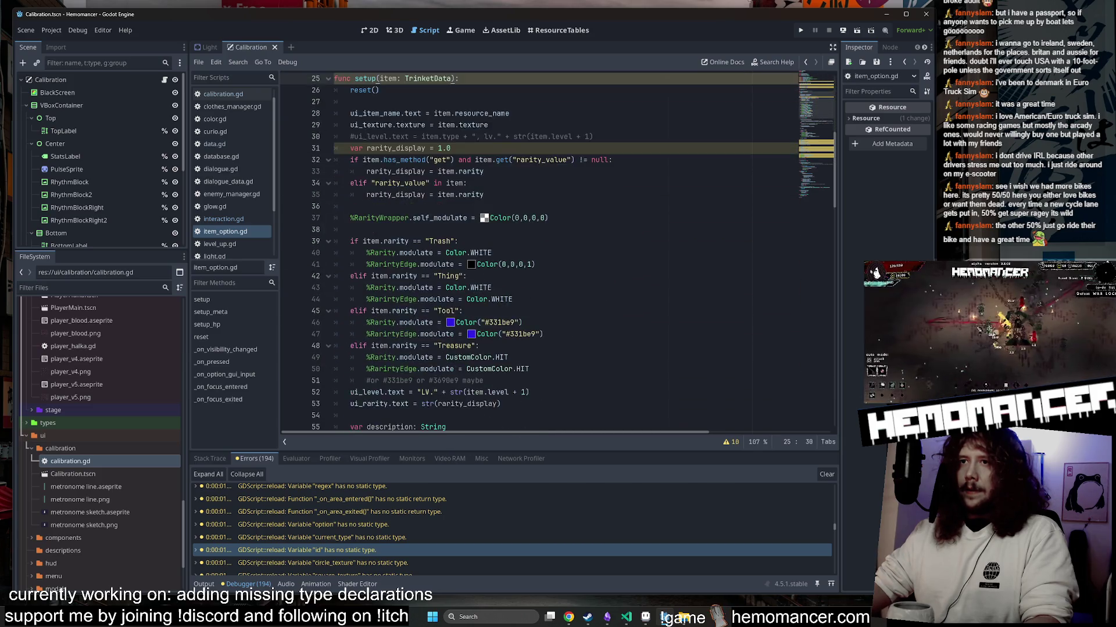
scroll(540, 252, down, 5)
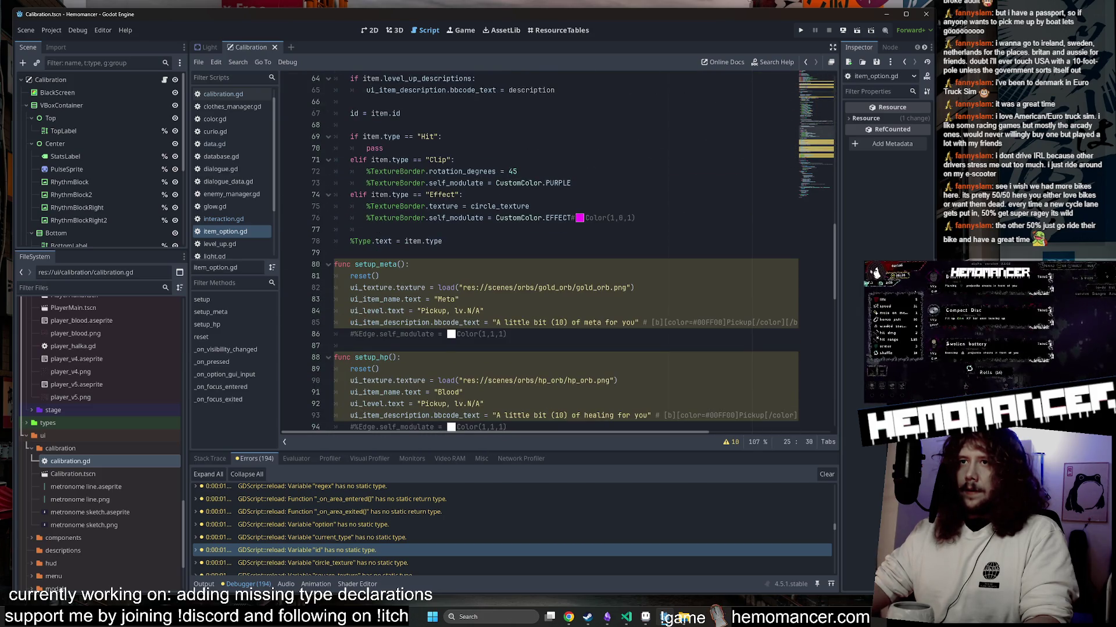
scroll(540, 252, up, 15)
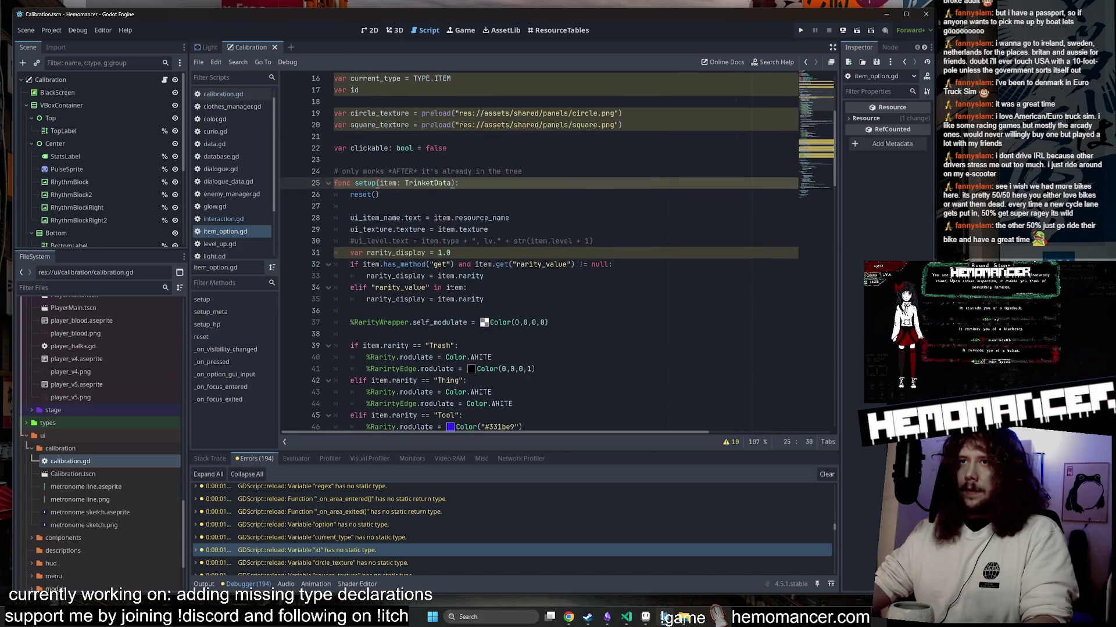
text(-> v)
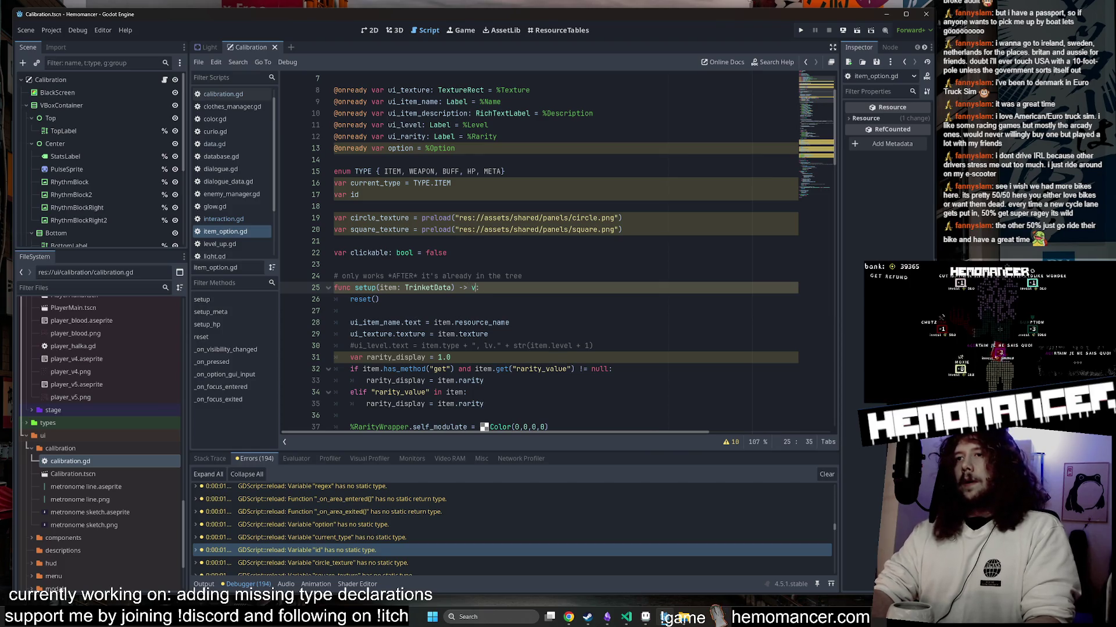
text(oid)
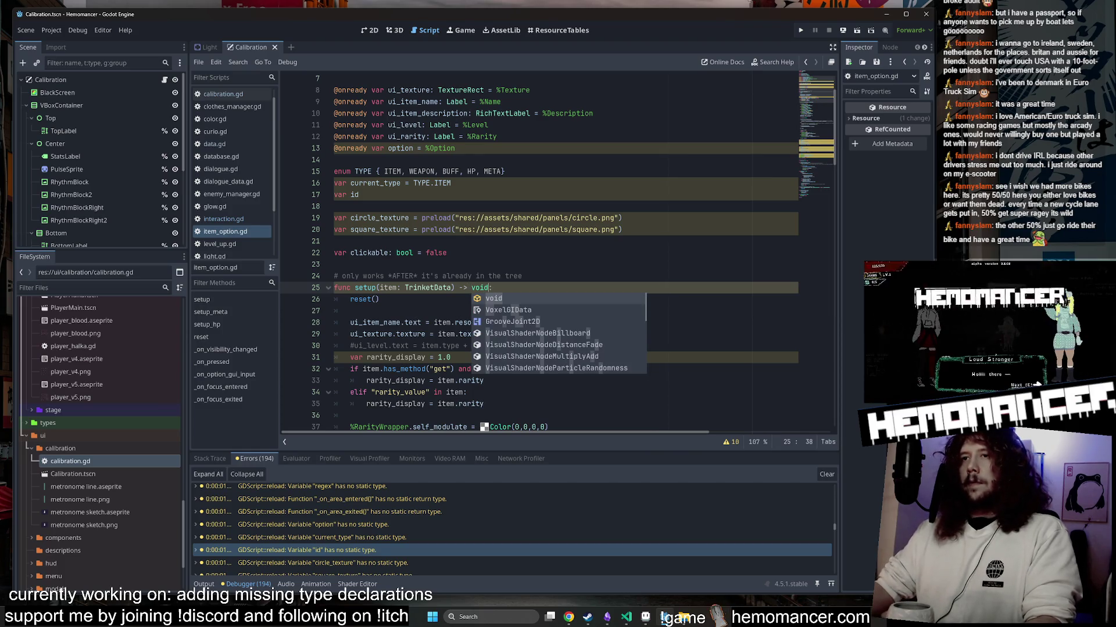
Step: Complete setup's return type as void and search the script for other setup functions
key(Return)
click(334, 241)
double_click(365, 288)
key(ctrl+f)
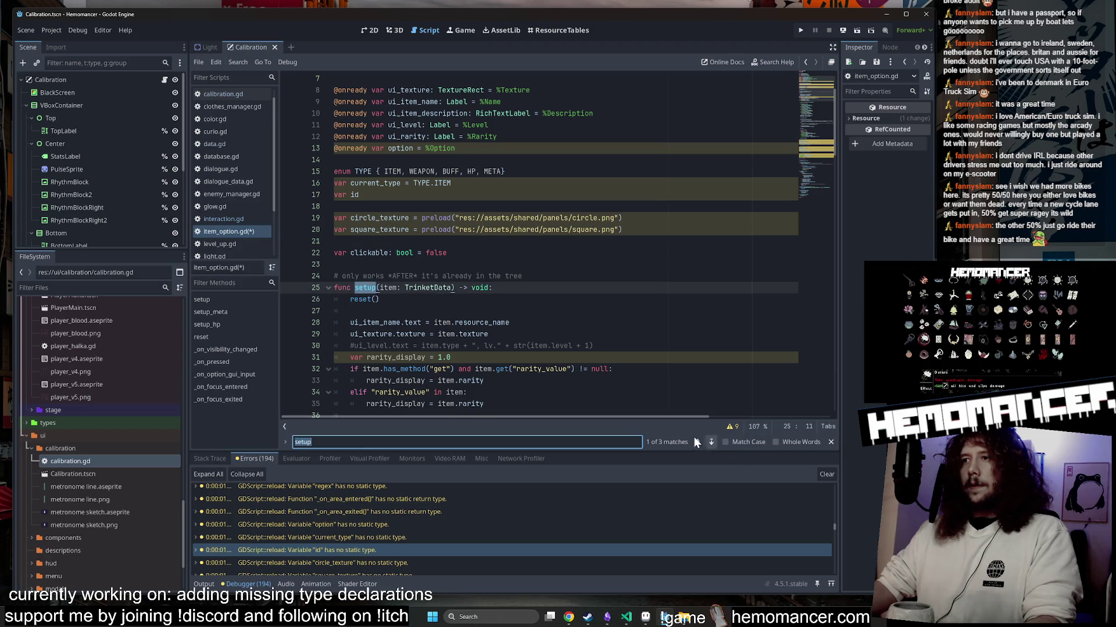
scroll(540, 250, down, 3)
scroll(540, 244, down, 9)
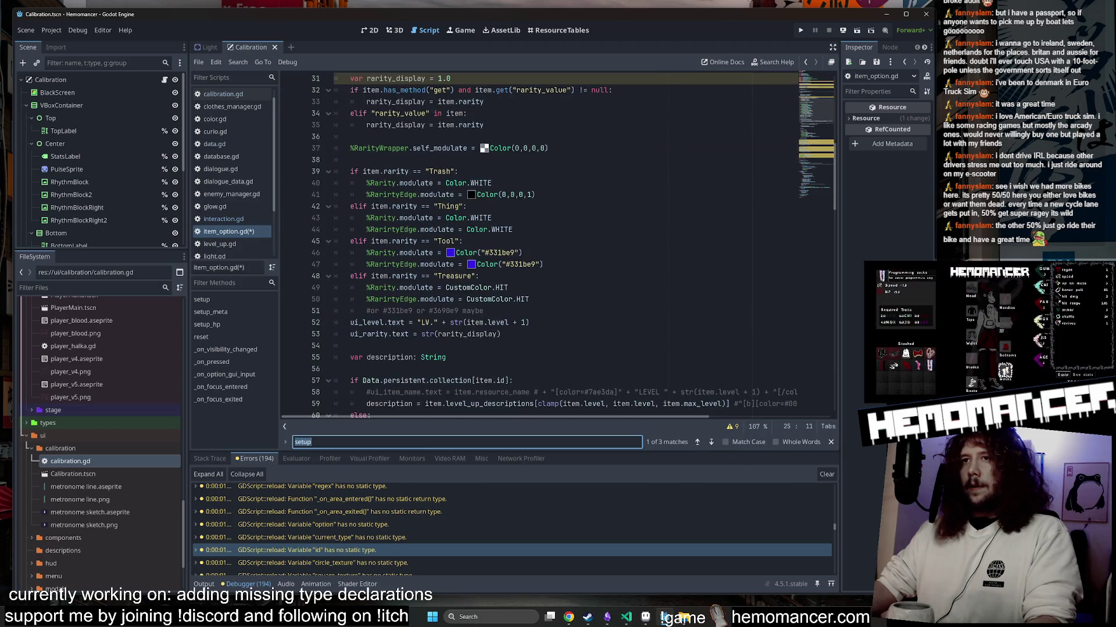
scroll(540, 244, down, 6)
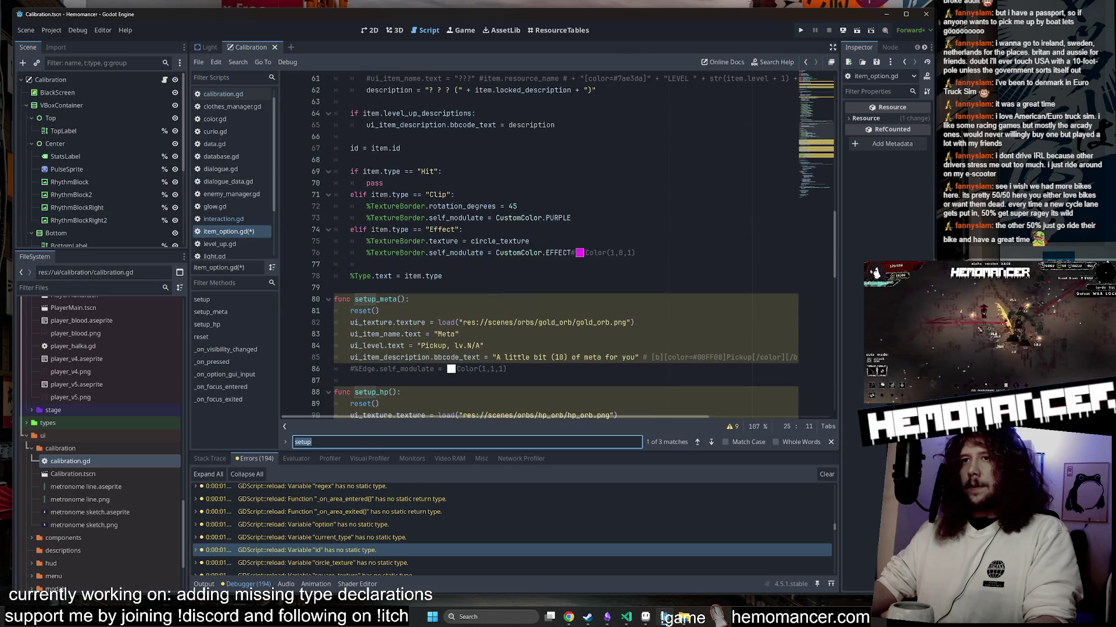
scroll(540, 244, up, 6)
scroll(540, 244, down, 9)
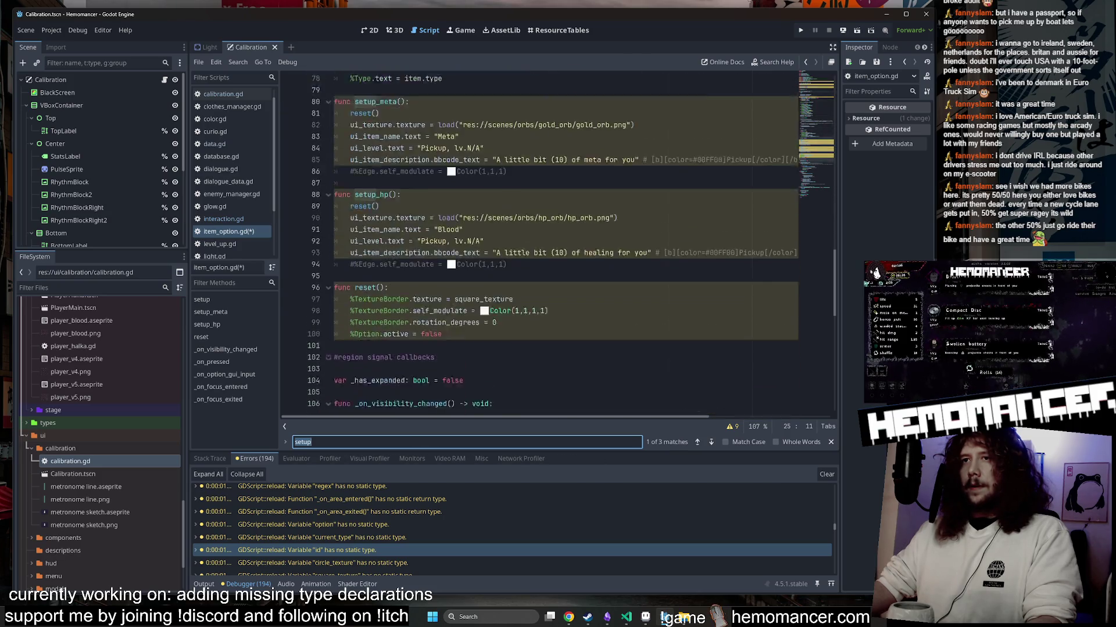
Step: Append '-> void' to setup_meta, setup_hp and reset, saving item_option.gd
click(380, 218)
click(405, 206)
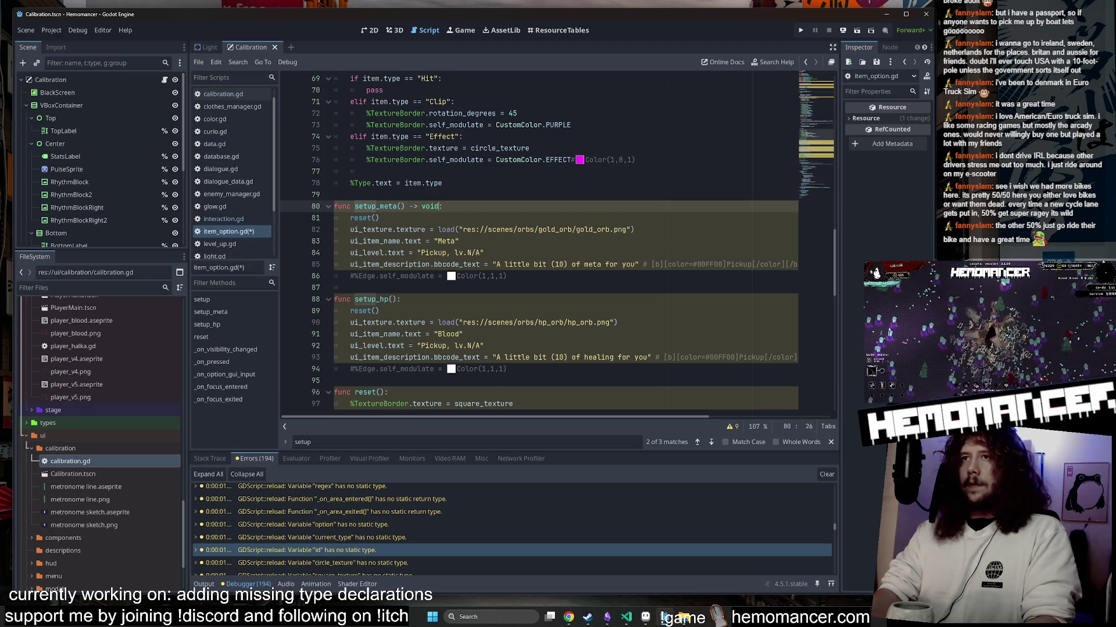
key(ctrl+s)
click(397, 299)
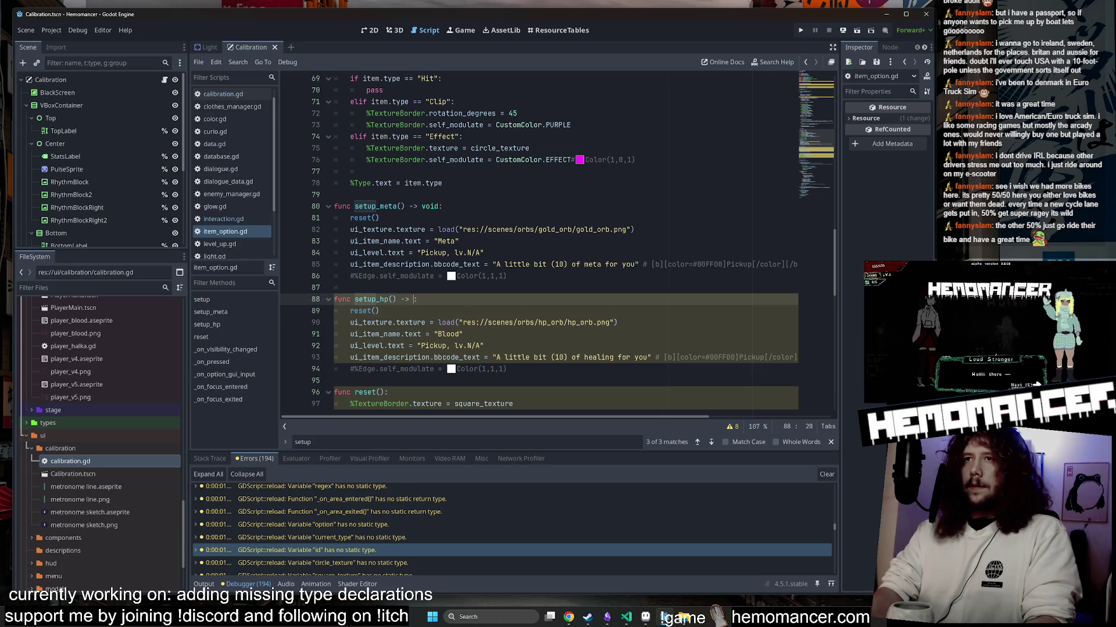
scroll(396, 299, down, 4)
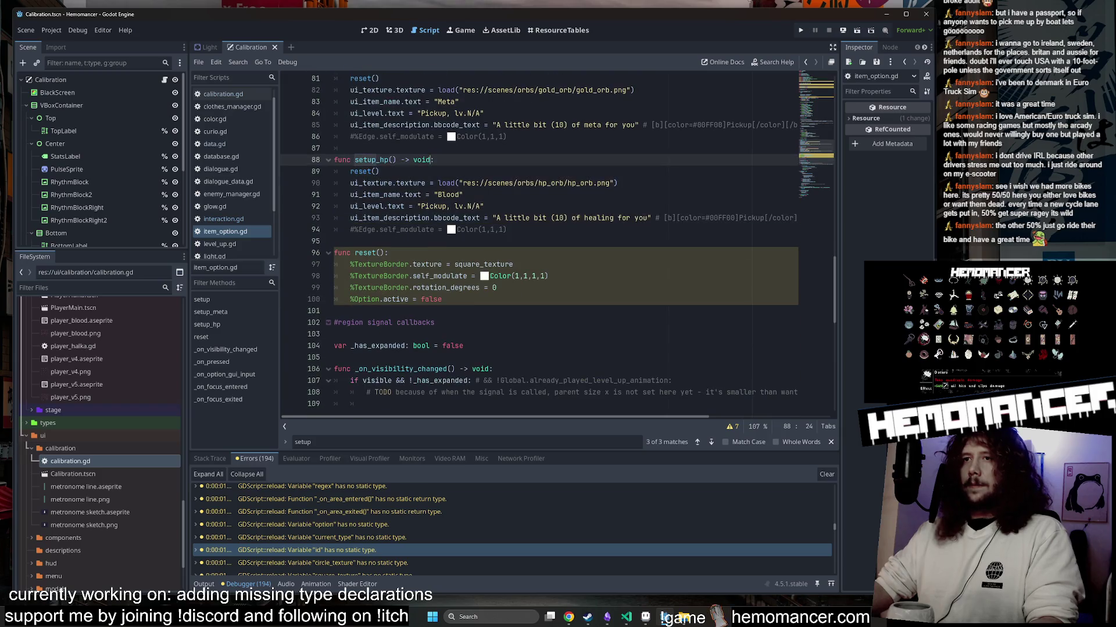
click(396, 311)
click(383, 253)
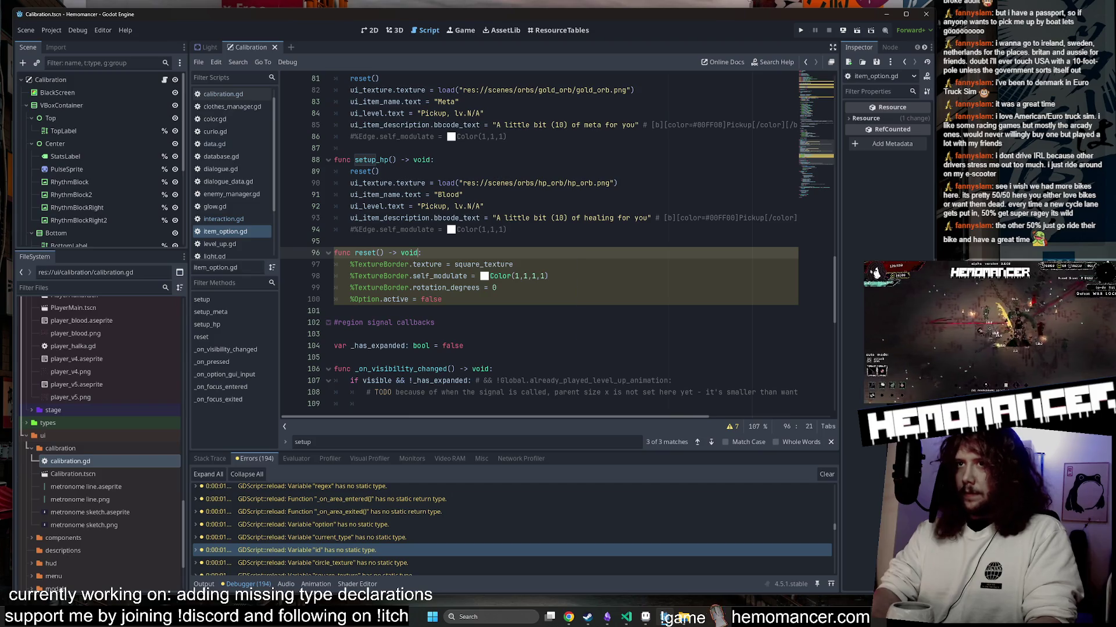
click(493, 369)
scroll(539, 242, up, 10)
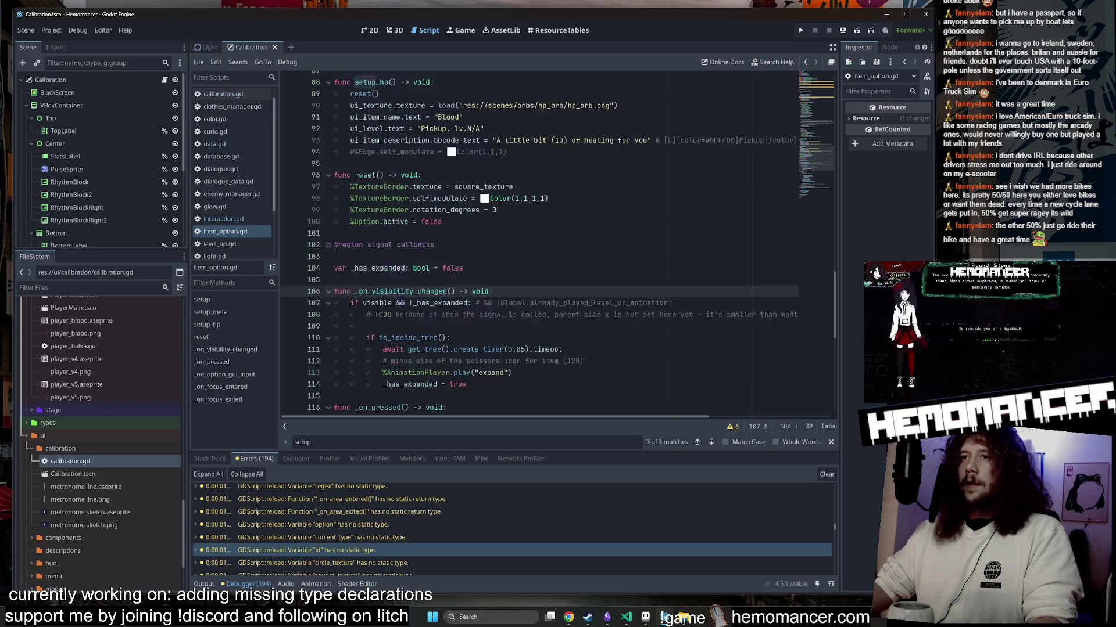
scroll(539, 243, up, 10)
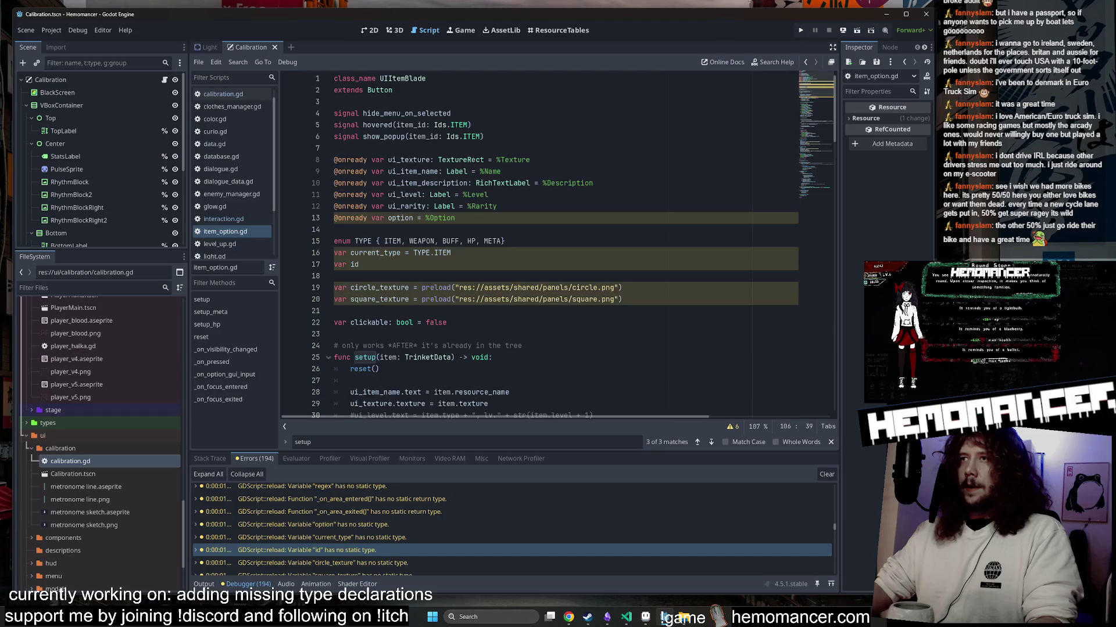
scroll(797, 138, down, 12)
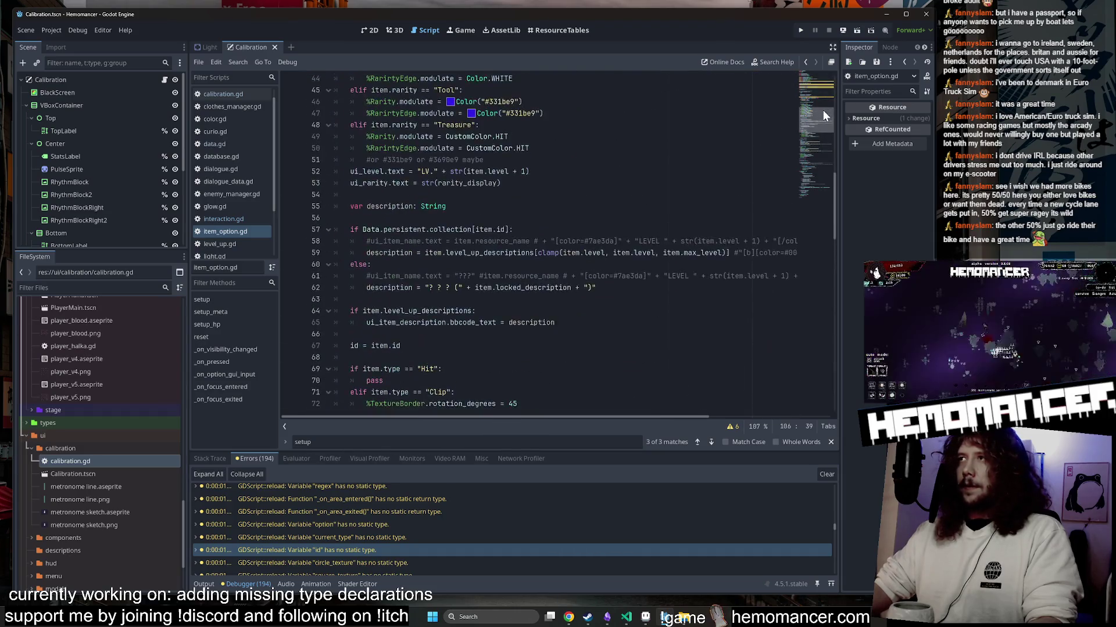
drag(823, 110, 823, 88)
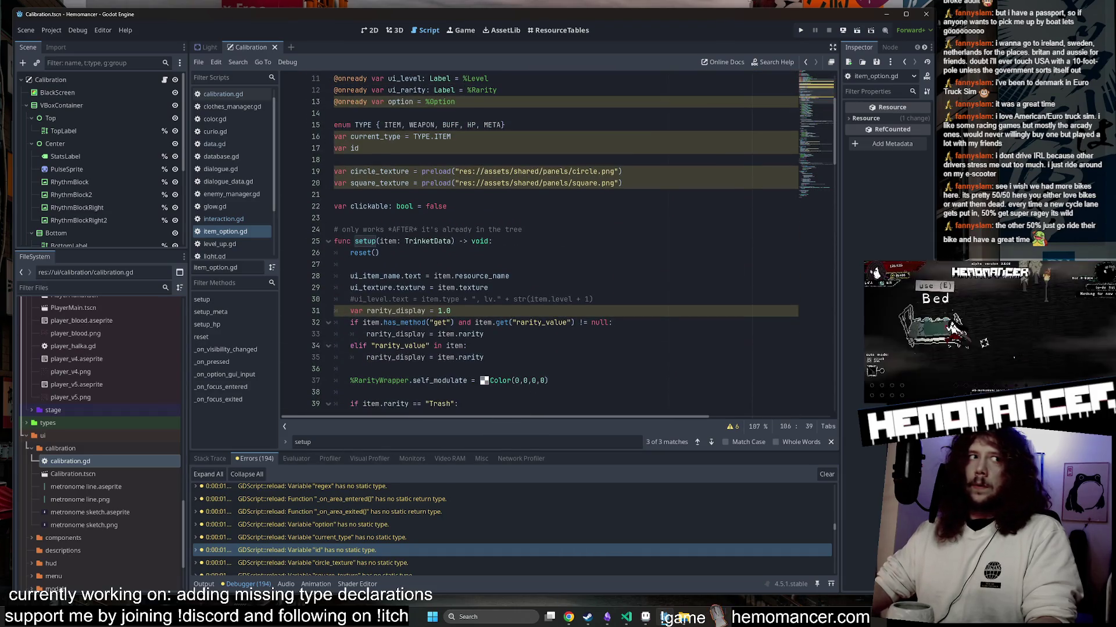
scroll(441, 322, up, 3)
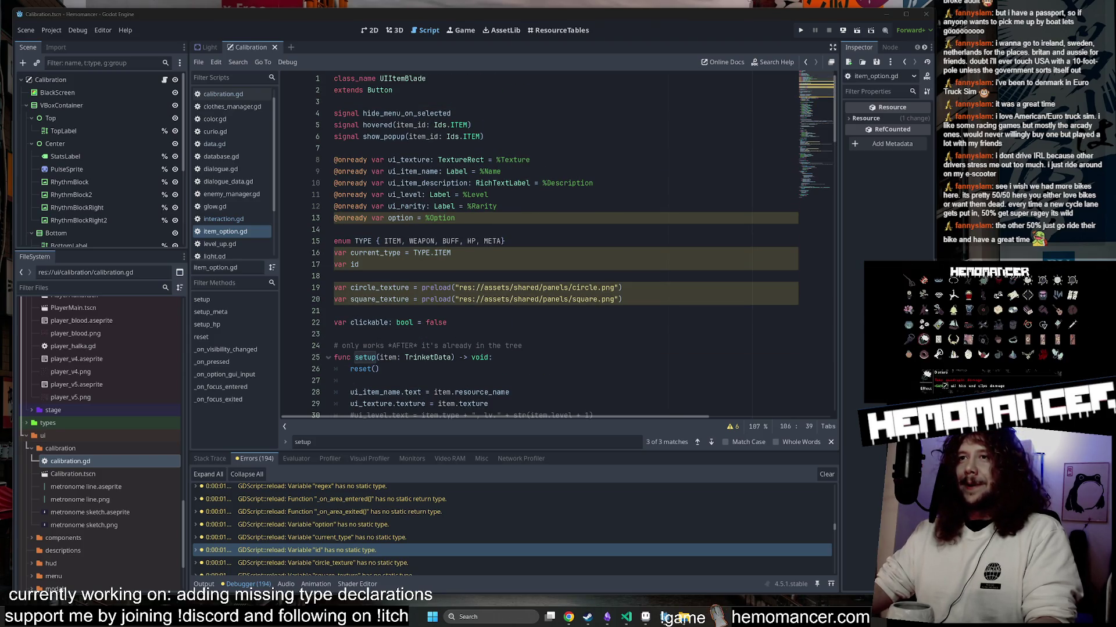
Step: Check the untyped option variable on line 13, then quick-search resources for 'UIItem'
click(440, 217)
key(Up)
key(Up)
key(Up)
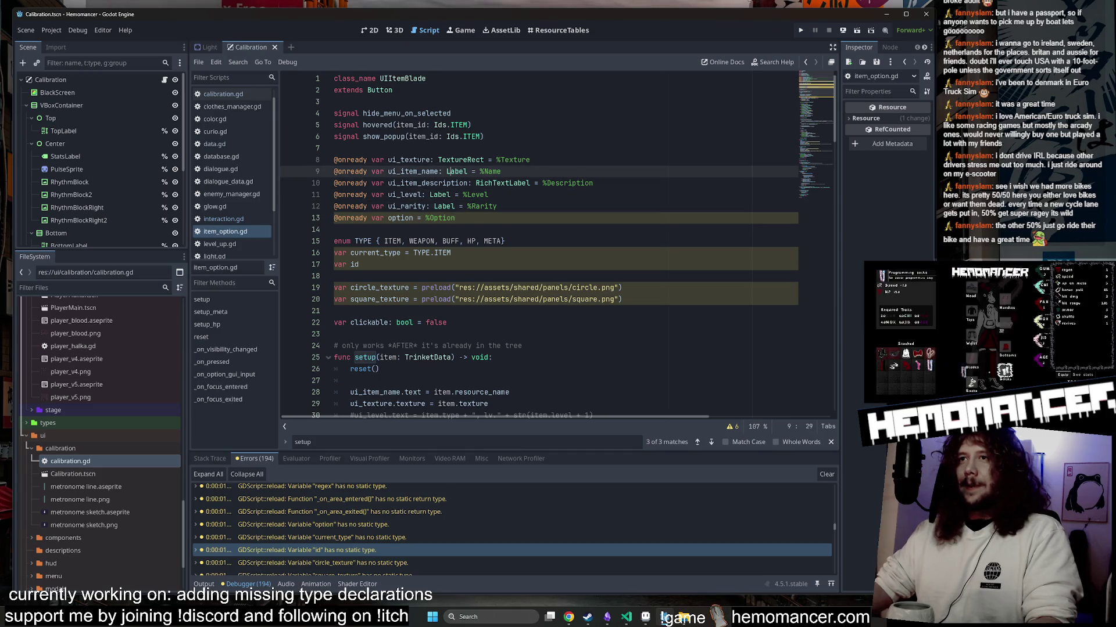
key(Down)
key(Right)
key(Right)
key(Right)
key(Down)
key(Down)
key(Down)
key(Left)
key(Left)
key(Left)
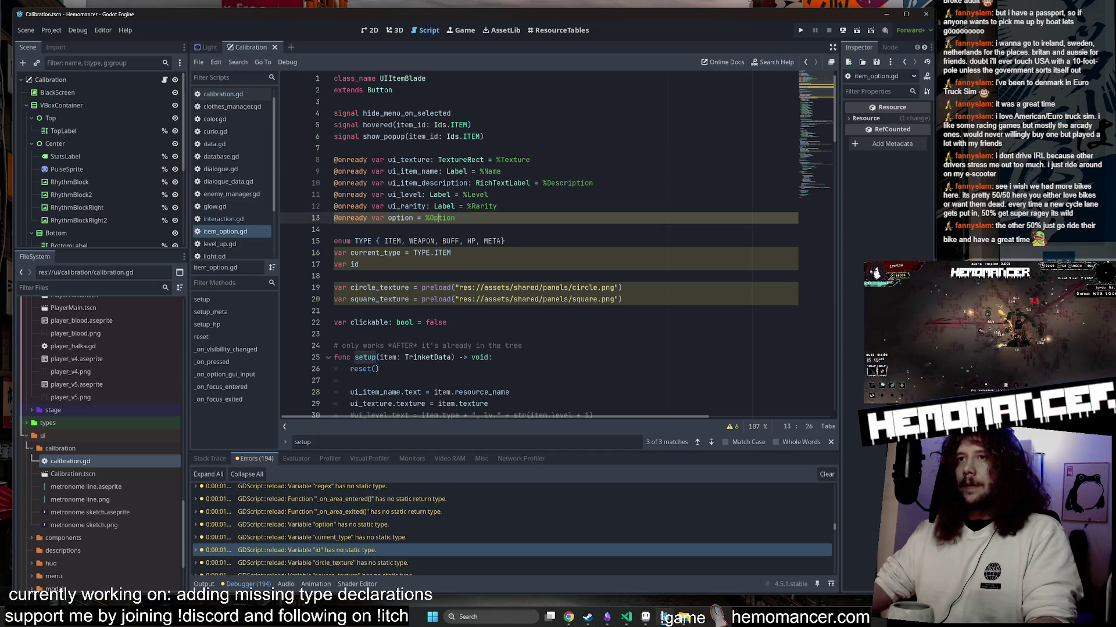
click(472, 125)
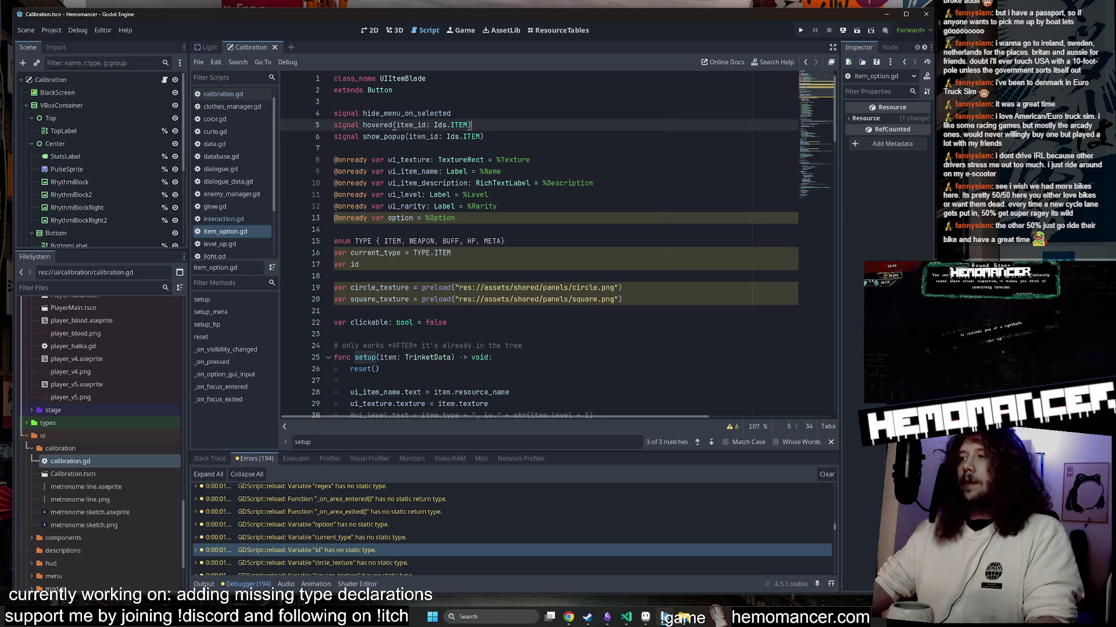
key(shift+alt+o)
text(U)
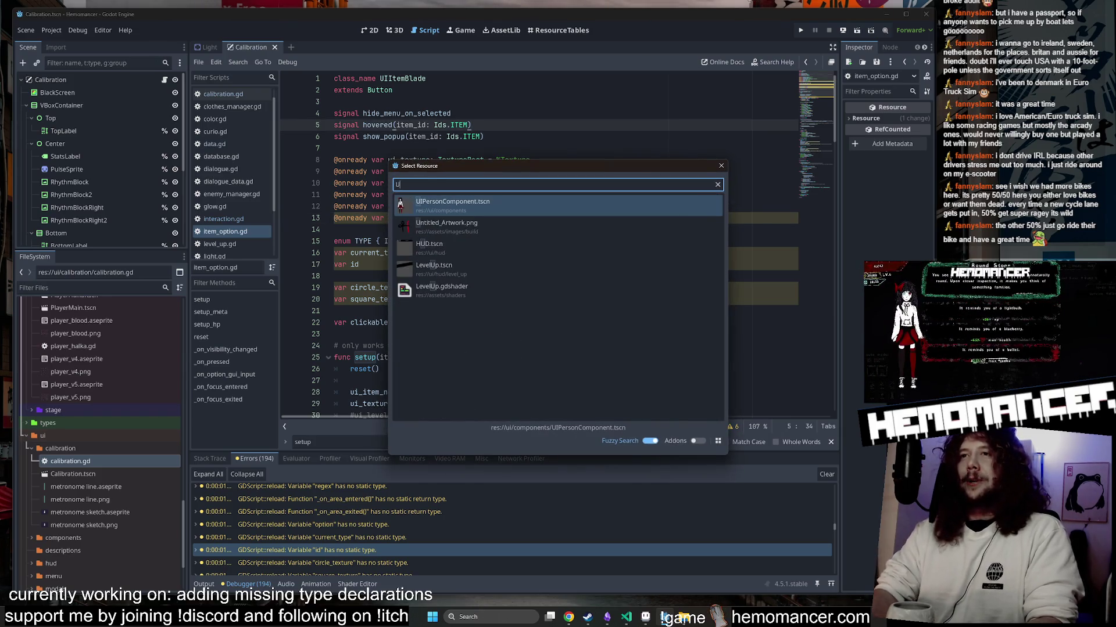
text(IItemBl)
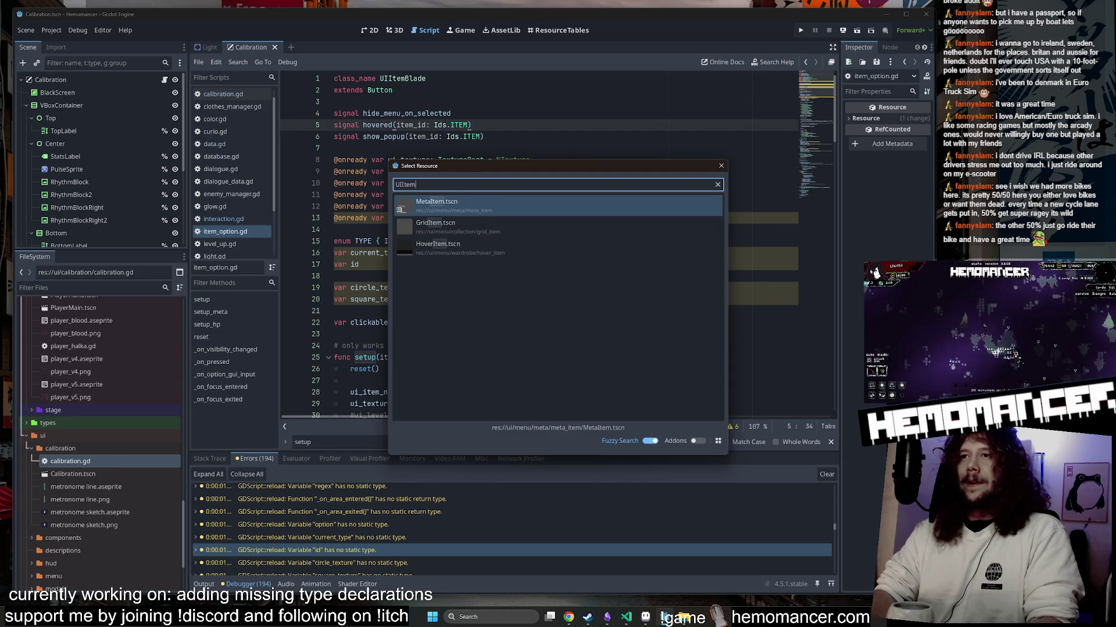
text(U)
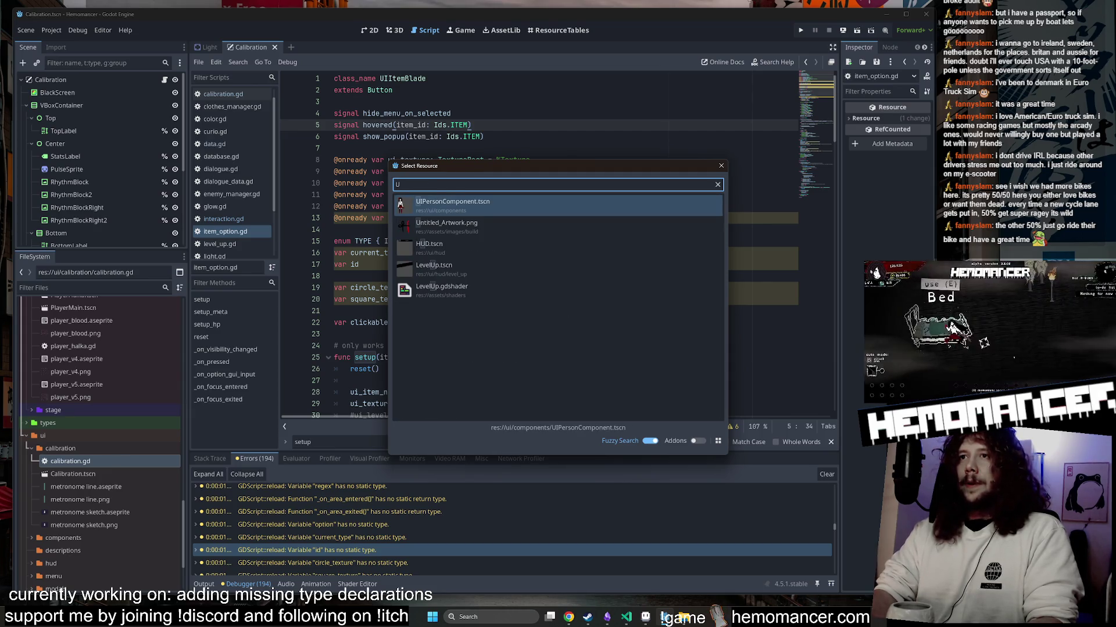
text(IItem)
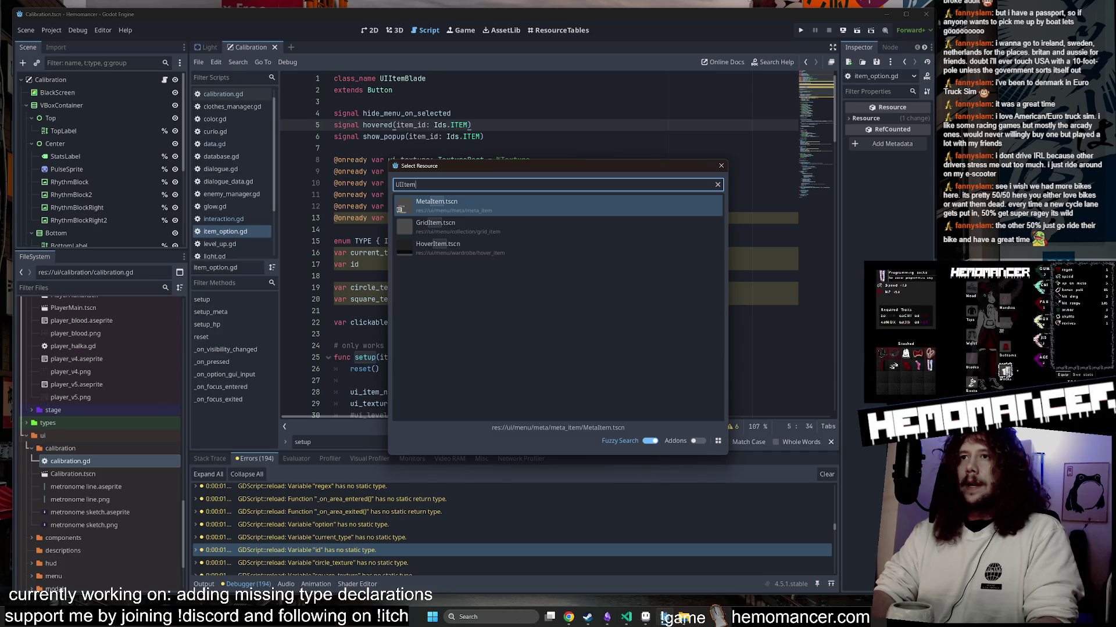
Step: Dismiss the resource search and find item_option.gd with the FileSystem filter
key(Escape)
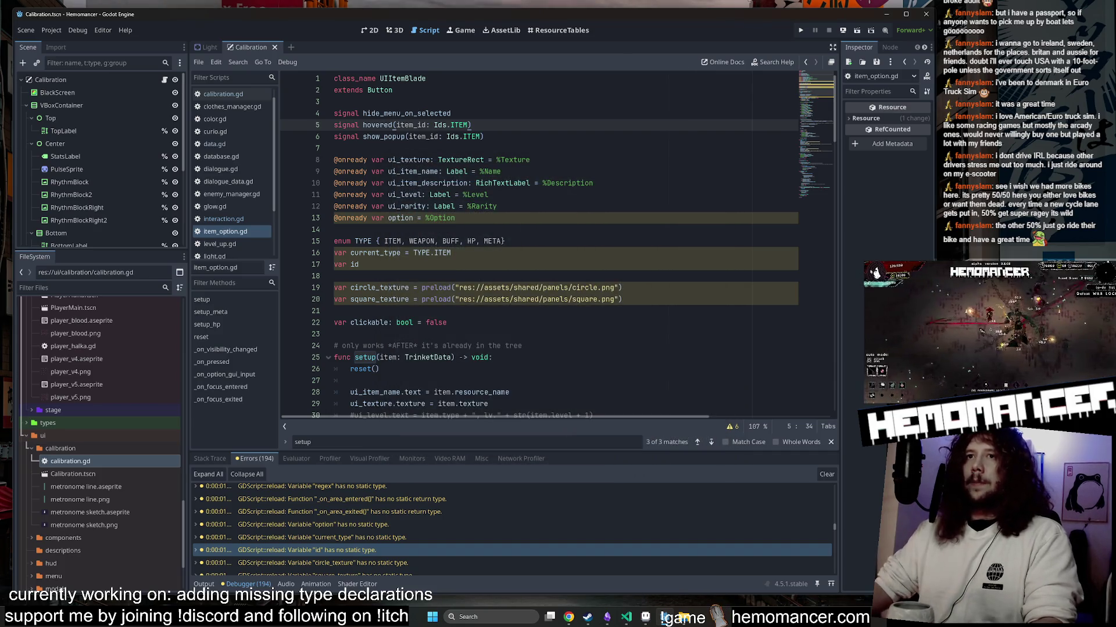
key(Up)
key(Up)
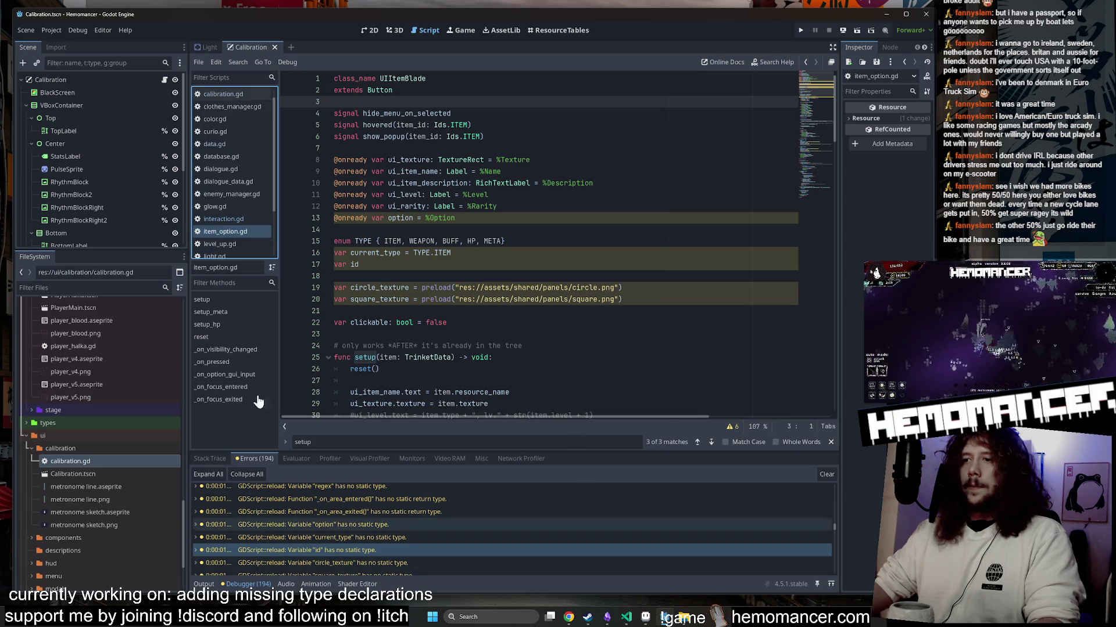
click(93, 288)
text(item_)
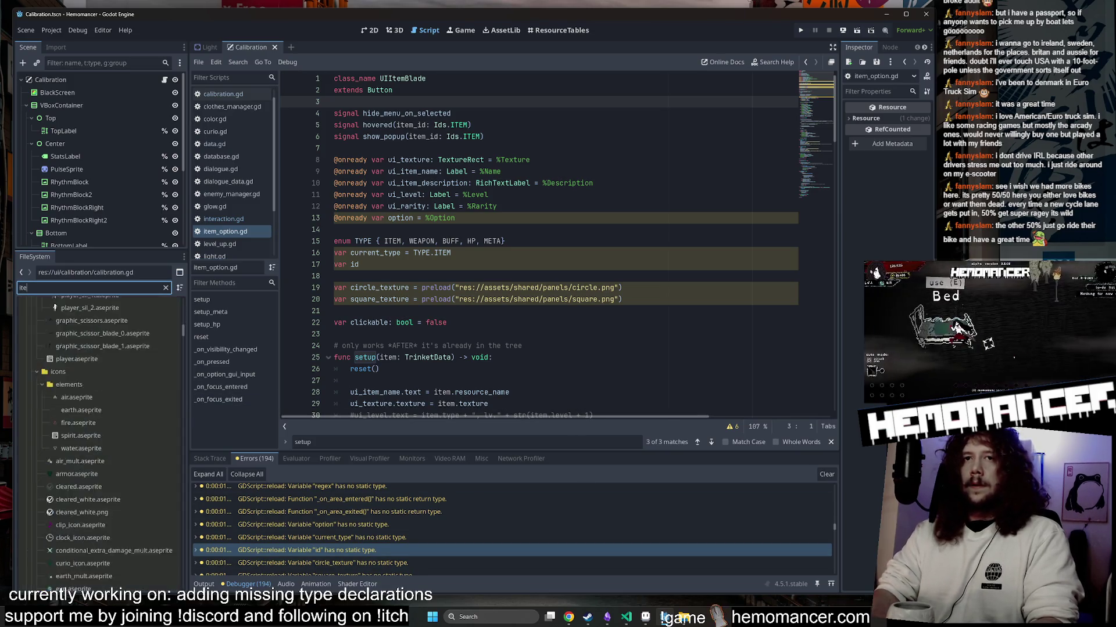
text(option.)
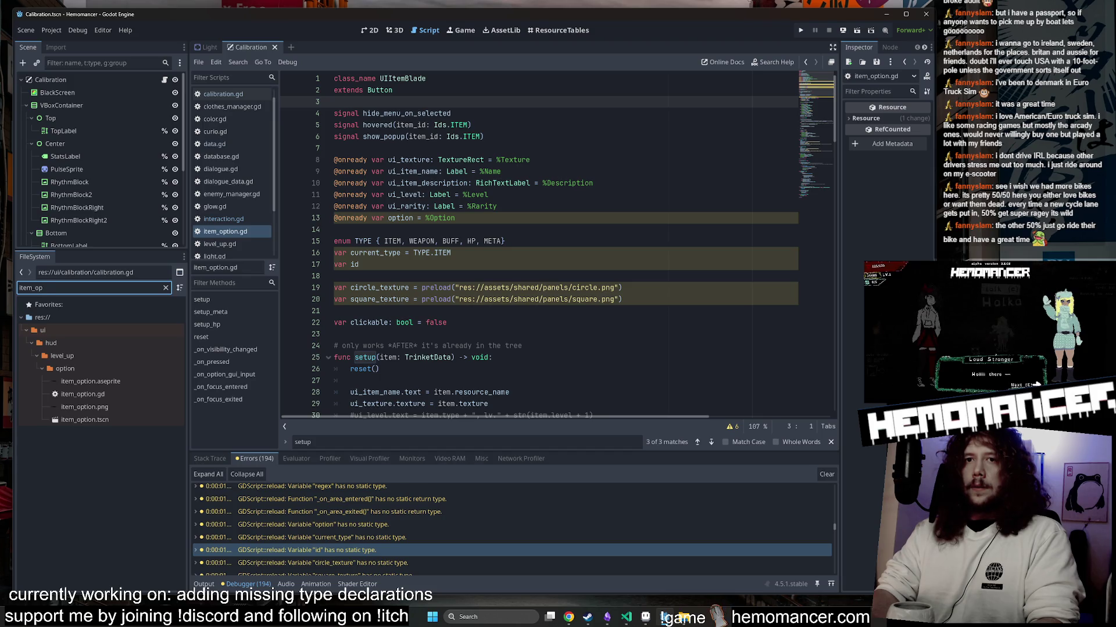
text(gd)
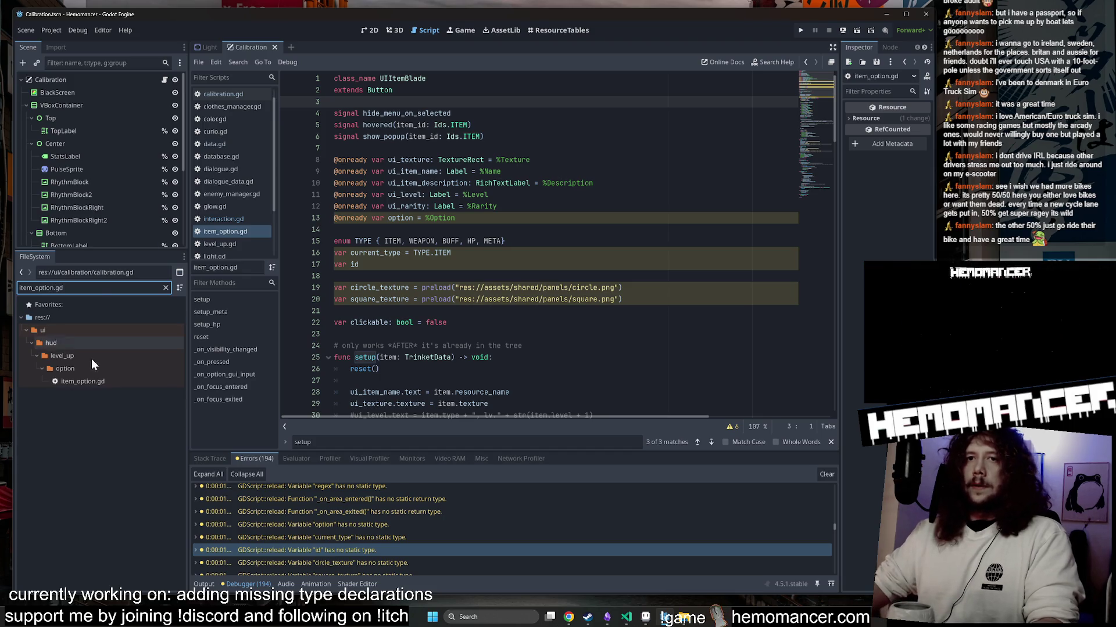
click(111, 381)
Step: Clear the filter, open item_option.tscn from ui/hud/level_up/option, then switch to Visual Studio Code
click(166, 288)
scroll(133, 464, down, 2)
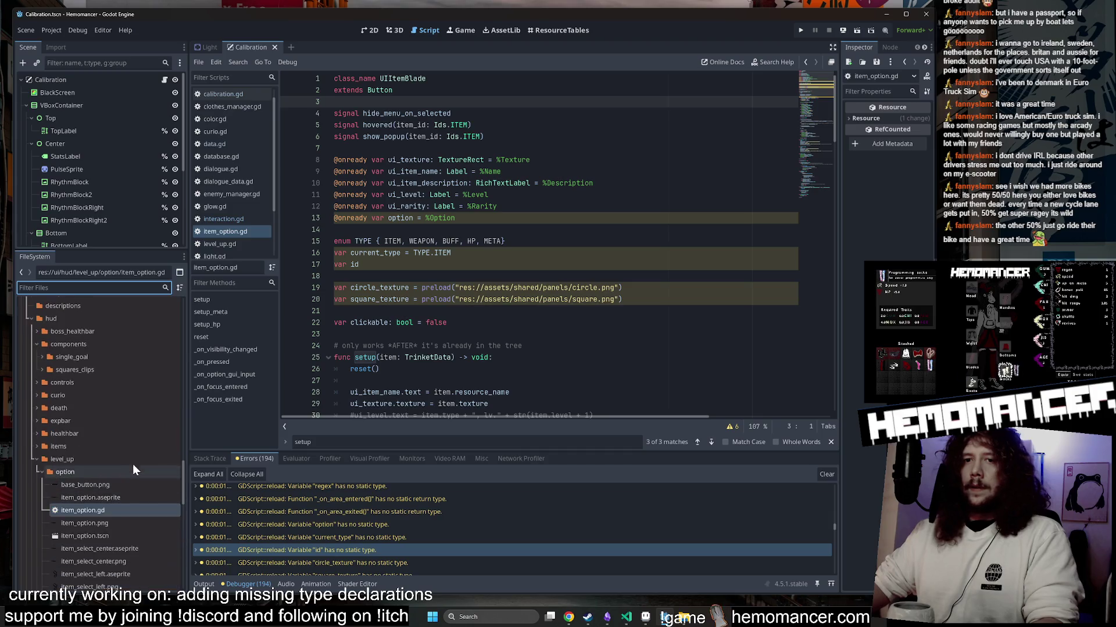
click(106, 535)
double_click(105, 534)
scroll(132, 501, down, 3)
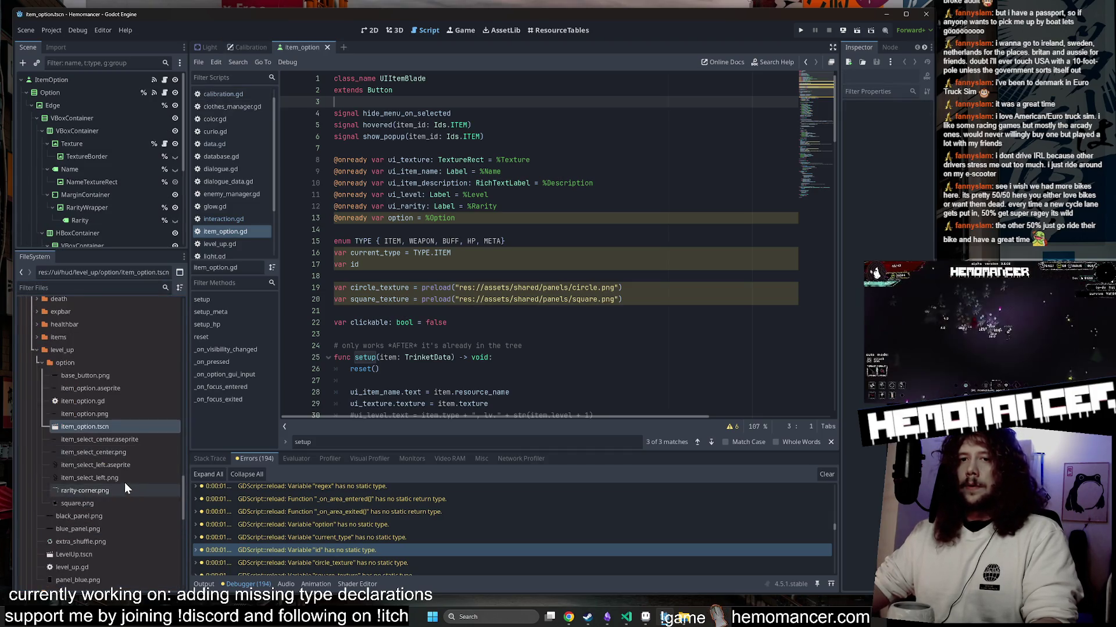
mouse_move(99, 418)
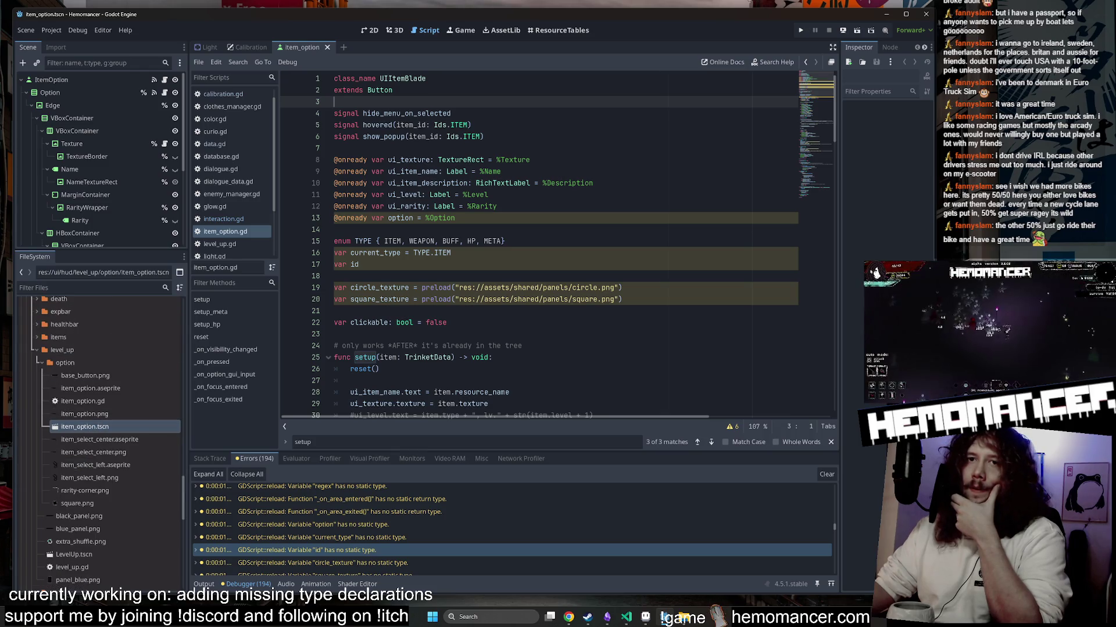
click(625, 617)
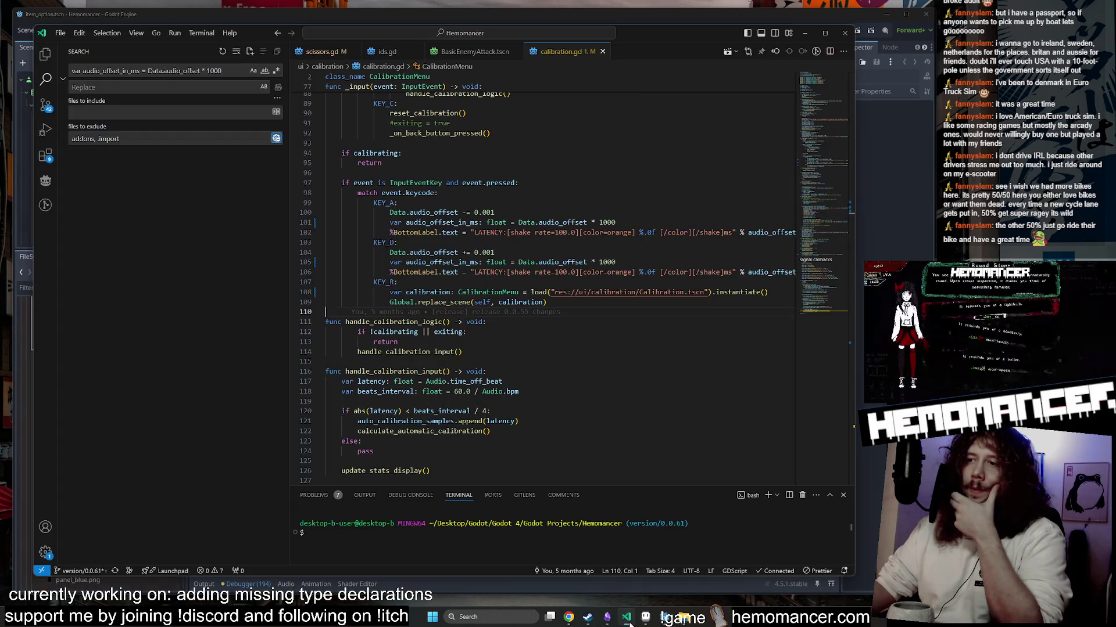
click(45, 108)
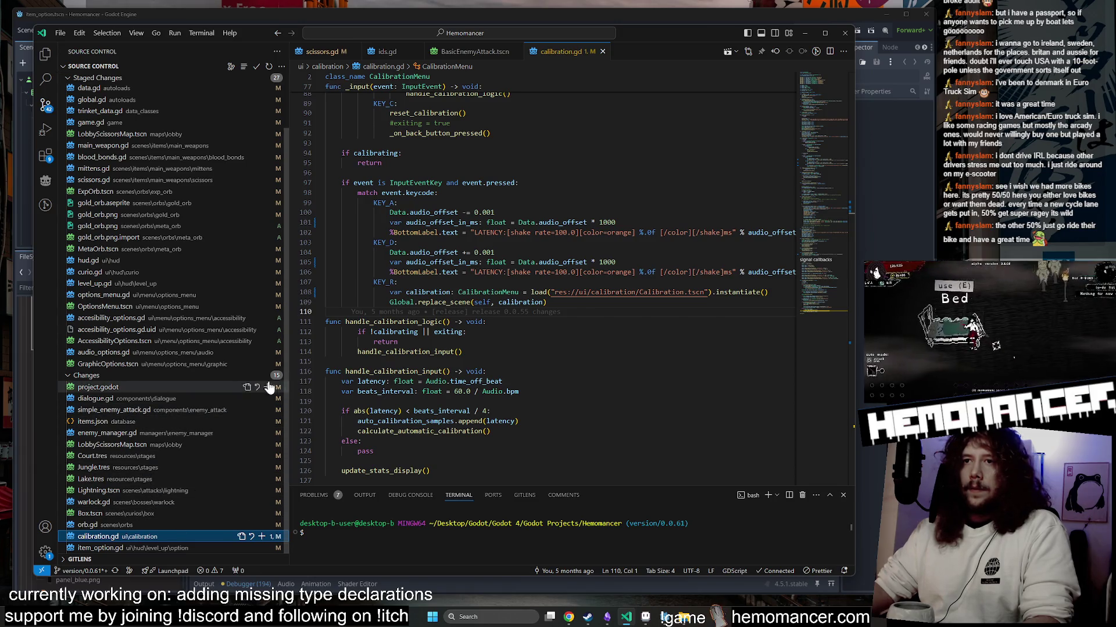
scroll(250, 384, up, 3)
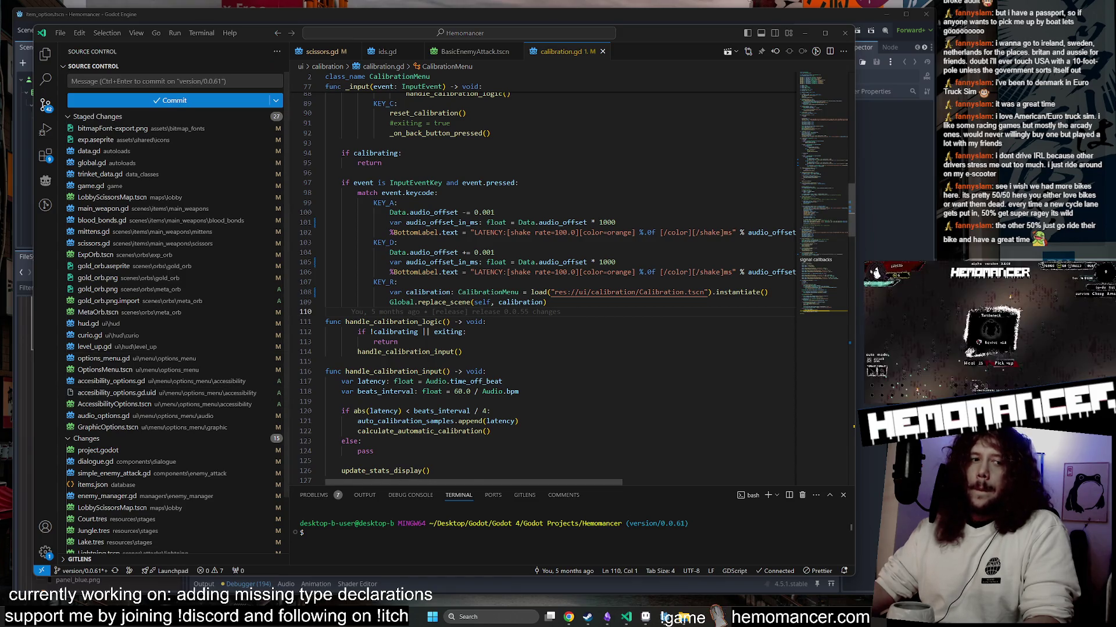
scroll(329, 344, down, 4)
scroll(406, 291, up, 10)
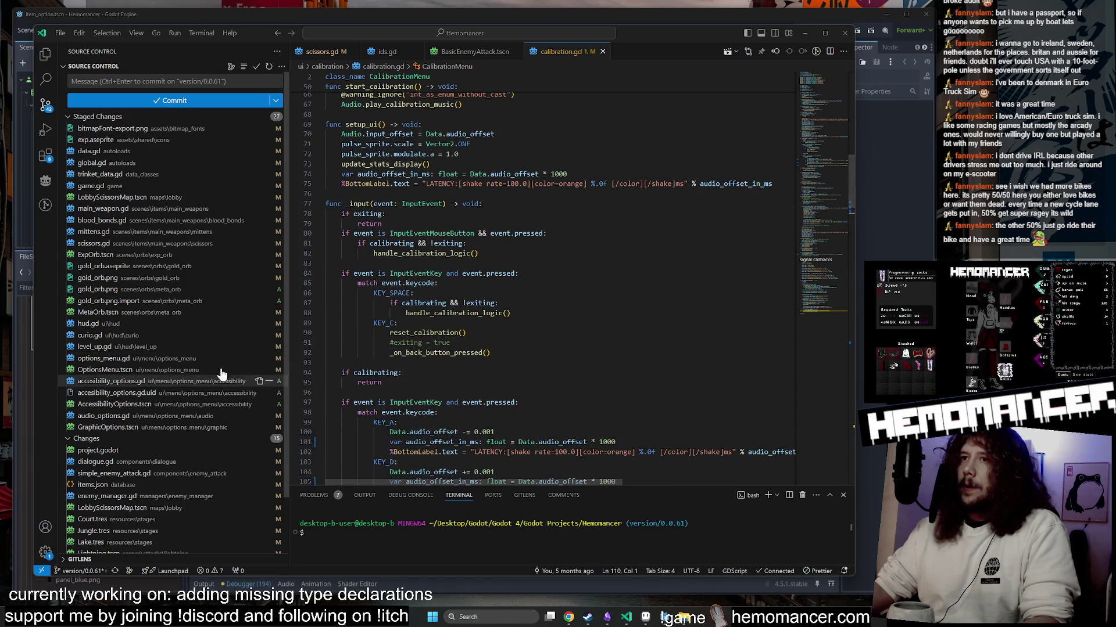
click(803, 34)
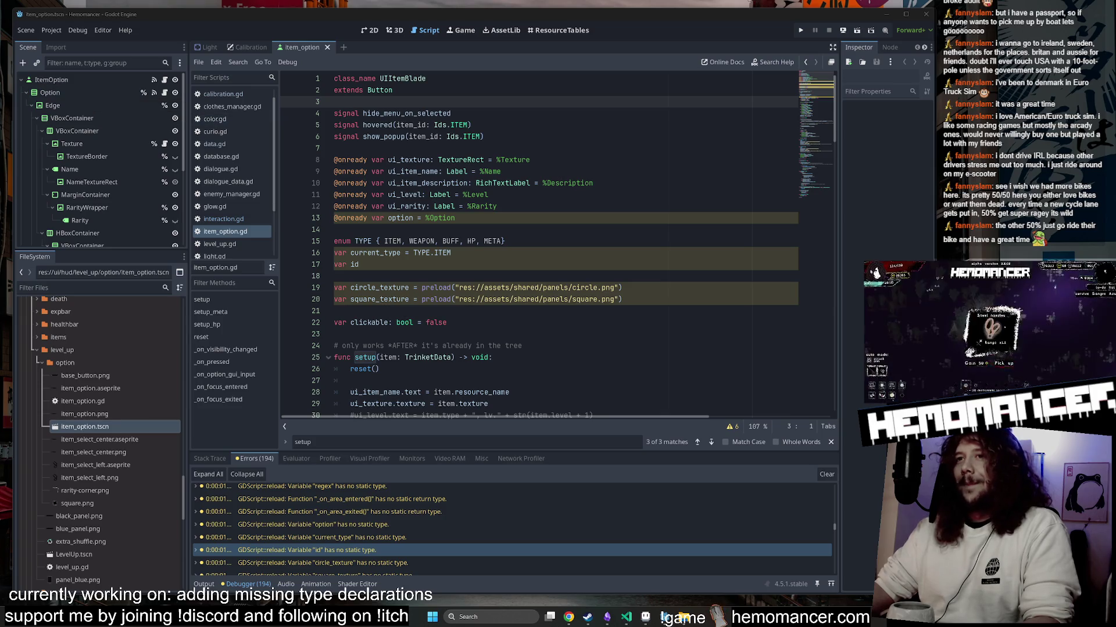
Step: Type option on line 13 as UtilVBoxContainerSwing, save, and open swing.gd from the class name
click(418, 218)
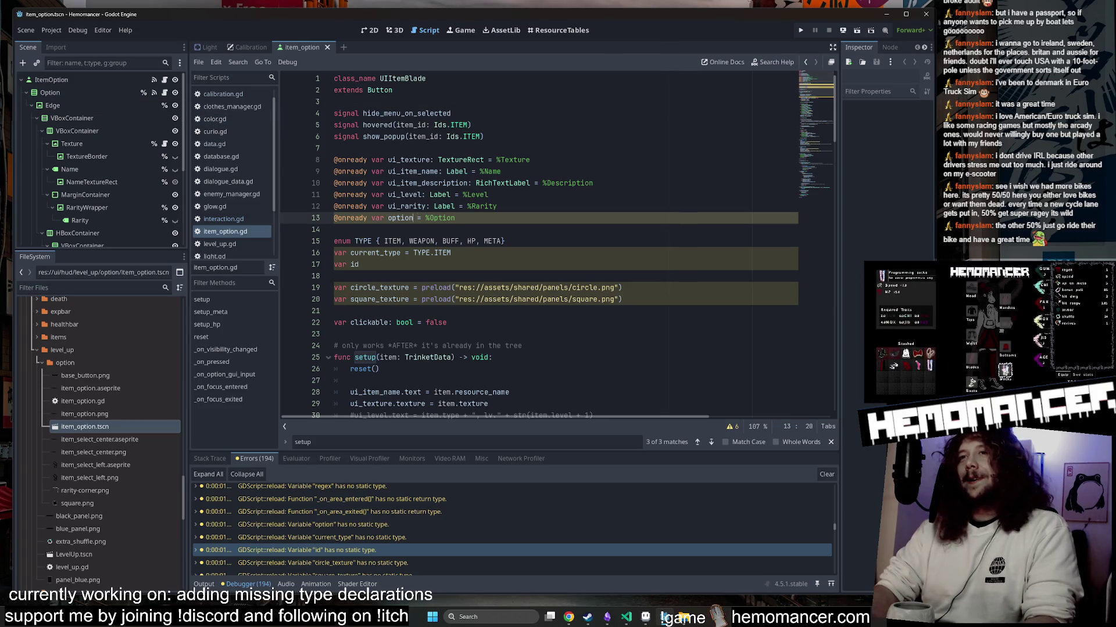
text(: UI)
key(BackSpace)
text(ti)
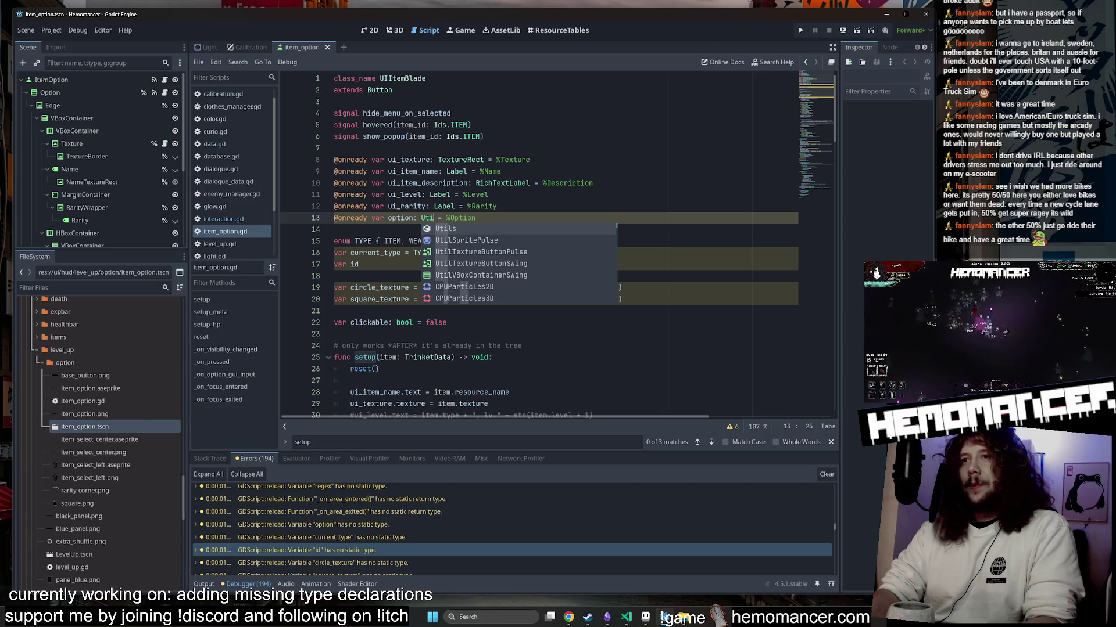
text(l)
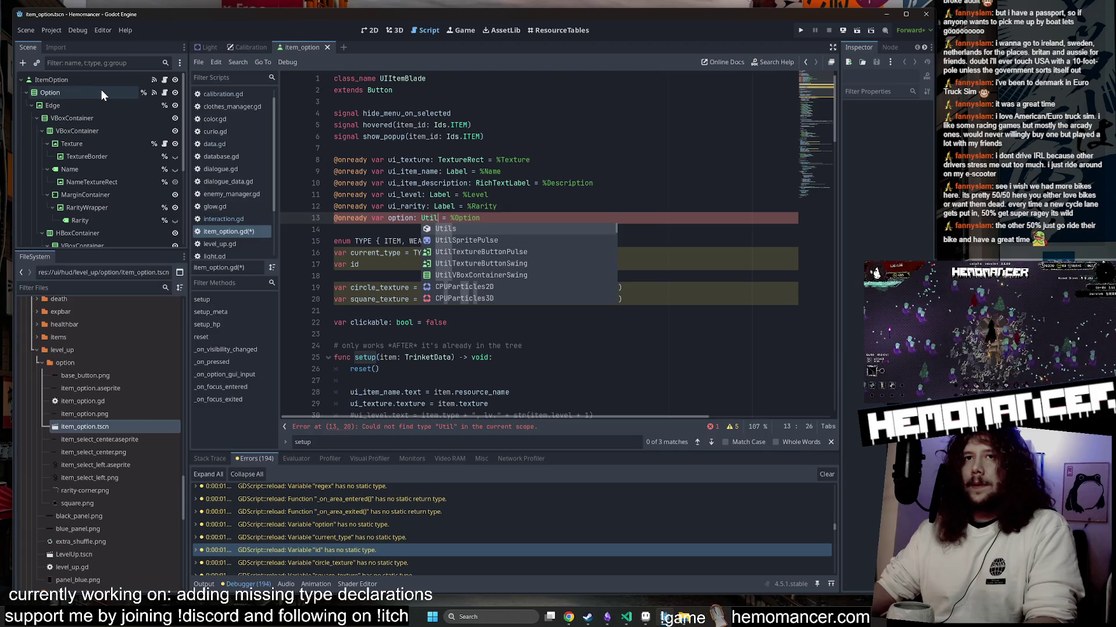
text(Vb)
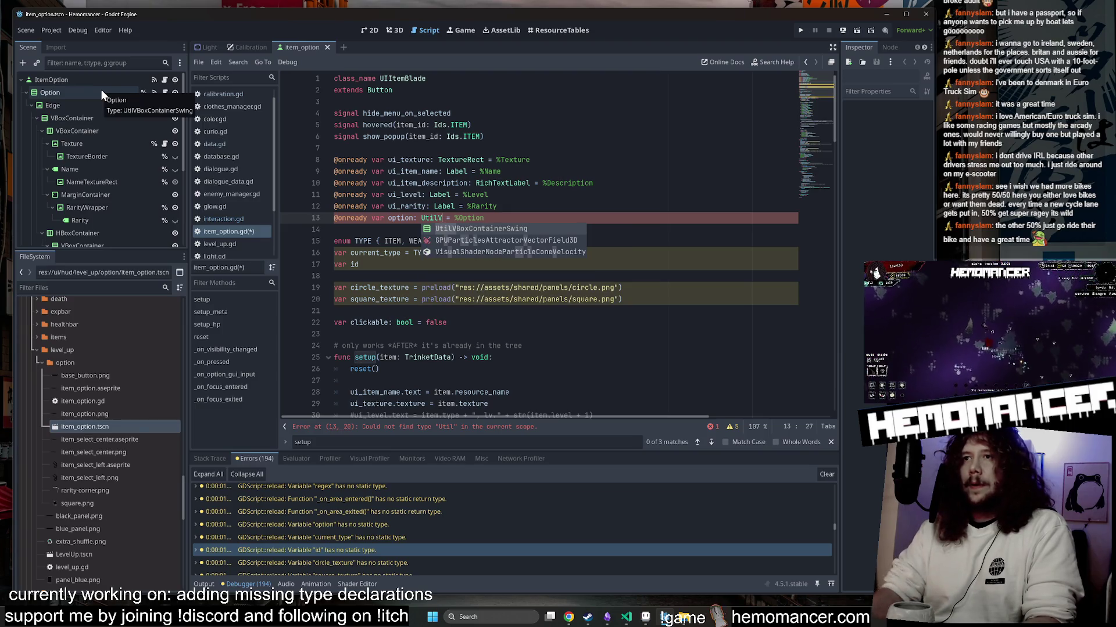
text(oxCo)
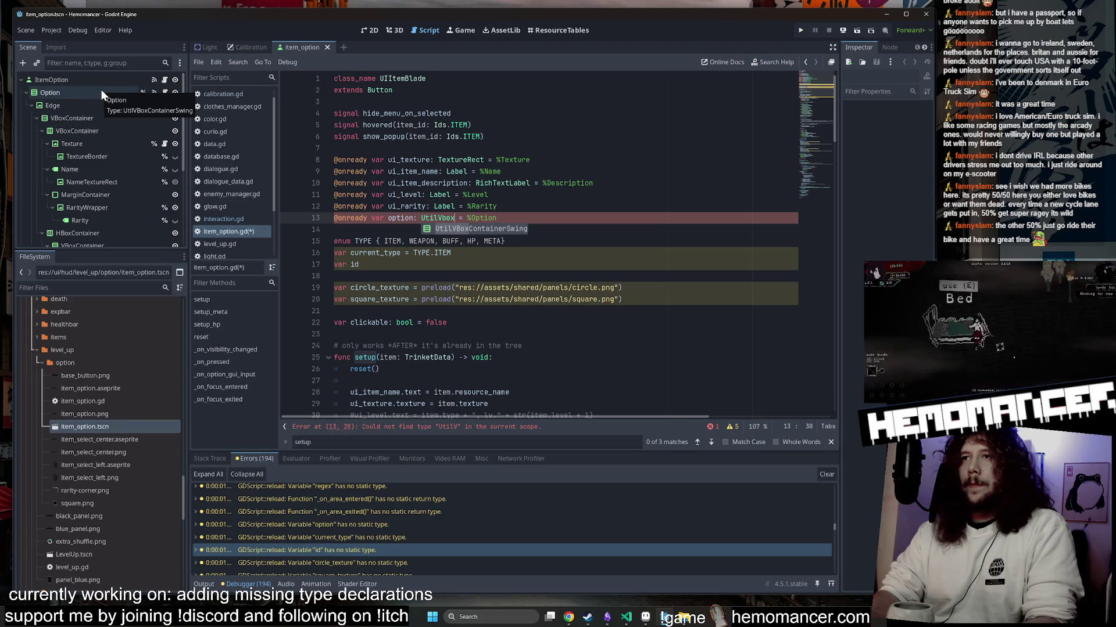
text(n)
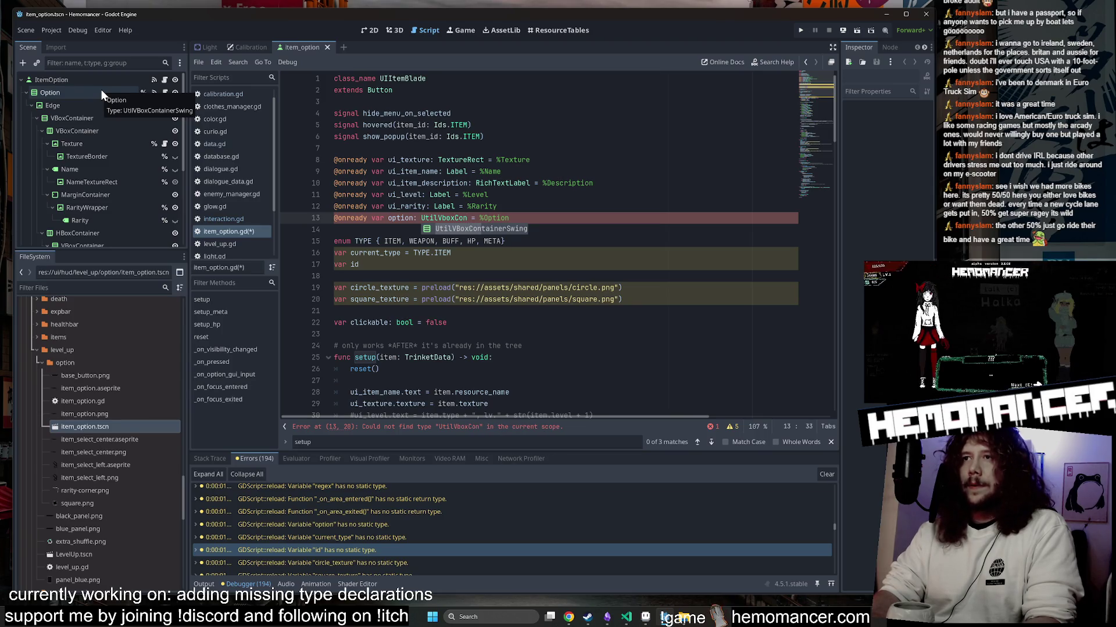
text(tain)
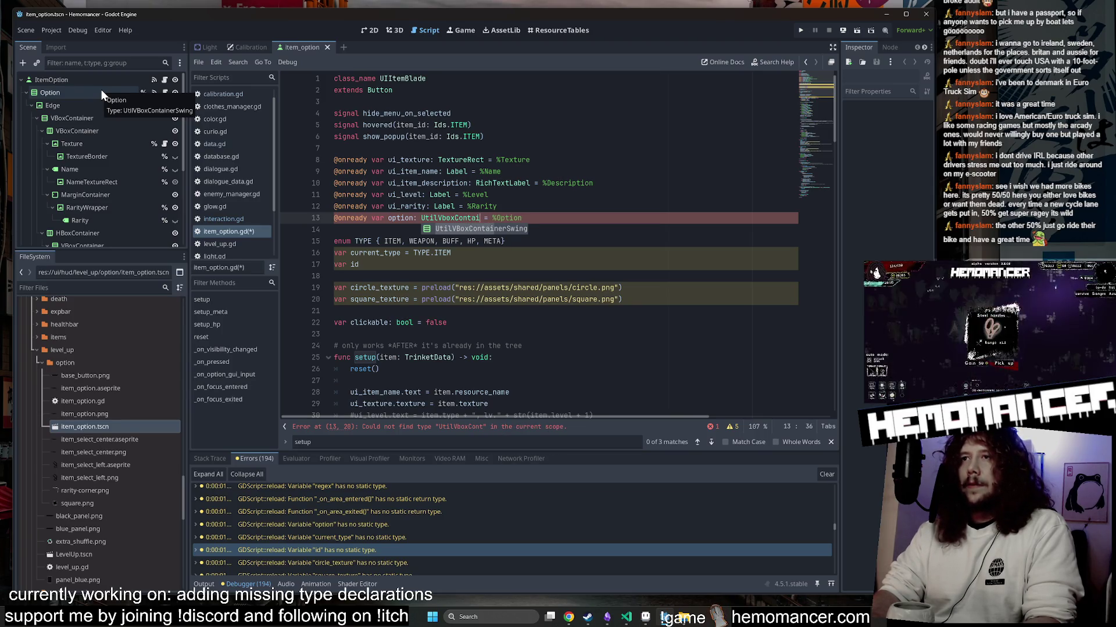
text(erSwing)
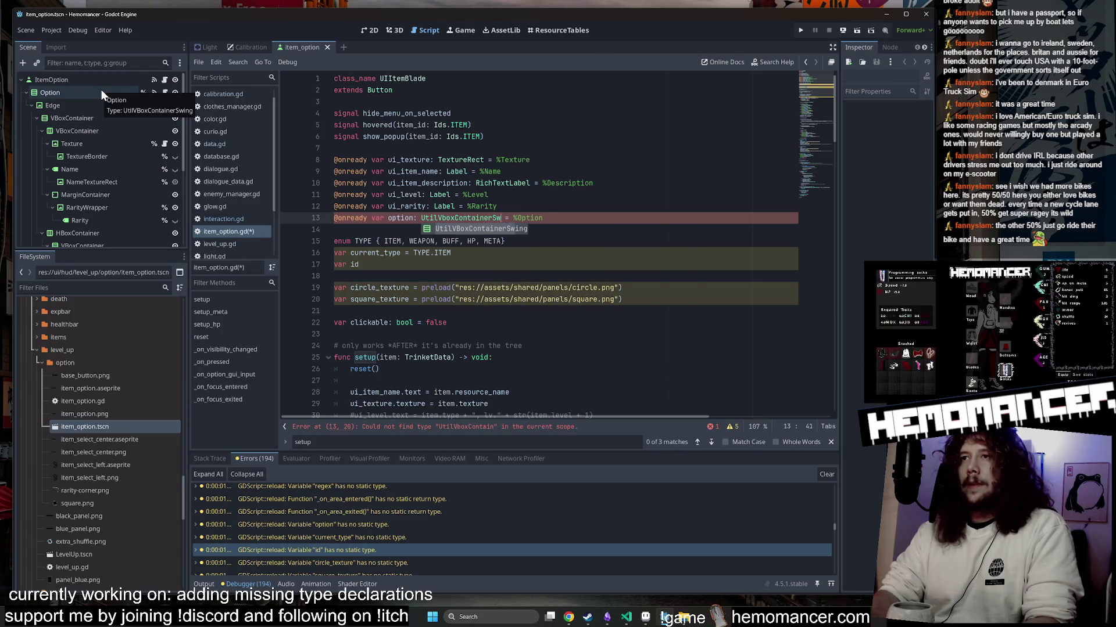
click(490, 231)
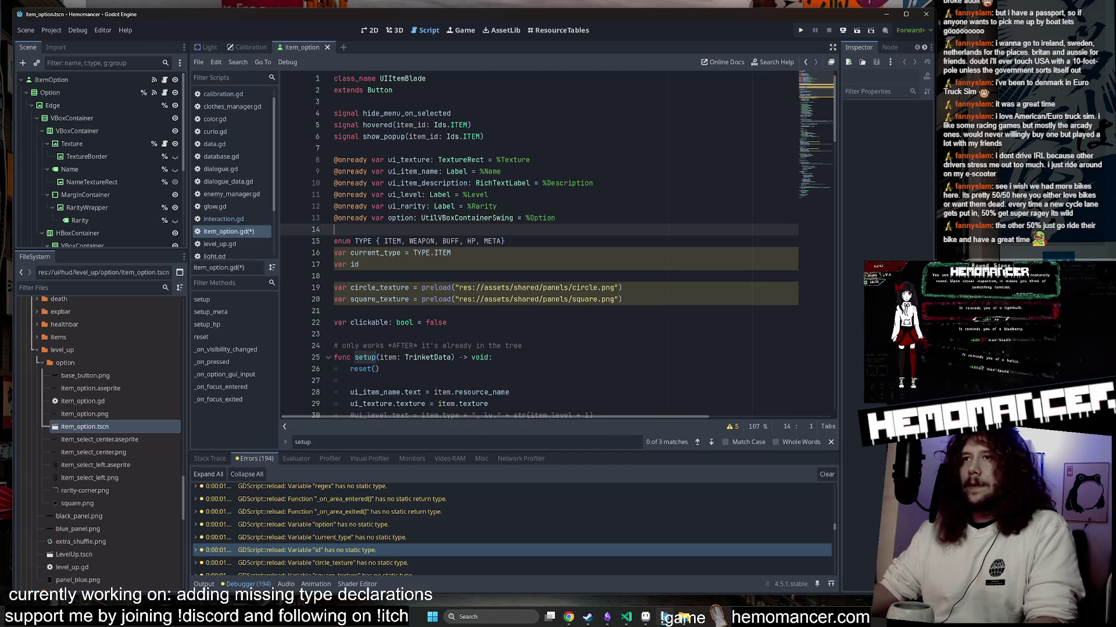
key(ctrl+s)
ctrl+click(487, 224)
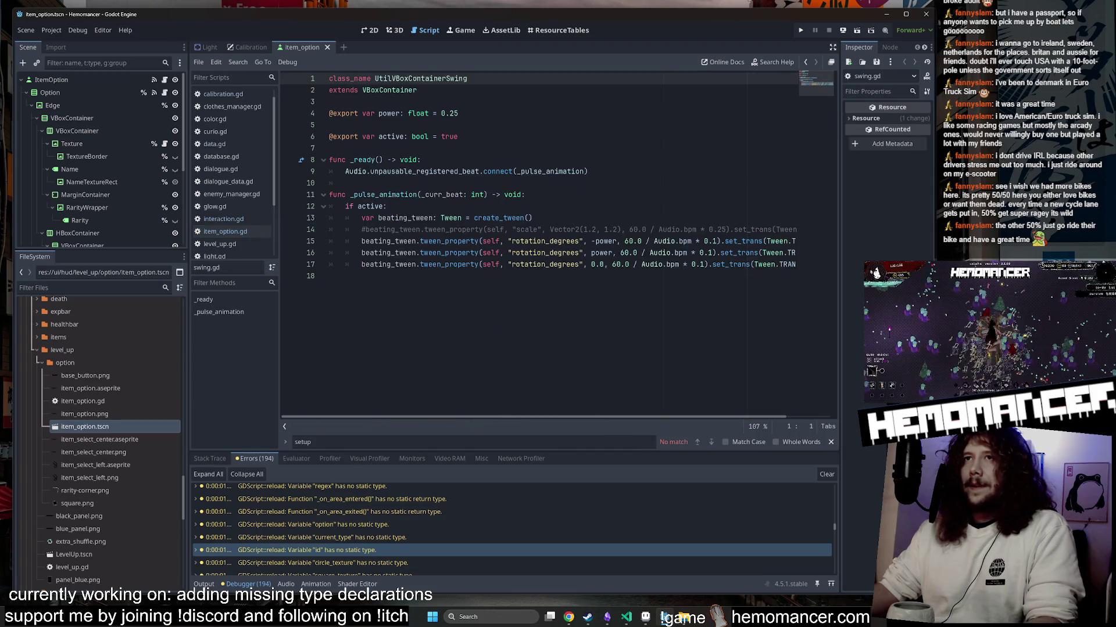
Step: Load the AnimationPlayer's expand animation, play and stop it, then return to item_option.gd
click(368, 30)
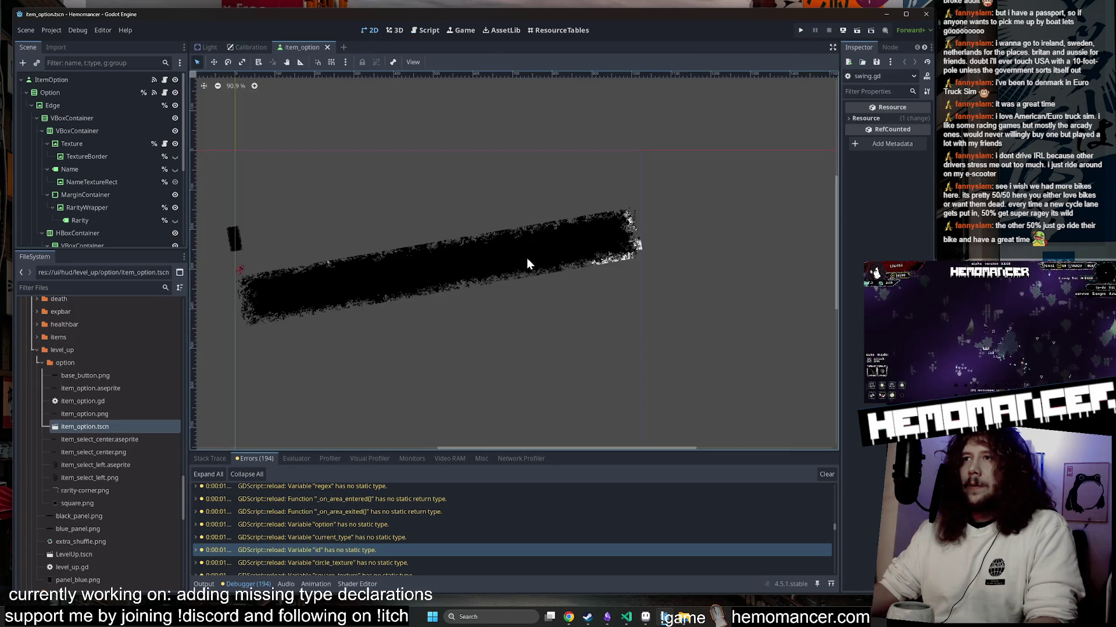
scroll(81, 134, down, 5)
click(83, 240)
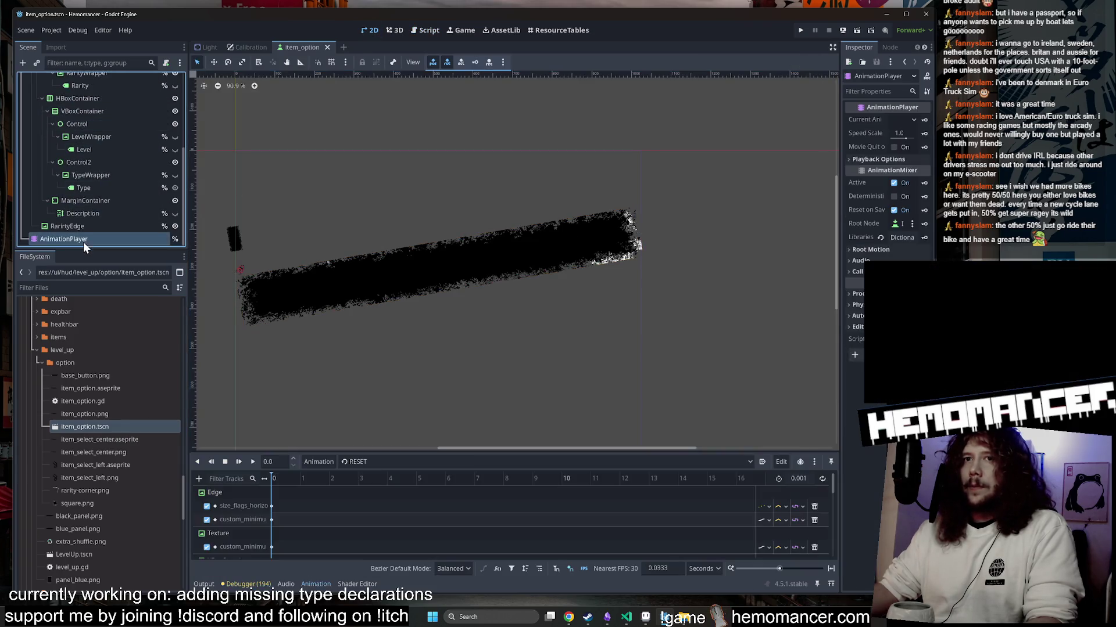
click(386, 462)
click(384, 490)
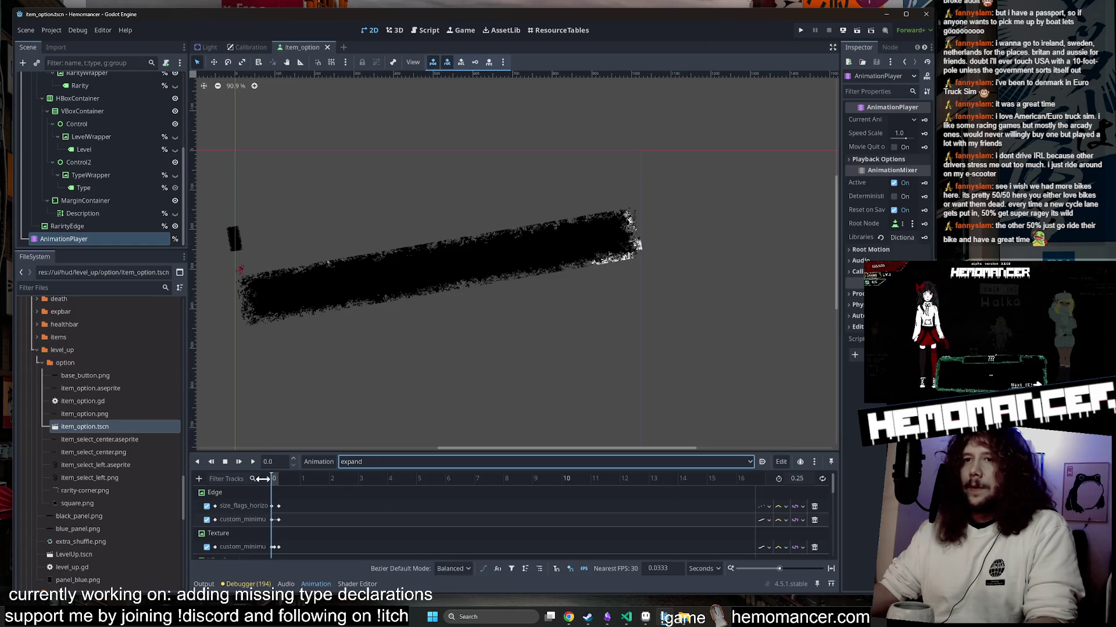
click(251, 462)
click(226, 462)
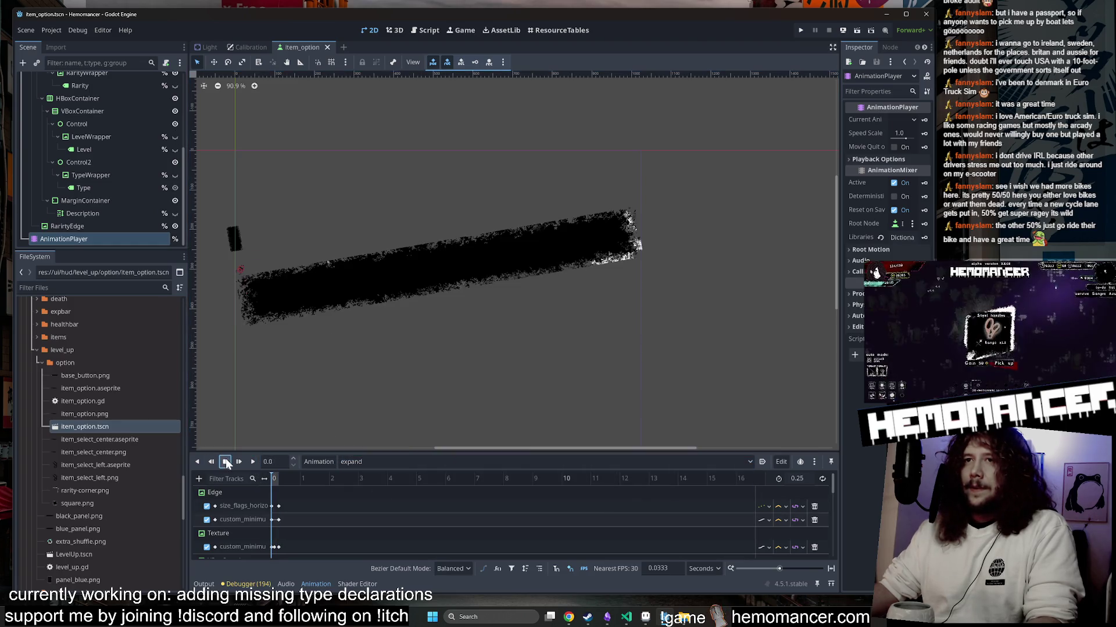
scroll(127, 215, up, 5)
click(165, 80)
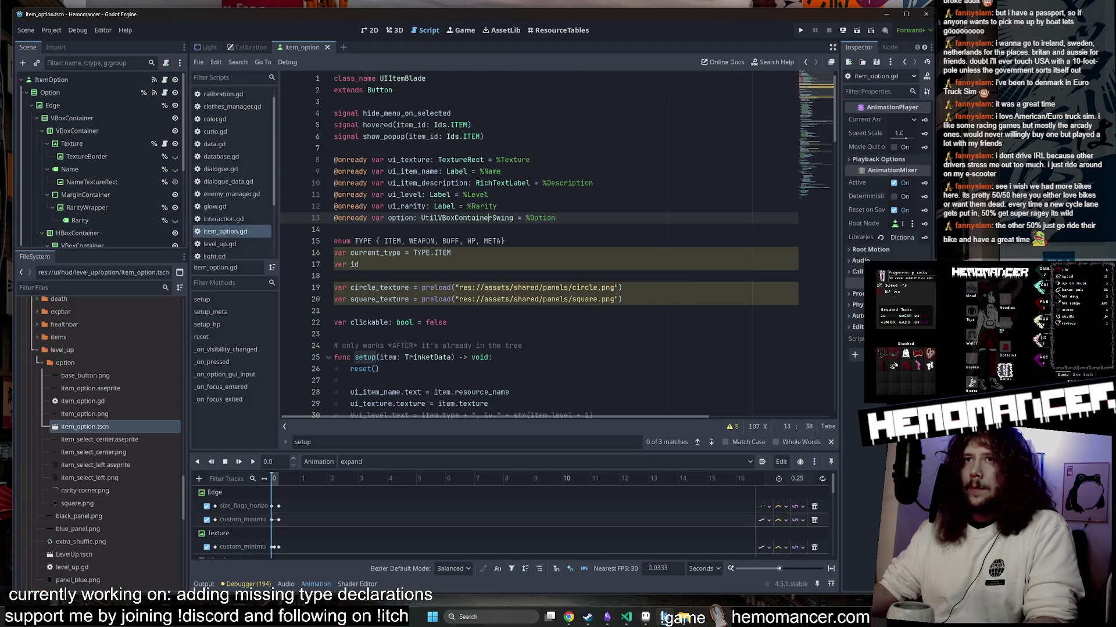
click(334, 229)
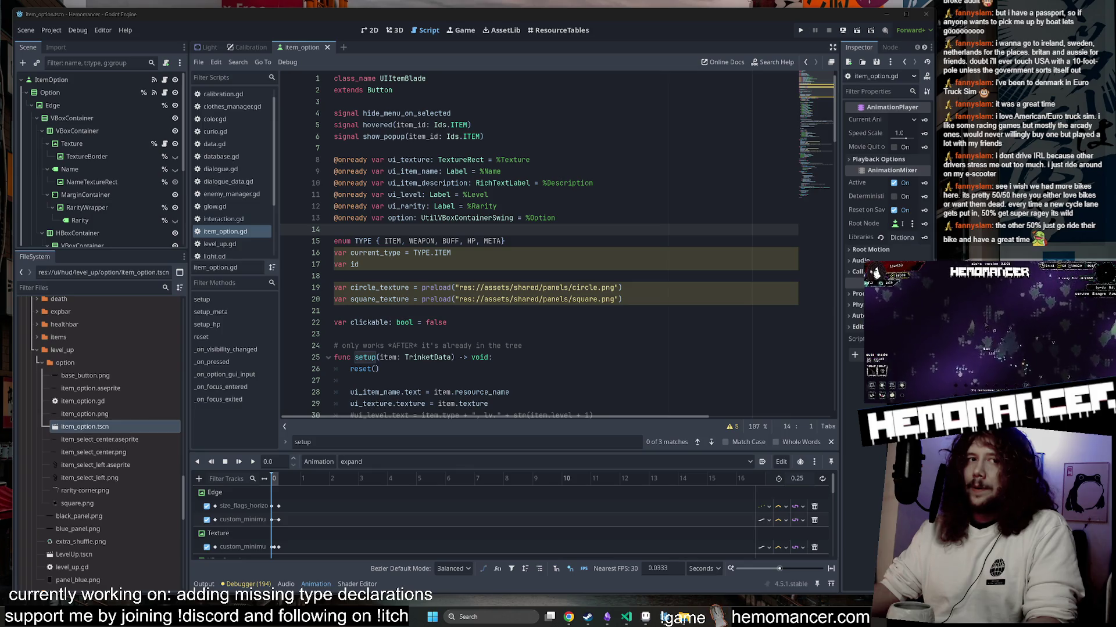
click(497, 206)
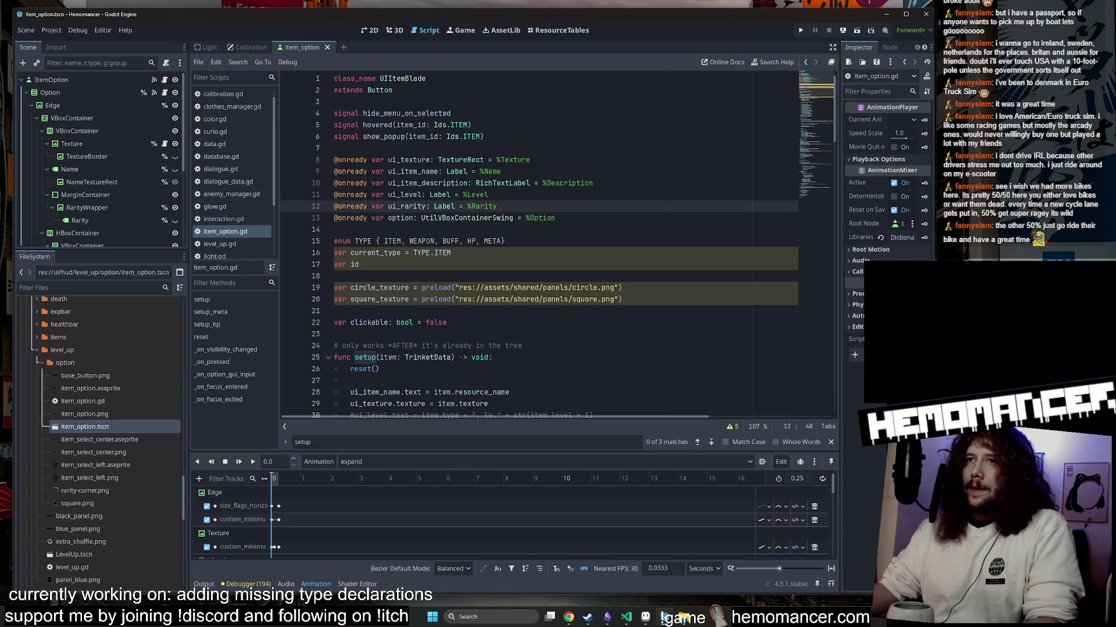
click(372, 253)
click(335, 276)
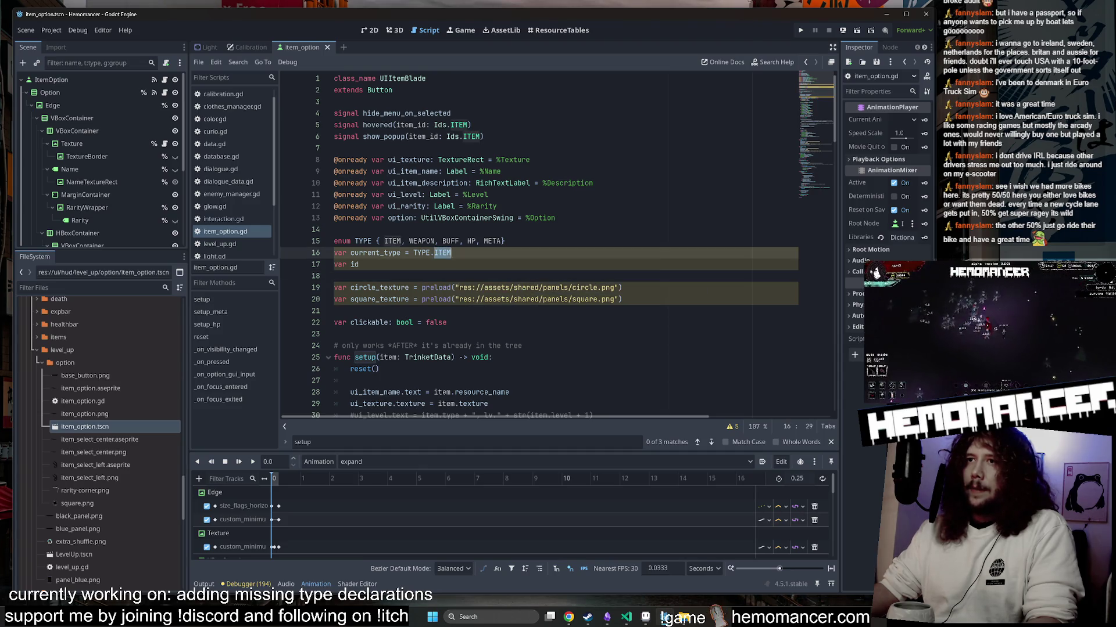
double_click(422, 253)
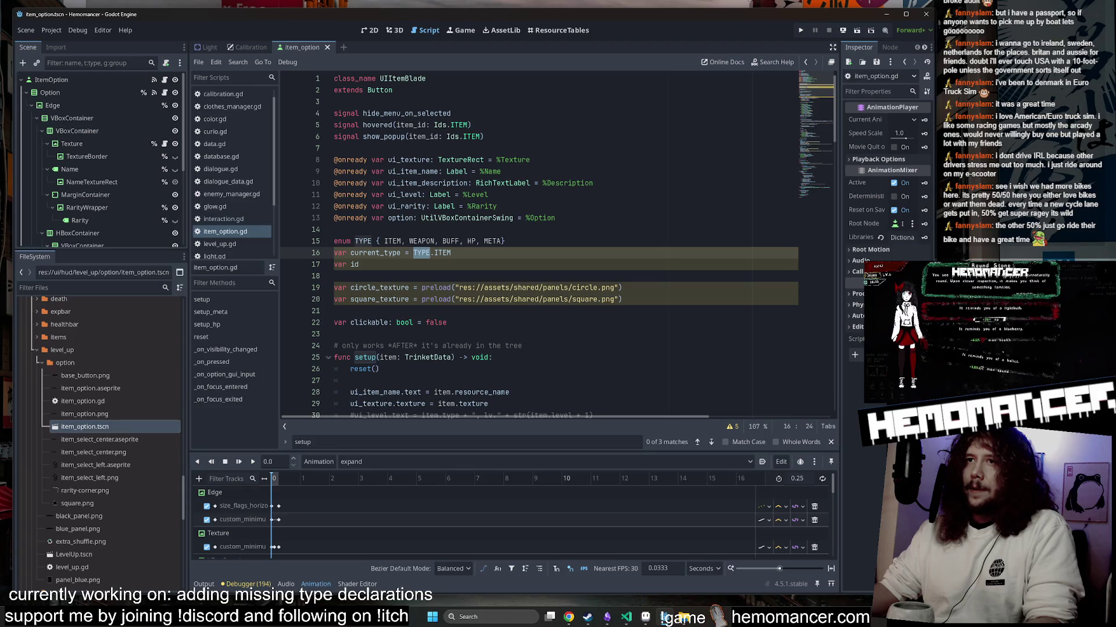
click(372, 253)
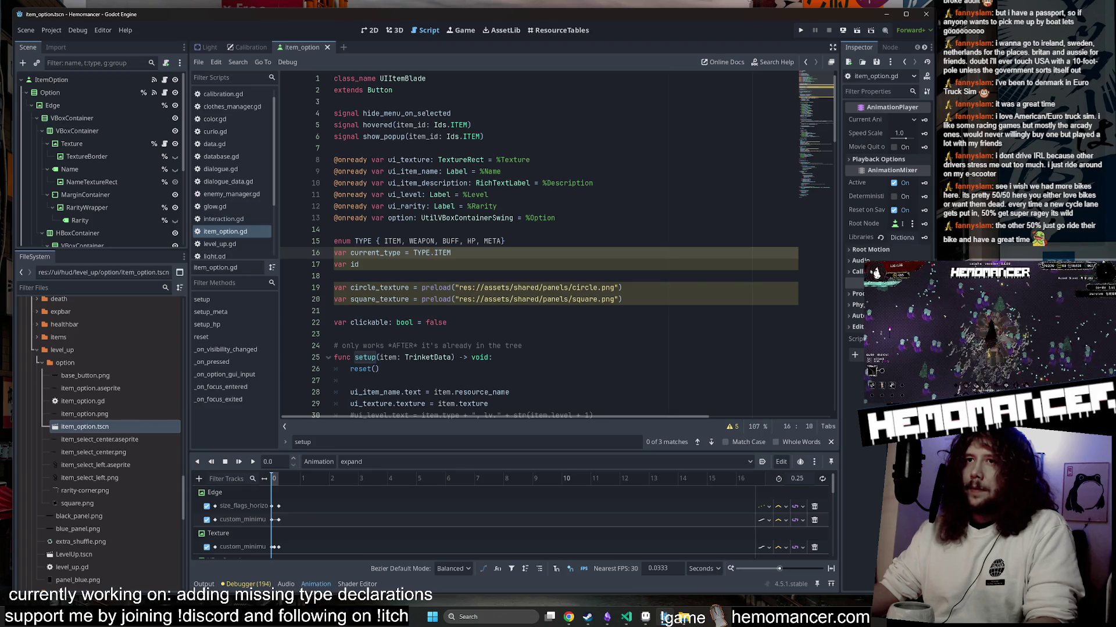
double_click(372, 253)
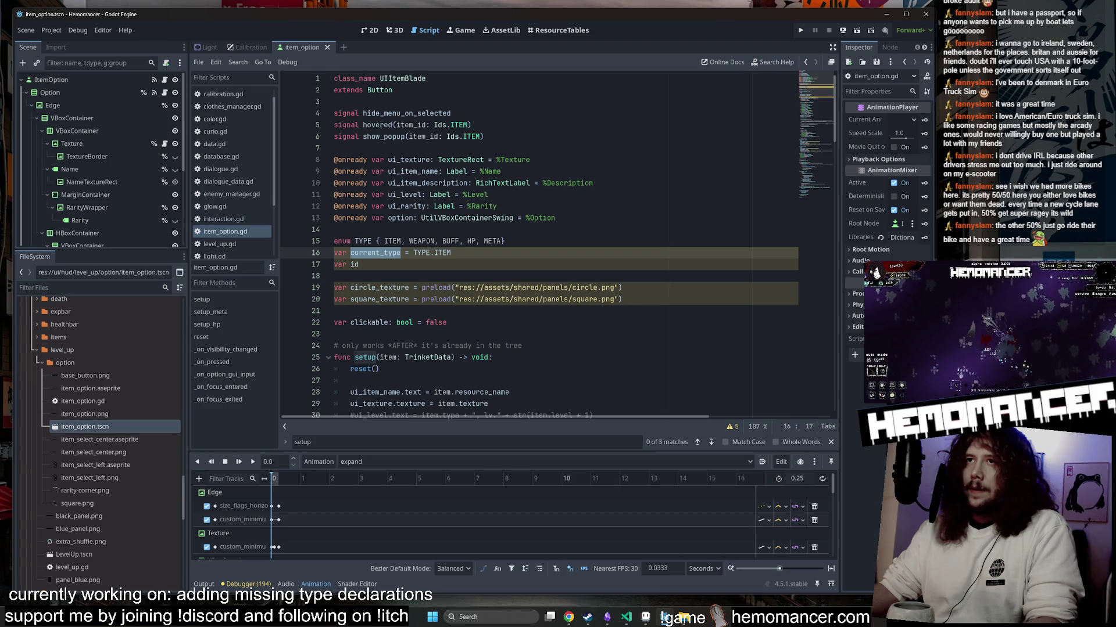
mouse_move(422, 253)
key(Up)
key(Up)
key(Up)
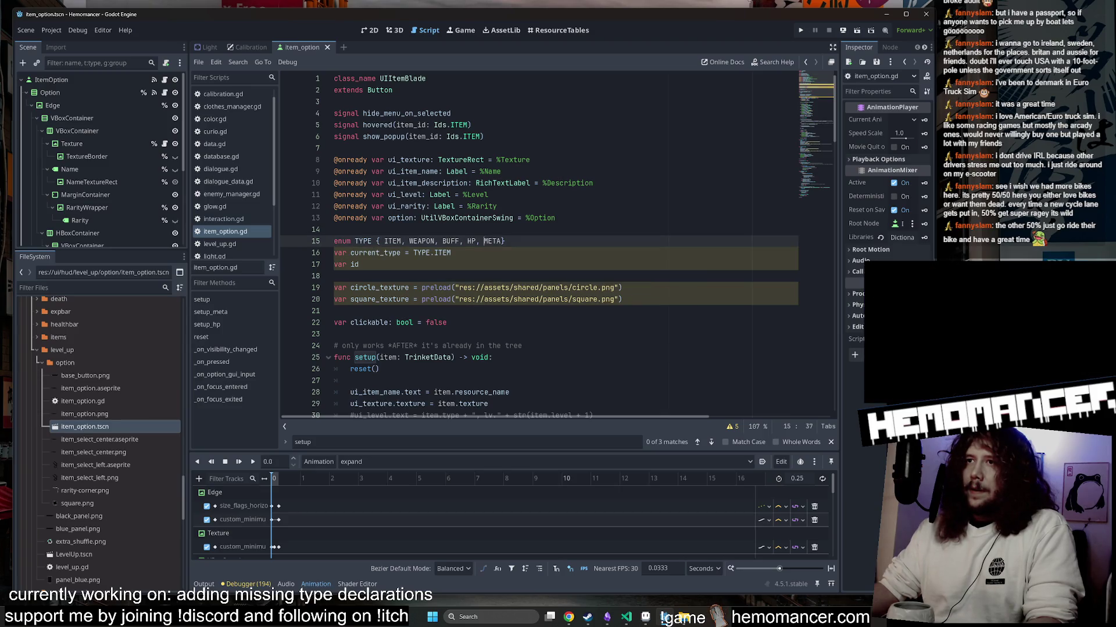
key(End)
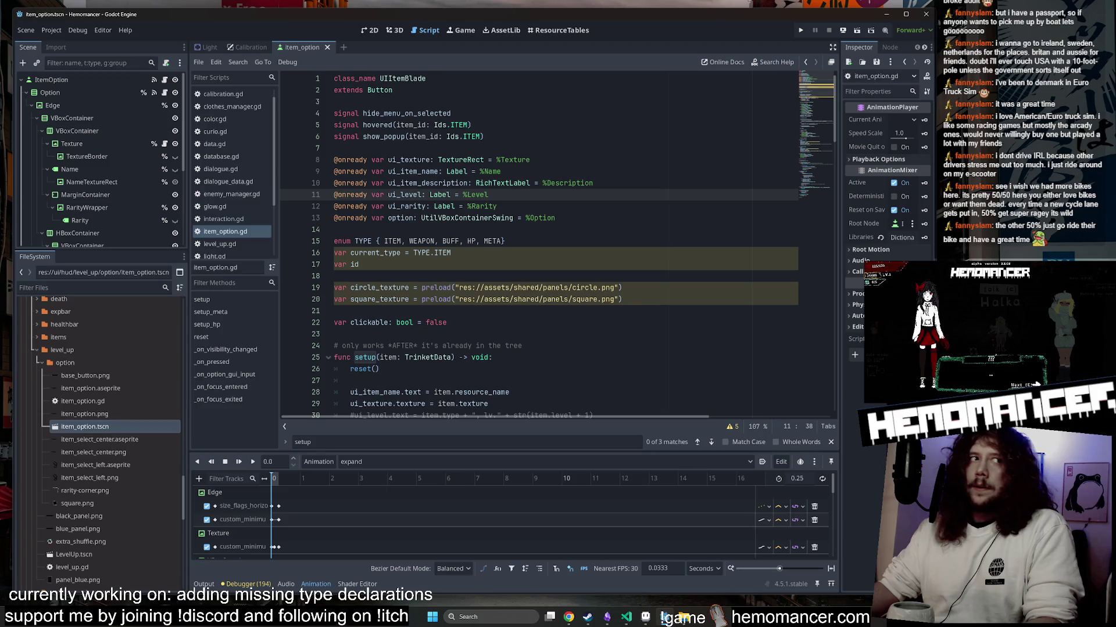
key(alt+Tab)
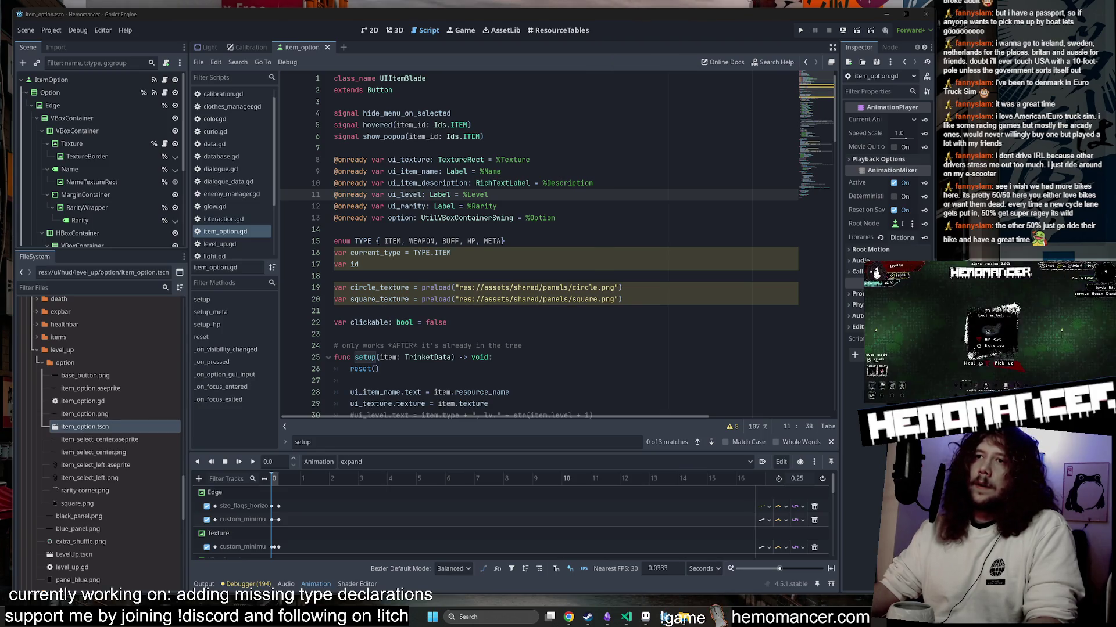
click(354, 264)
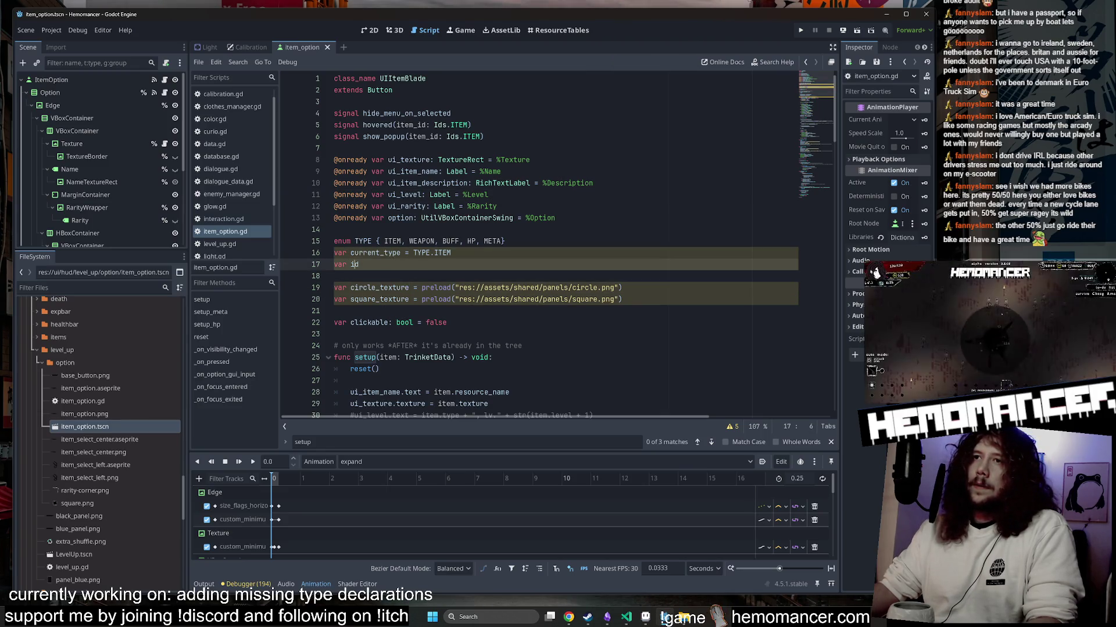
key(ctrl+f)
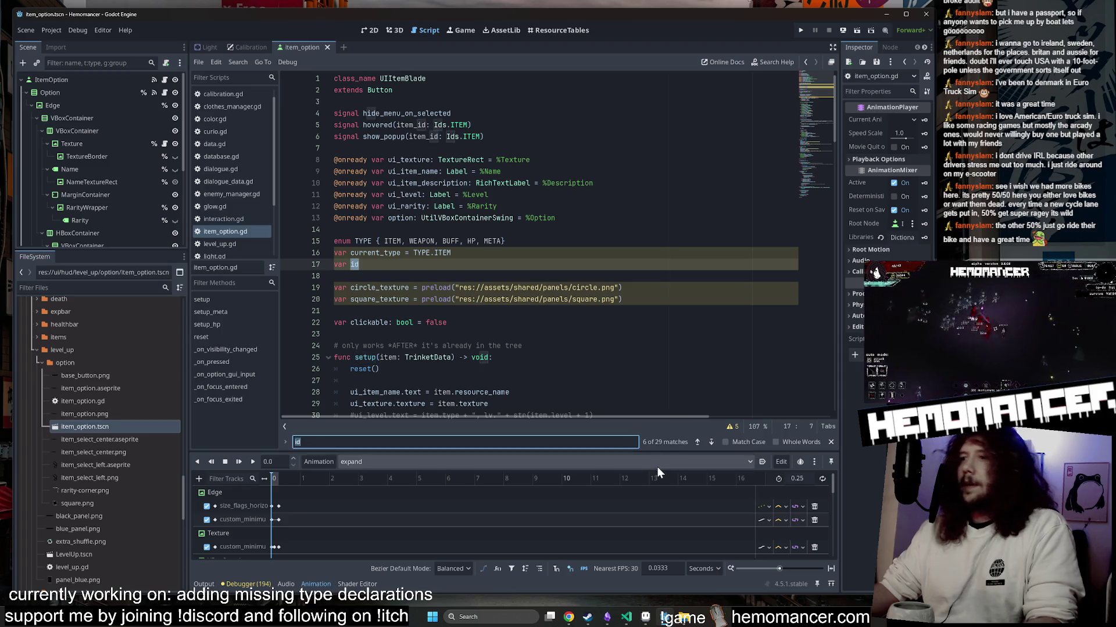
click(710, 442)
click(710, 443)
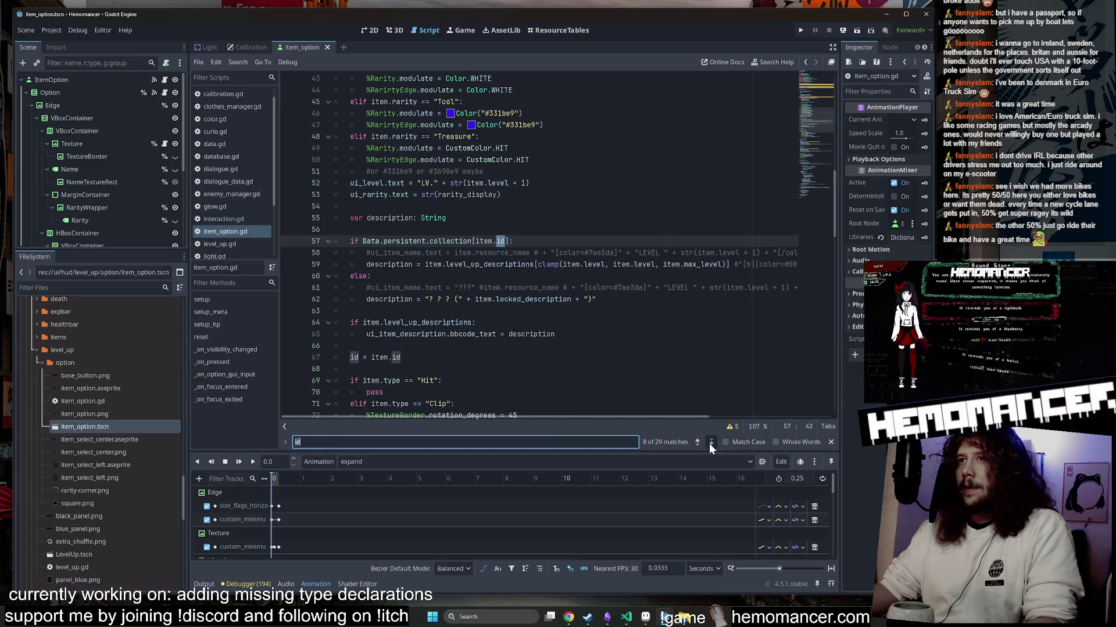
click(710, 442)
click(710, 442)
click(710, 442)
click(697, 442)
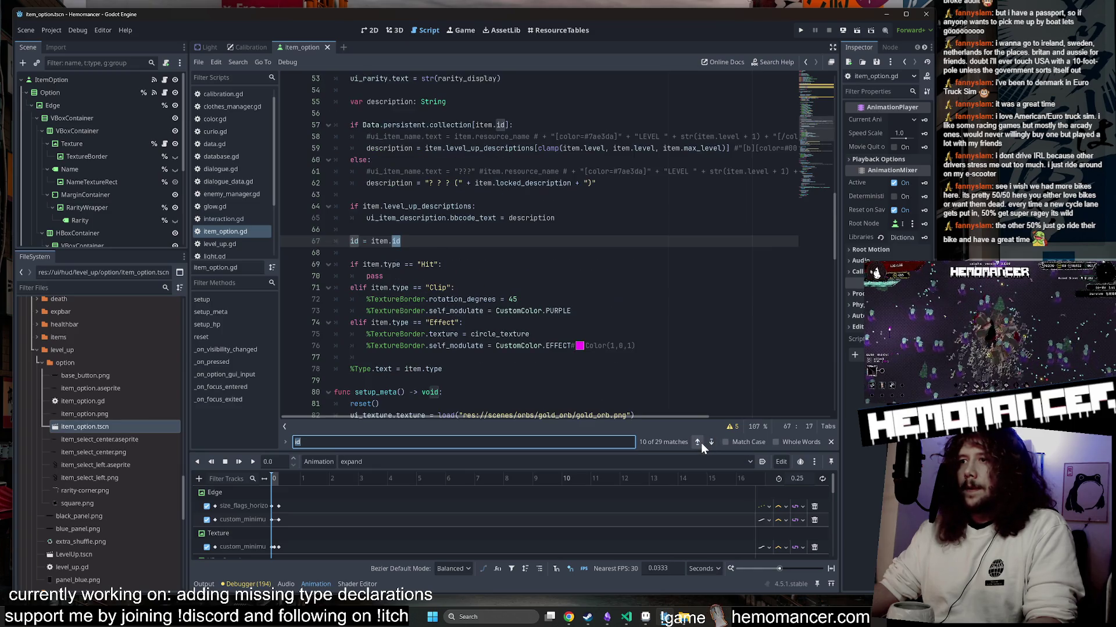
click(697, 443)
click(697, 443)
click(697, 442)
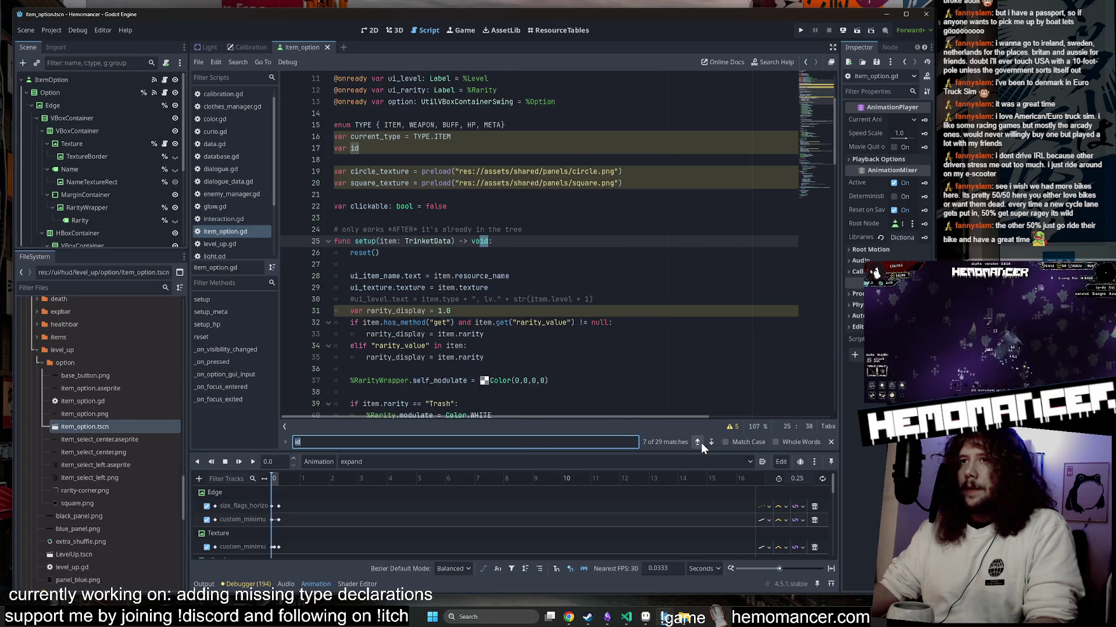
click(697, 442)
click(359, 241)
text(:)
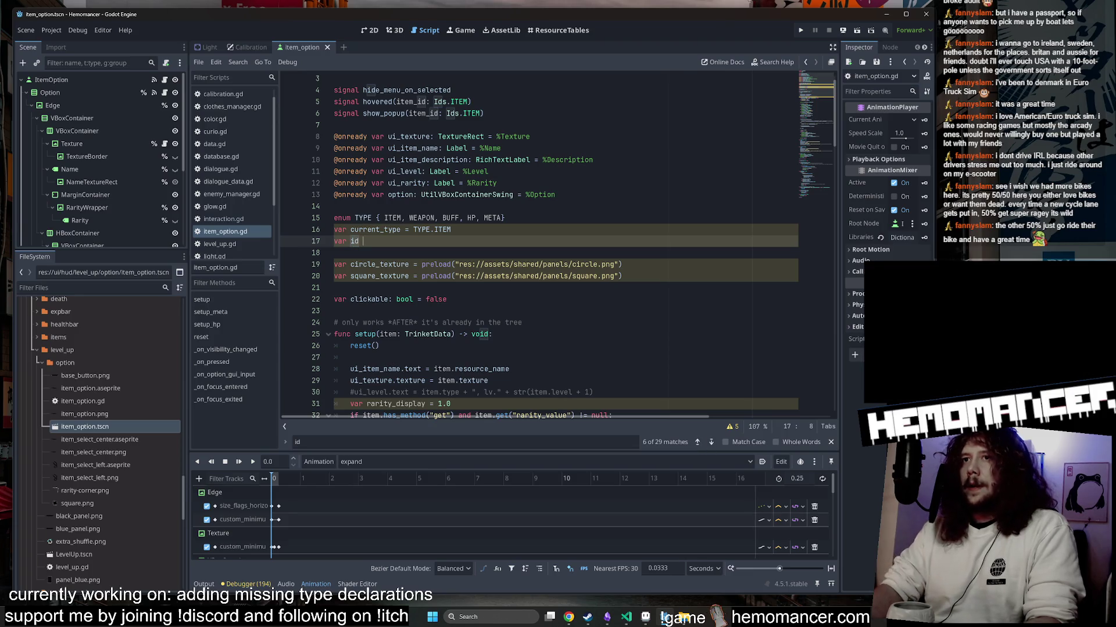
key(BackSpace)
key(BackSpace)
text(: Ids.)
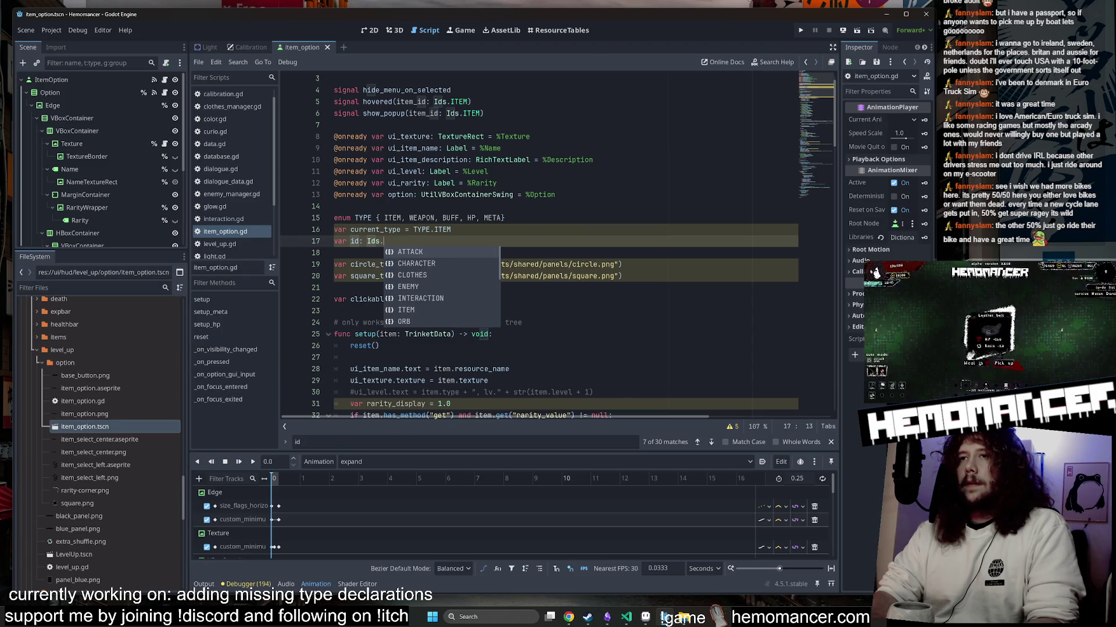
key(Down)
key(Down)
key(Down)
key(Return)
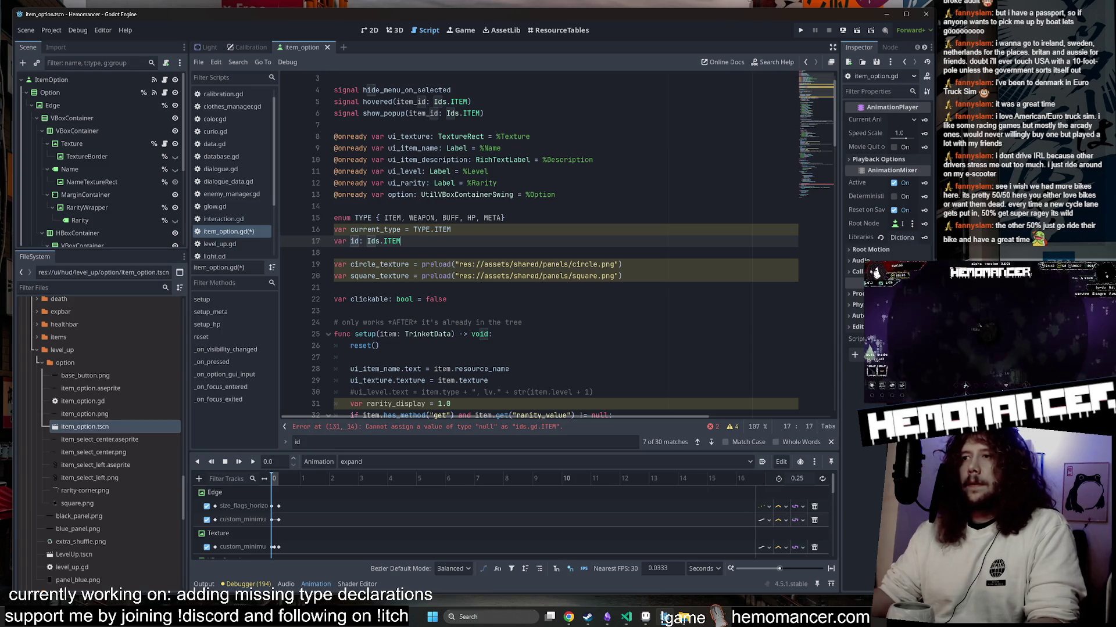
key(ctrl+s)
click(817, 185)
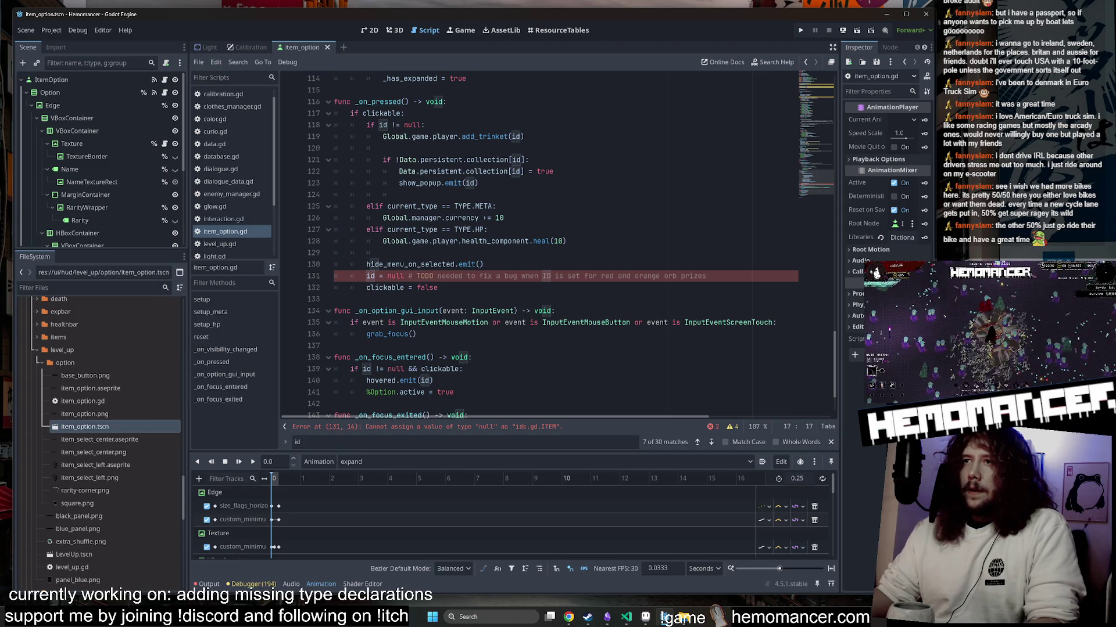
click(494, 229)
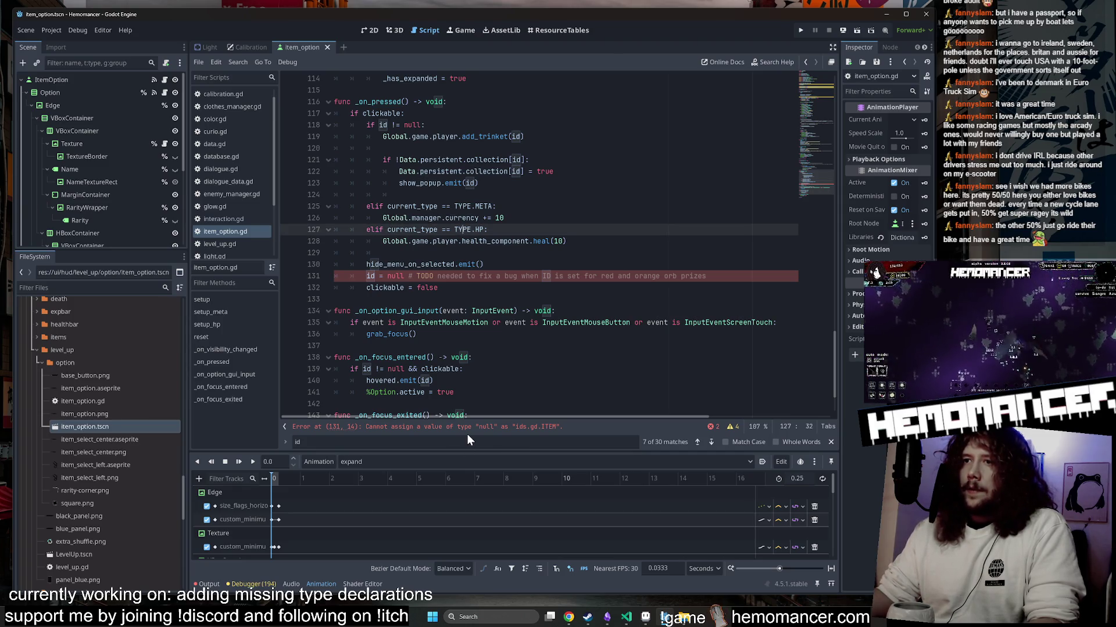
click(438, 288)
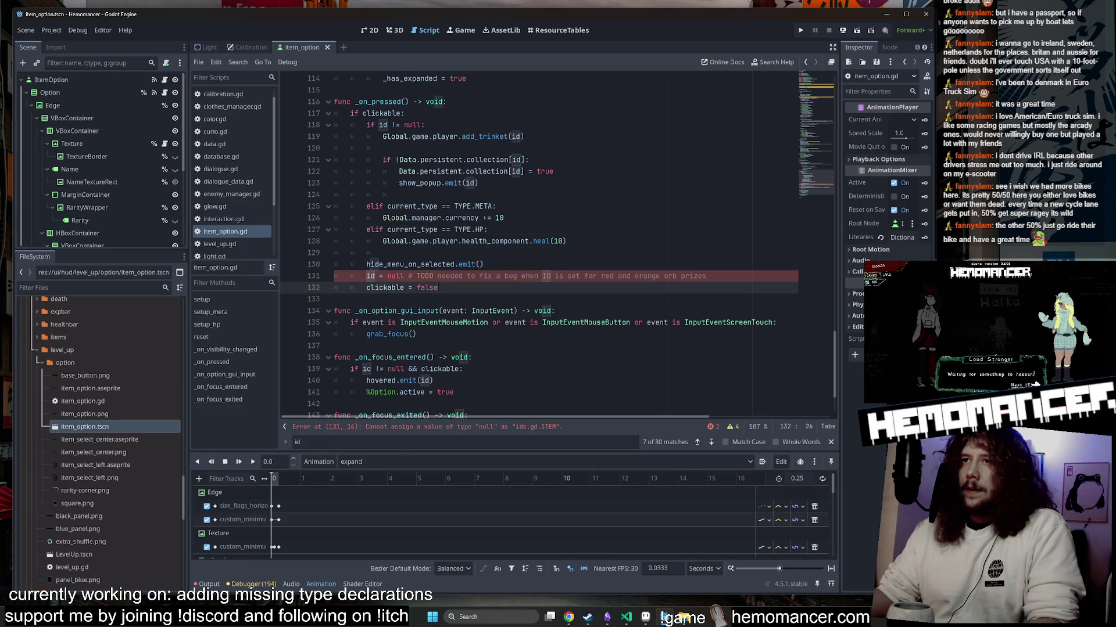
mouse_move(807, 158)
mouse_down()
mouse_move(814, 72)
mouse_move(796, 269)
mouse_move(817, 174)
mouse_up()
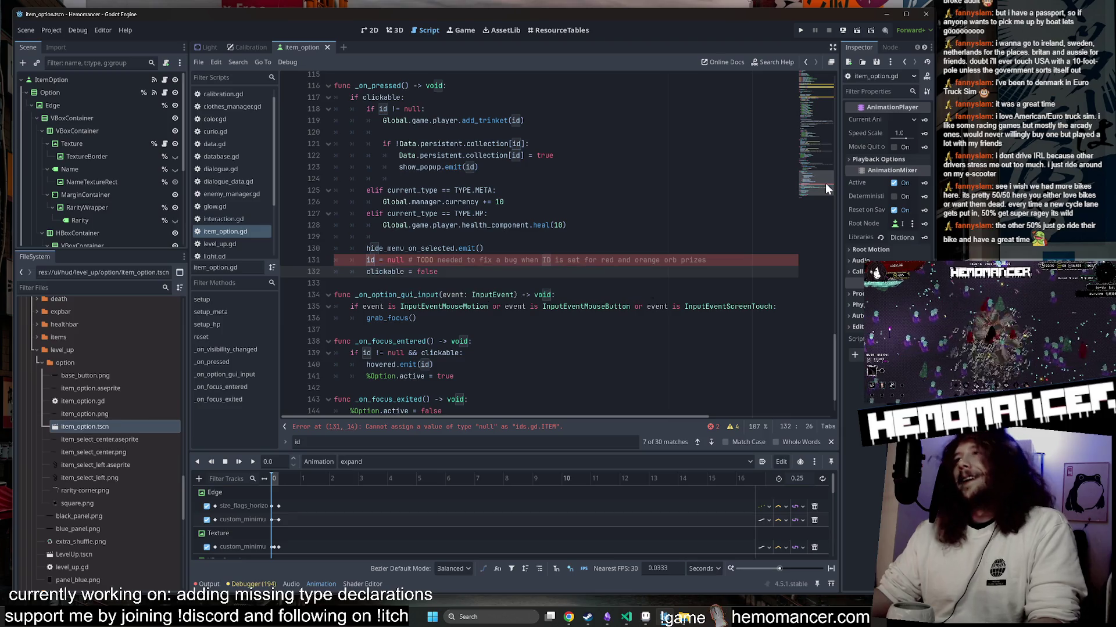
drag(825, 183, 852, 46)
click(406, 264)
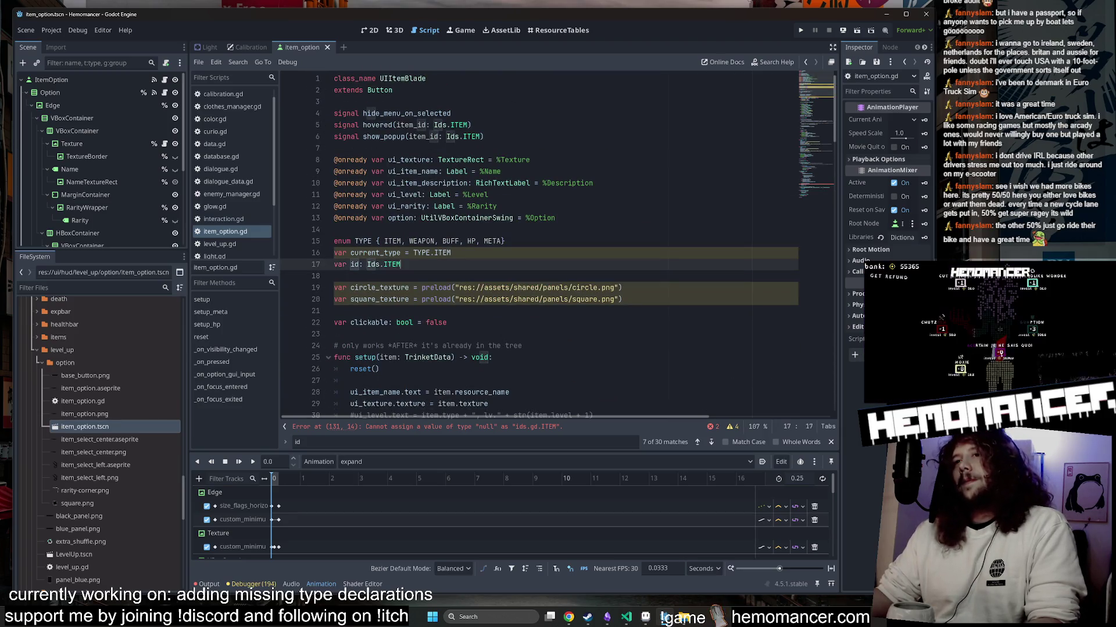
key(ctrl+shift+Left)
key(ctrl+shift+Left)
key(ctrl+shift+Left)
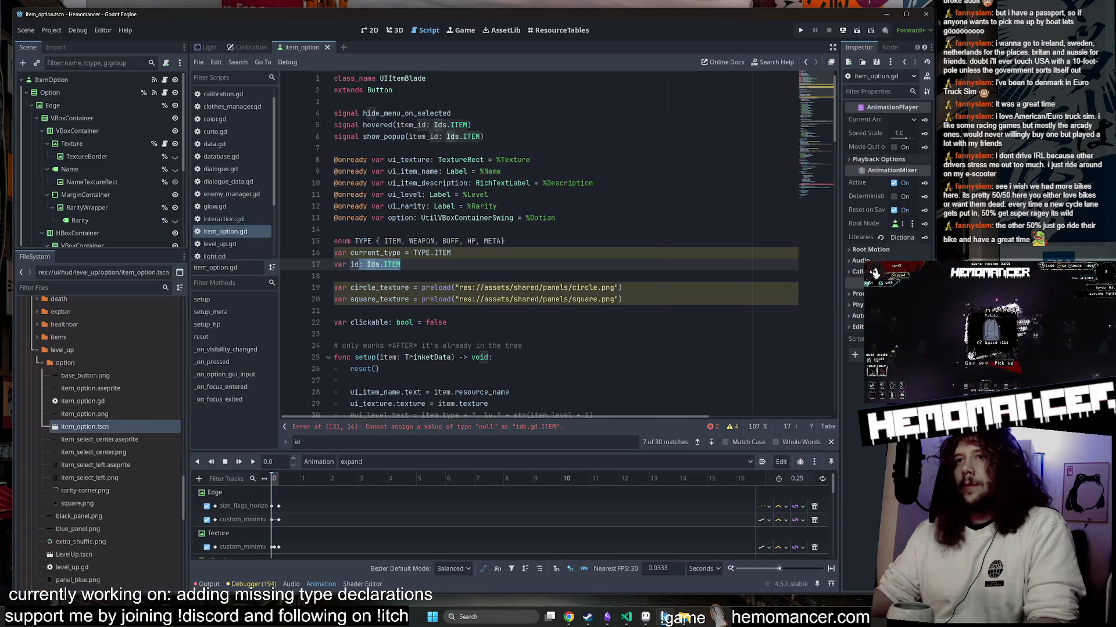
drag(811, 100, 810, 188)
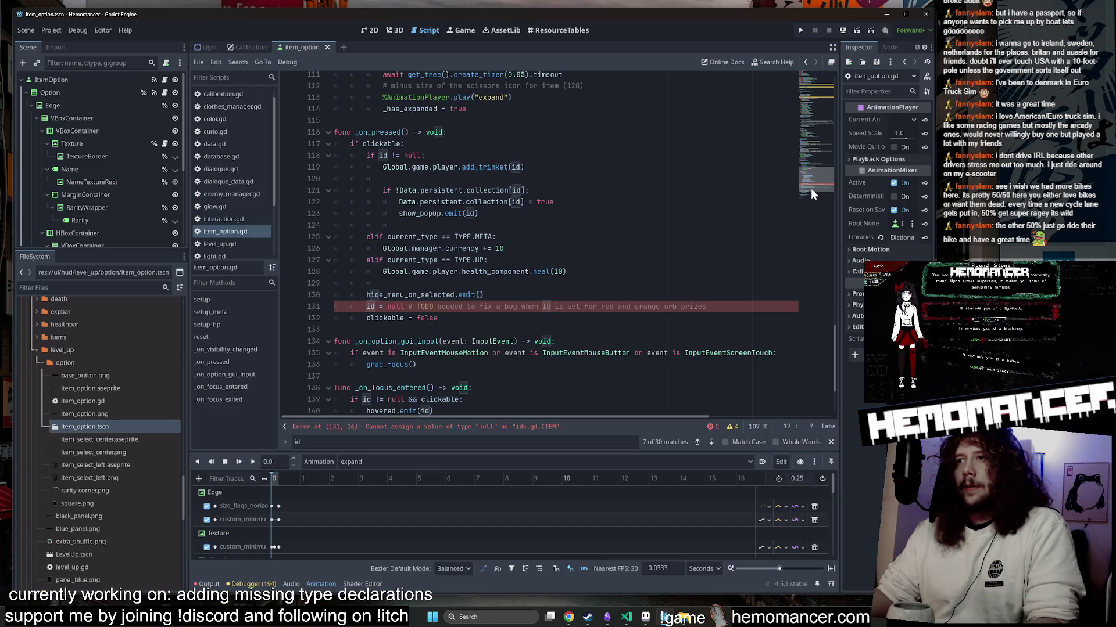
drag(810, 189, 817, 71)
click(401, 265)
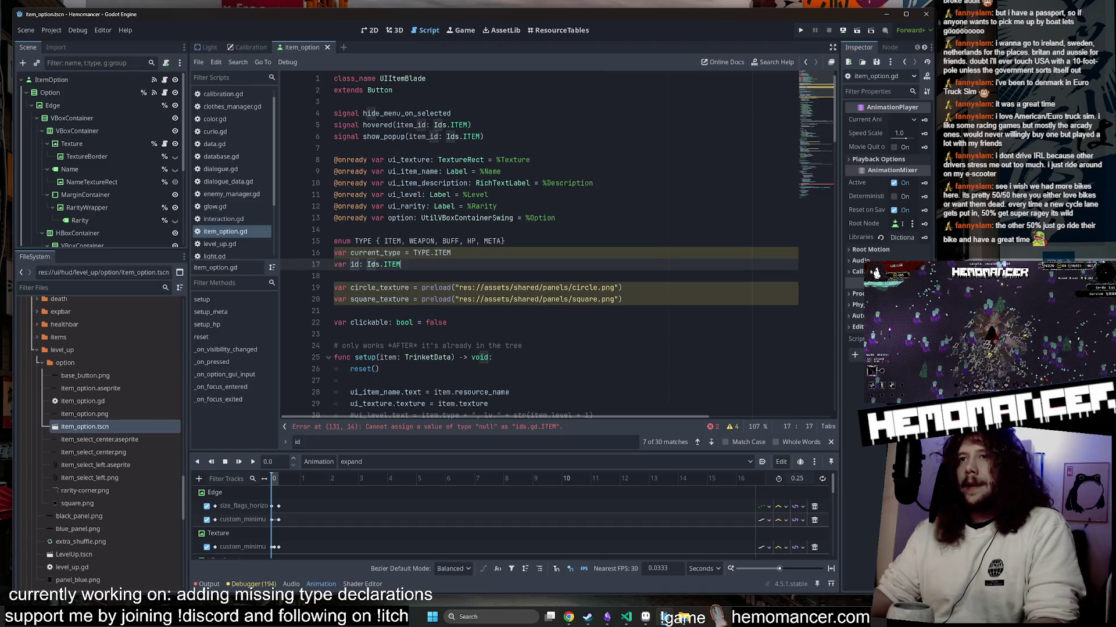
drag(400, 265, 365, 264)
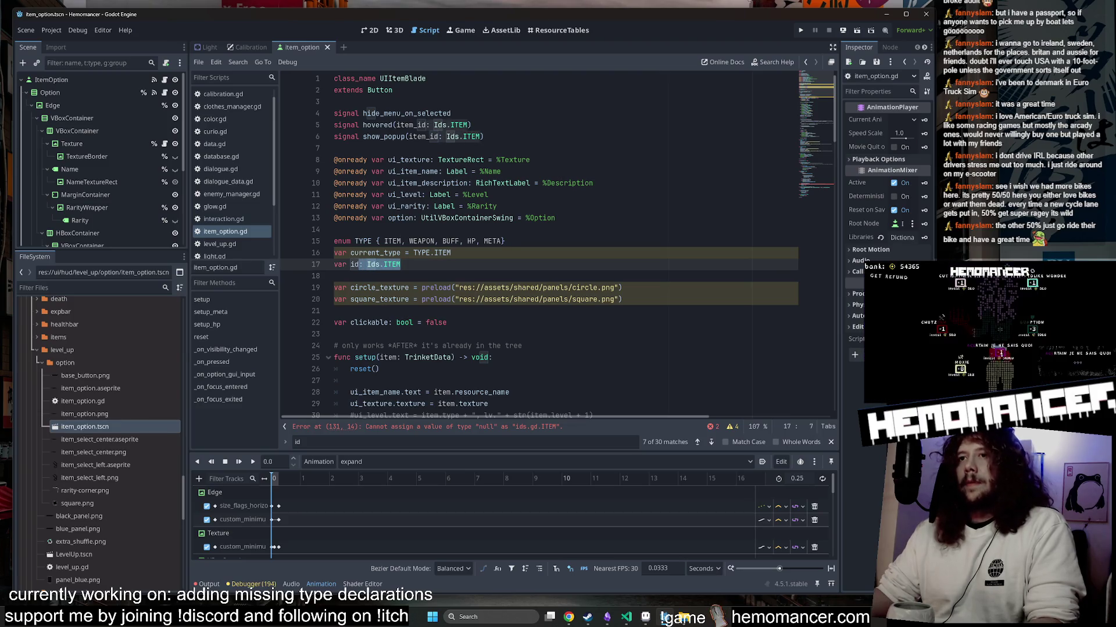
key(BackSpace)
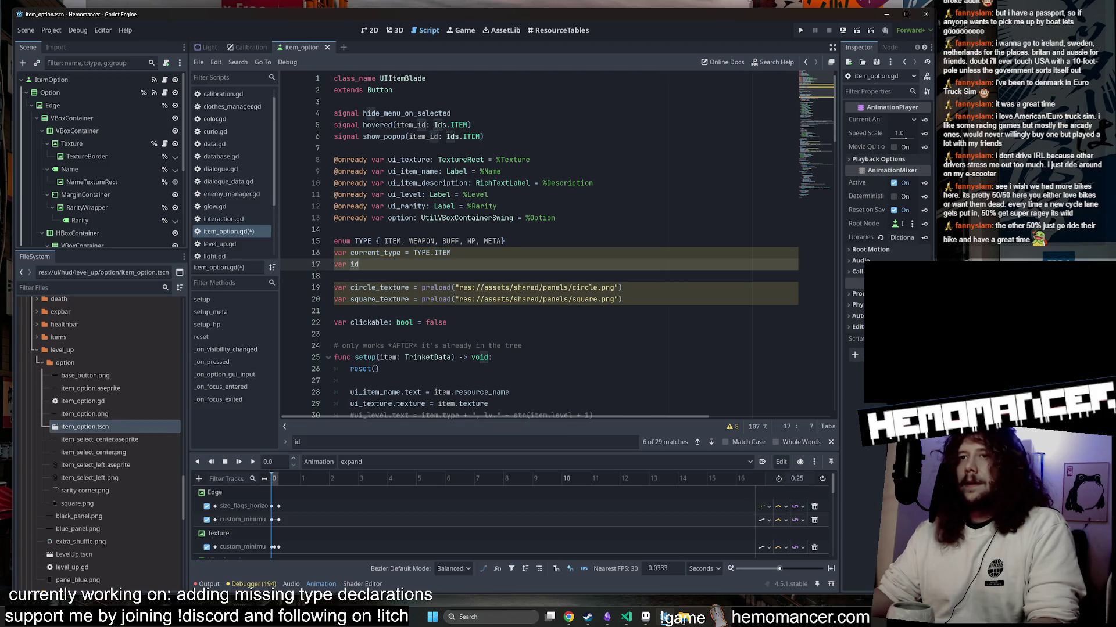
click(459, 184)
click(811, 186)
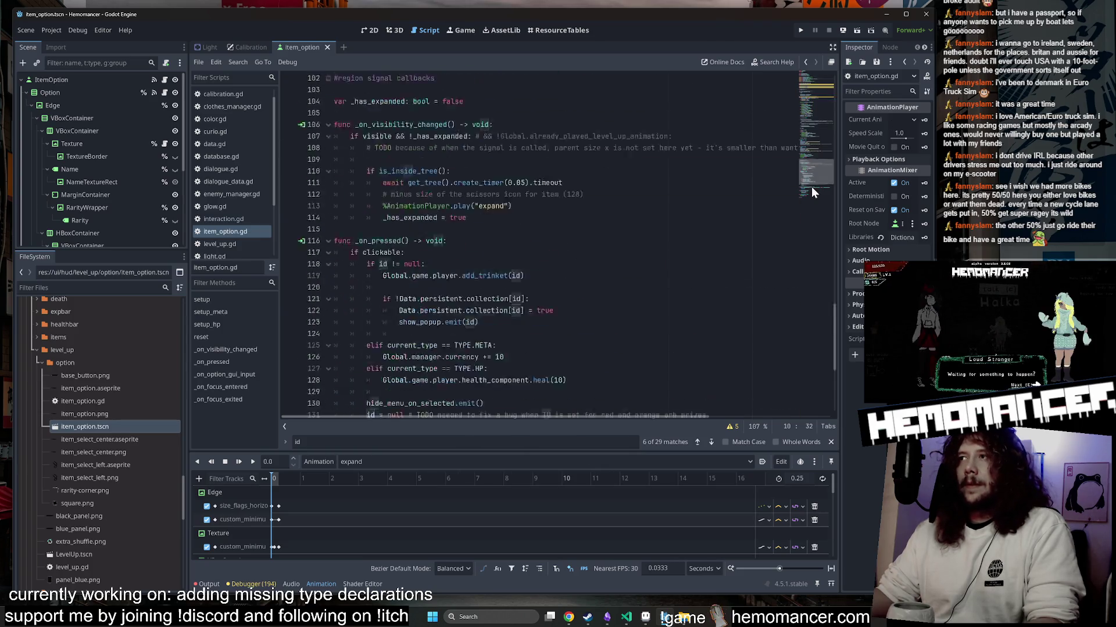
double_click(396, 260)
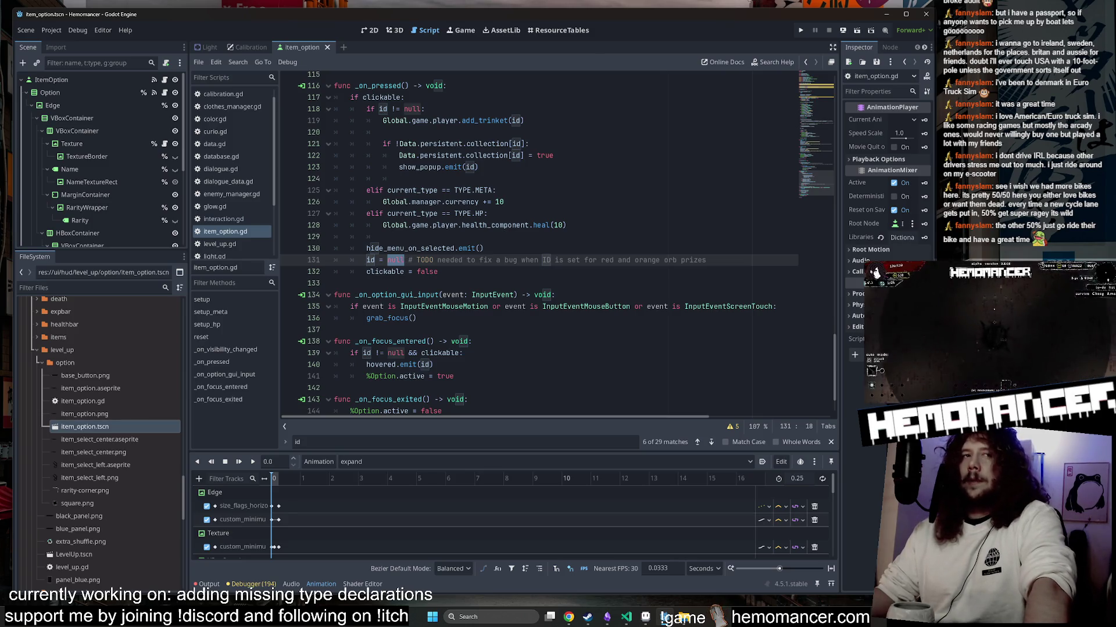
scroll(395, 260, right, 1)
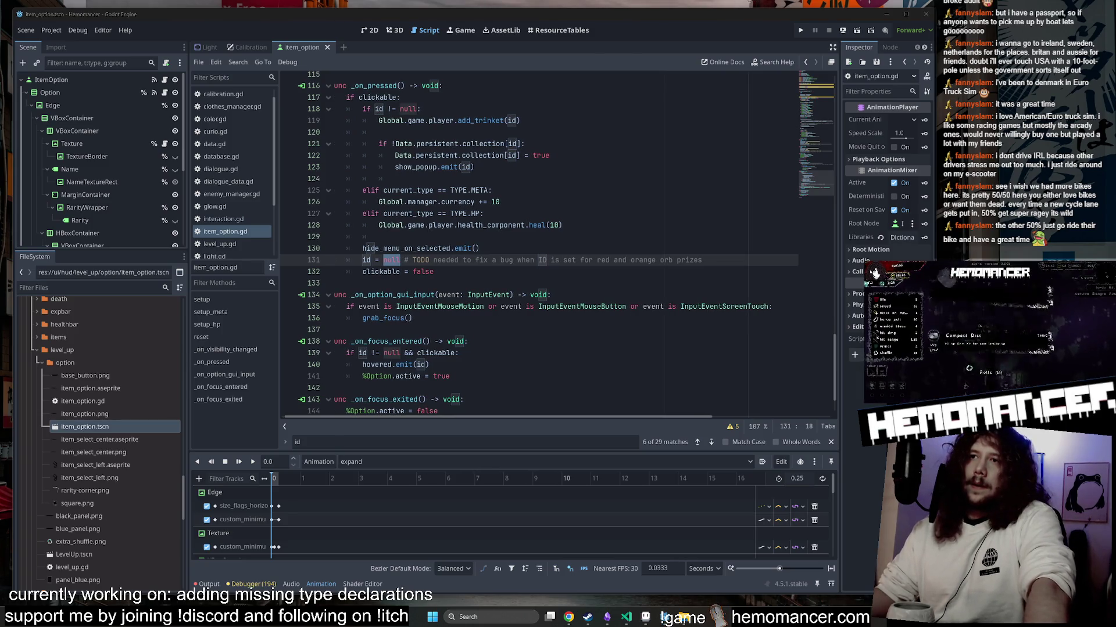
scroll(395, 260, left, 1)
key(ctrl+space)
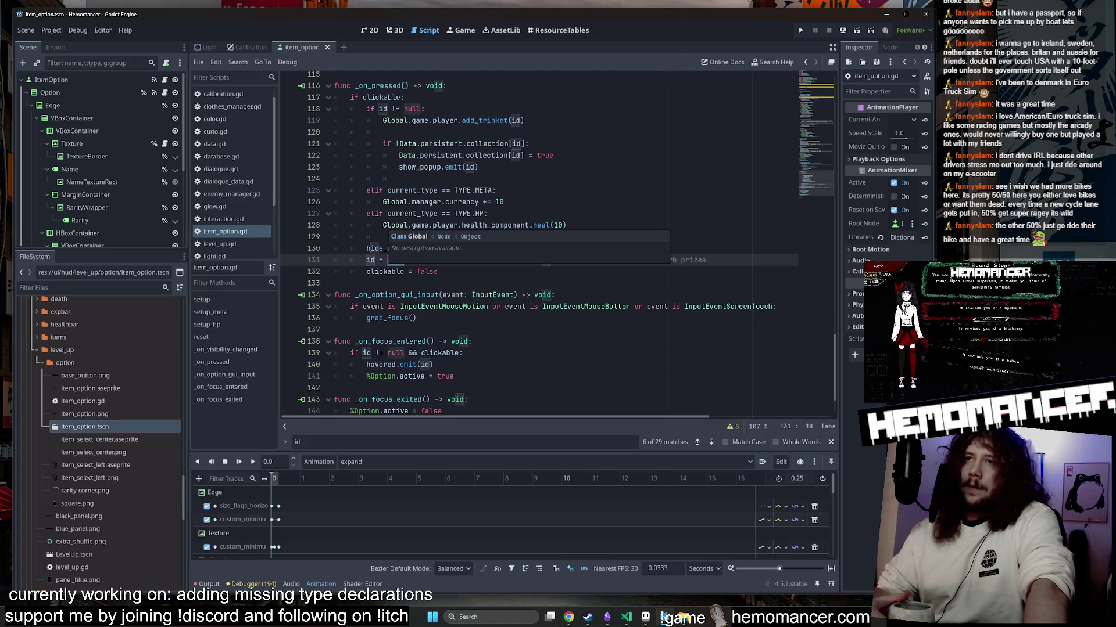
text(undefined # TODO needed to fix a bug when ID is set for red and orange orb prizes)
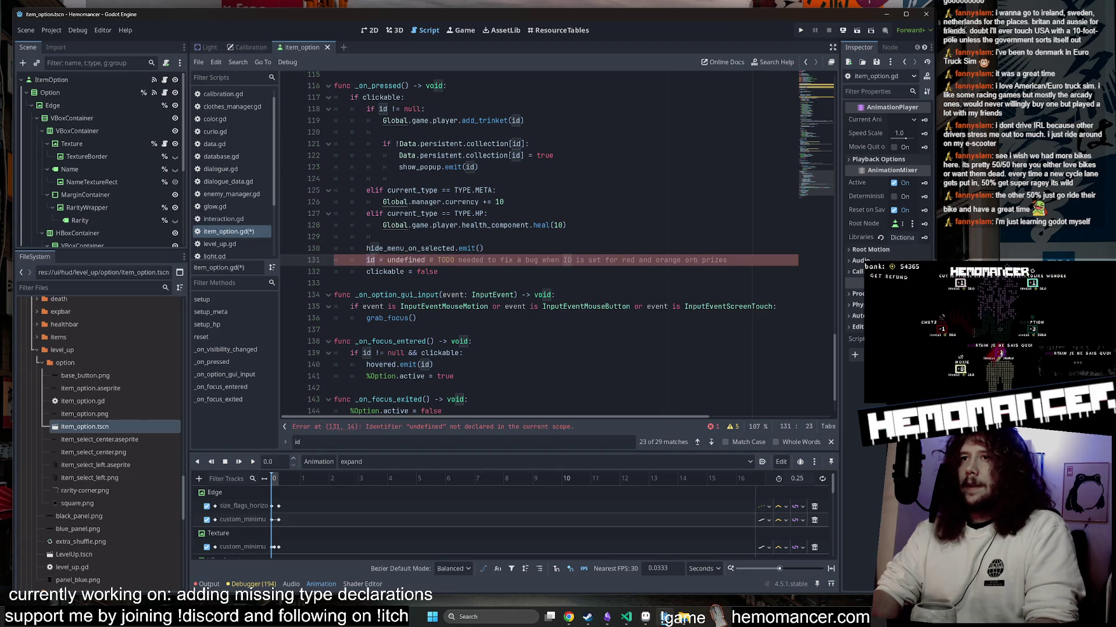
key(ctrl+z)
key(alt+Tab)
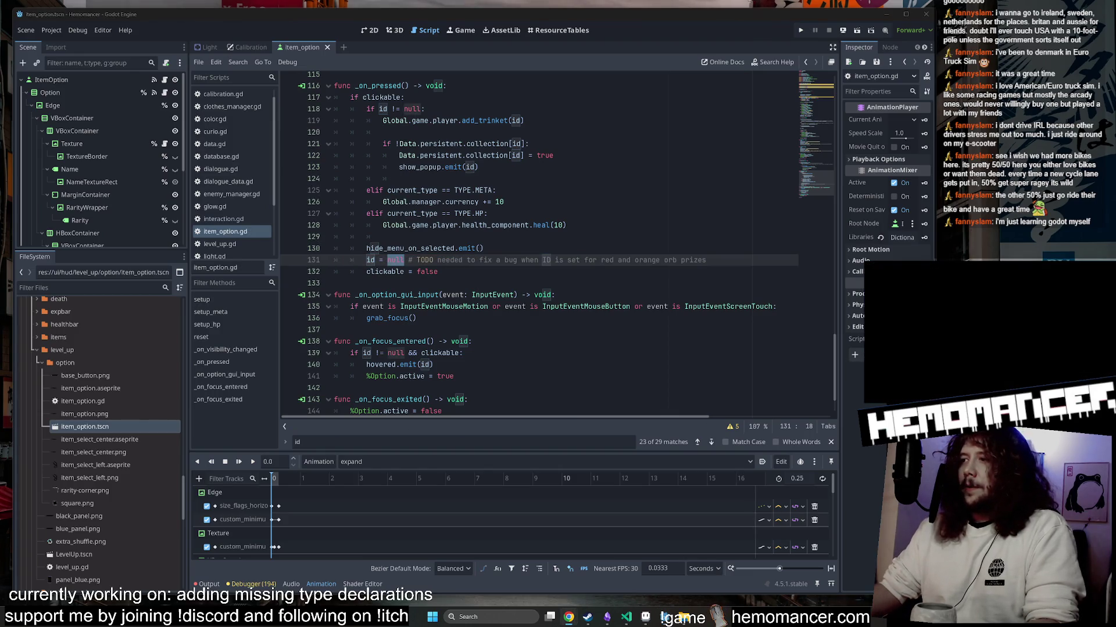
key(alt+Tab)
key(Up)
key(Up)
scroll(540, 244, up, 2)
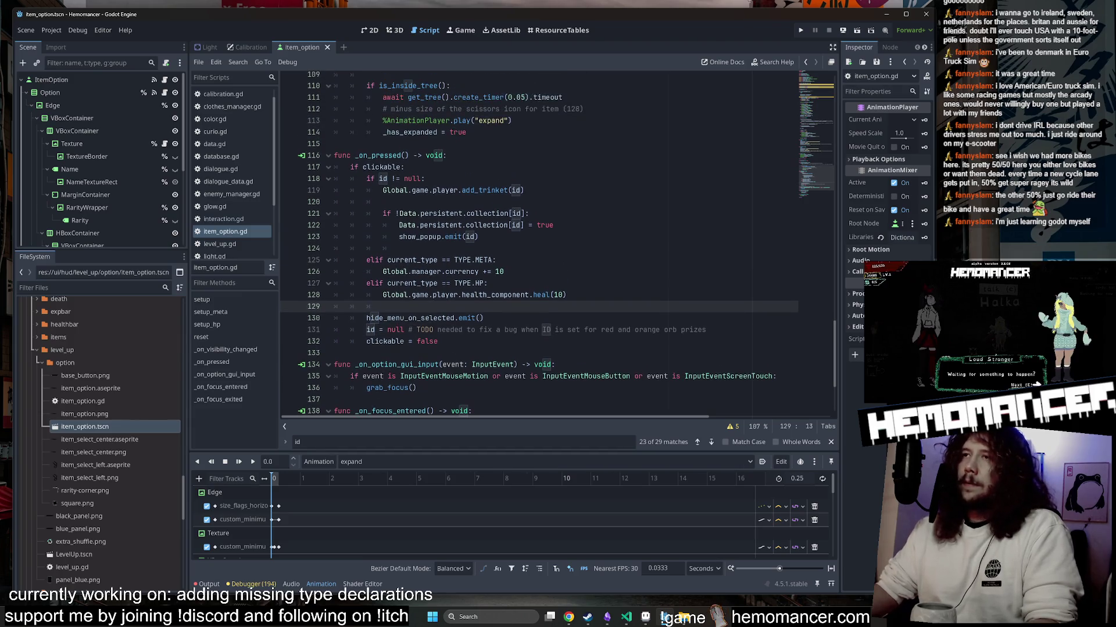
drag(813, 173, 806, 92)
scroll(574, 244, up, 1)
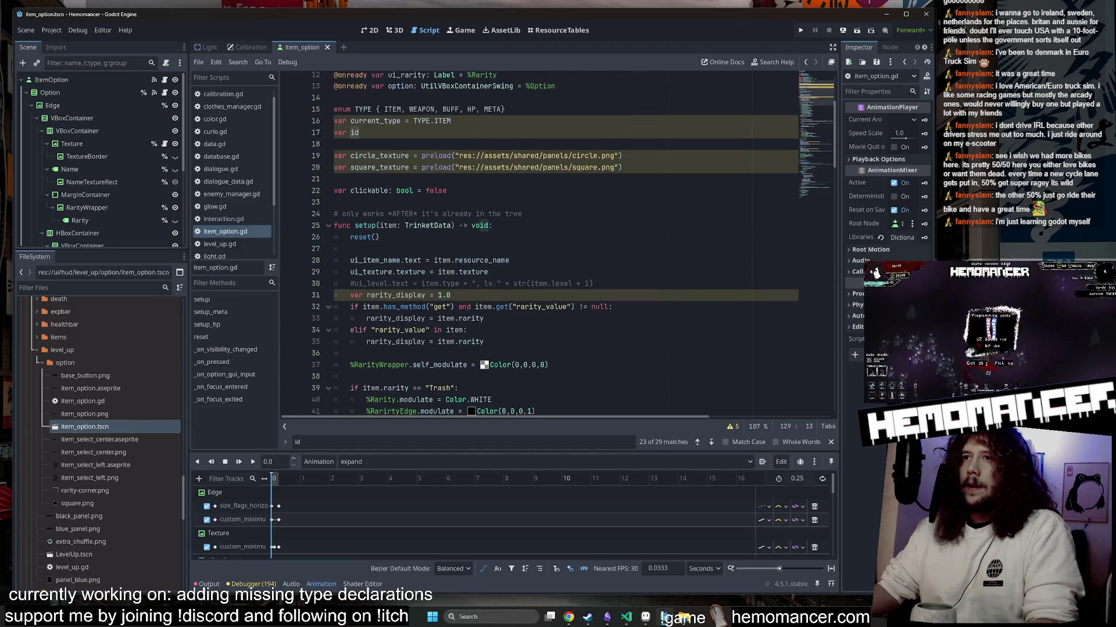
click(426, 296)
text(:)
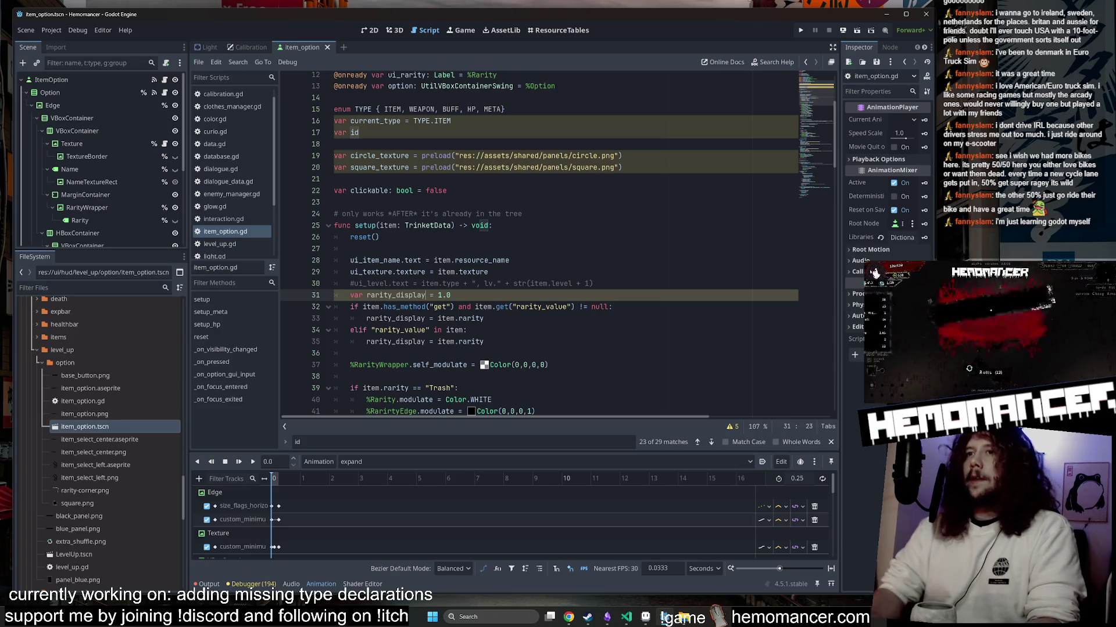
text( float)
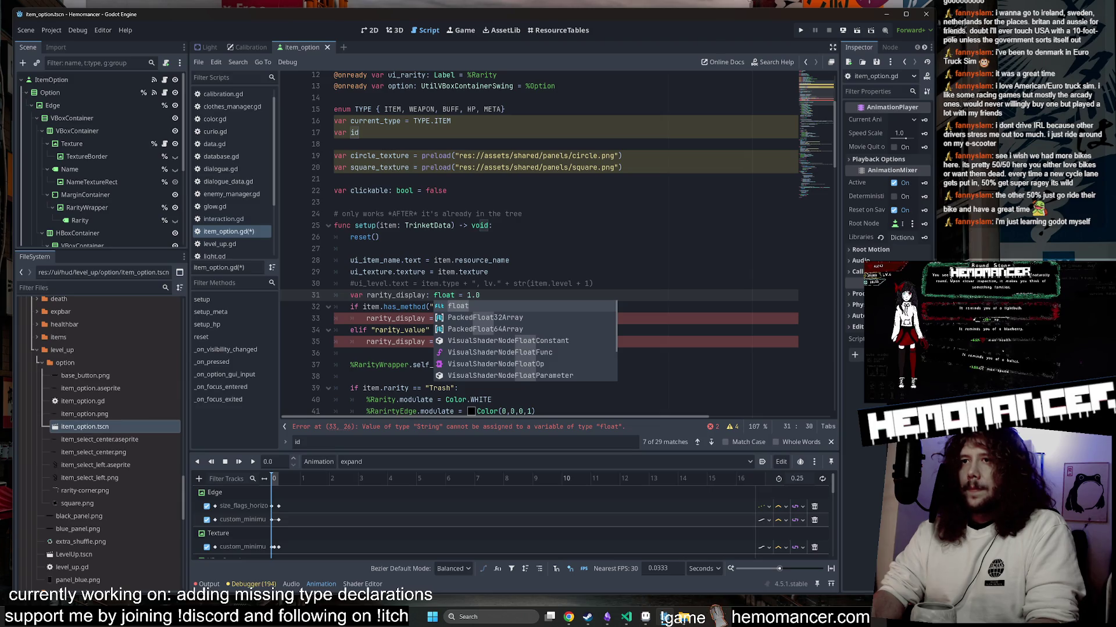
click(351, 248)
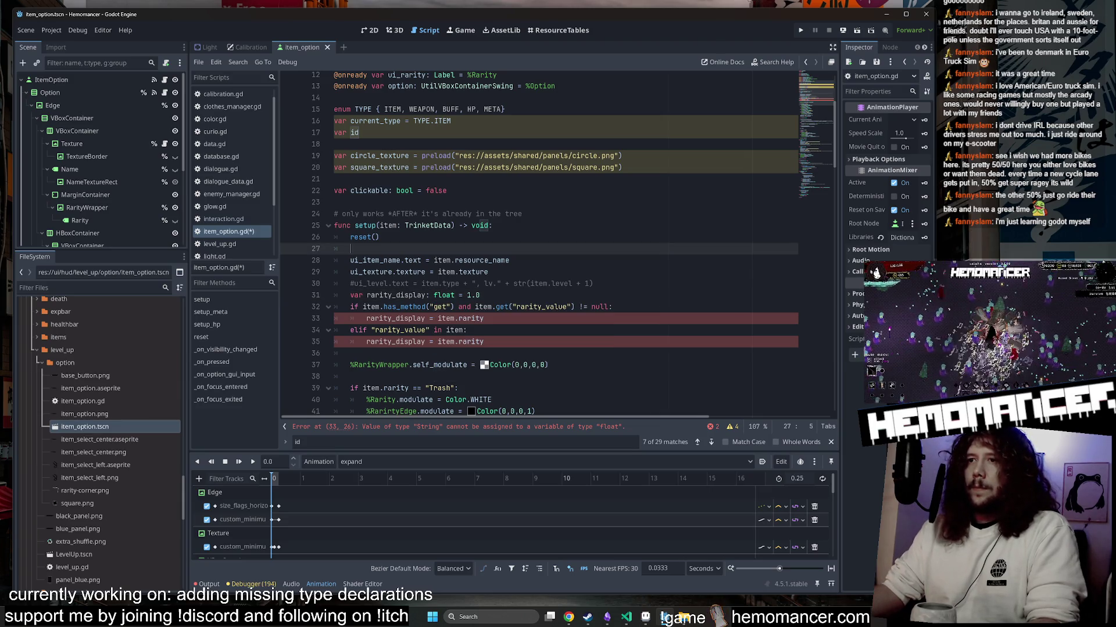
key(ctrl+z)
key(ctrl+z)
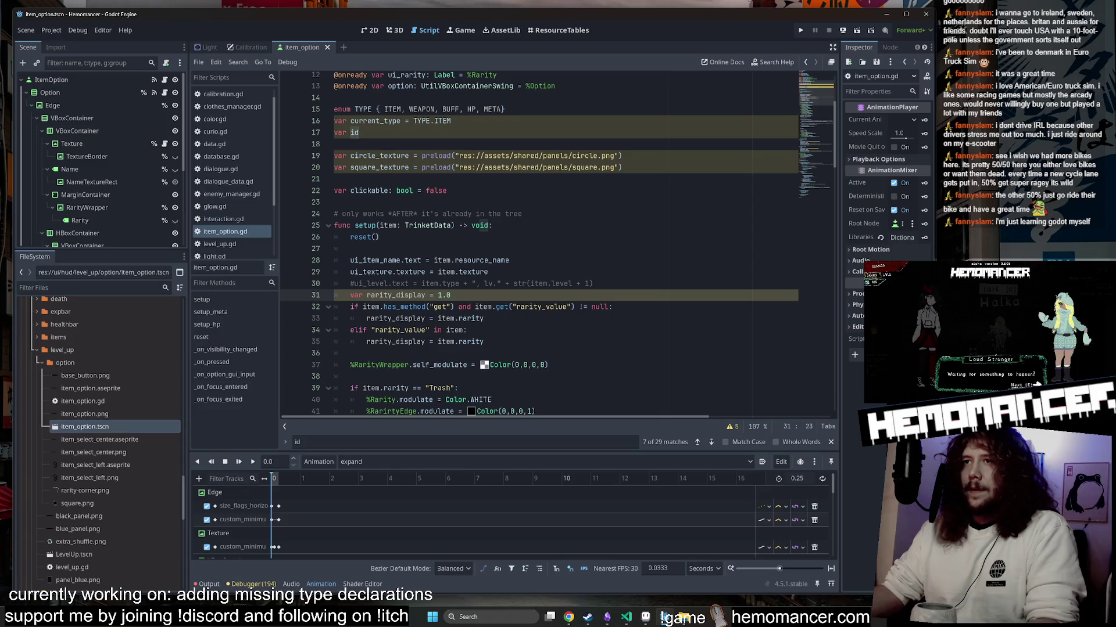
double_click(405, 295)
mouse_move(421, 273)
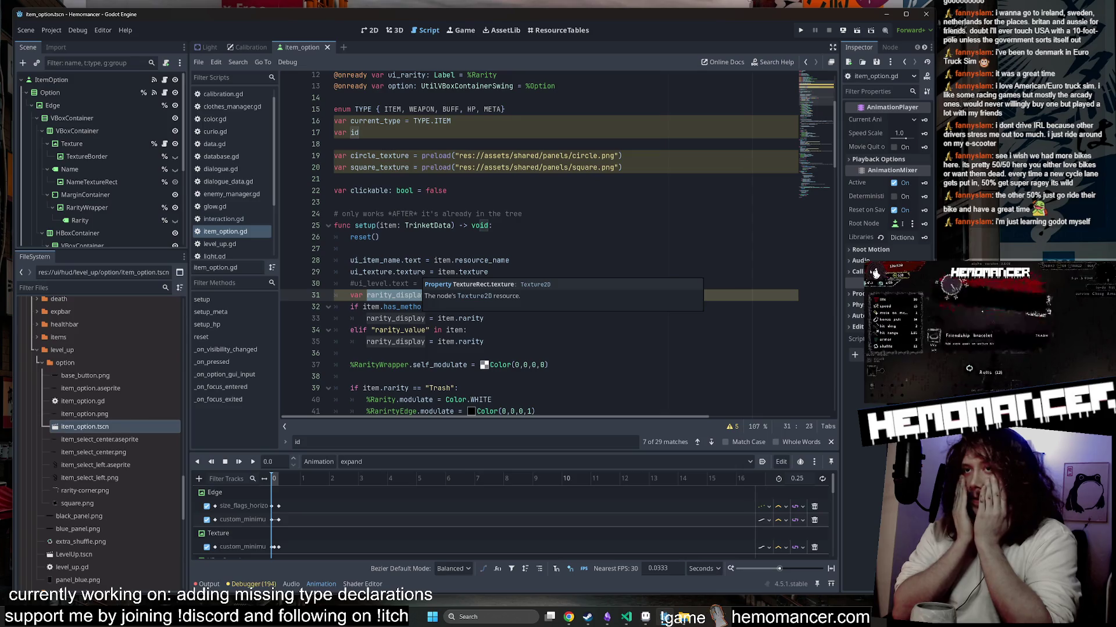
click(451, 225)
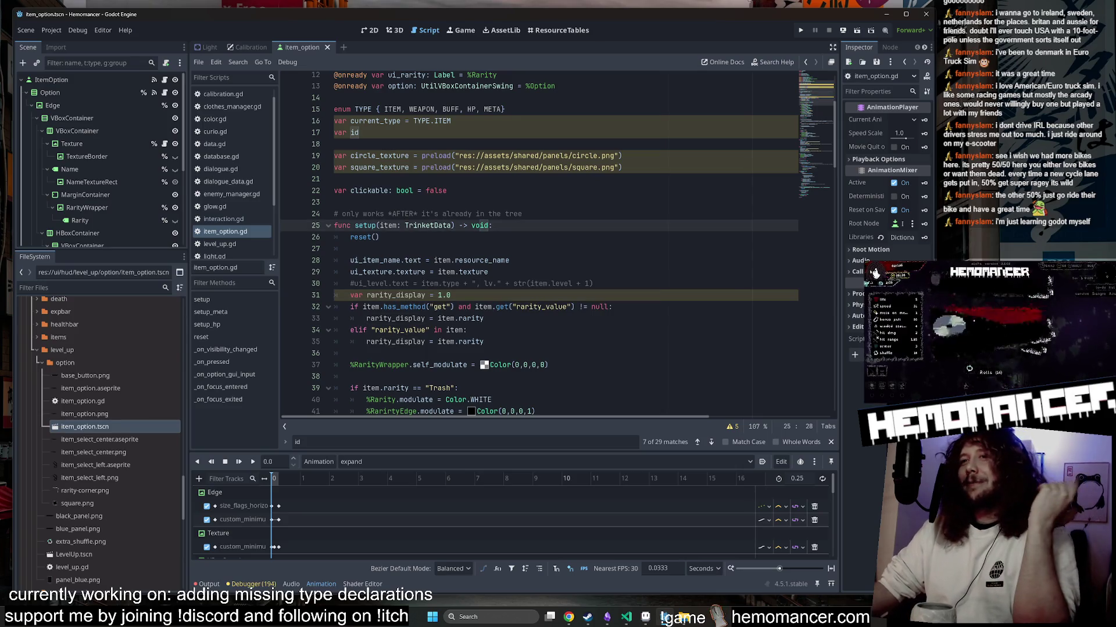
mouse_move(474, 318)
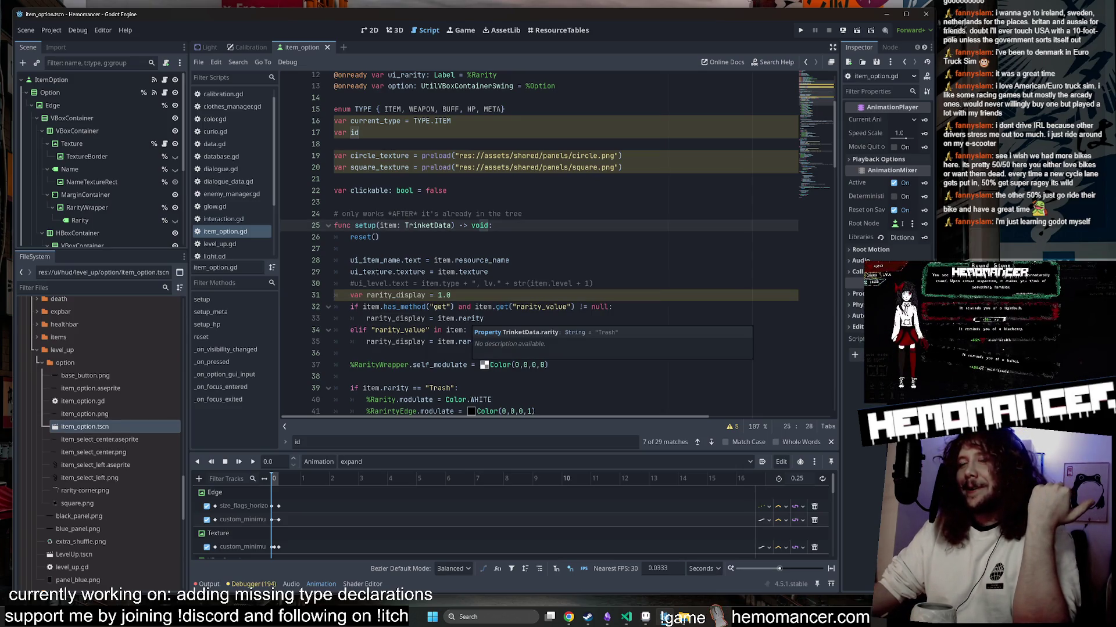
mouse_move(350, 295)
mouse_down()
mouse_move(407, 298)
mouse_move(485, 341)
mouse_up()
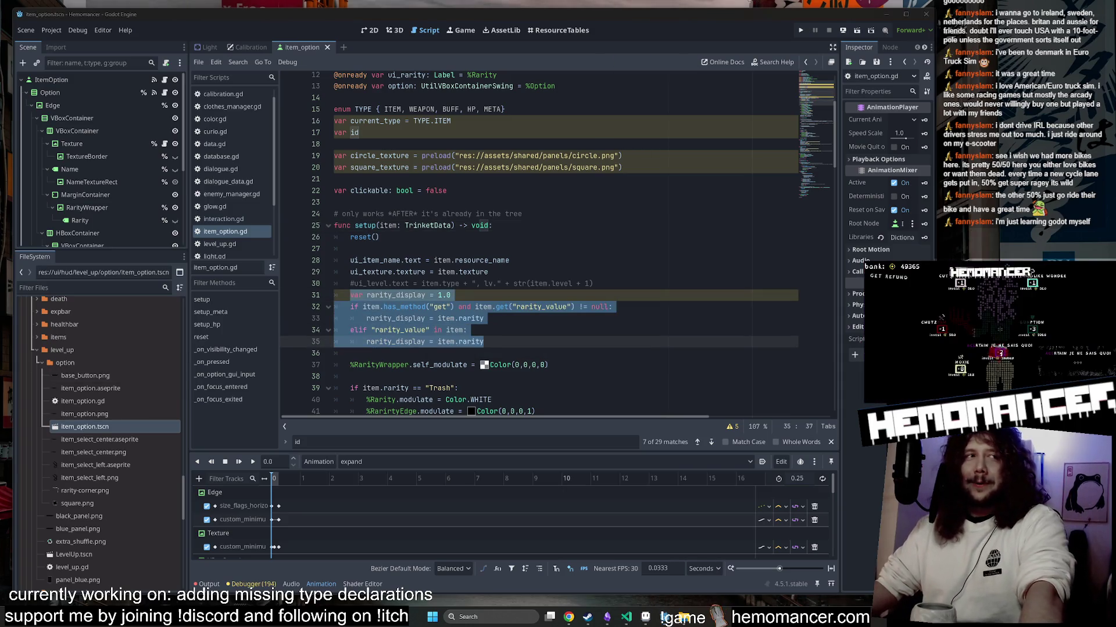
click(451, 295)
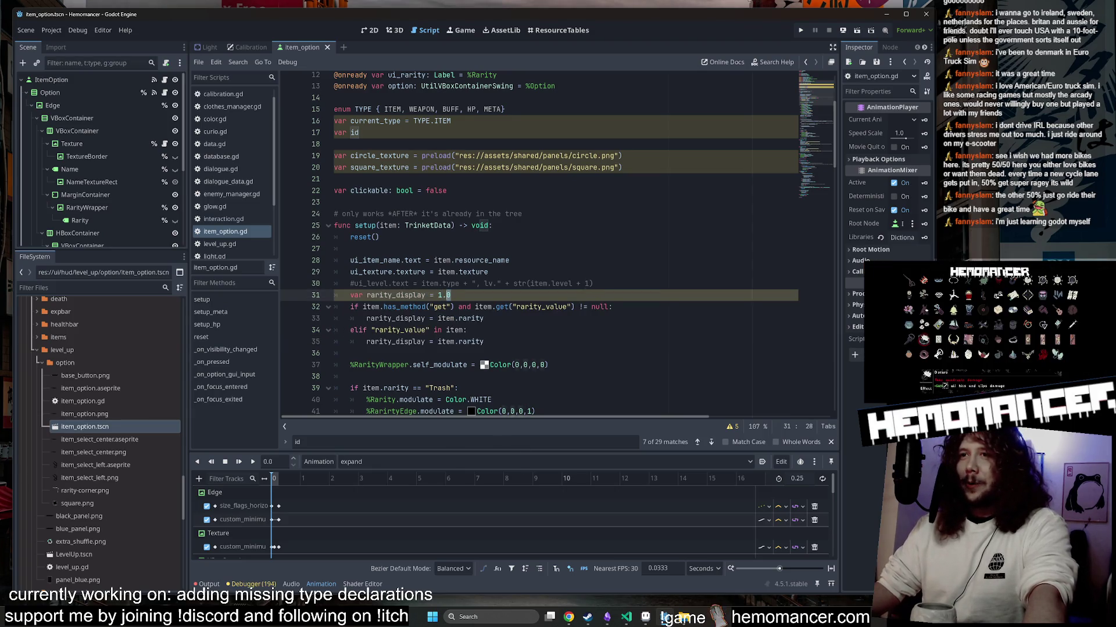
drag(451, 295, 433, 295)
click(425, 295)
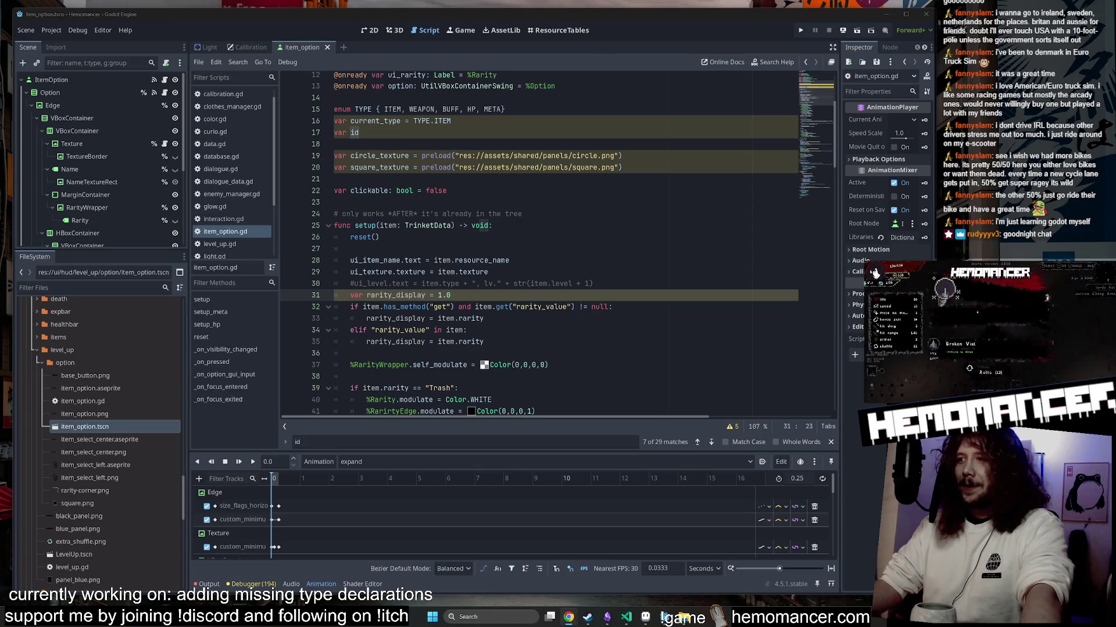
mouse_move(468, 342)
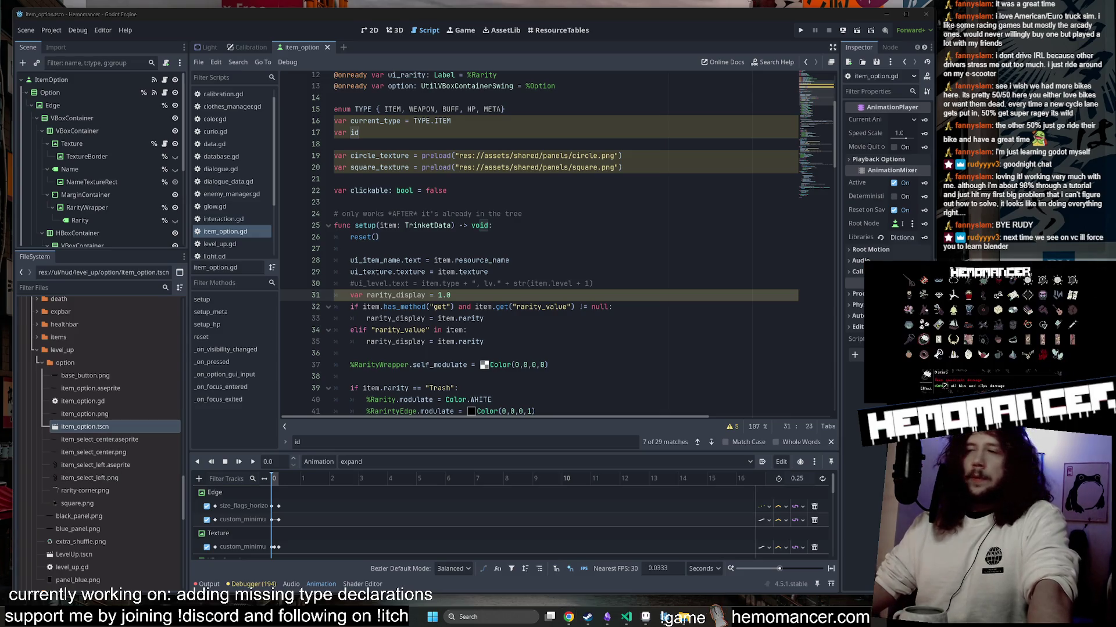
click(451, 295)
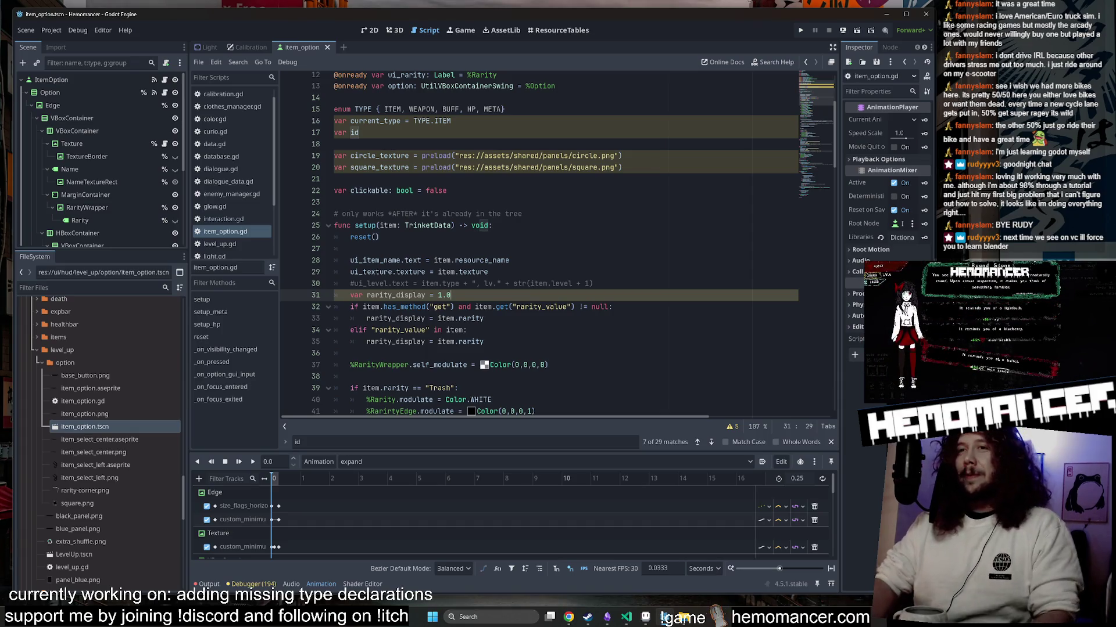
Step: Insert blank lines around the var rarity_display = 1.0 declaration
key(Home)
key(Return)
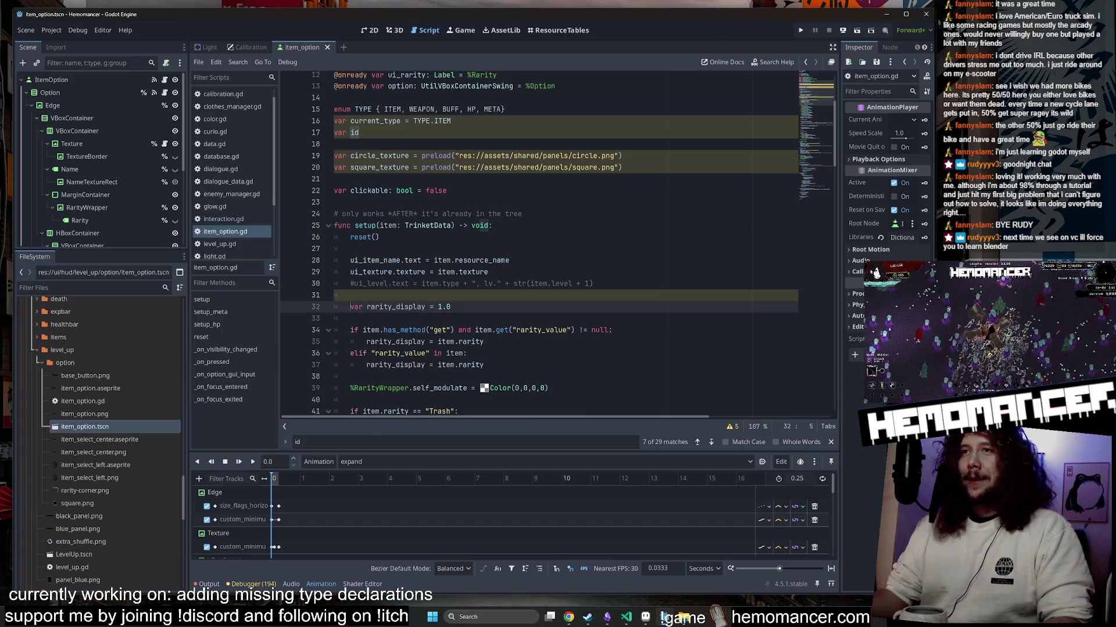
scroll(539, 242, down, 3)
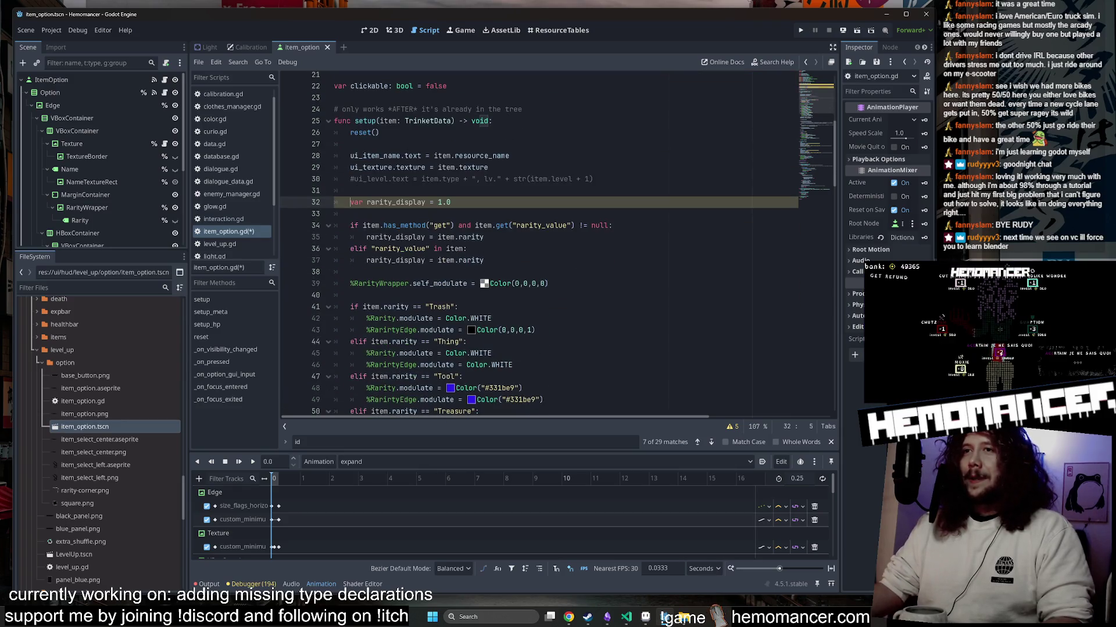
scroll(824, 127, up, 2)
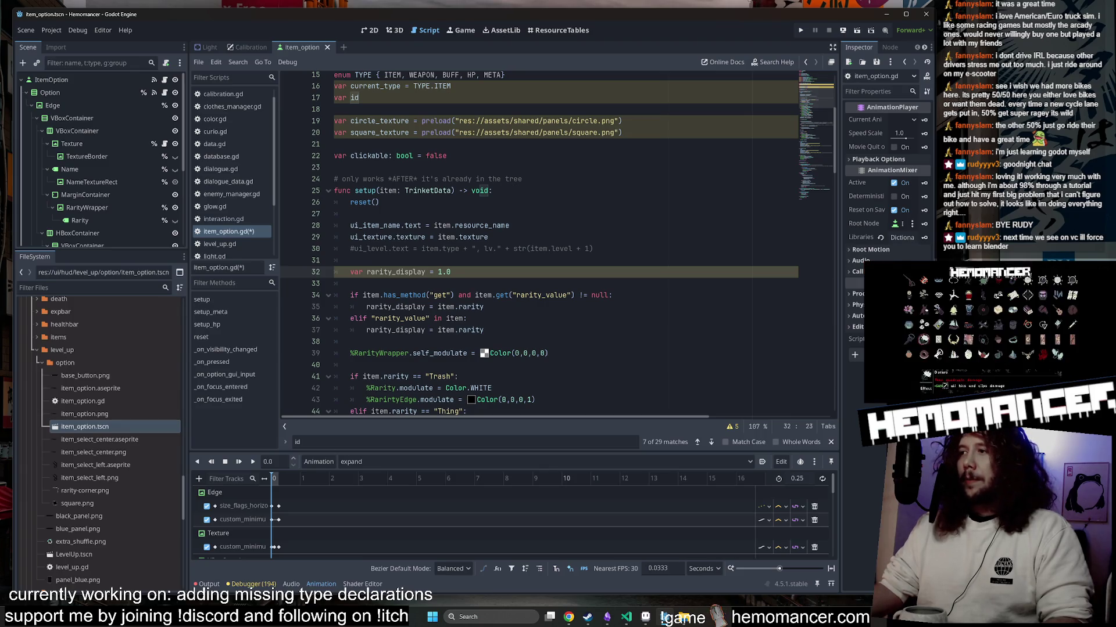
key(alt+Tab)
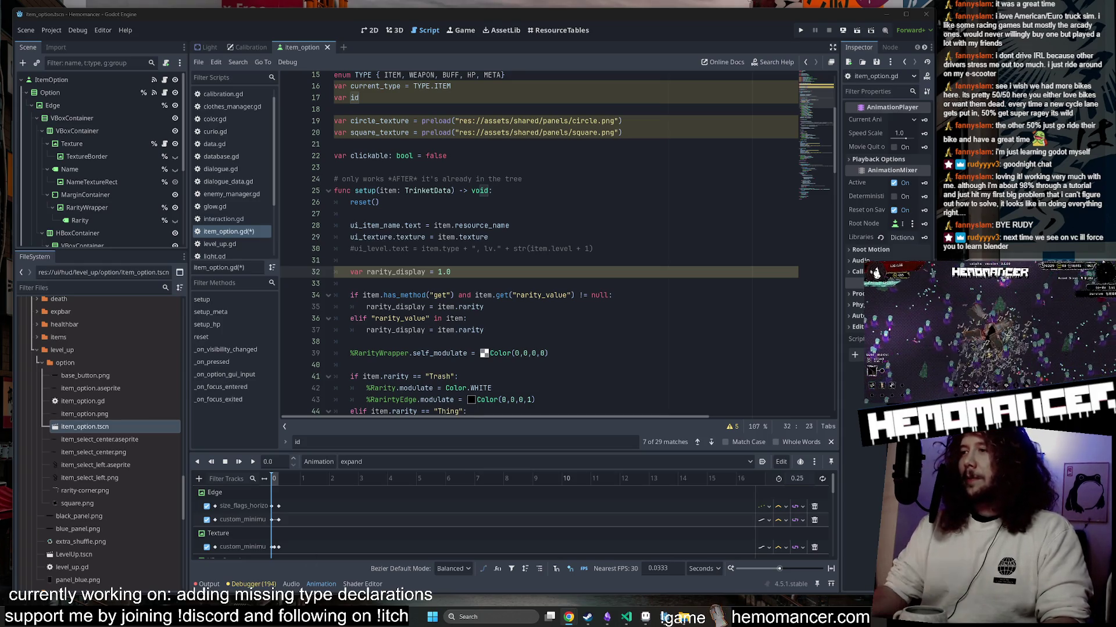
Step: Review lines 29–34, including the item reference and null check, then bring Blender forward
click(430, 272)
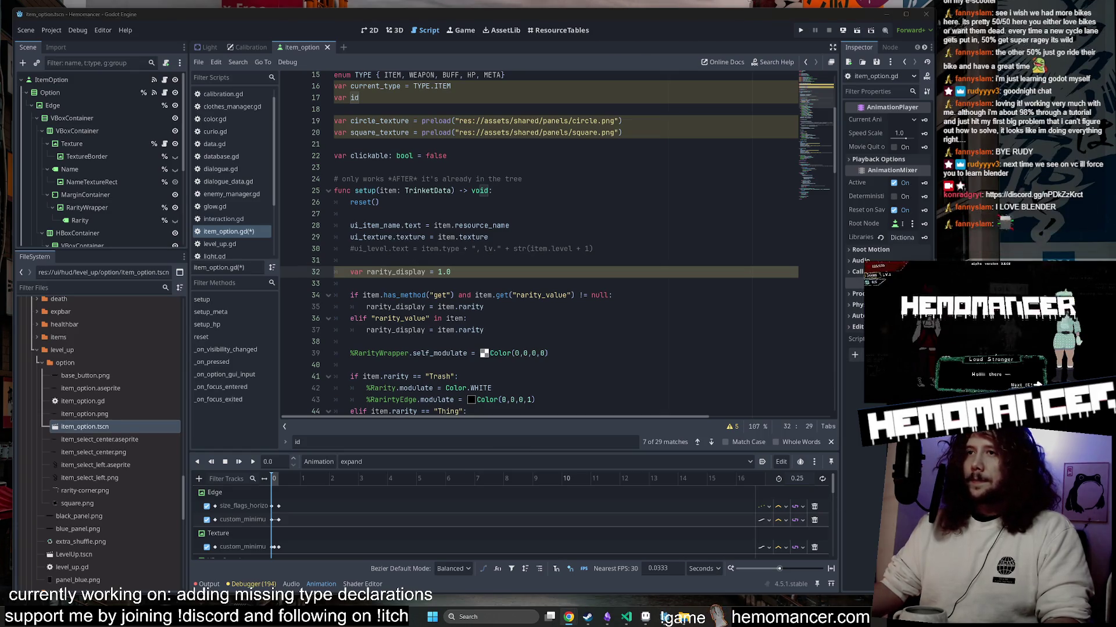
click(545, 248)
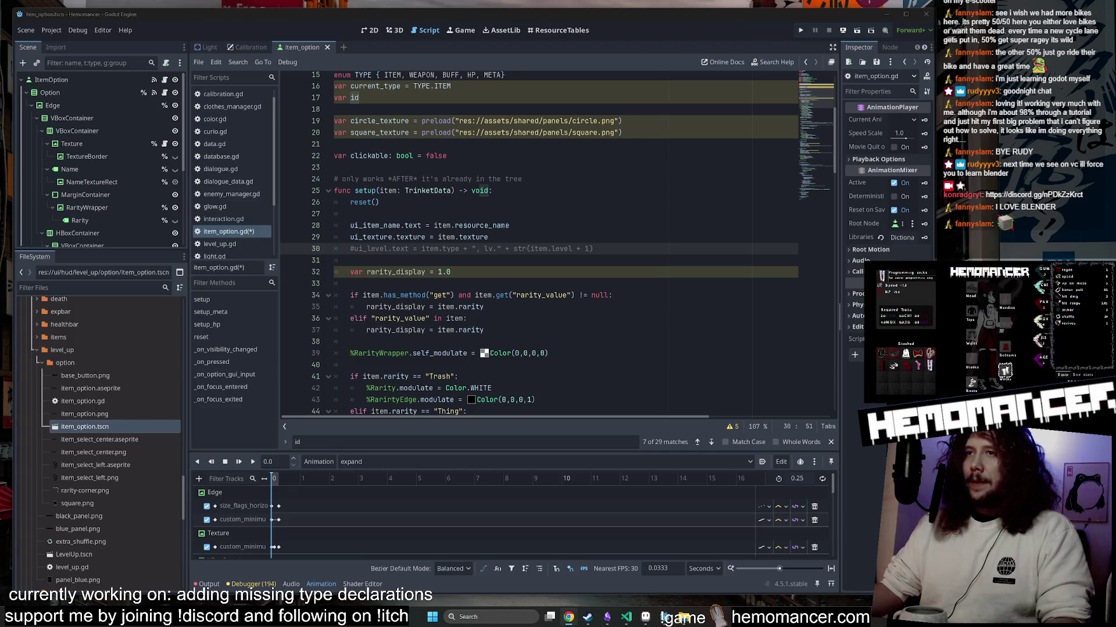
click(426, 272)
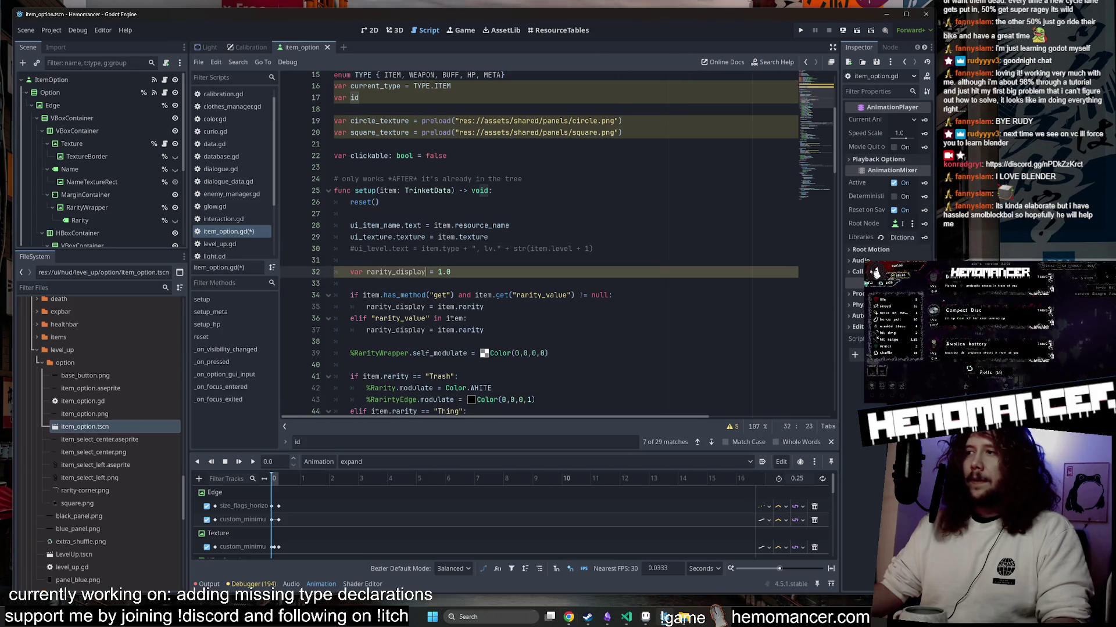
click(591, 295)
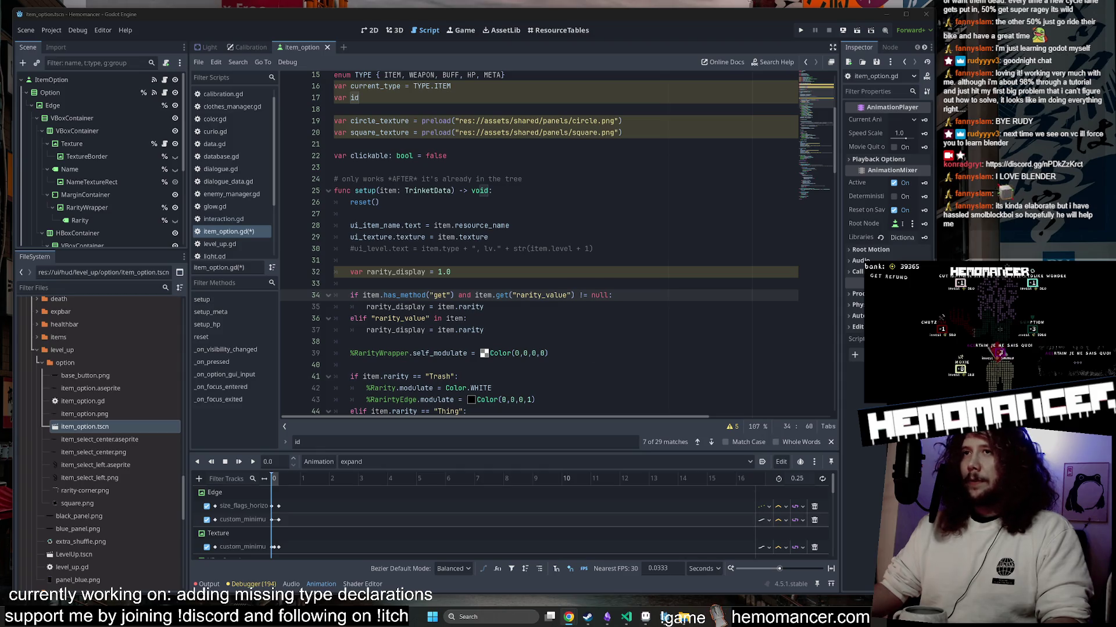
click(425, 272)
scroll(426, 272, up, 1)
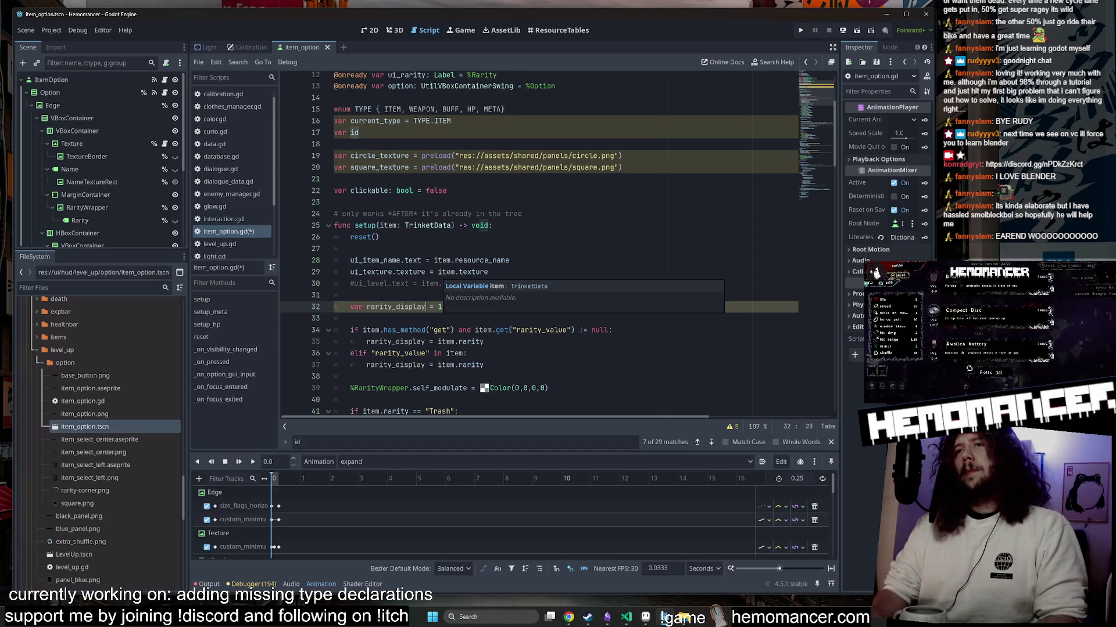
click(450, 271)
click(425, 306)
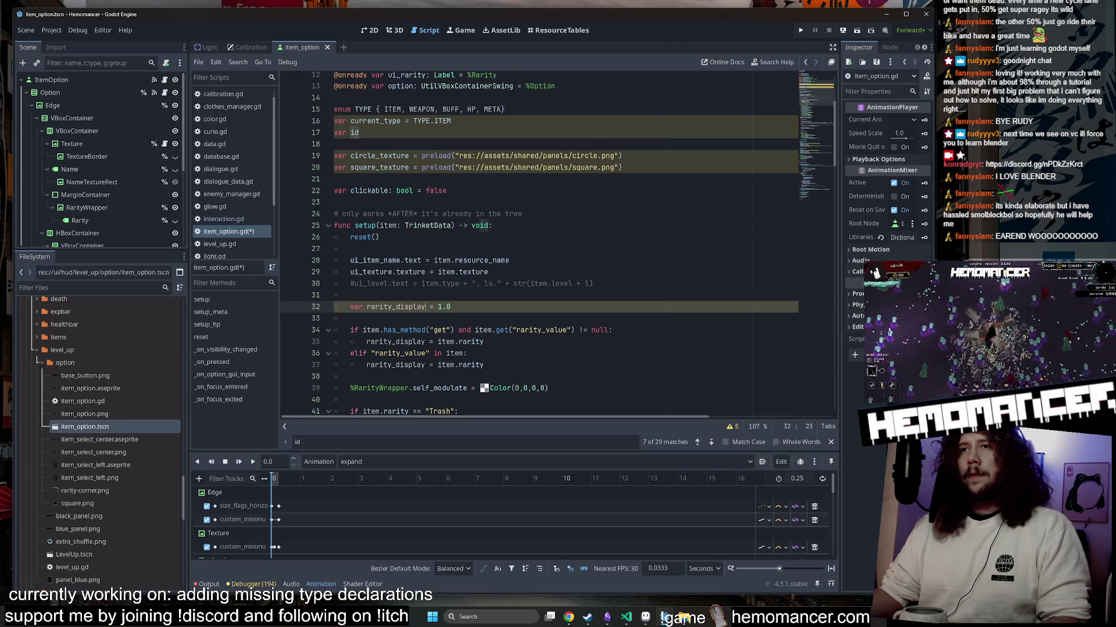
scroll(425, 307, down, 1)
click(351, 283)
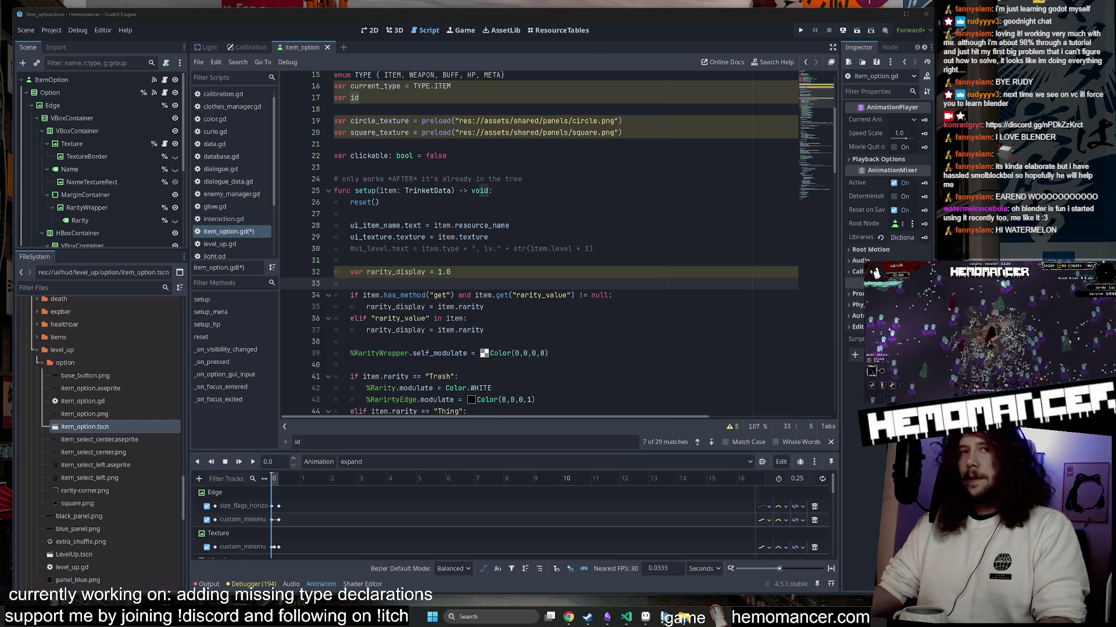
mouse_move(814, 625)
mouse_down()
mouse_move(785, 201)
mouse_move(646, 67)
mouse_move(702, 39)
mouse_up()
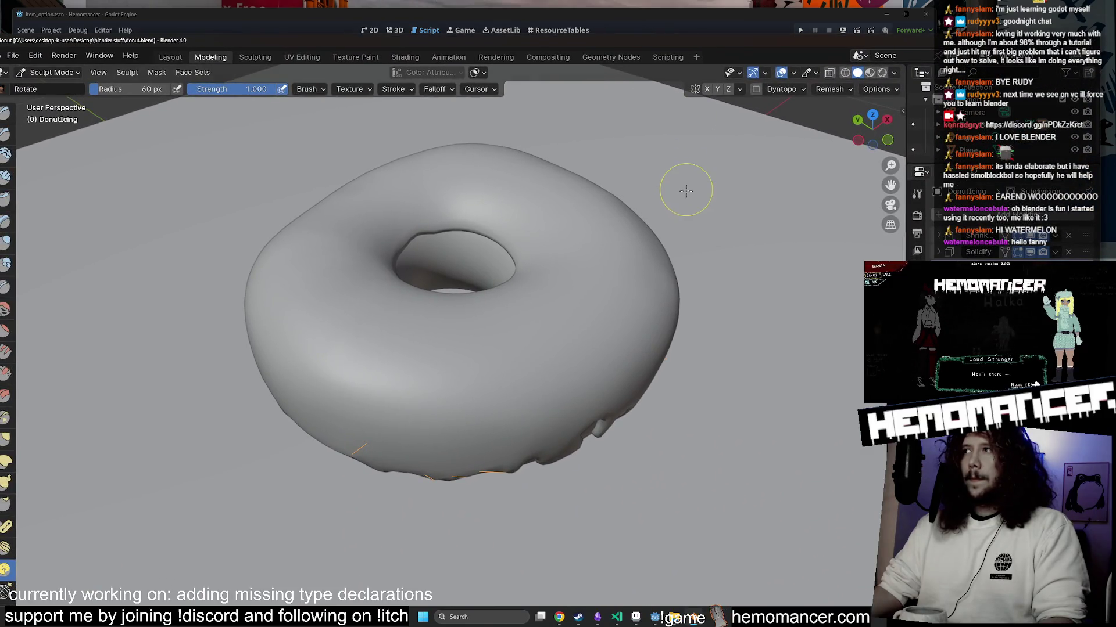
Step: Show the donut in Material Preview, un-maximize Blender, and put DonutIcing into Edit Mode
scroll(685, 187, down, 5)
scroll(642, 242, up, 4)
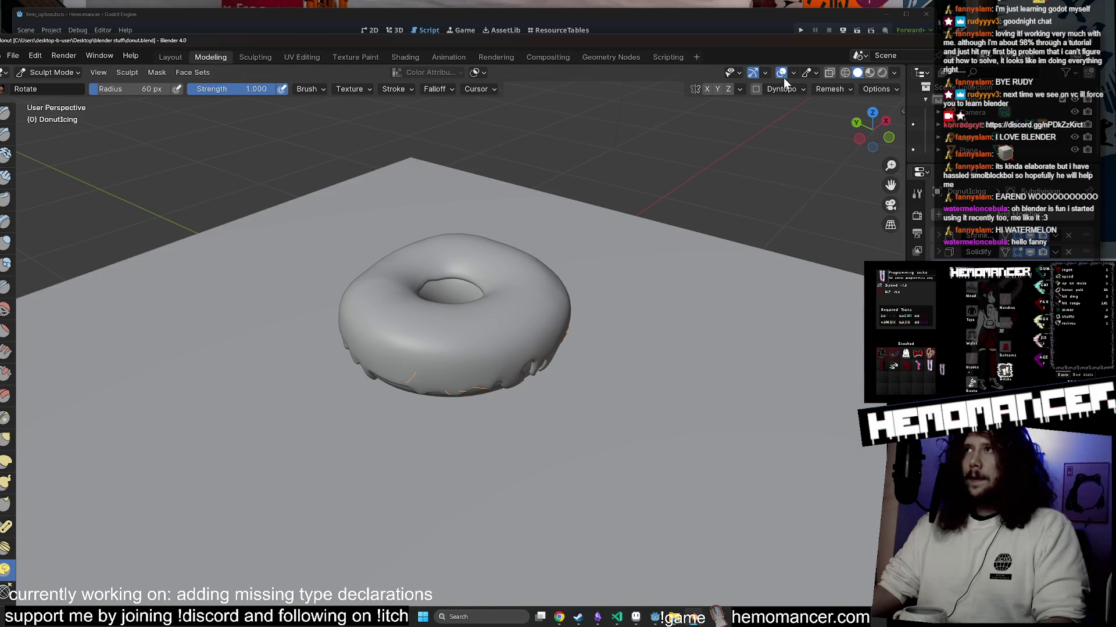
click(869, 72)
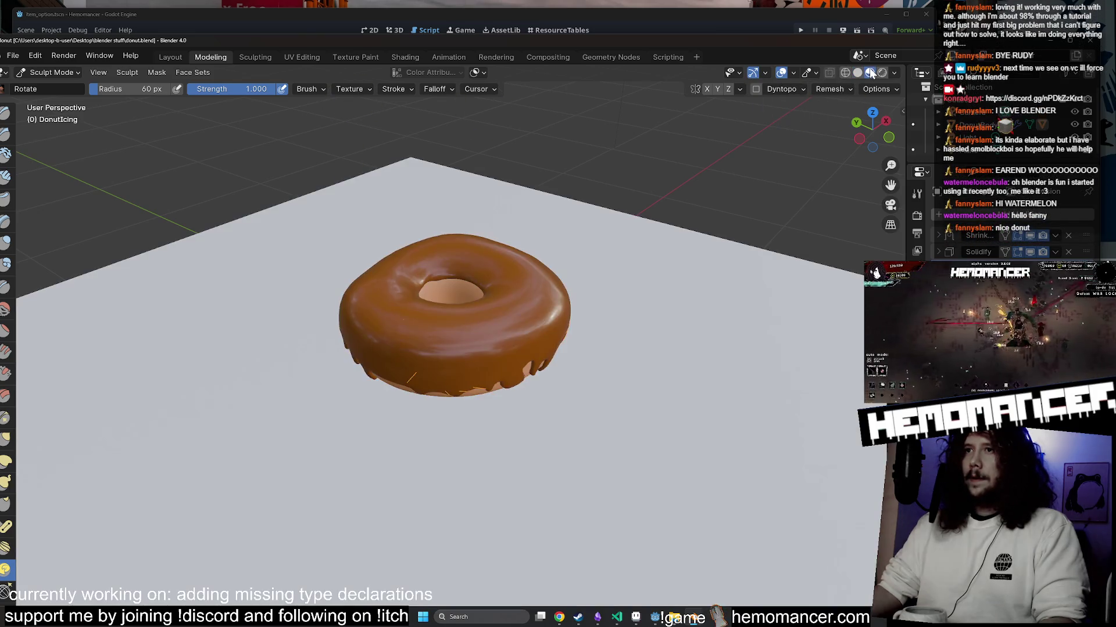
key(Tab)
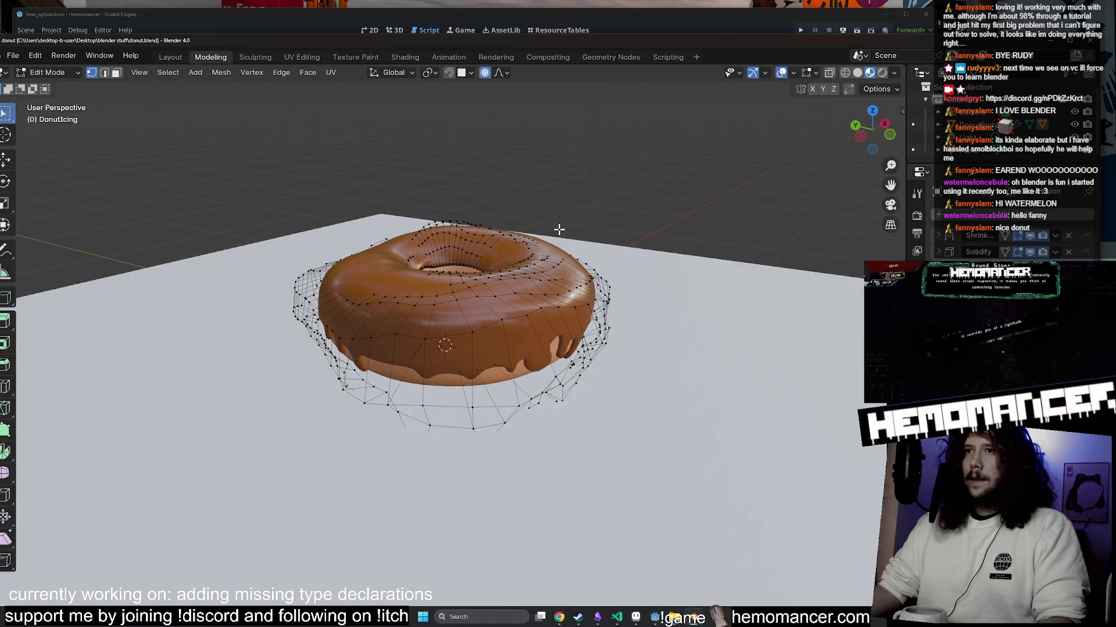
scroll(576, 232, up, 3)
key(Tab)
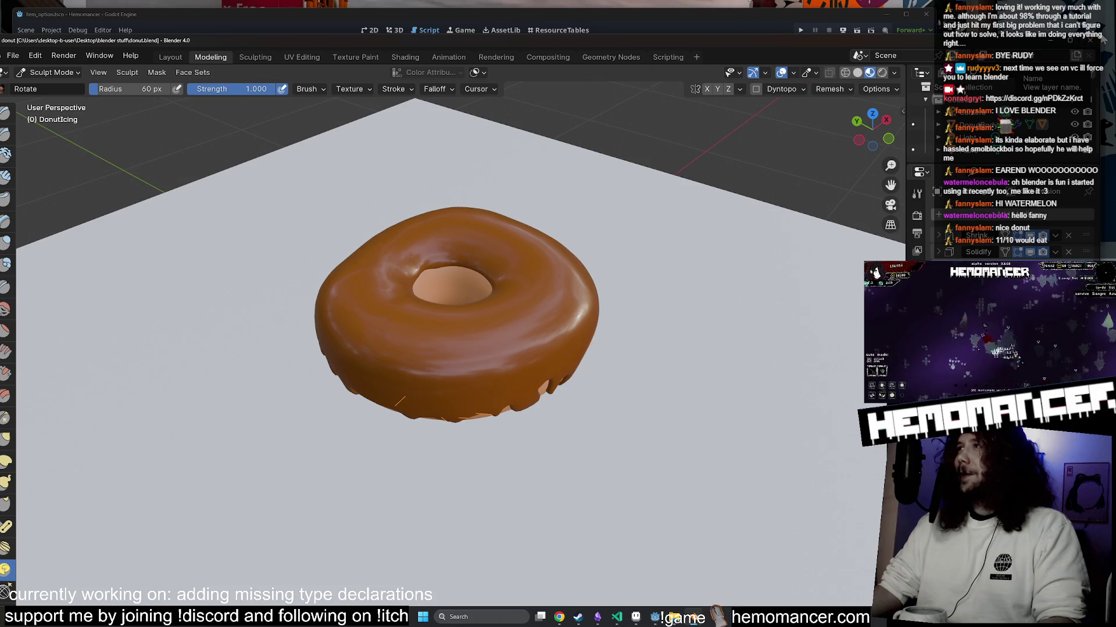
mouse_move(1100, 40)
mouse_down()
mouse_move(877, 34)
mouse_move(808, 44)
mouse_move(789, 71)
mouse_move(594, 78)
mouse_move(672, 36)
mouse_up()
key(Tab)
mouse_move(580, 174)
mouse_down()
mouse_move(580, 209)
mouse_move(646, 334)
mouse_move(389, 259)
mouse_move(441, 233)
mouse_move(558, 235)
mouse_up()
key(Tab)
key(Tab)
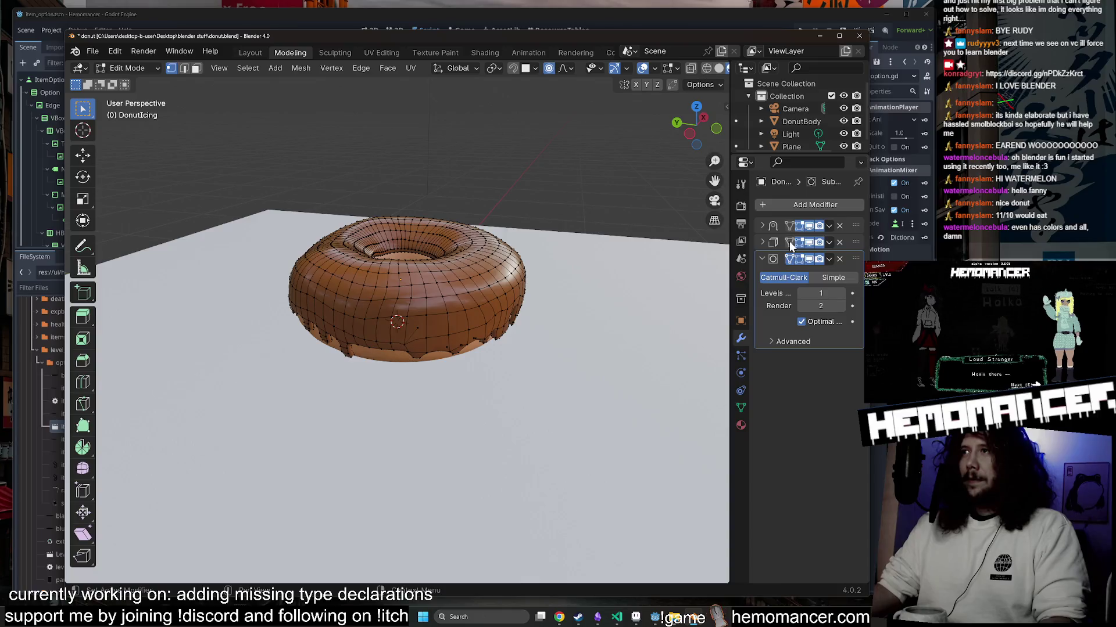
Step: Toggle the Subdivision modifier's On Cage on and off, then orbit around the donut
click(791, 262)
click(791, 261)
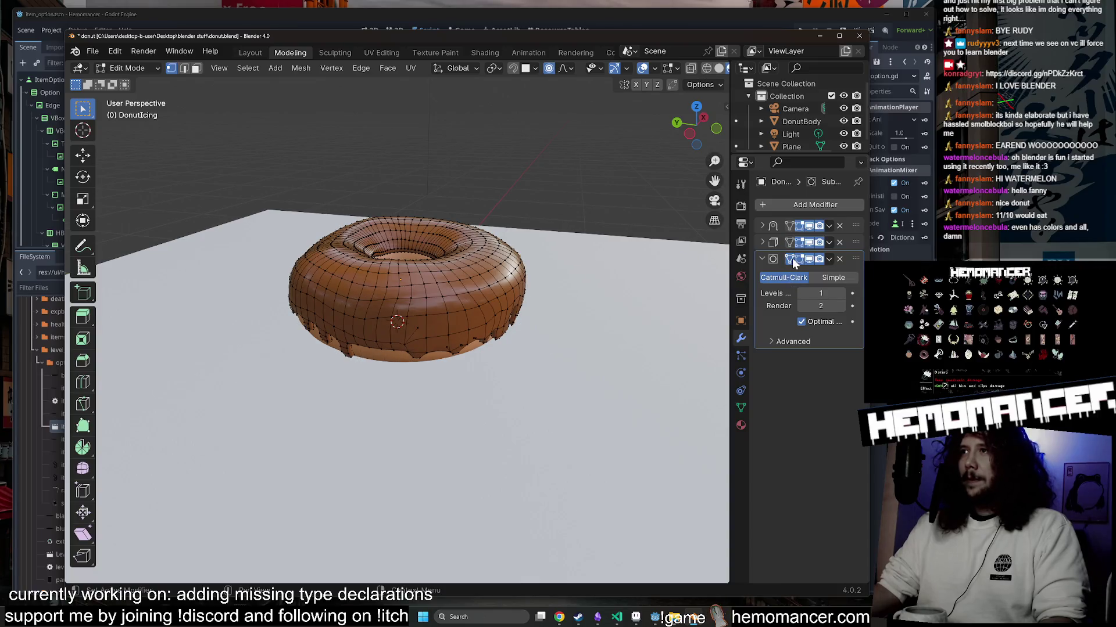
click(793, 257)
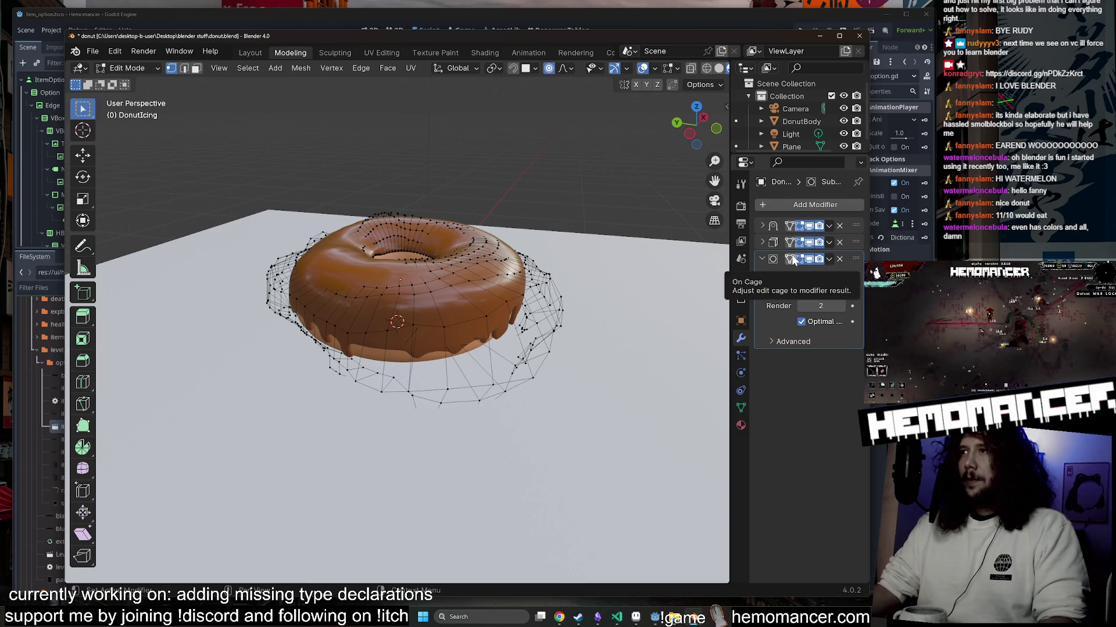
mouse_move(580, 187)
mouse_down()
mouse_move(427, 185)
mouse_move(442, 232)
mouse_up()
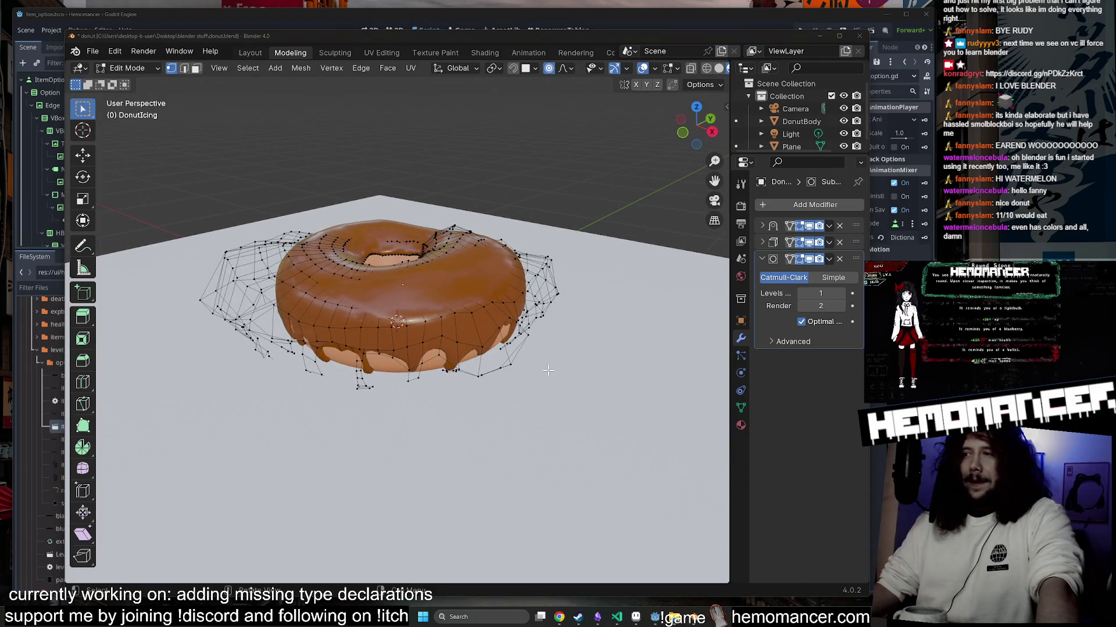
mouse_move(548, 370)
mouse_down()
mouse_move(631, 298)
mouse_move(662, 326)
mouse_move(613, 232)
mouse_move(542, 197)
mouse_move(702, 326)
mouse_move(674, 341)
mouse_move(604, 281)
mouse_move(287, 208)
mouse_move(493, 311)
mouse_move(401, 291)
mouse_move(281, 300)
mouse_move(544, 217)
mouse_move(371, 190)
mouse_move(407, 250)
mouse_move(511, 302)
mouse_move(667, 212)
mouse_up()
mouse_move(476, 209)
mouse_down()
mouse_move(408, 362)
mouse_move(430, 407)
mouse_move(465, 261)
mouse_move(523, 349)
mouse_move(554, 362)
mouse_move(428, 305)
mouse_up()
Step: View the donut from higher up and switch the viewport to Solid shading
scroll(427, 305, up, 3)
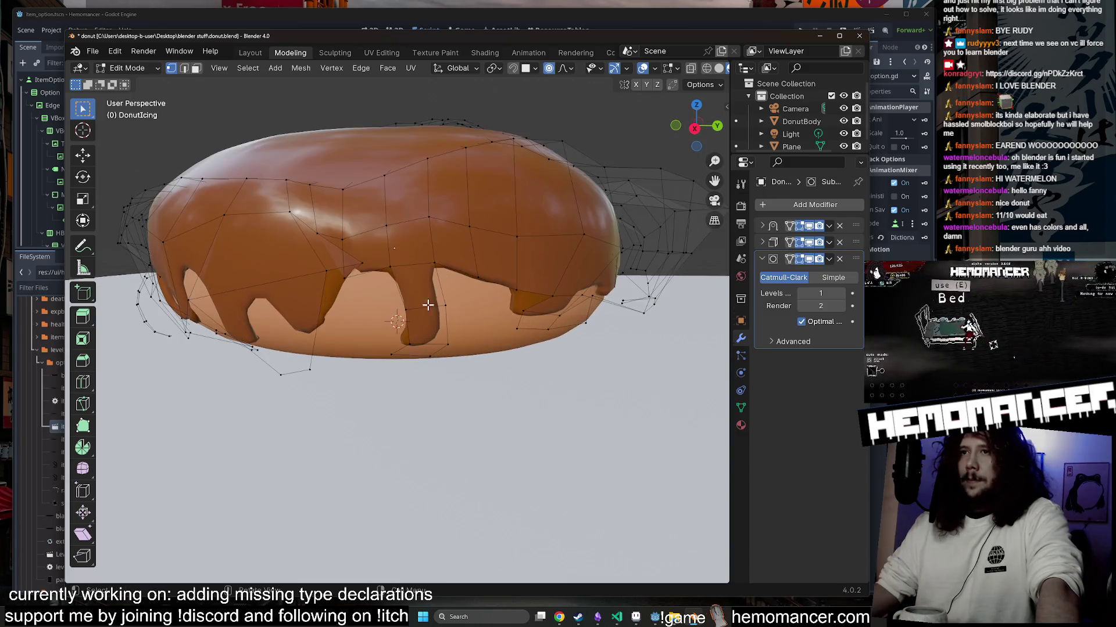
scroll(212, 244, up, 3)
scroll(411, 199, down, 3)
mouse_move(411, 199)
mouse_down()
mouse_move(456, 236)
mouse_move(377, 324)
mouse_move(638, 268)
mouse_move(587, 117)
mouse_up()
scroll(494, 296, down, 2)
click(716, 69)
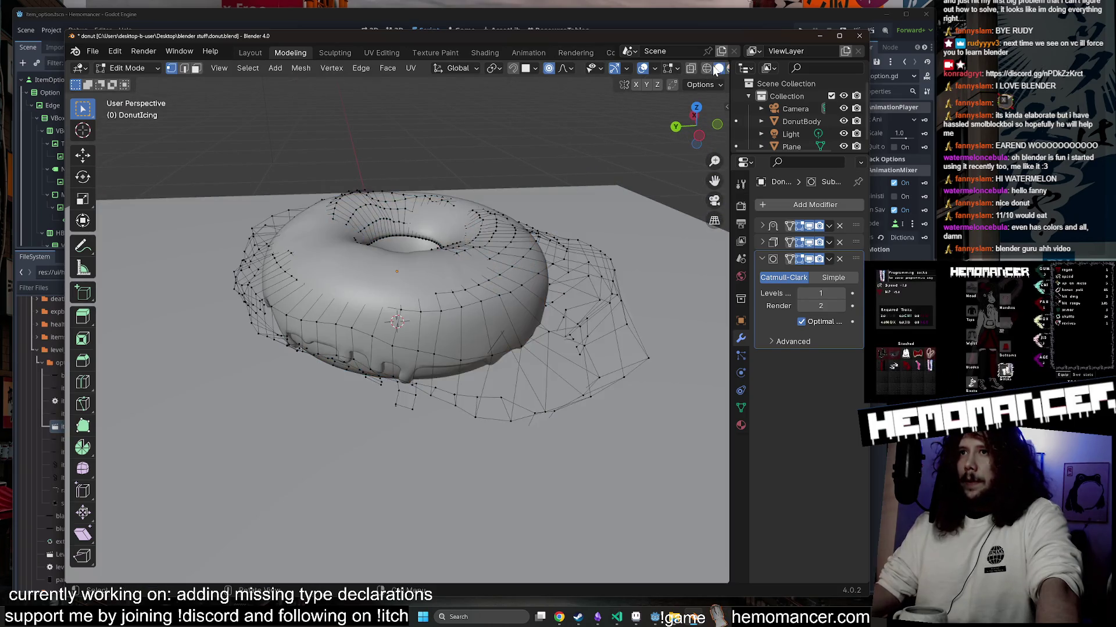
drag(589, 191, 473, 198)
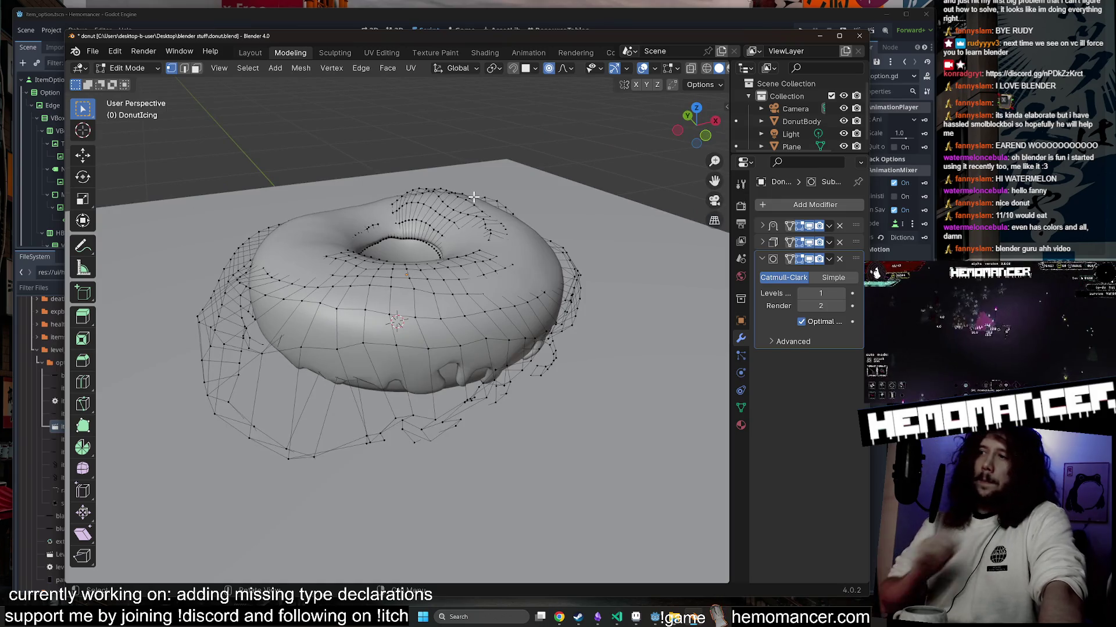
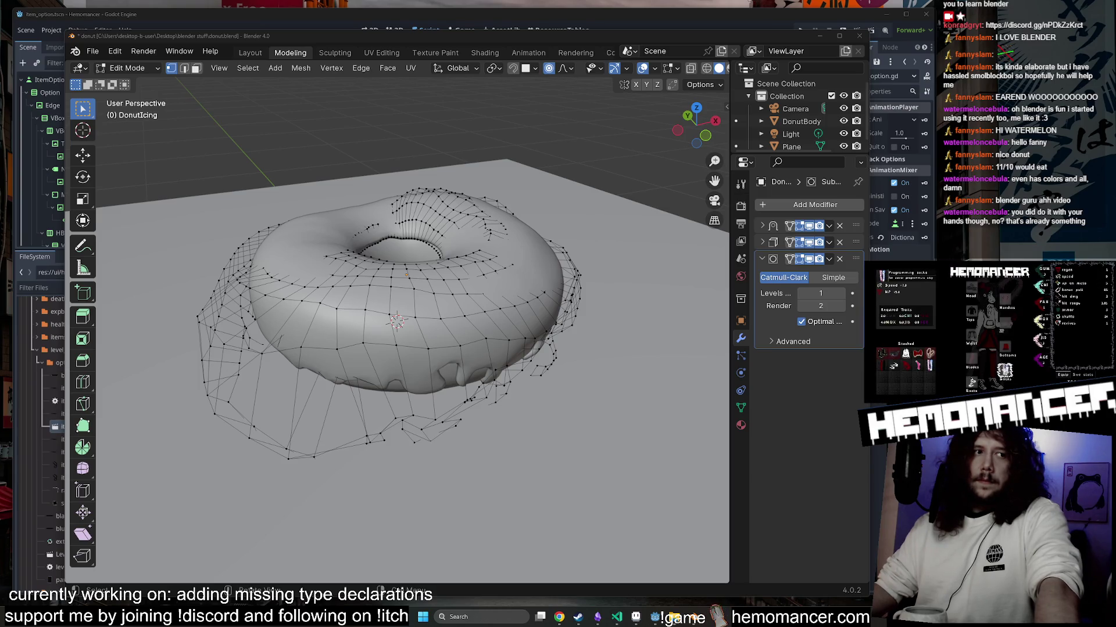
Step: Close the Blender window holding the donut icing model
click(859, 36)
Step: Discard the unsaved donut changes and put the caret on rarity_display in line 32
click(491, 341)
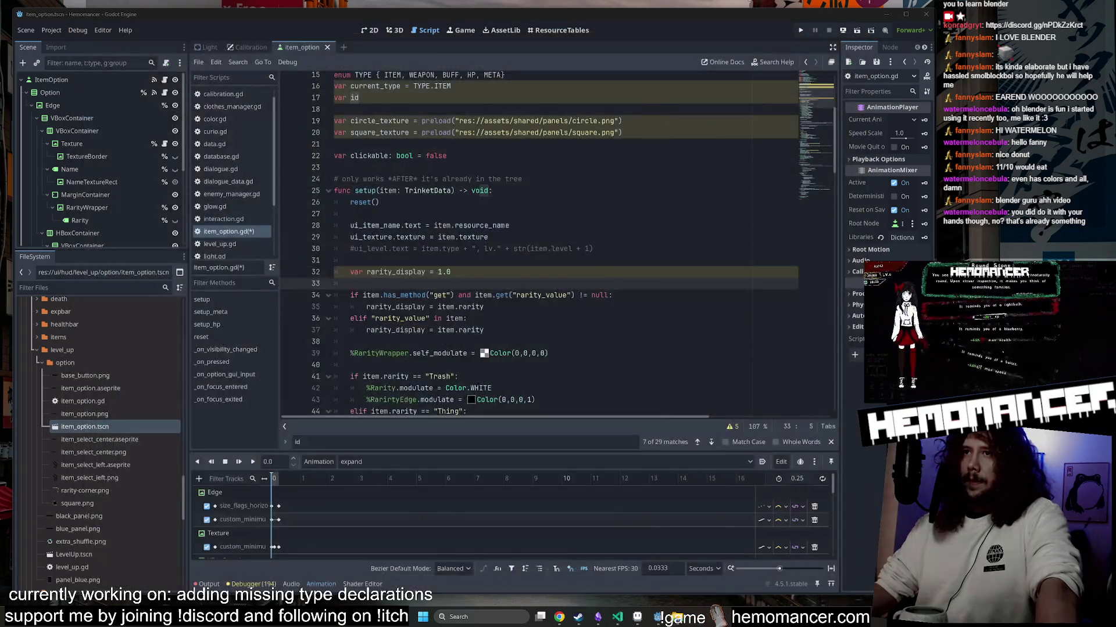
click(452, 272)
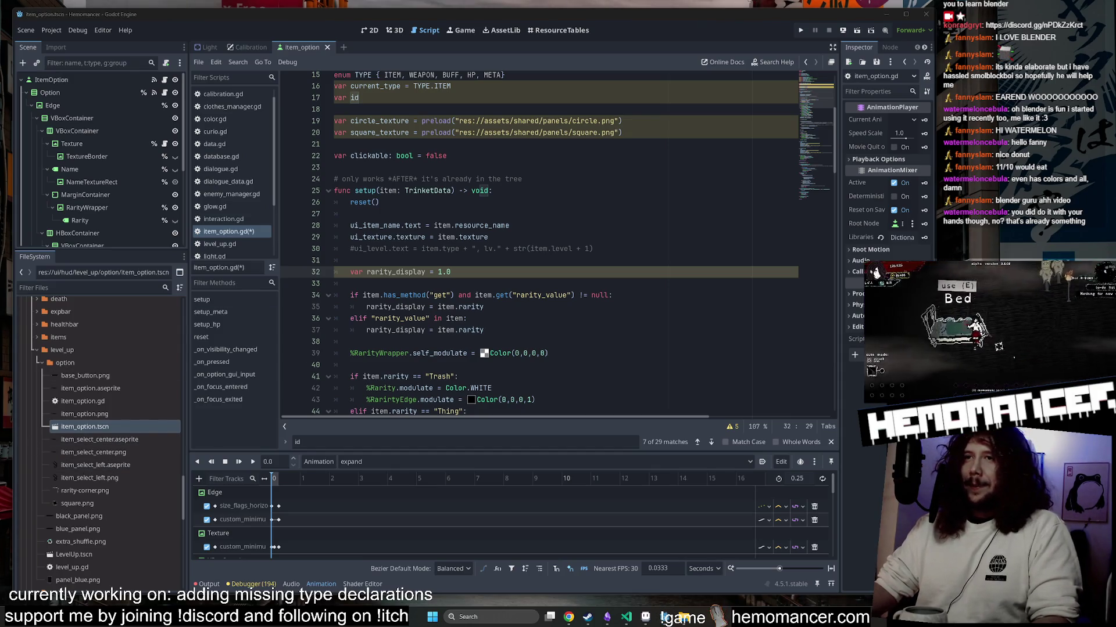
click(429, 272)
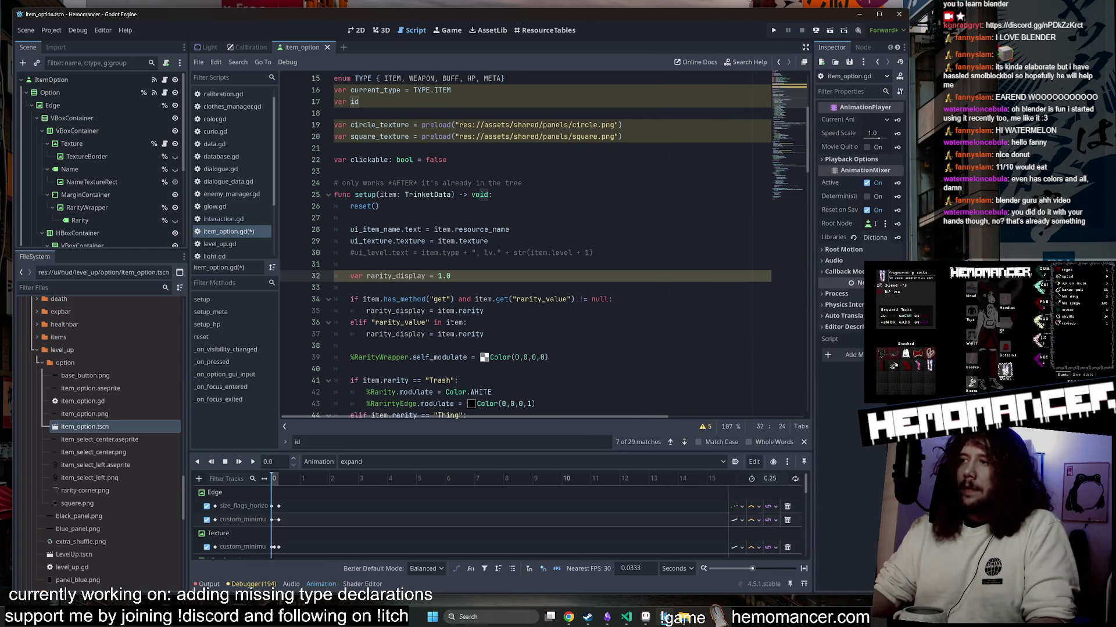
click(876, 273)
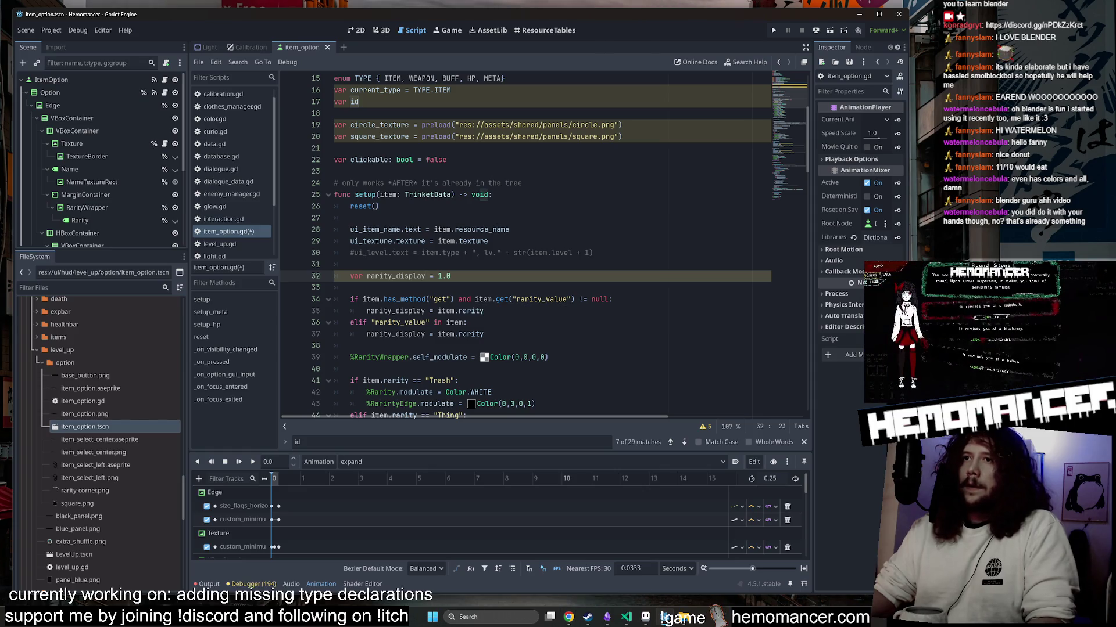
click(876, 272)
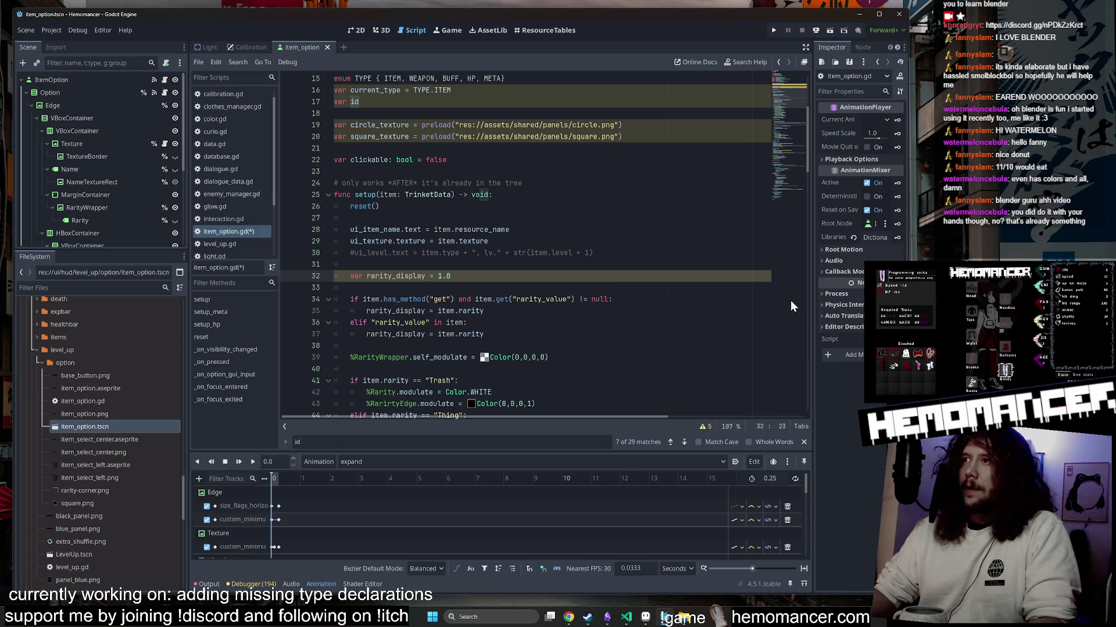
Step: Widen the Inspector panel and place the caret just before the 1.0 value on line 32
drag(809, 291, 693, 281)
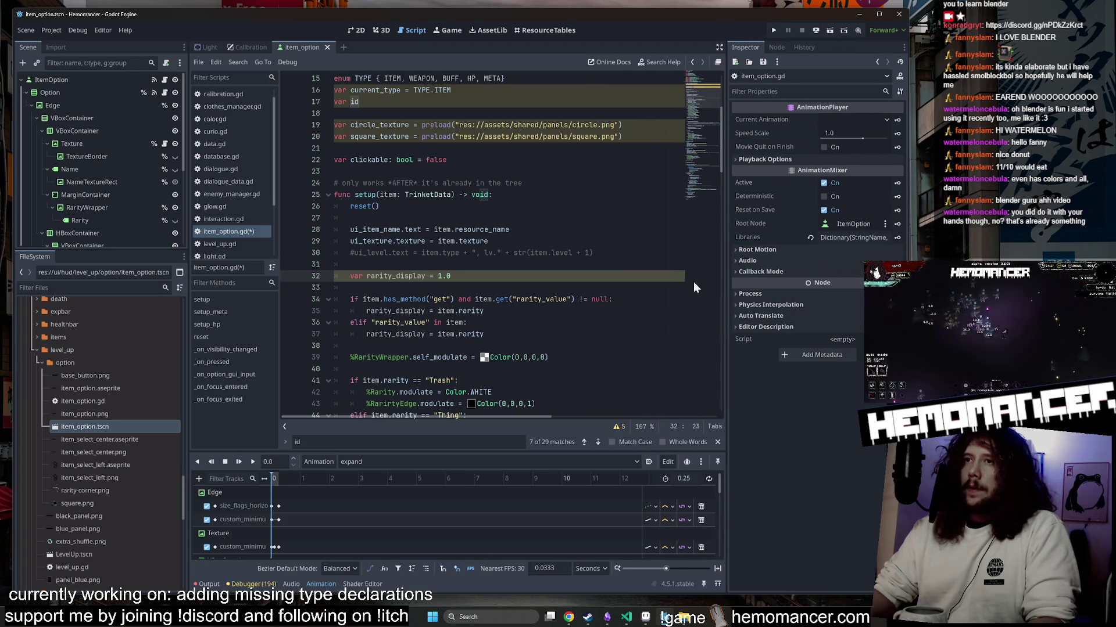
scroll(693, 281, down, 1)
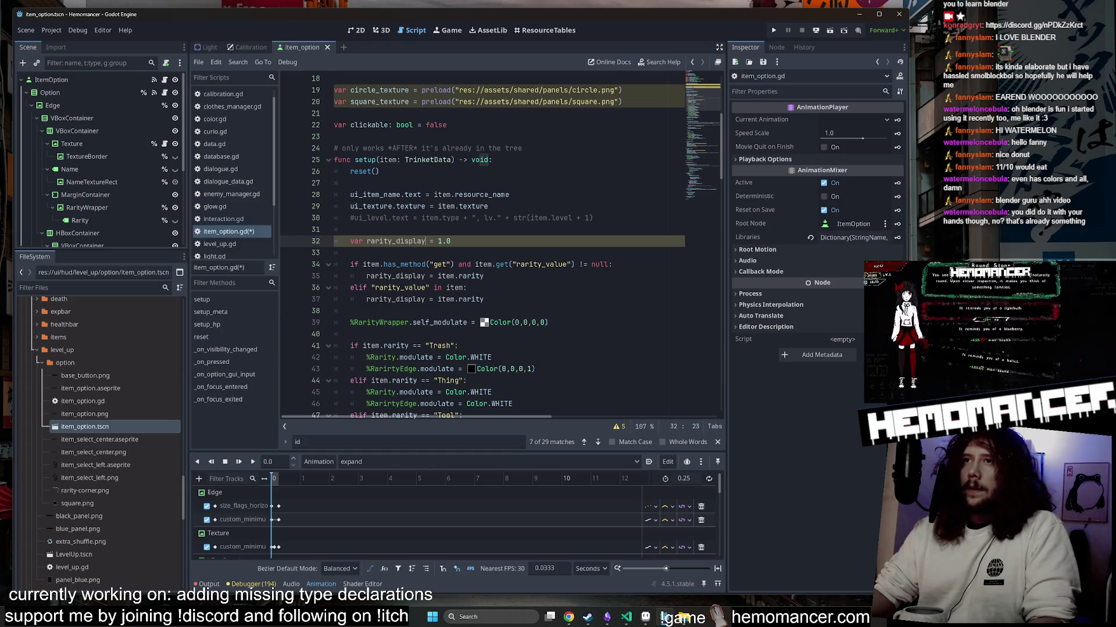
mouse_move(401, 299)
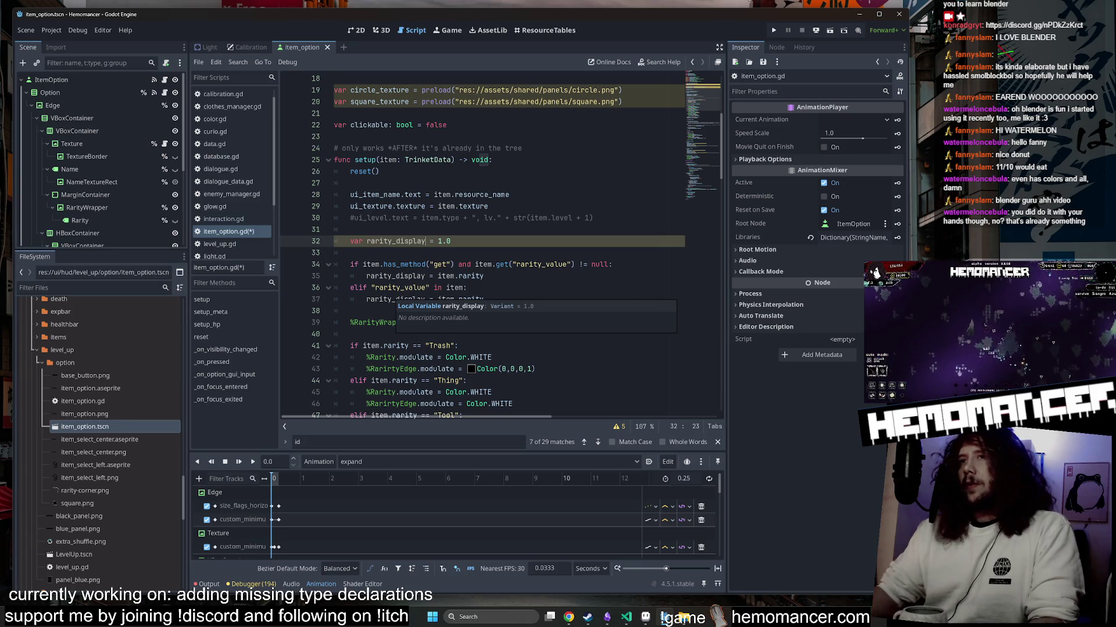
click(440, 195)
click(426, 242)
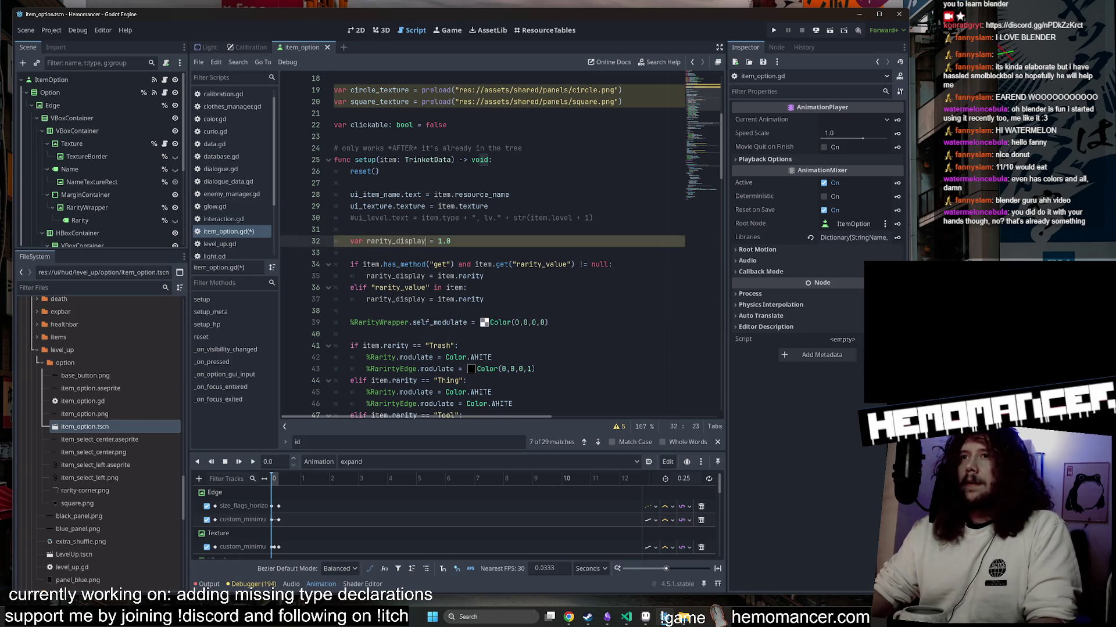
scroll(426, 241, up, 1)
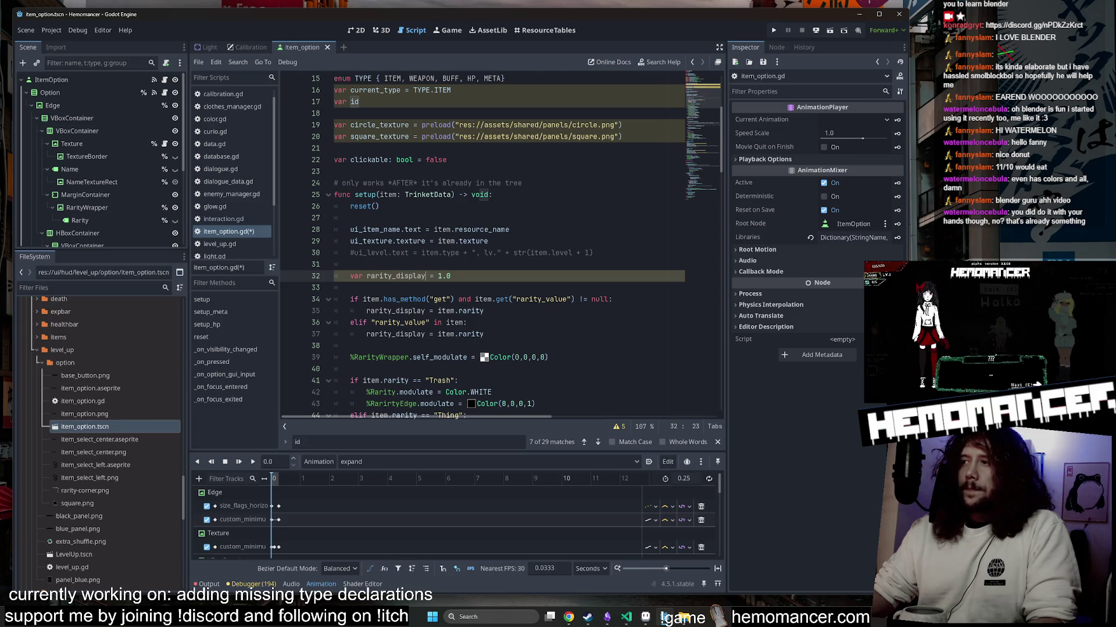
scroll(500, 244, down, 2)
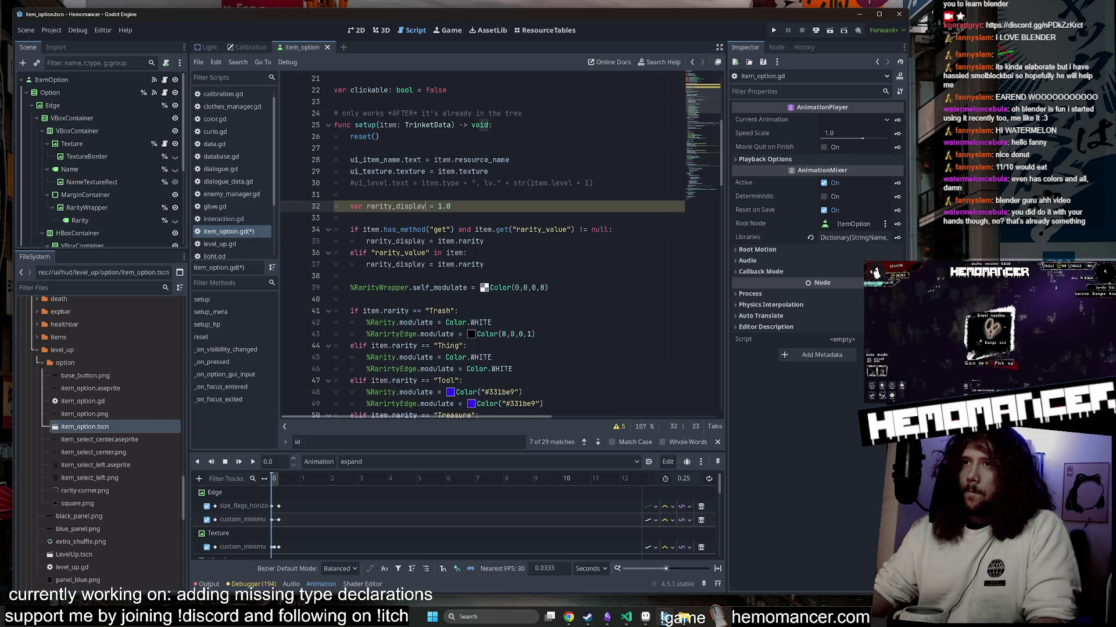
scroll(500, 244, down, 4)
scroll(499, 244, up, 4)
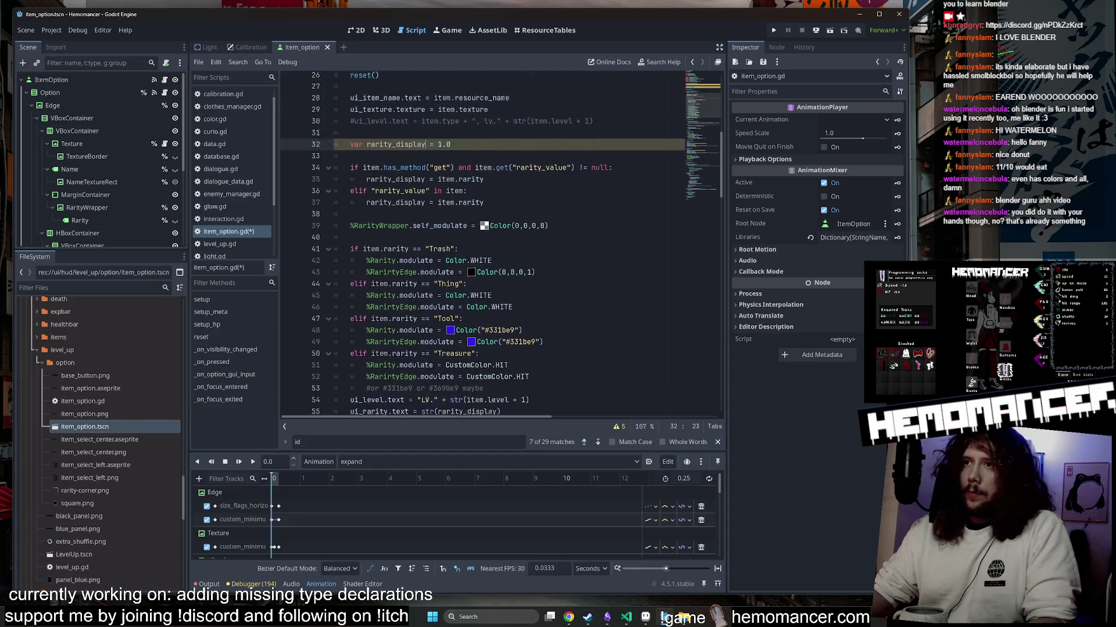
click(443, 206)
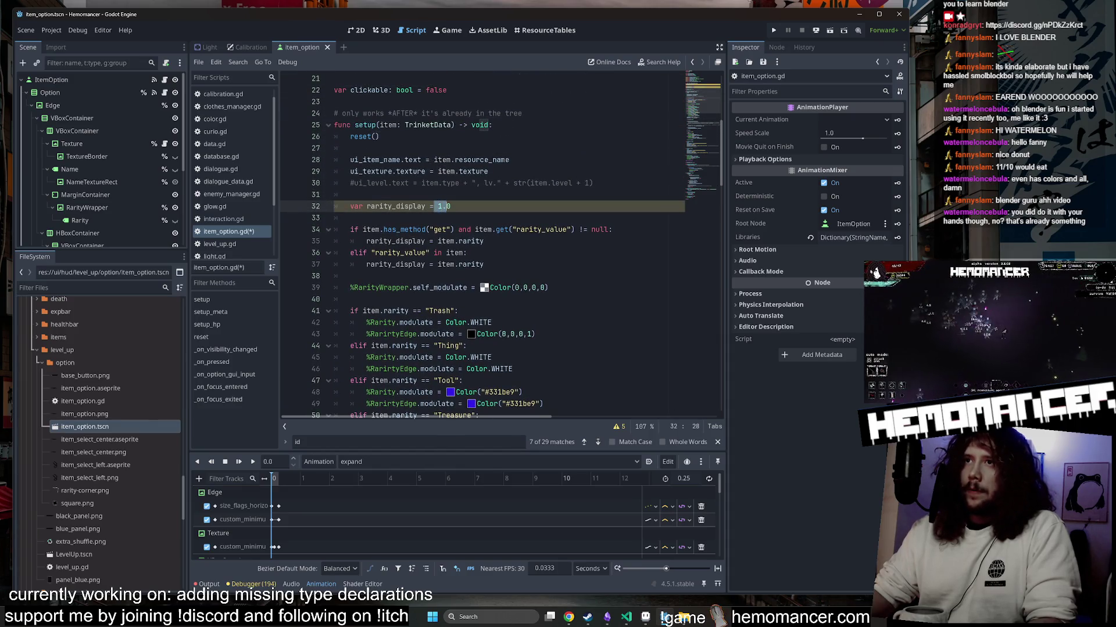
click(433, 206)
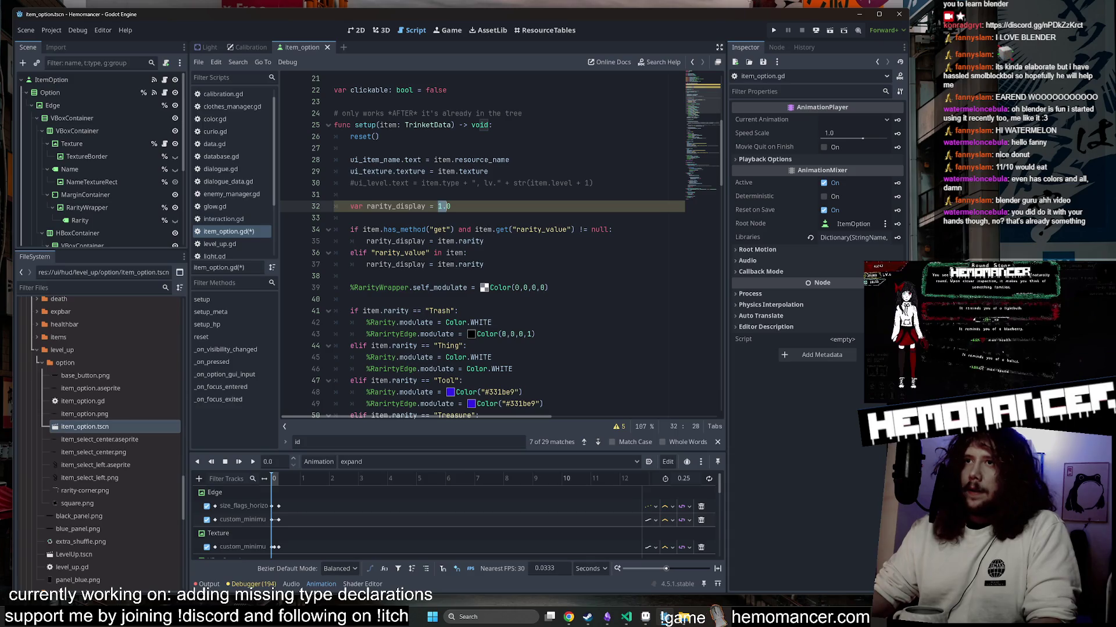
click(444, 207)
click(436, 206)
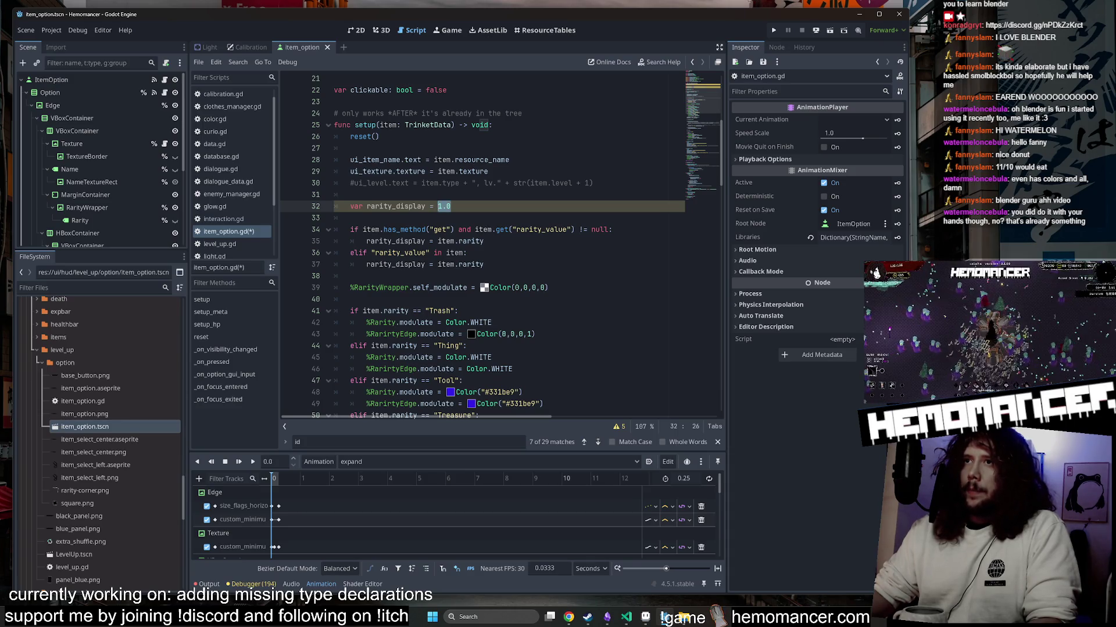
Step: Filter the project files for 'blender' and open blender_projectile.aseprite
click(87, 288)
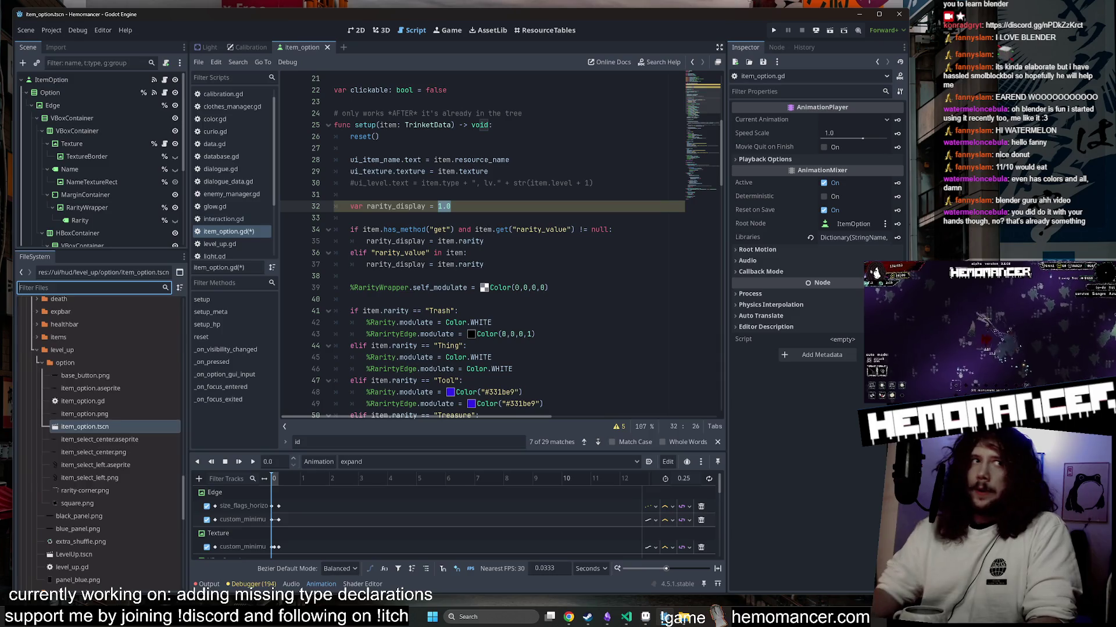
text(blender)
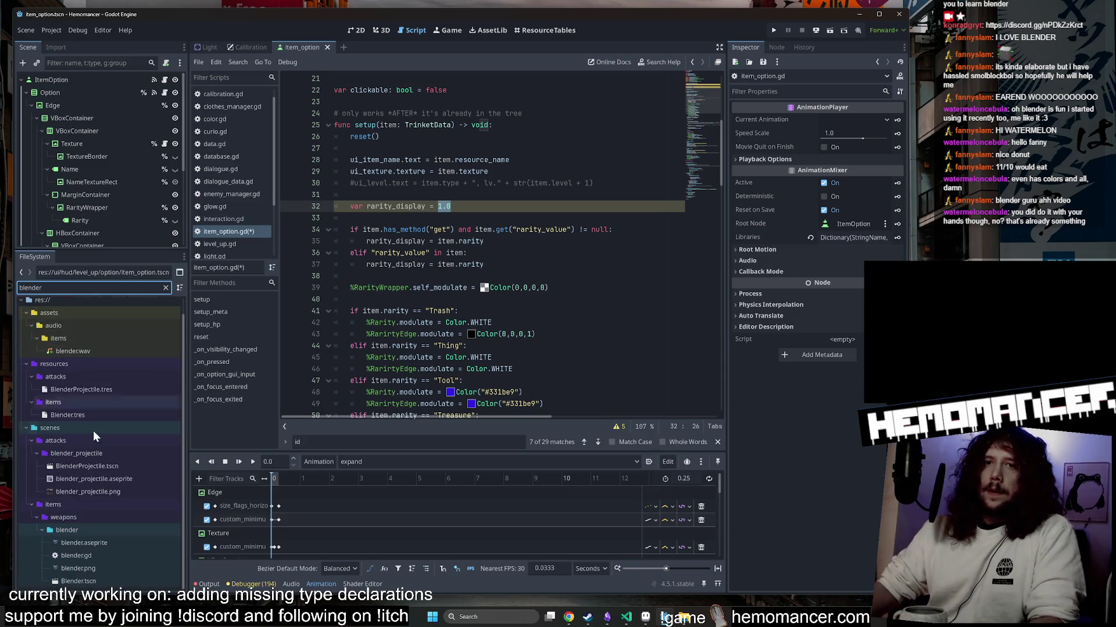
click(116, 476)
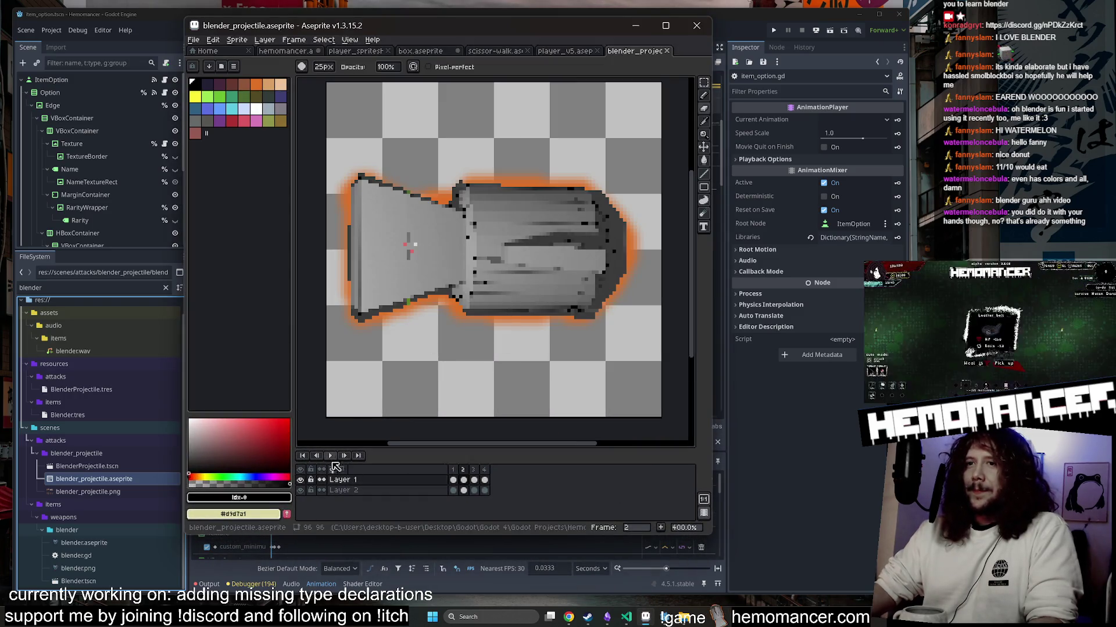
Step: Play and recenter the blender projectile animation in Aseprite, then minimize Aseprite
key(Return)
scroll(418, 284, down, 1)
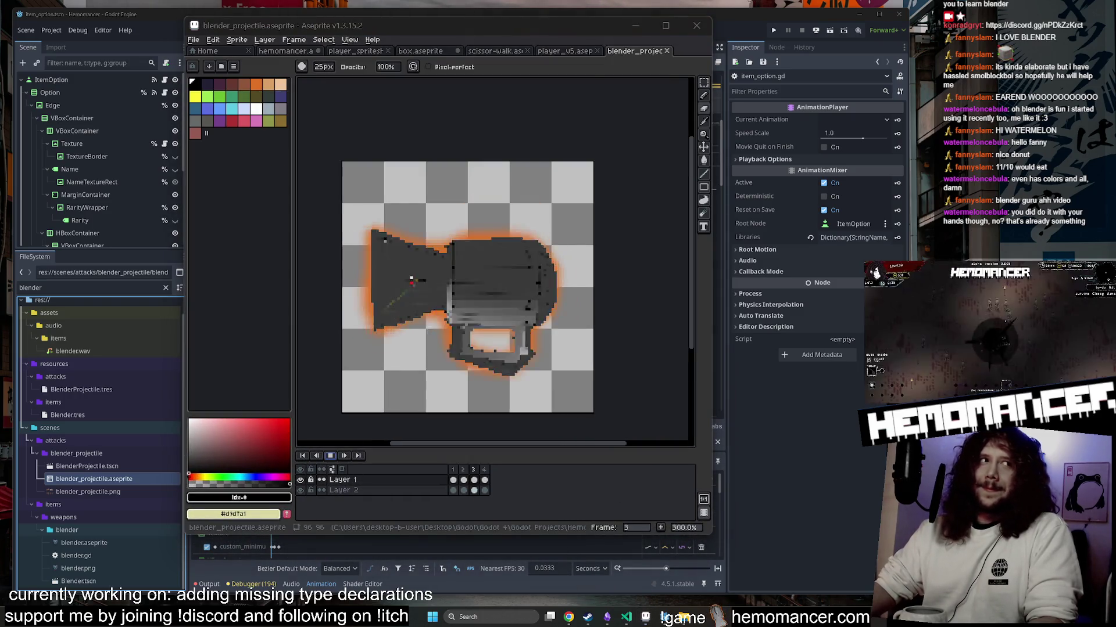
mouse_move(616, 256)
mouse_down()
mouse_move(630, 258)
mouse_move(627, 219)
mouse_move(638, 227)
mouse_up()
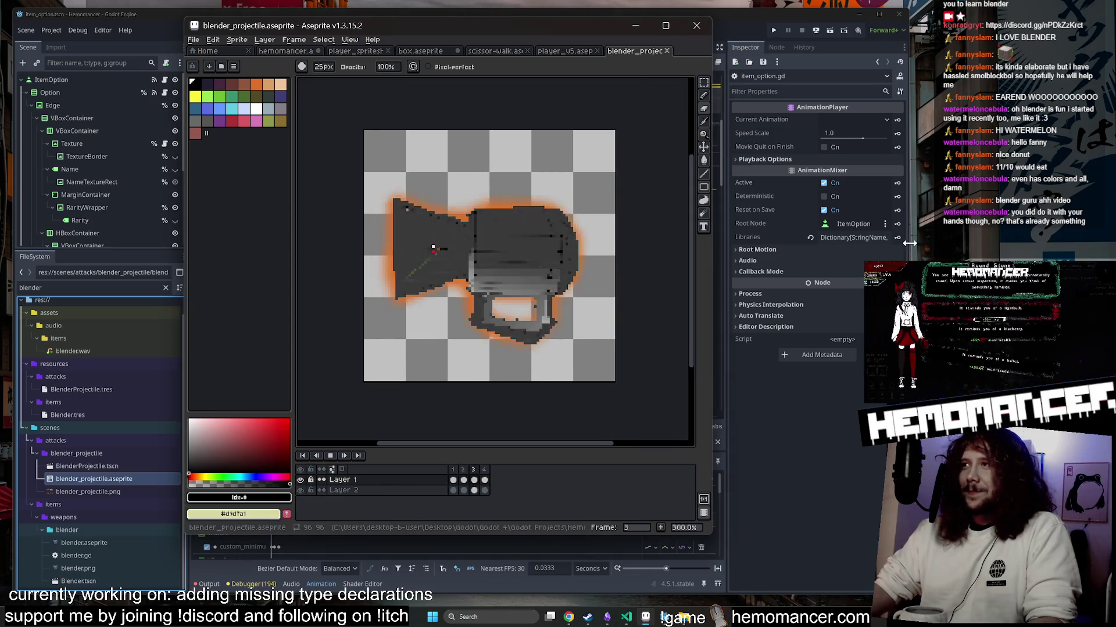
drag(909, 243, 890, 247)
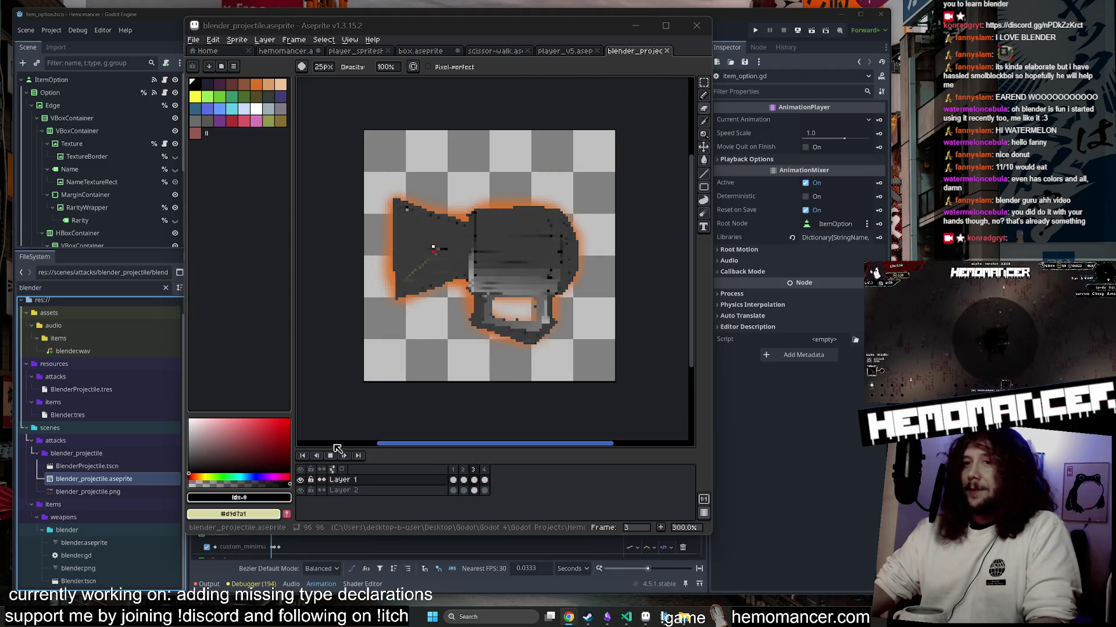
click(637, 26)
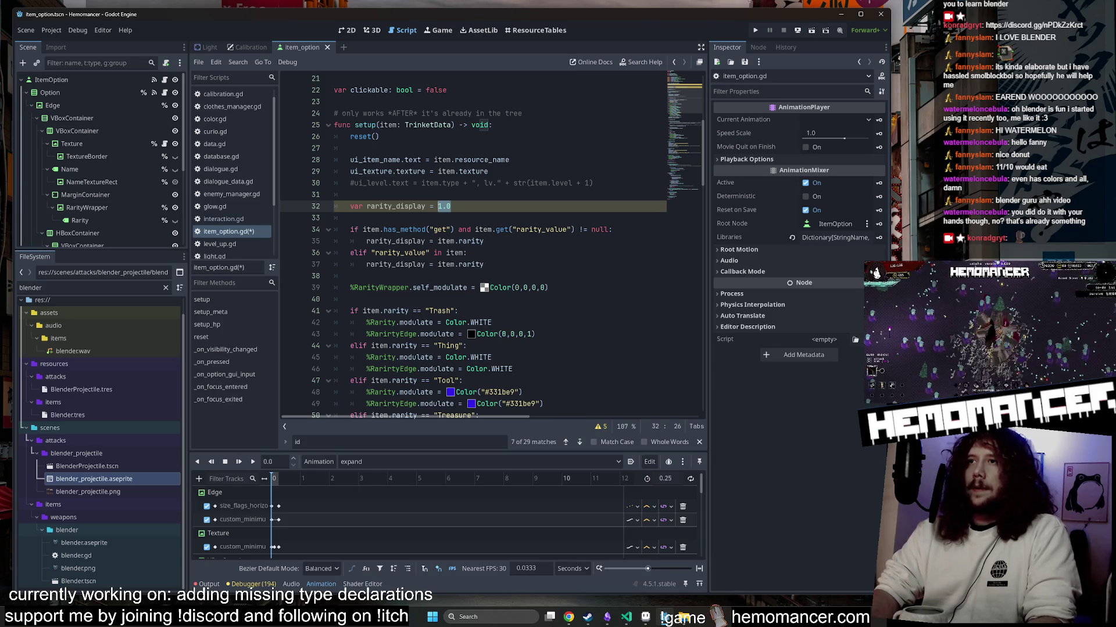
Step: Check the "Trash" rarity default in trinket_data.gd and undo the accidental edits there
ctrl+click(473, 241)
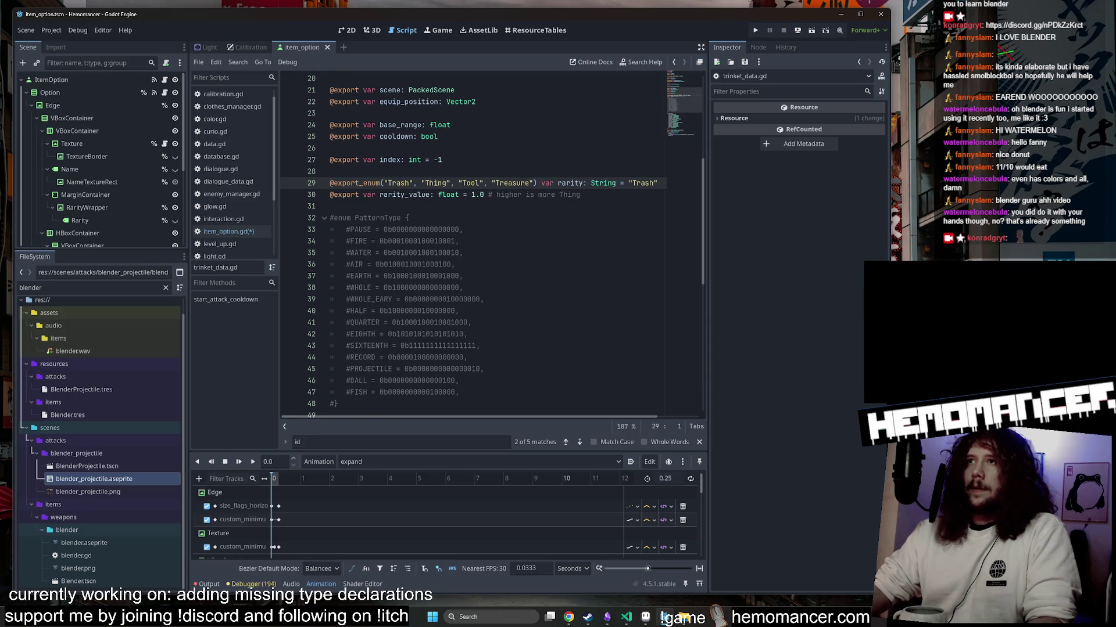
mouse_move(602, 183)
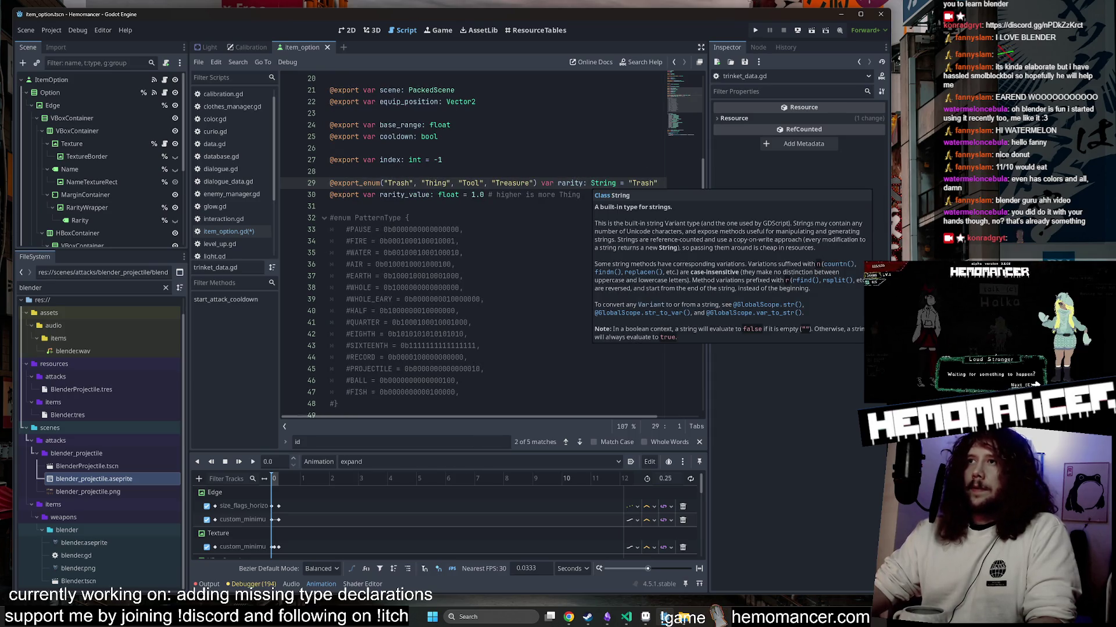
double_click(642, 183)
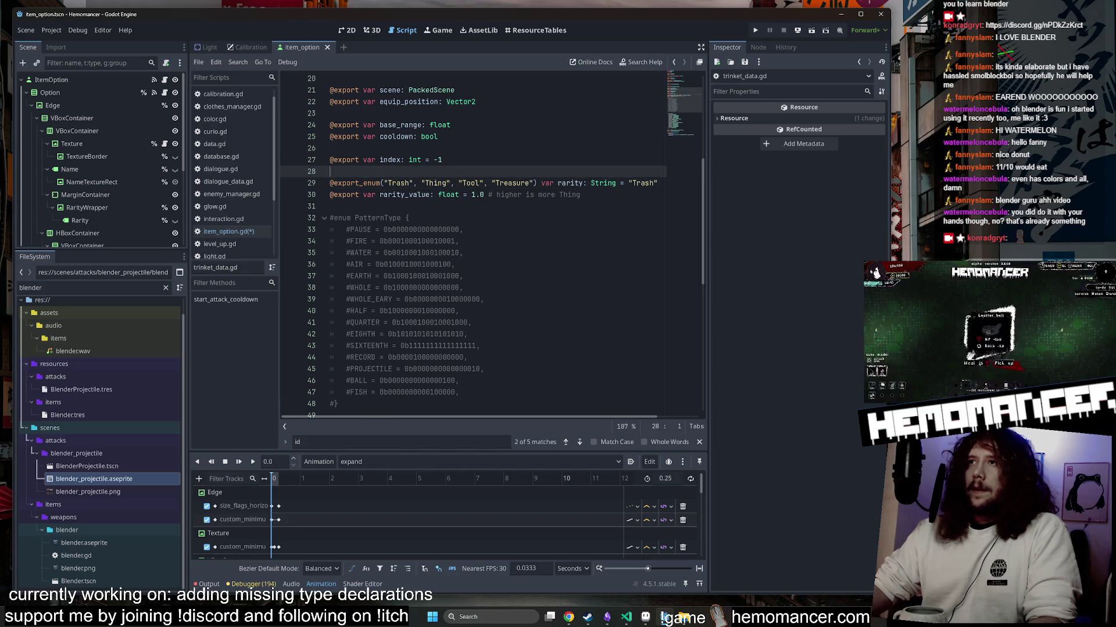
drag(627, 183, 656, 183)
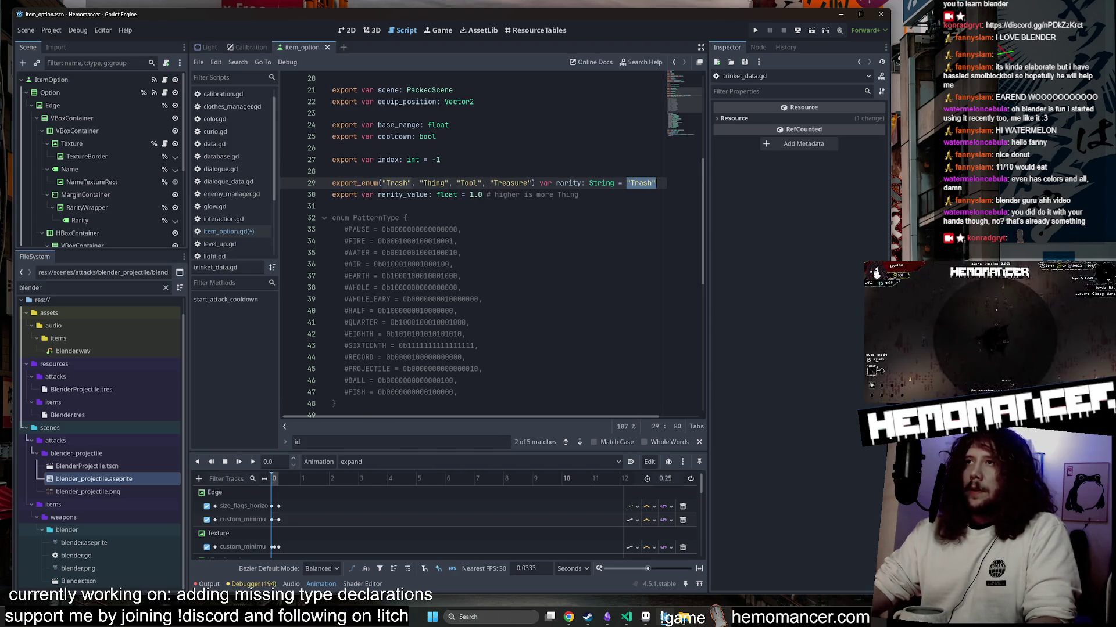
click(460, 253)
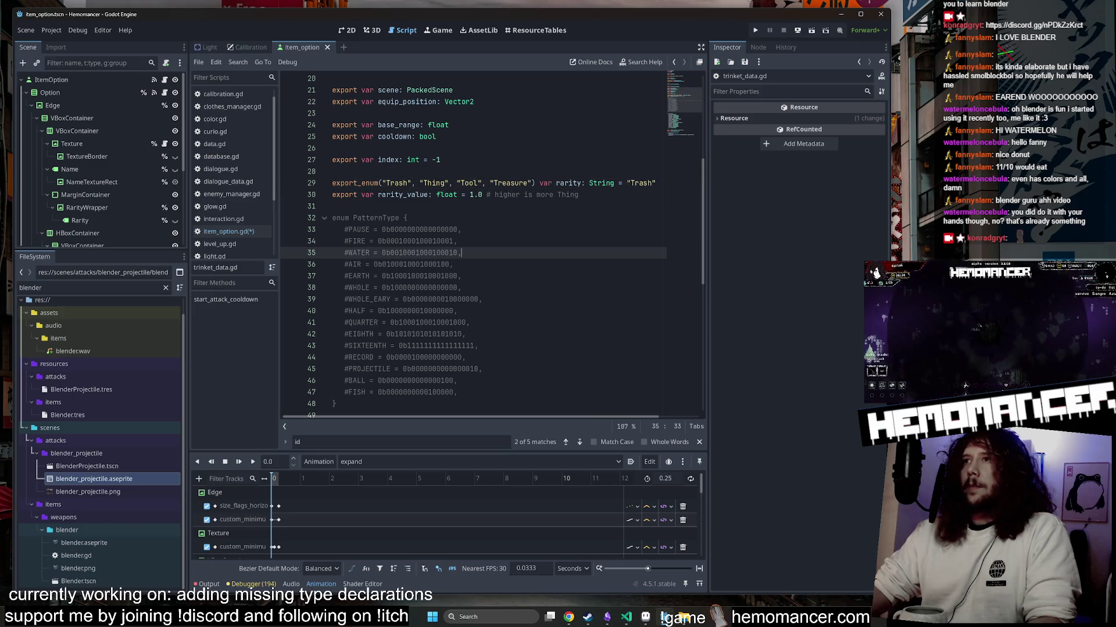
double_click(642, 183)
key(ctrl+z)
key(ctrl+z)
key(ctrl+z)
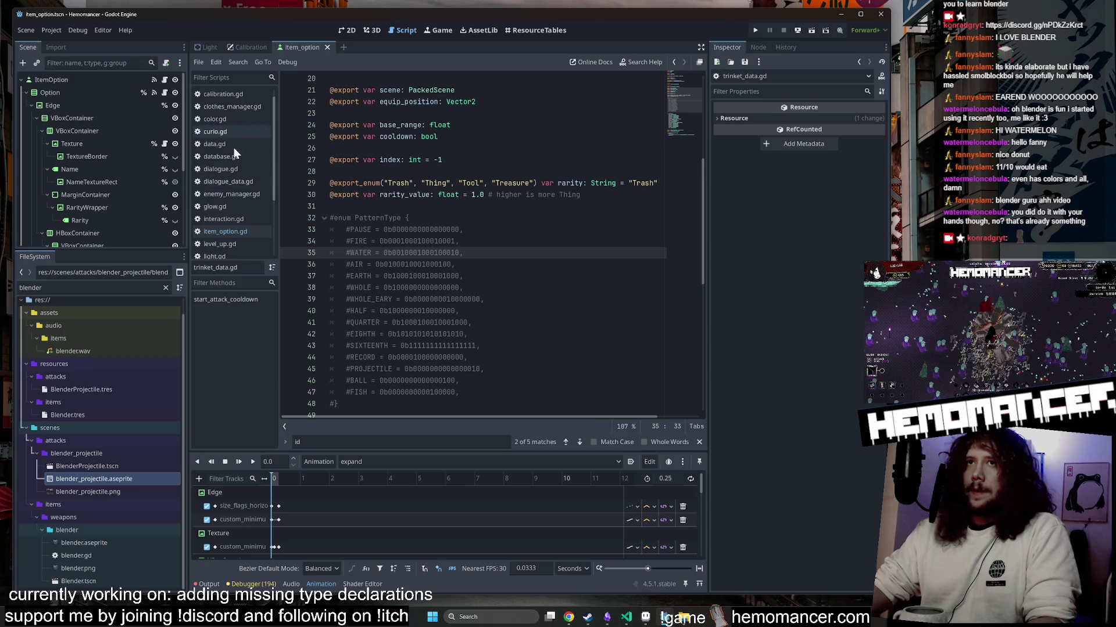
Step: Fix the stray quote on rarity_display's "Trash" default in item_option.gd, then open ResourceTables
click(241, 232)
click(438, 206)
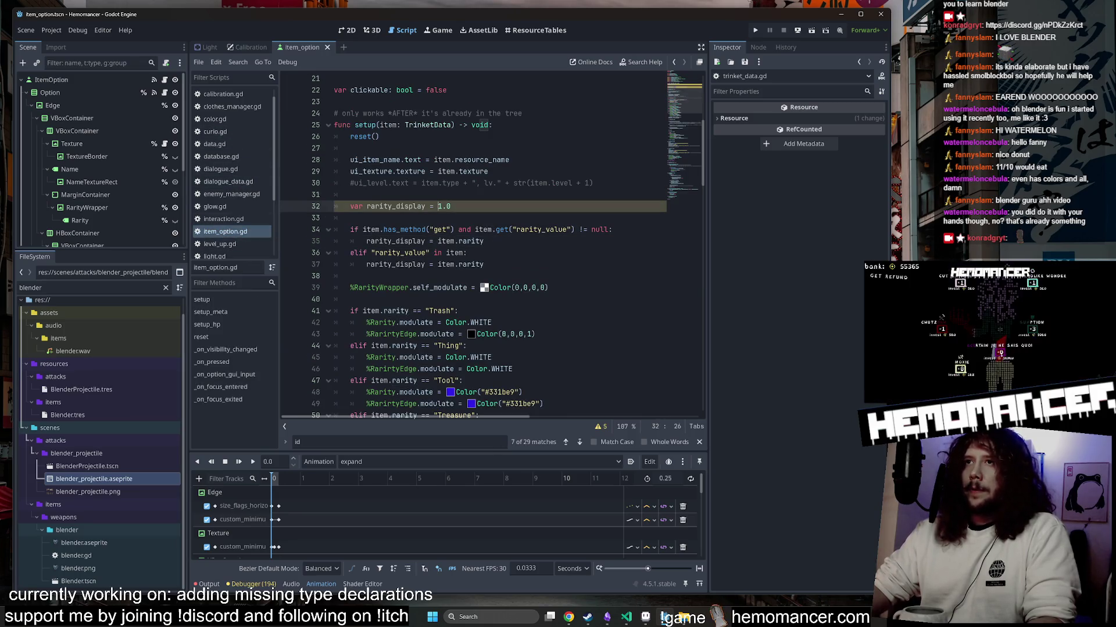
text(""Trash")
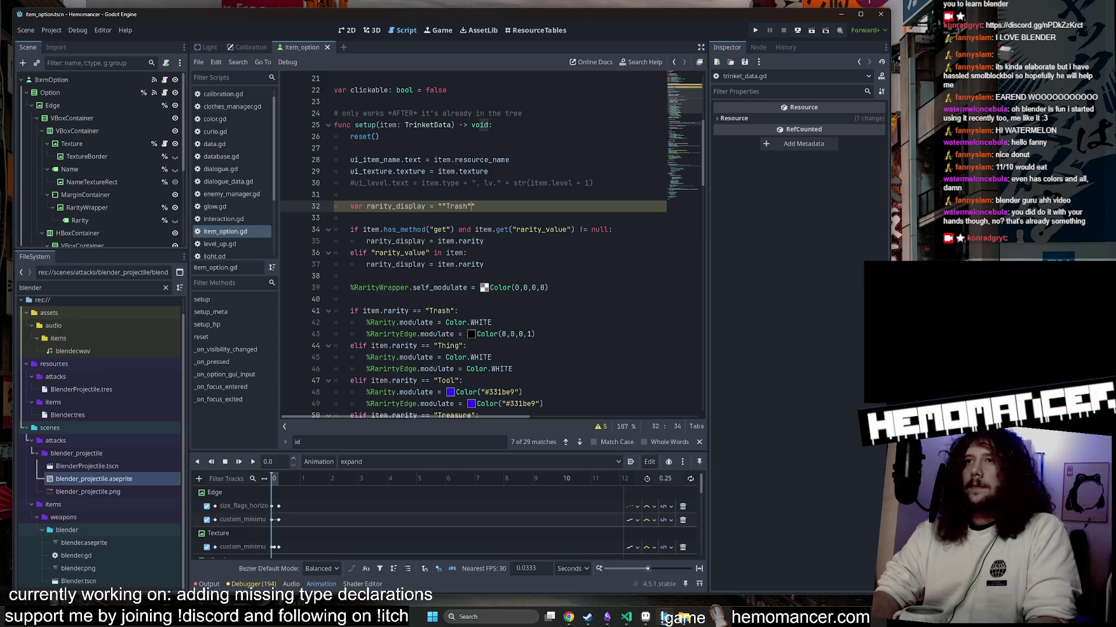
key(ctrl+z)
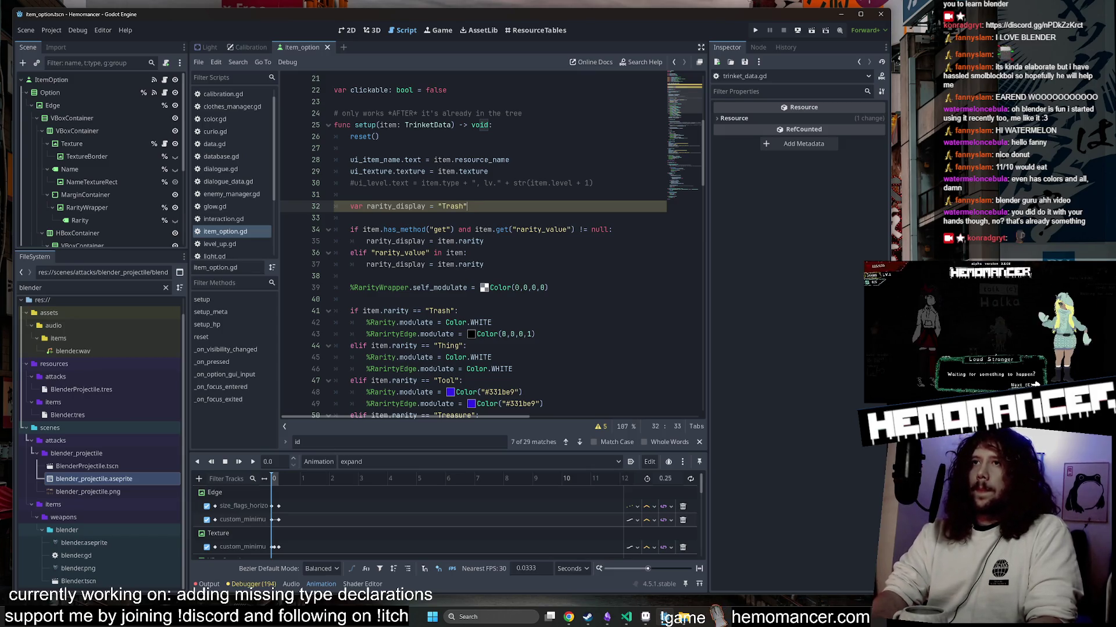
click(538, 30)
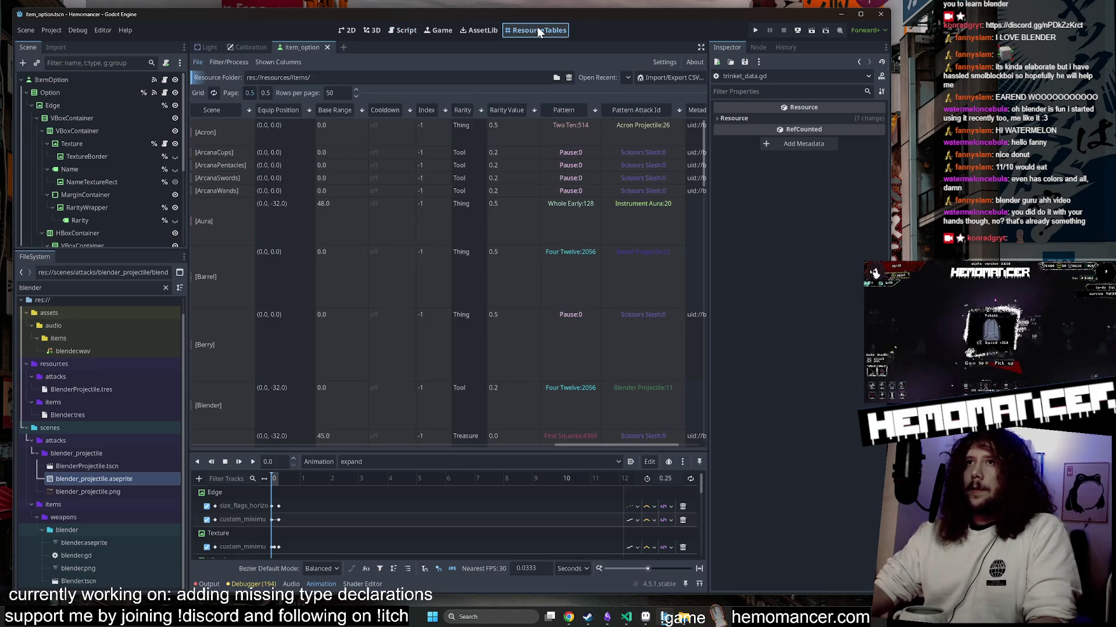
Step: Sort the item table by Rarity Value so the 1.0 Trash items come first
click(469, 107)
click(503, 111)
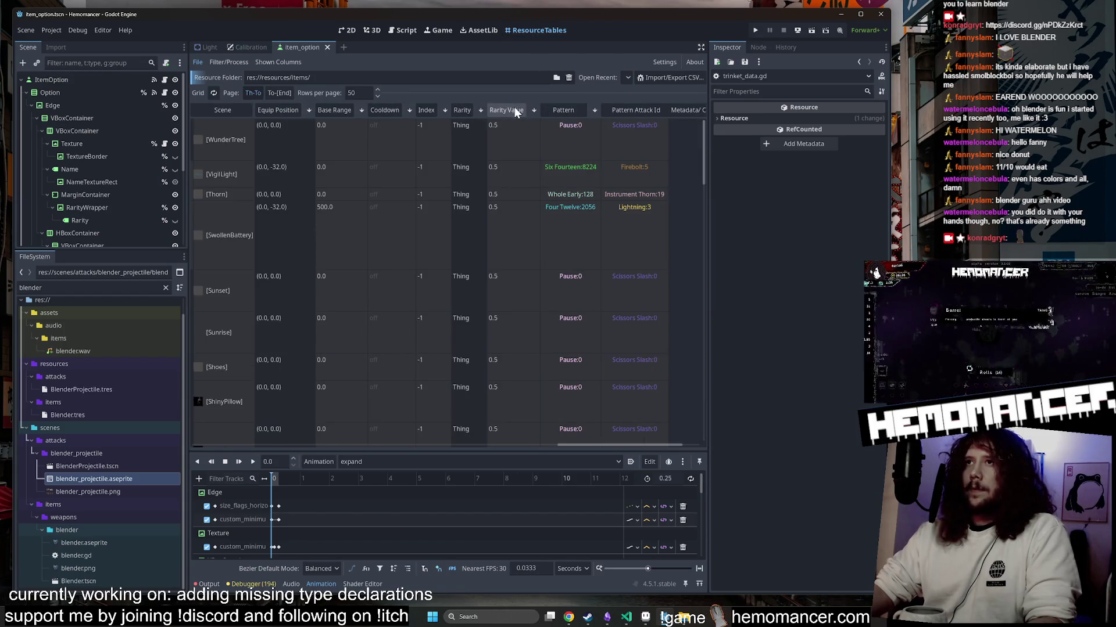
click(504, 110)
click(553, 110)
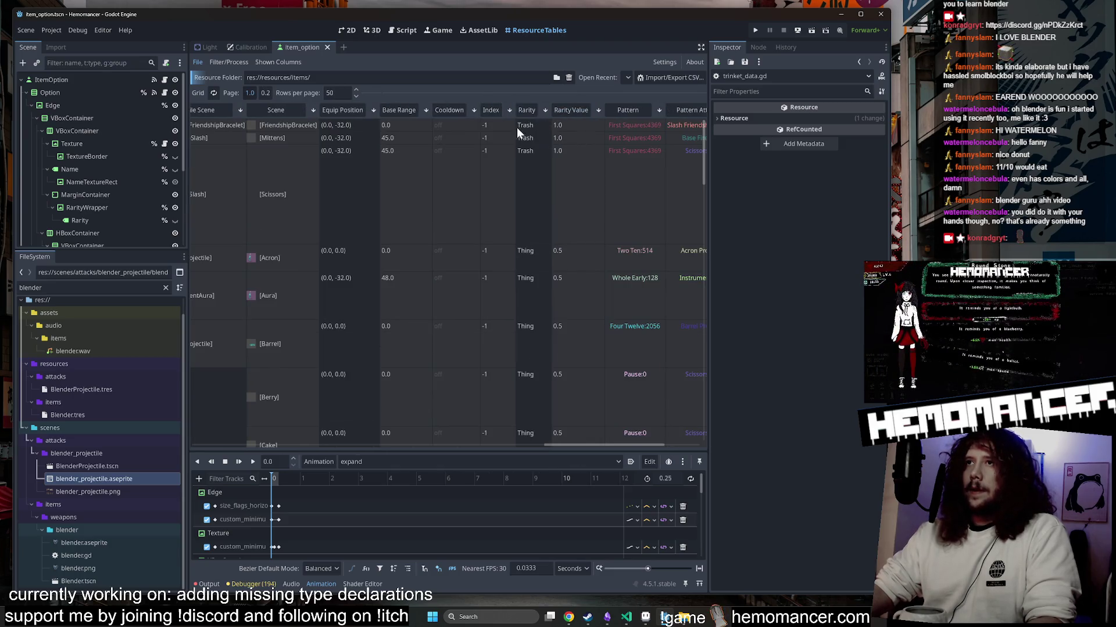
Step: Open the Light scene in the 2D editor to view its torch stand and flame
click(247, 47)
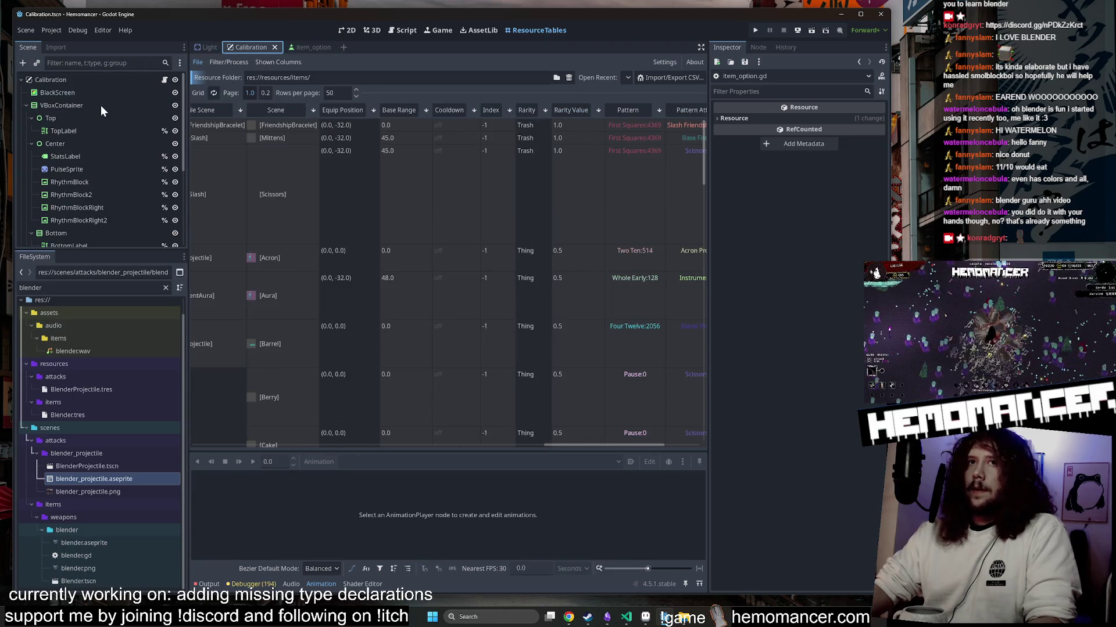
click(208, 44)
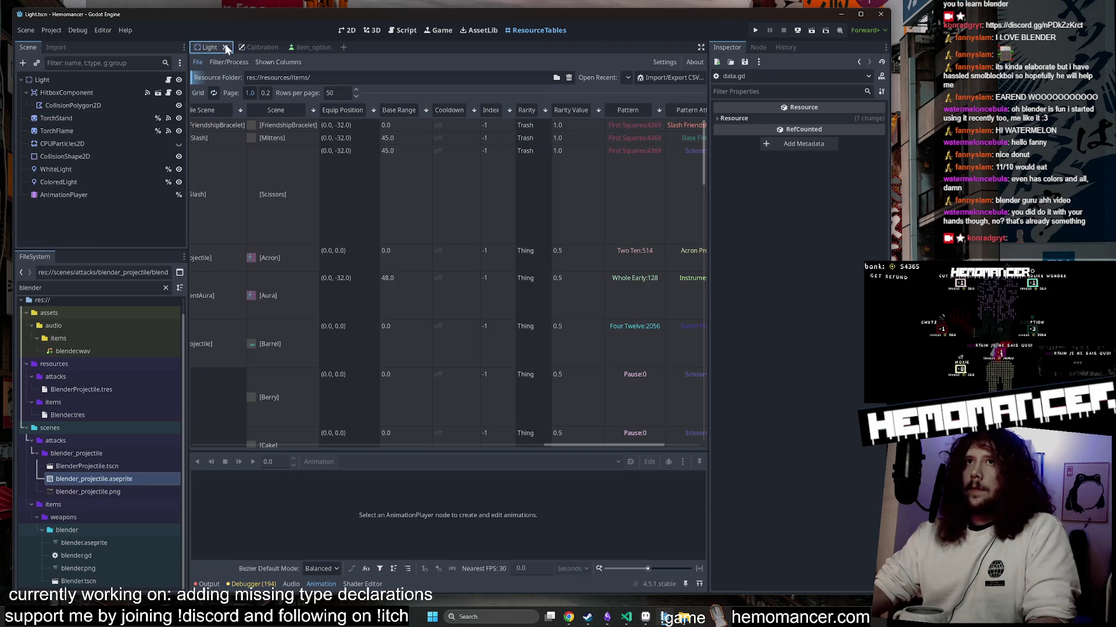
click(350, 31)
click(168, 81)
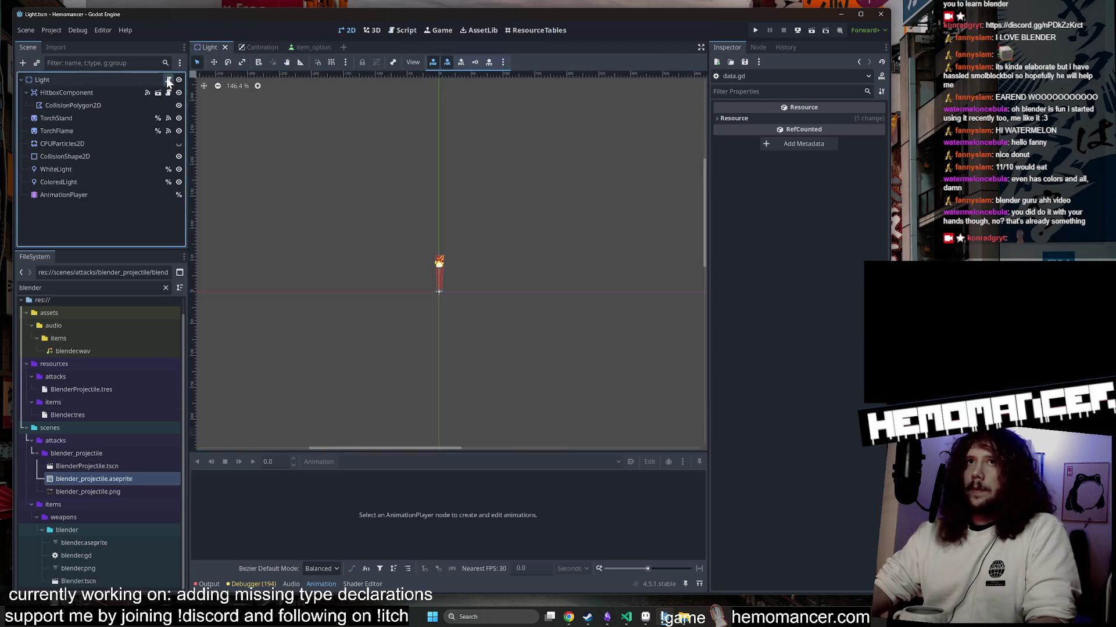
Step: Add ': String' and a '# 1.0 rarity' comment to rarity_display, then save item_option.gd
click(167, 81)
click(225, 226)
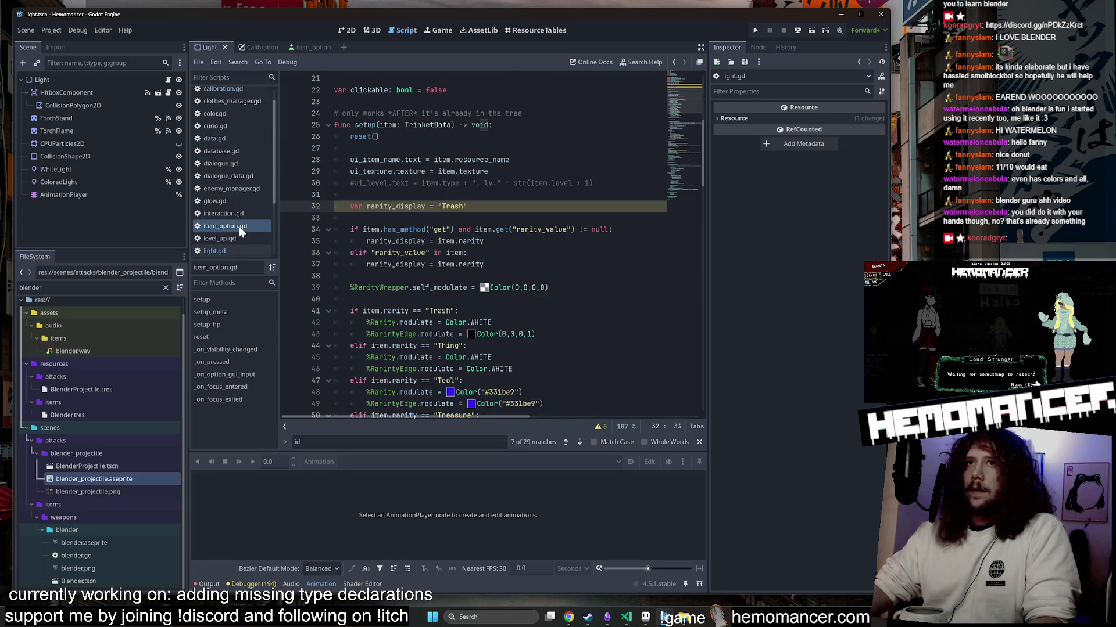
text(# 1.0)
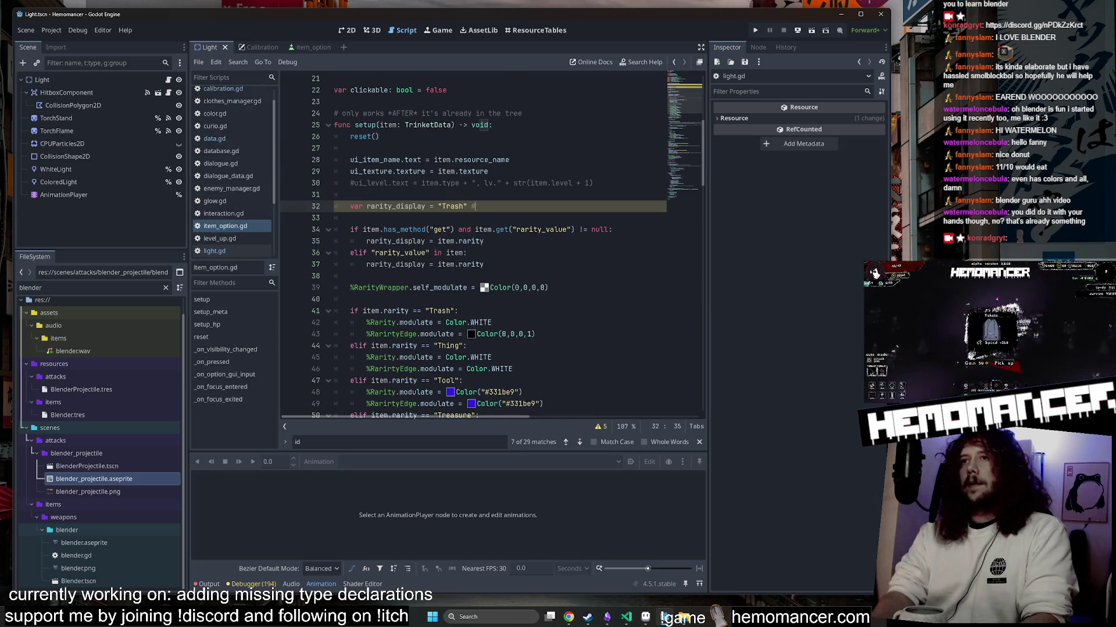
text( rarity)
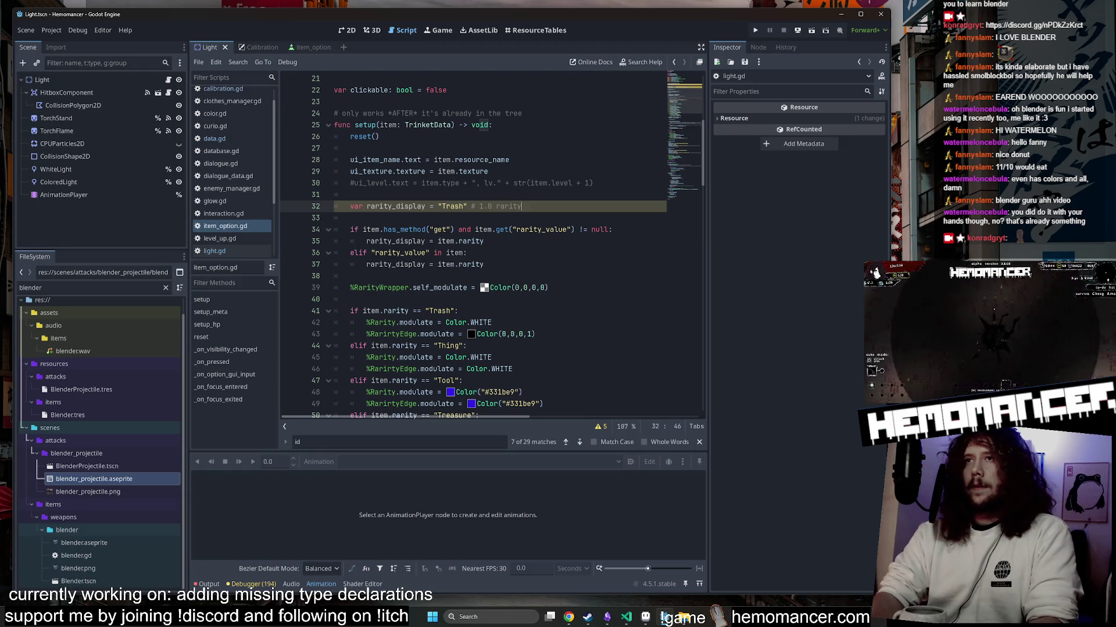
click(426, 207)
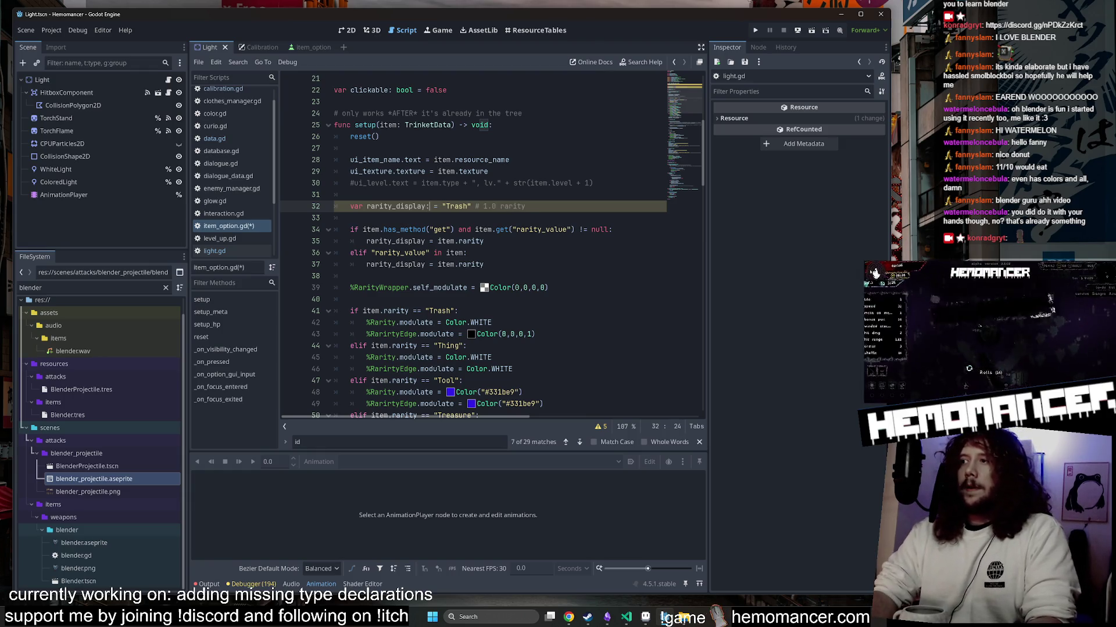
text(: String)
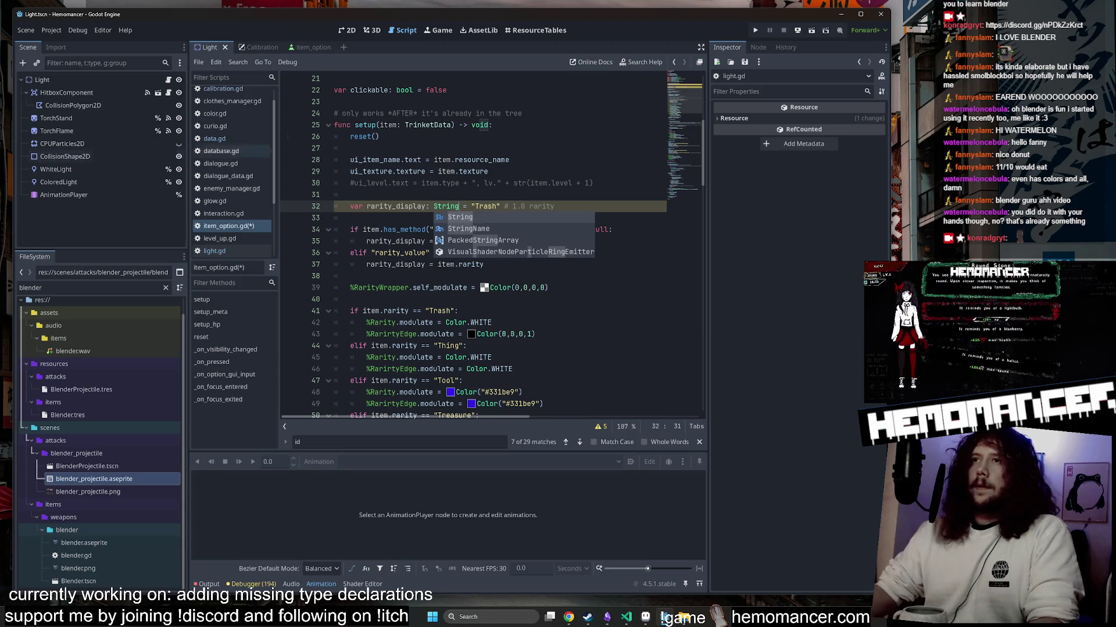
click(489, 172)
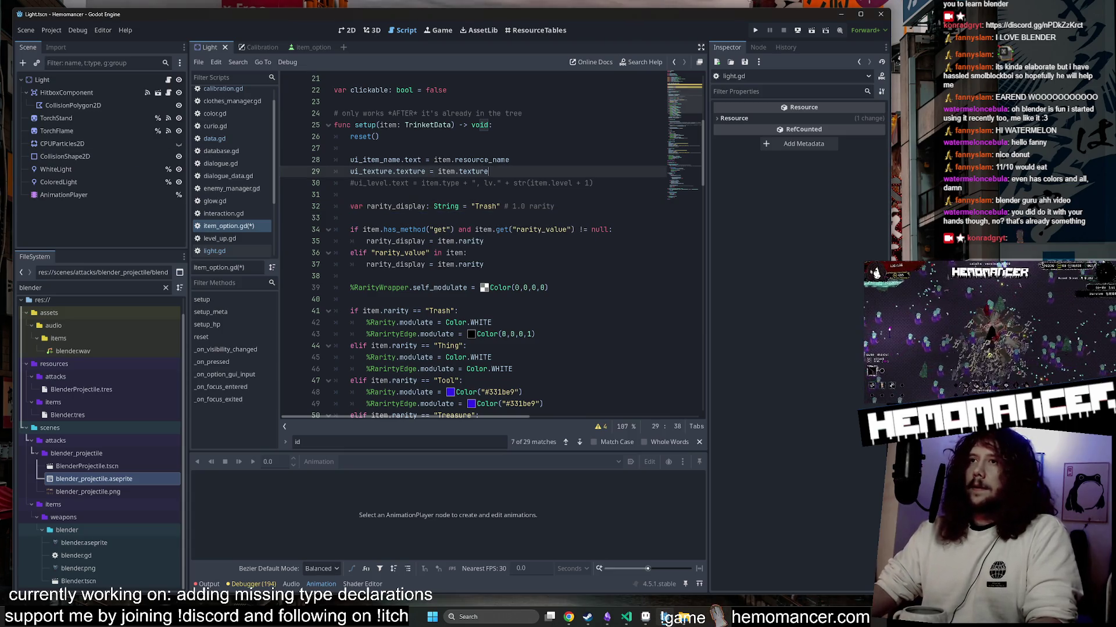
key(ctrl+s)
Step: Review the untyped id variable and TYPE enum, then bring up VS Code's project search for enum
scroll(492, 244, up, 3)
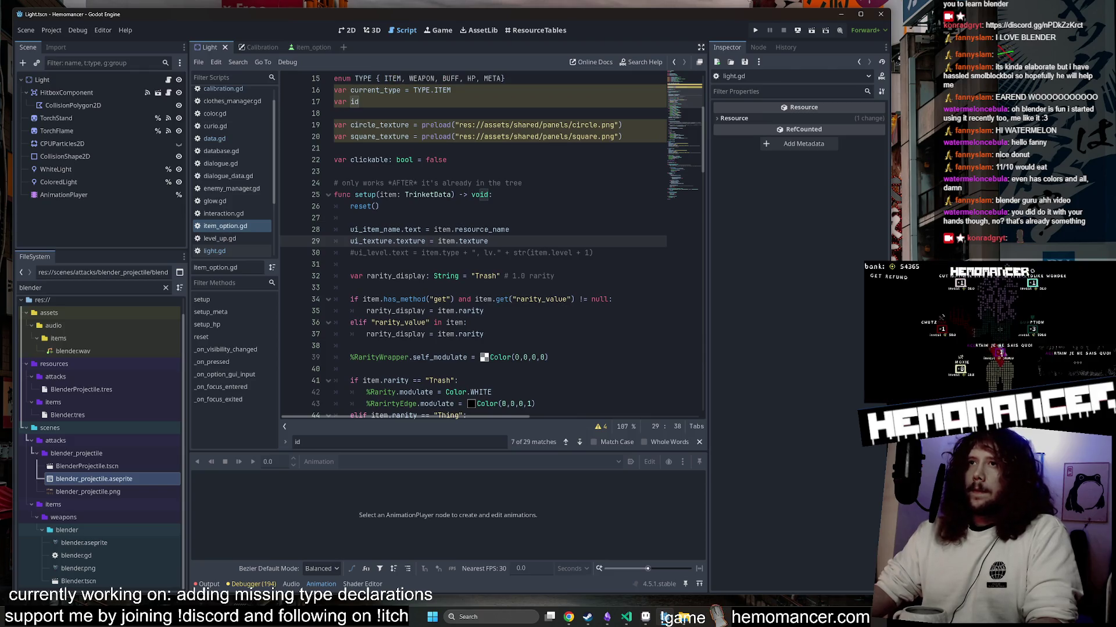
scroll(492, 245, down, 6)
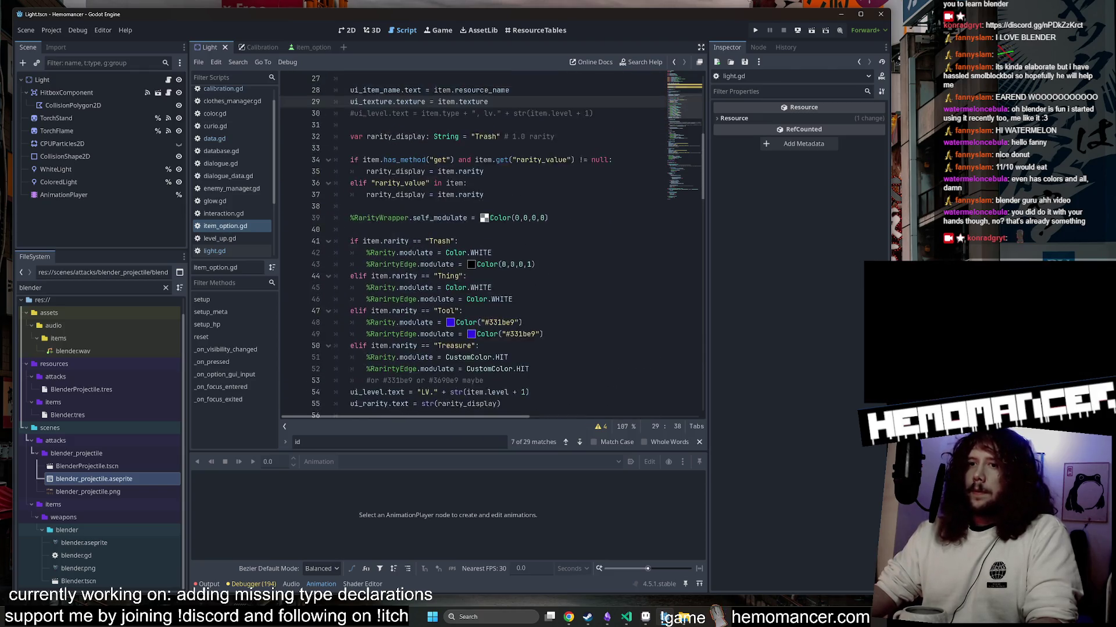
scroll(493, 244, up, 9)
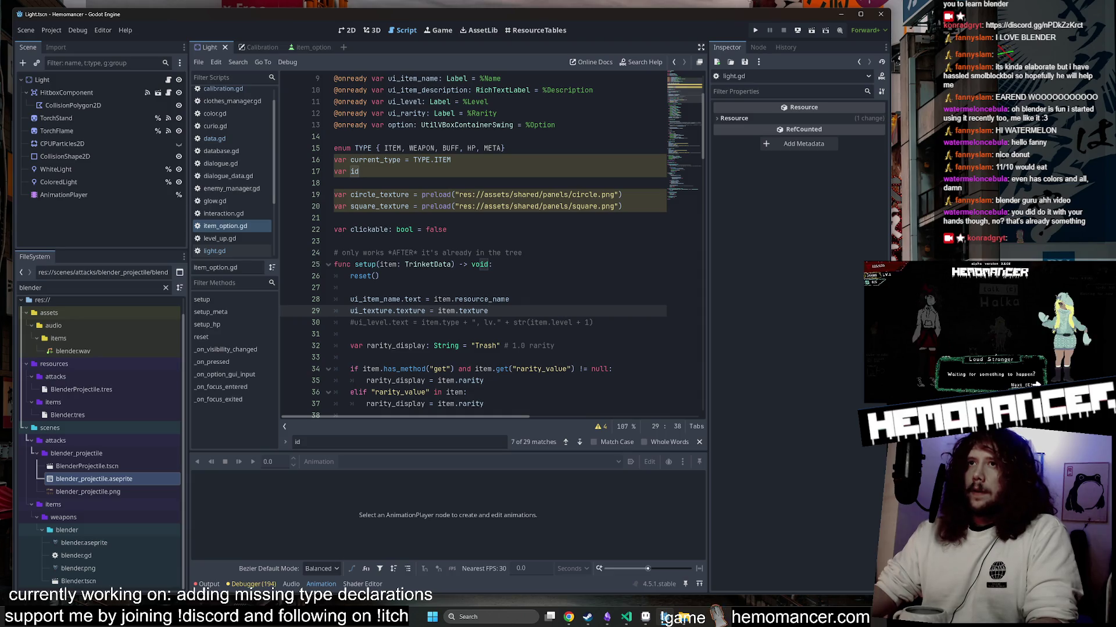
click(355, 171)
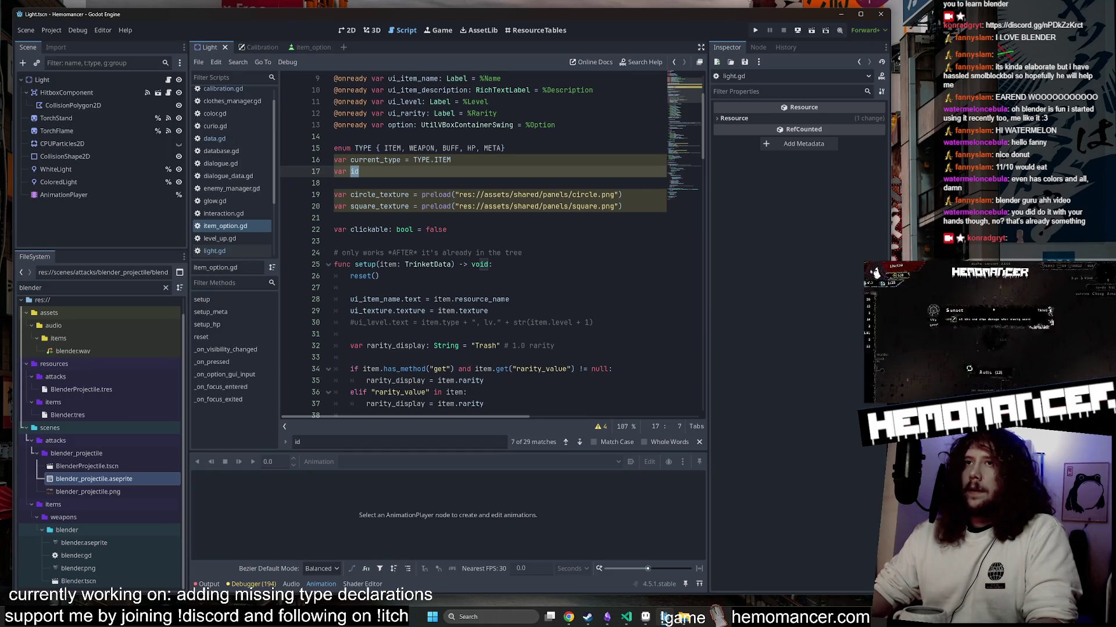
click(380, 148)
scroll(380, 148, up, 3)
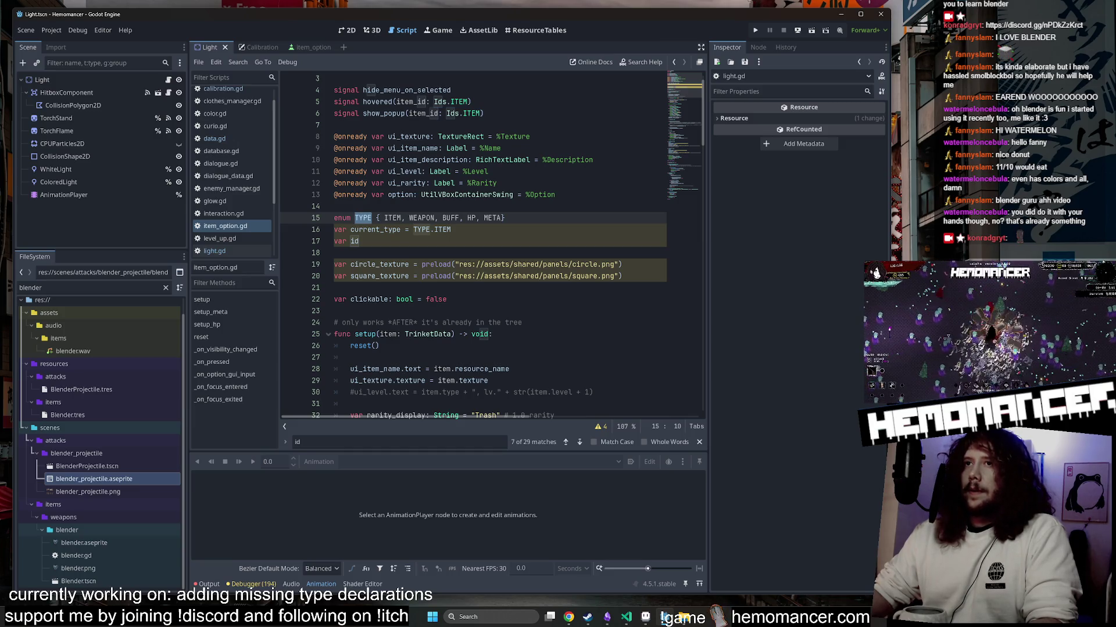
click(626, 617)
click(46, 79)
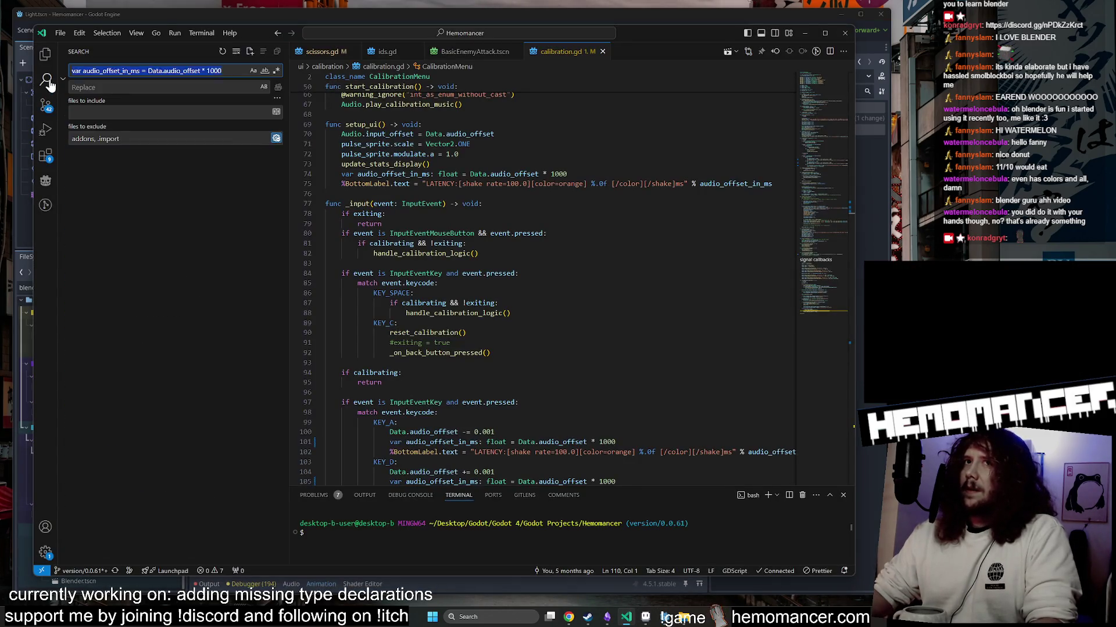
Step: Browse enum results in ids.gd, trinket_data.gd and enemy.gd, confirm beat_animation_mode is int, then minimise VS Code
click(130, 181)
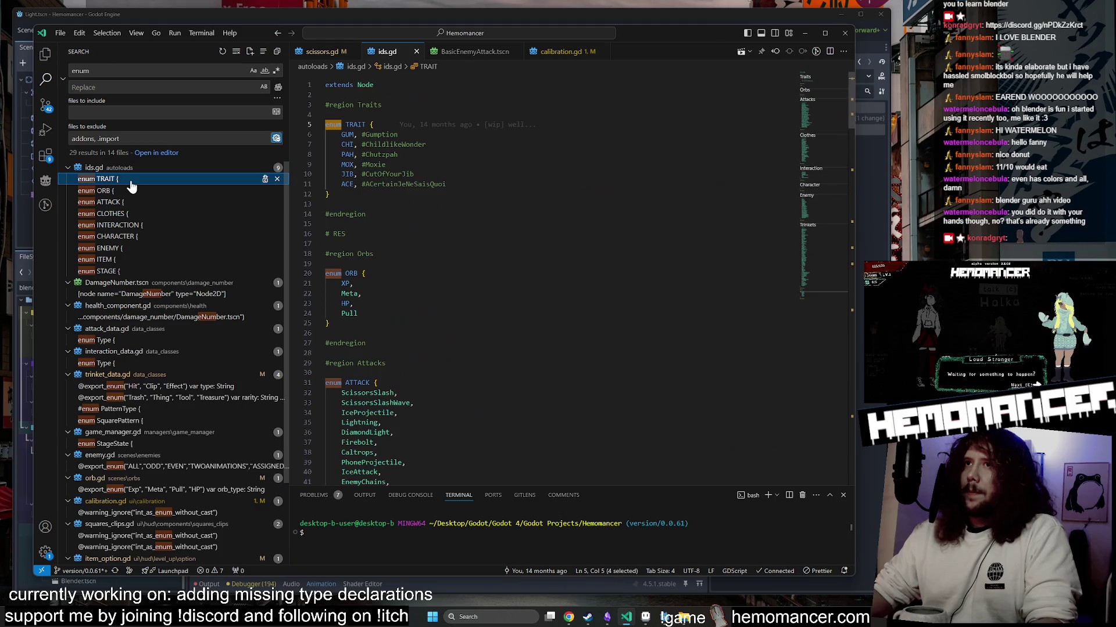
click(125, 202)
scroll(124, 233, down, 3)
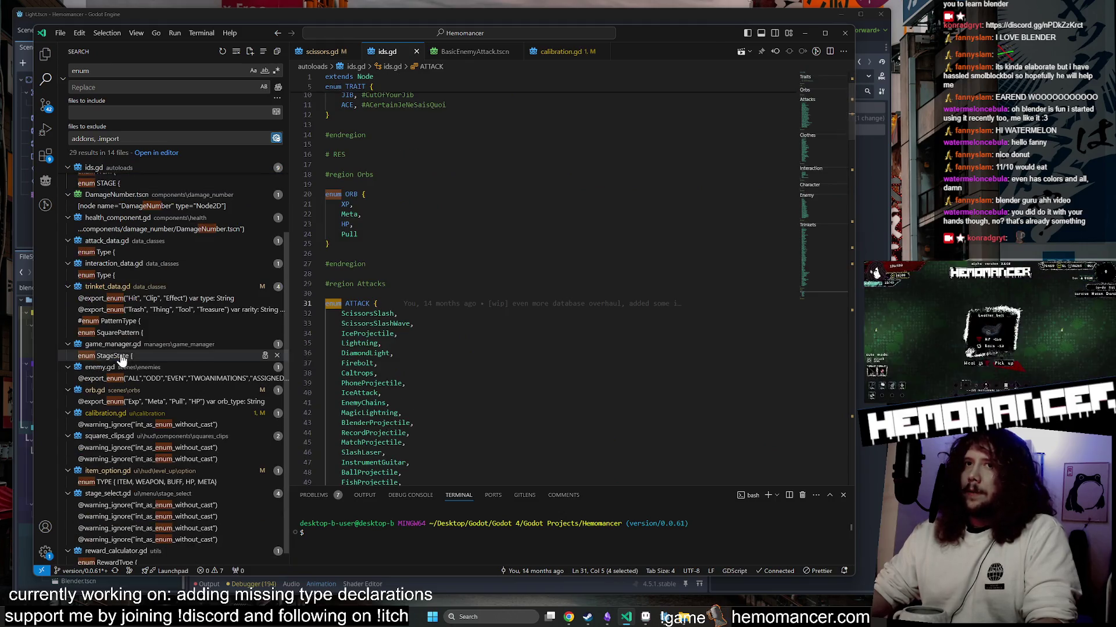
click(122, 333)
scroll(130, 310, down, 1)
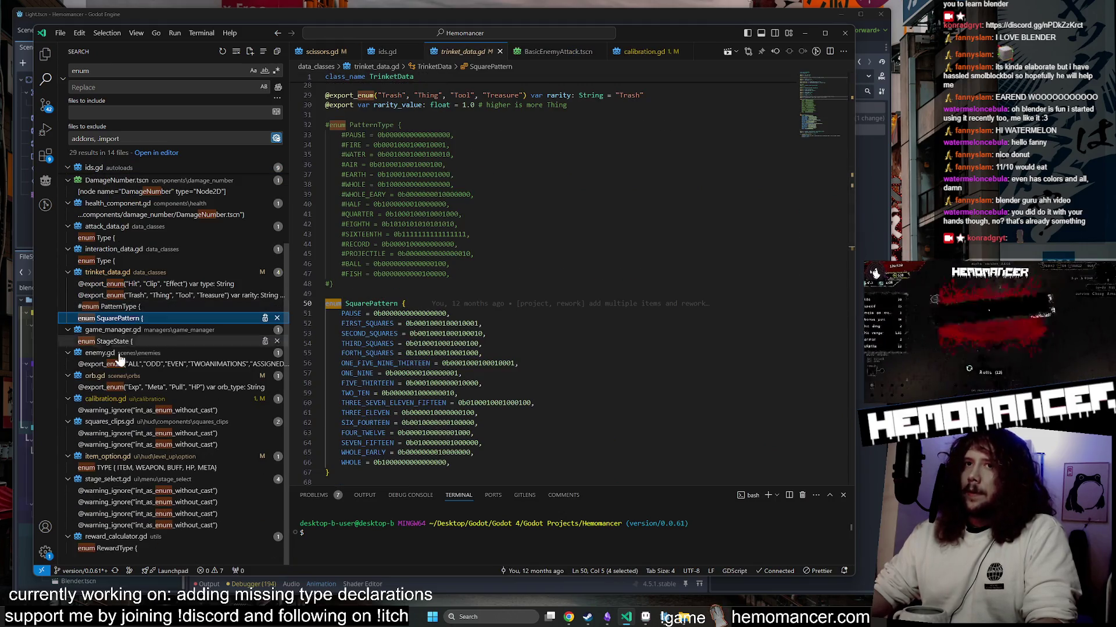
click(116, 363)
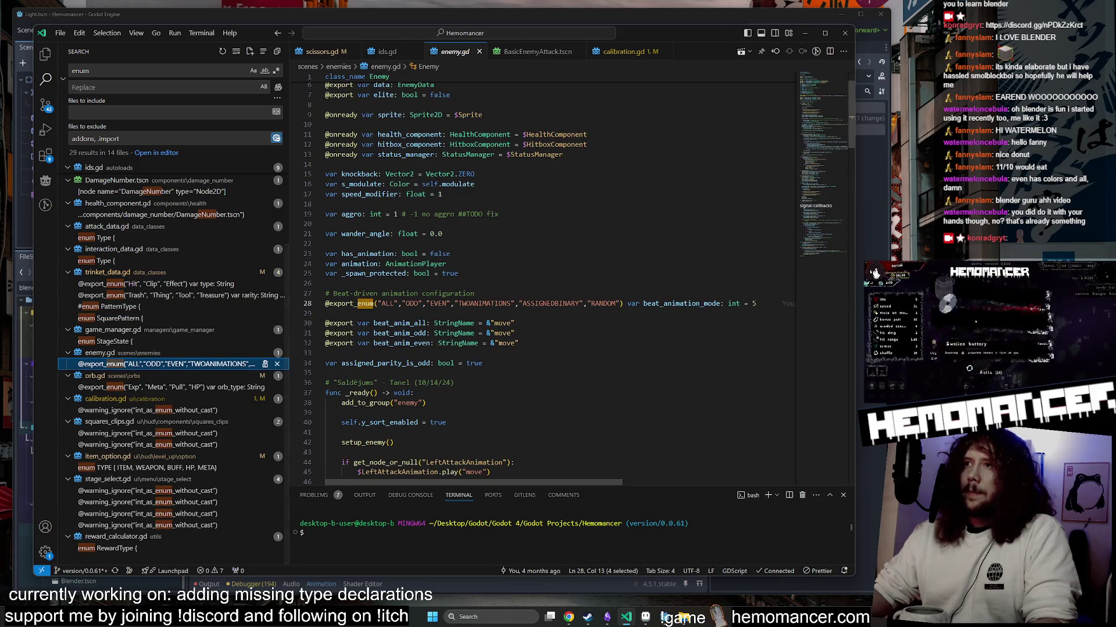
double_click(719, 303)
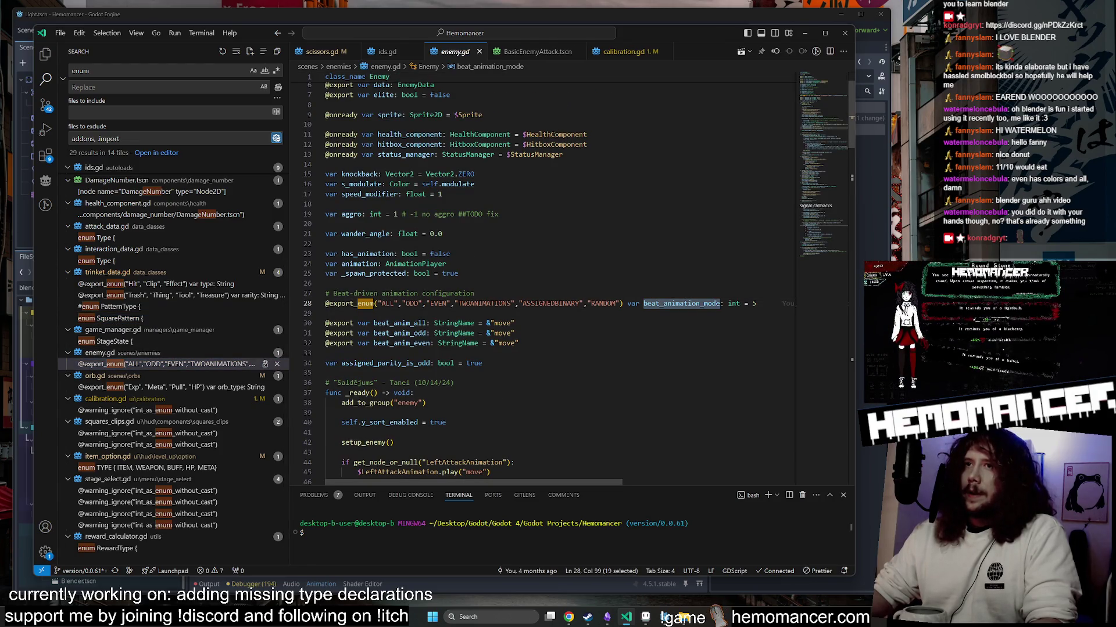
mouse_move(721, 303)
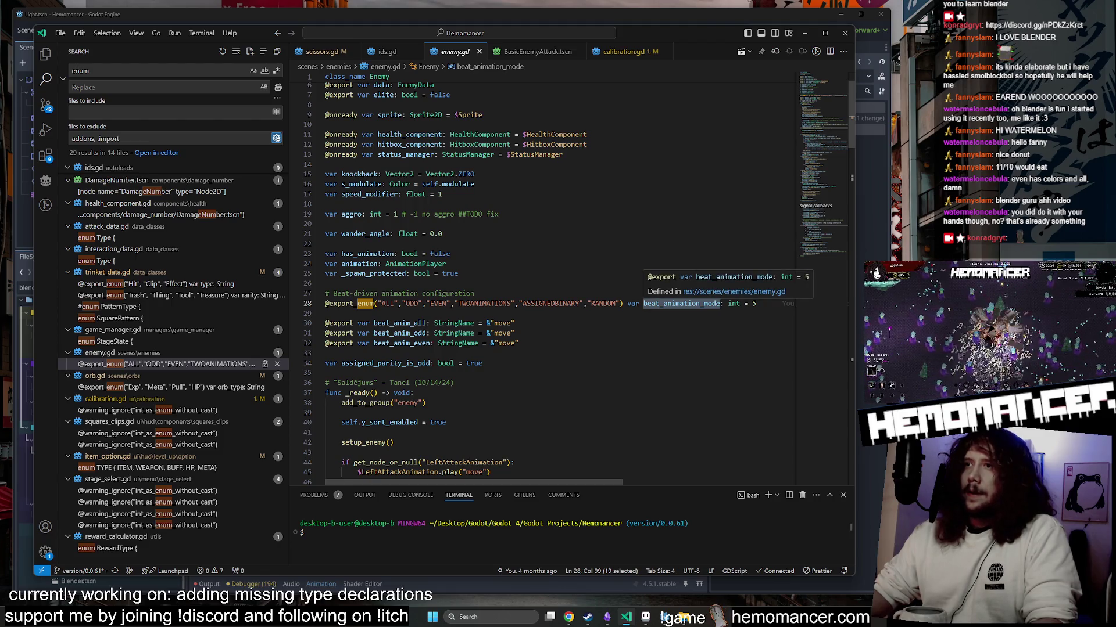
click(804, 32)
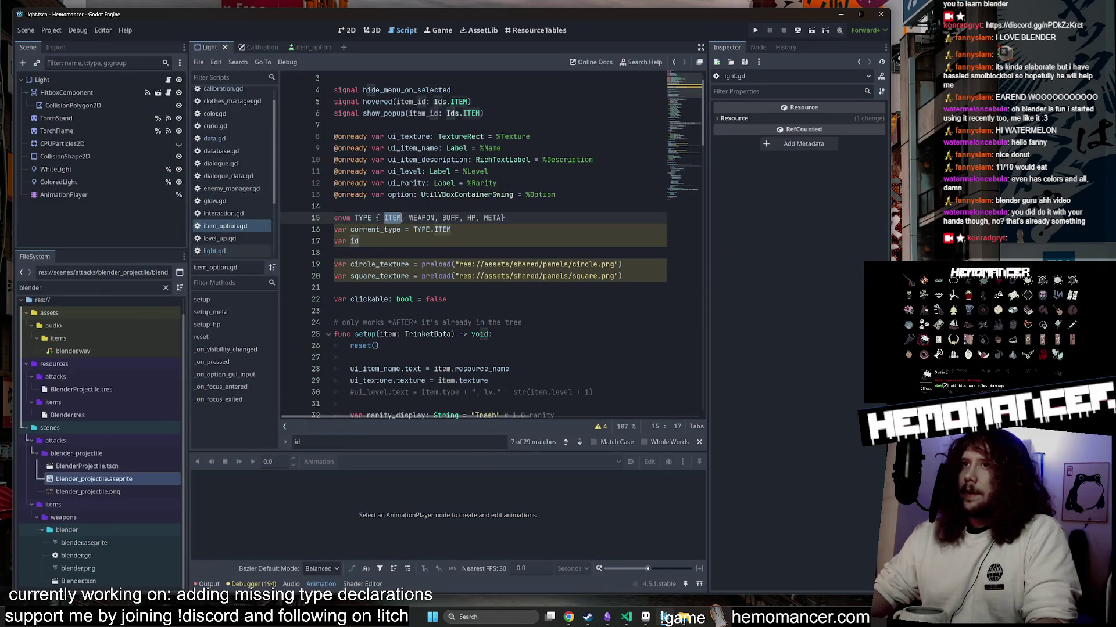
Step: Annotate current_type on line 16 with the int type
double_click(421, 218)
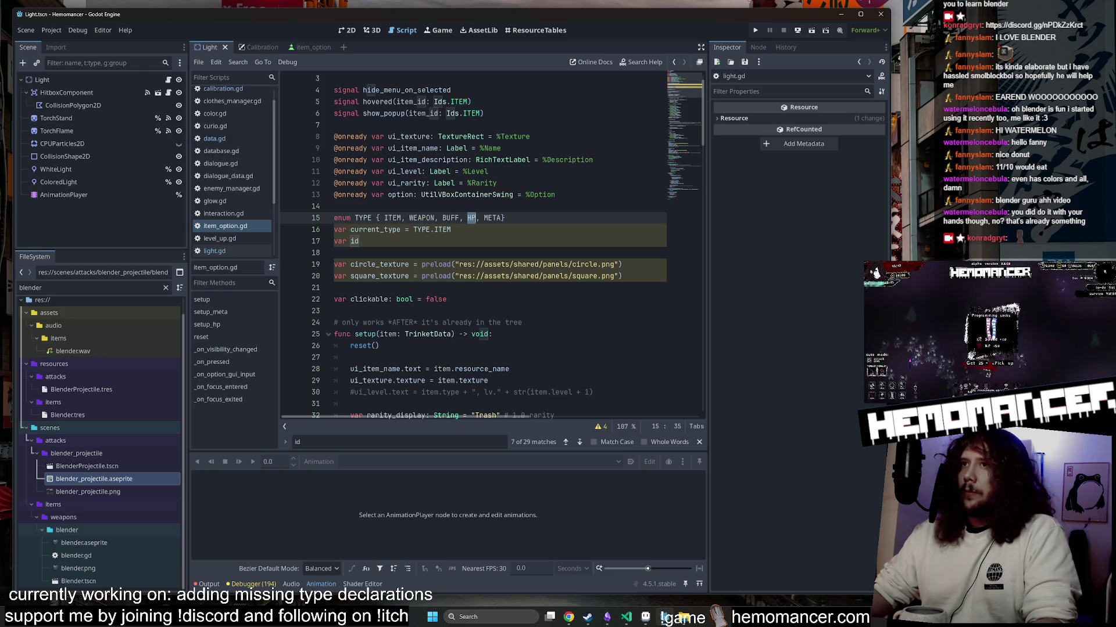
double_click(492, 217)
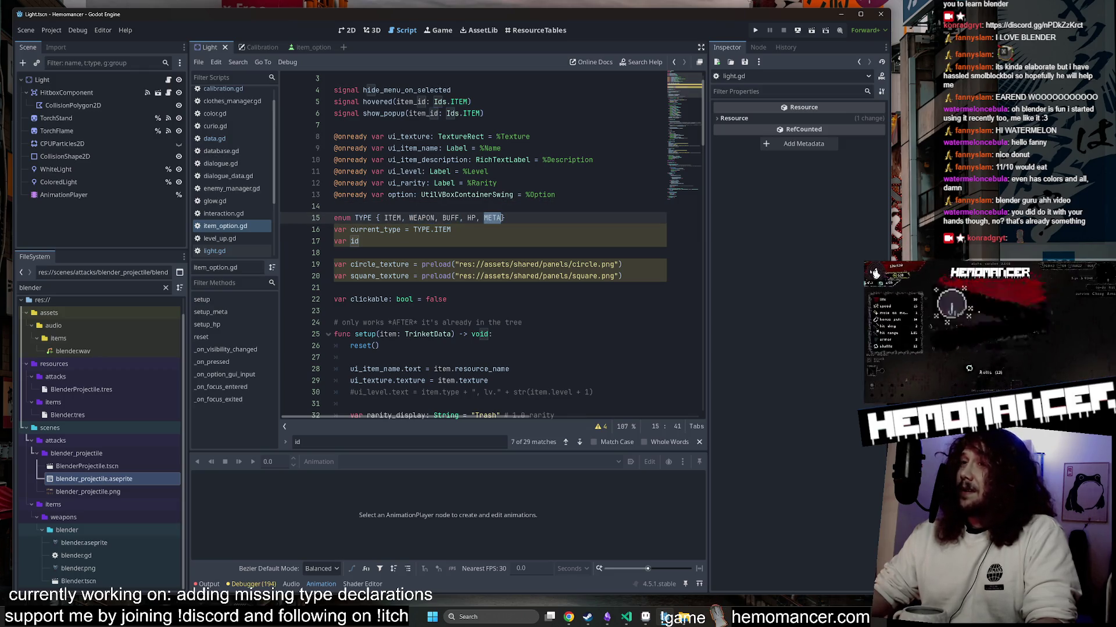
click(404, 229)
text(:)
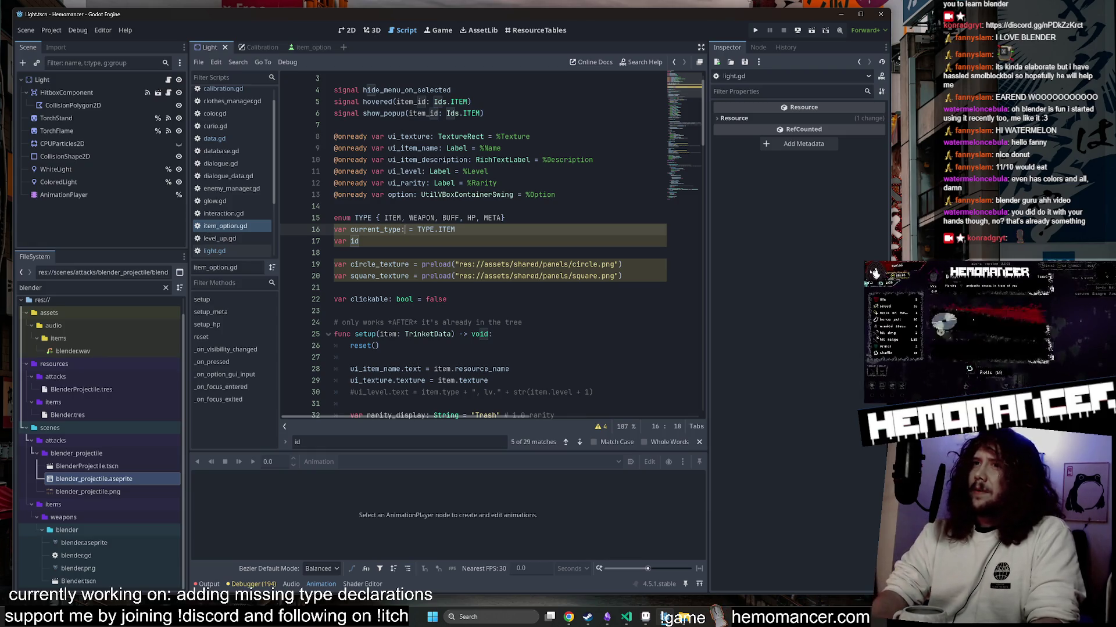
text( int)
click(348, 206)
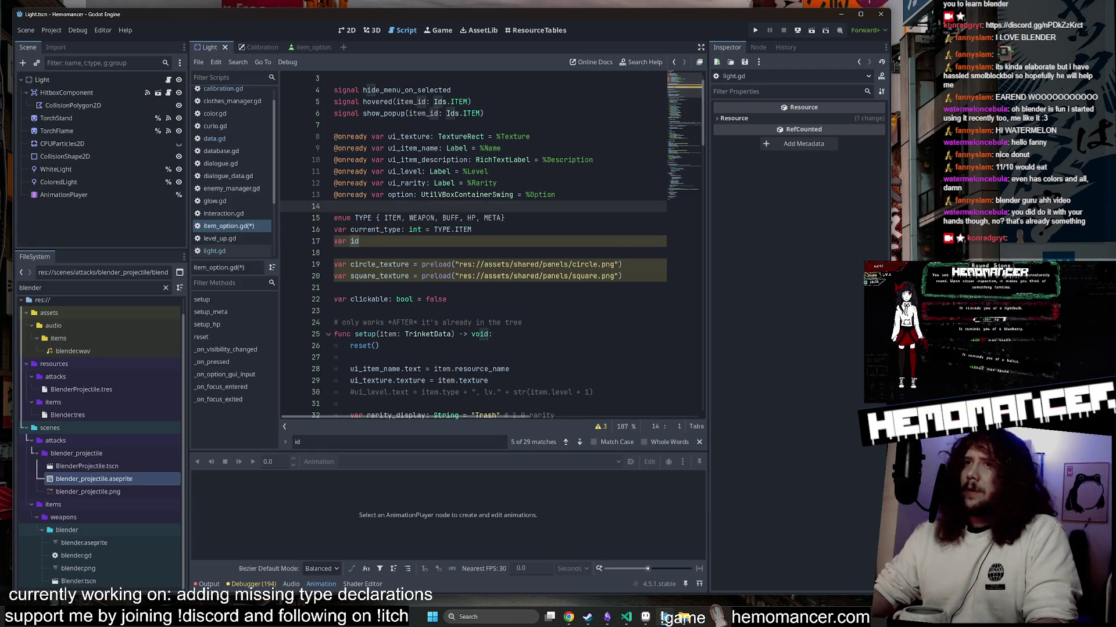
Step: Step through the 3 current_type matches, including the TYPE.META check, and select UIItemBlade
double_click(375, 229)
key(ctrl+f)
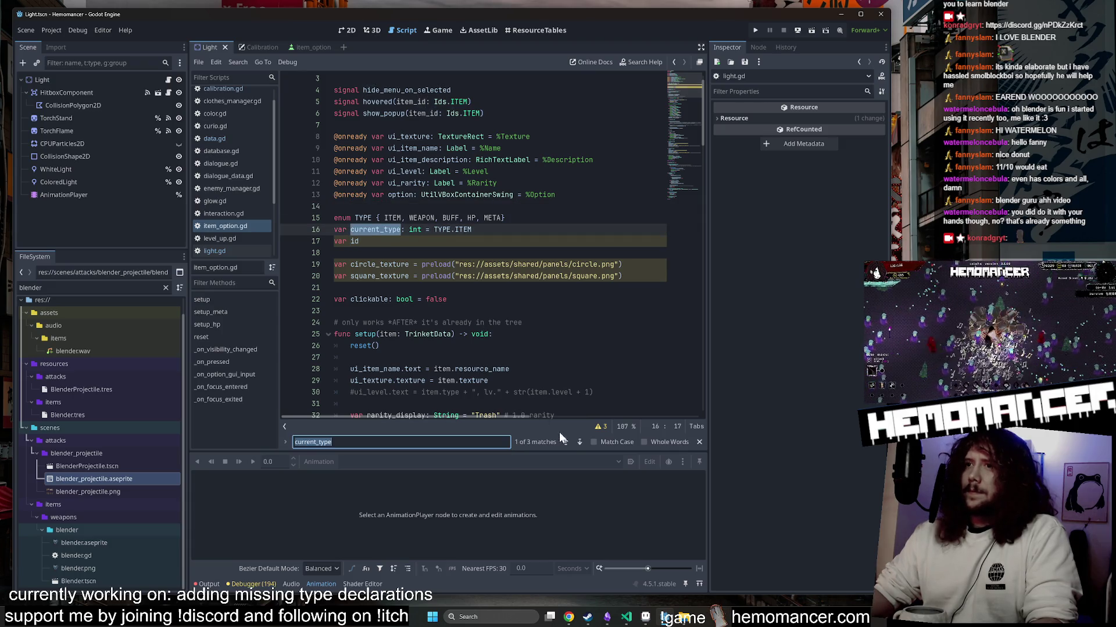
click(572, 442)
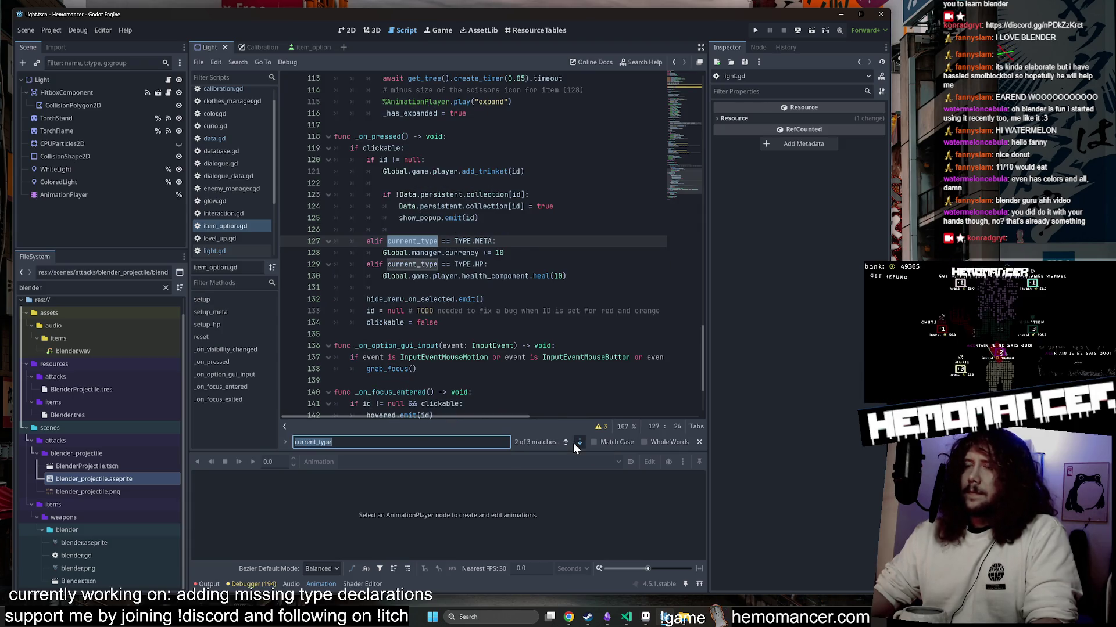
click(572, 443)
mouse_move(483, 218)
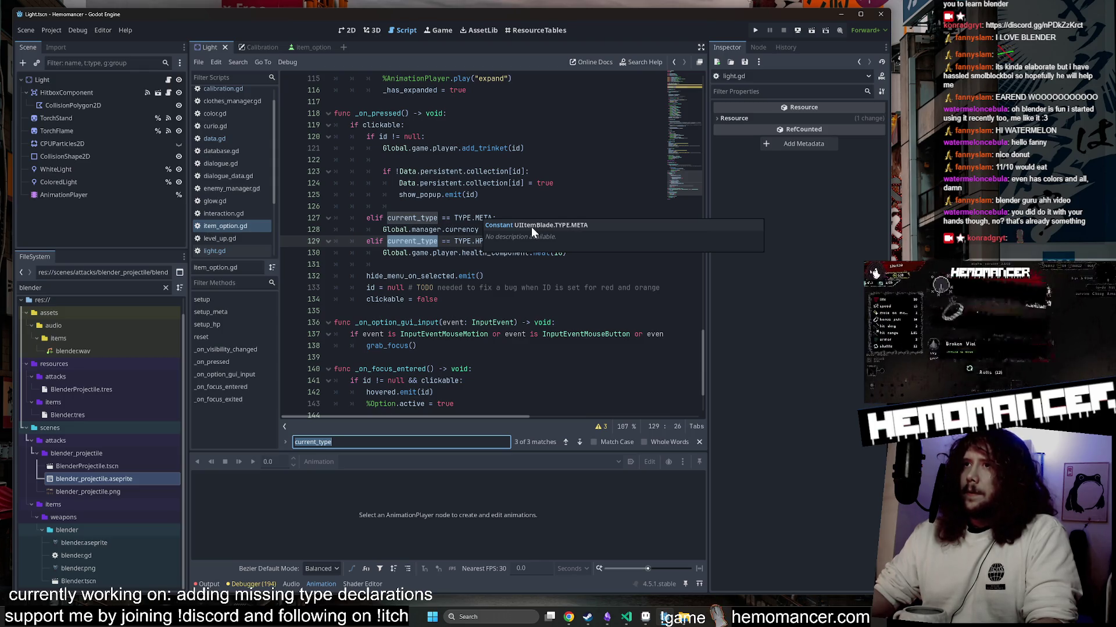
scroll(531, 227, up, 20)
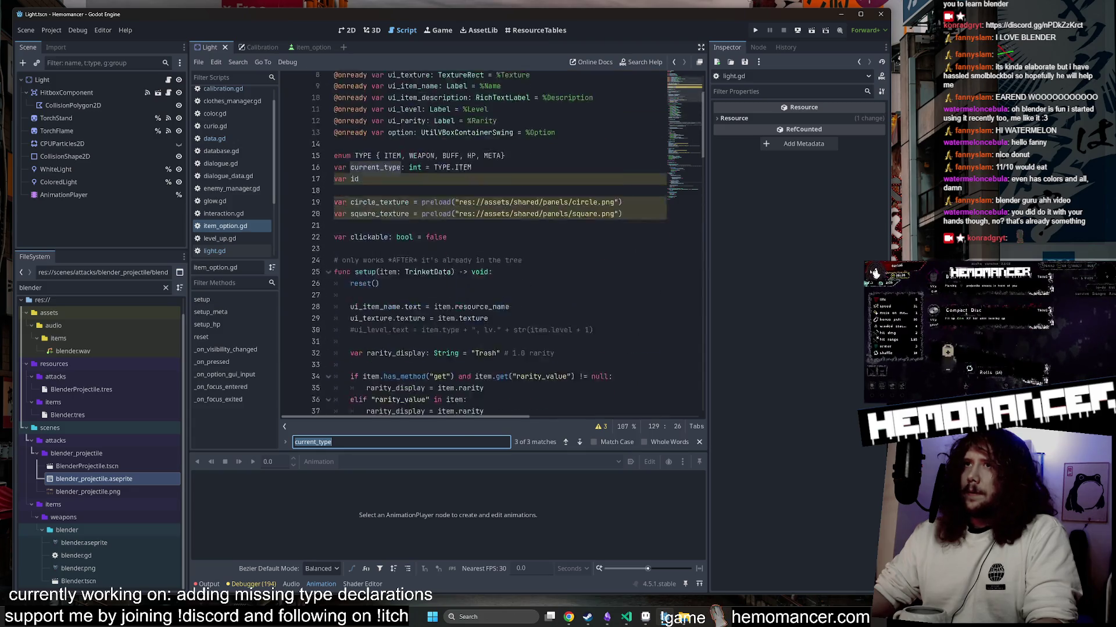
scroll(499, 244, up, 2)
double_click(402, 79)
key(ctrl+c)
Step: Replace current_type's int type with UIItemBlade.TYPE
double_click(414, 253)
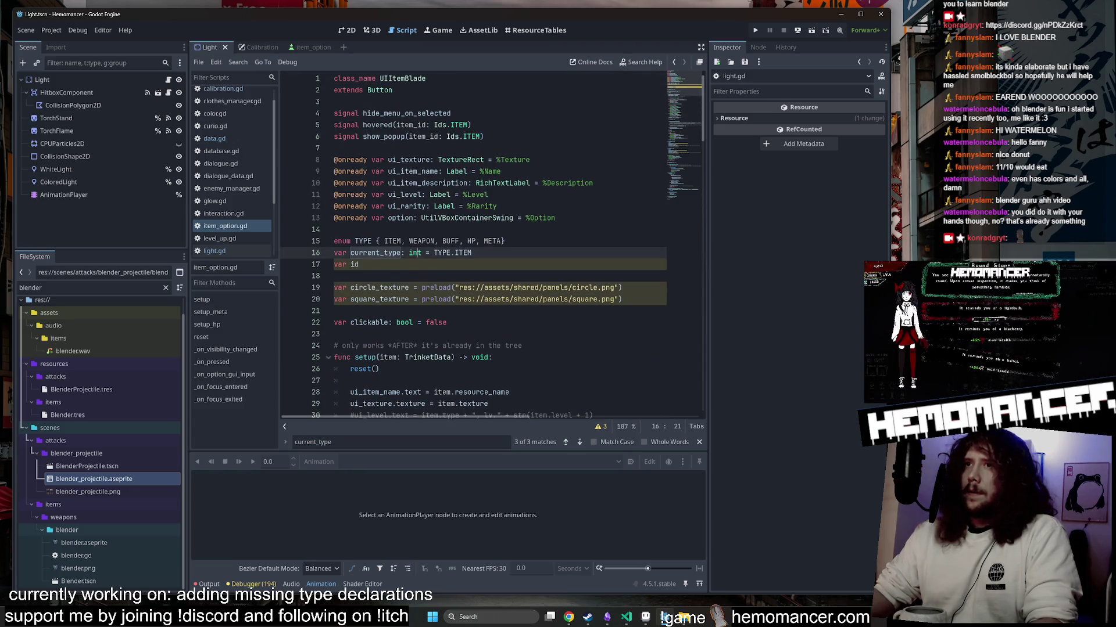
key(ctrl+v)
text(.TYPE)
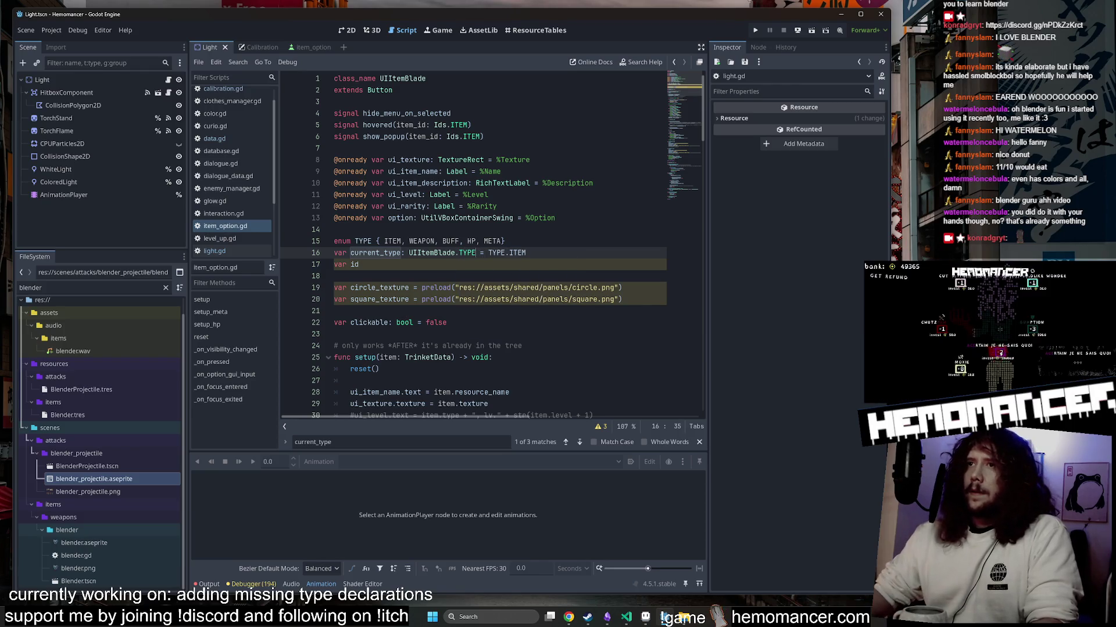
click(348, 276)
click(472, 253)
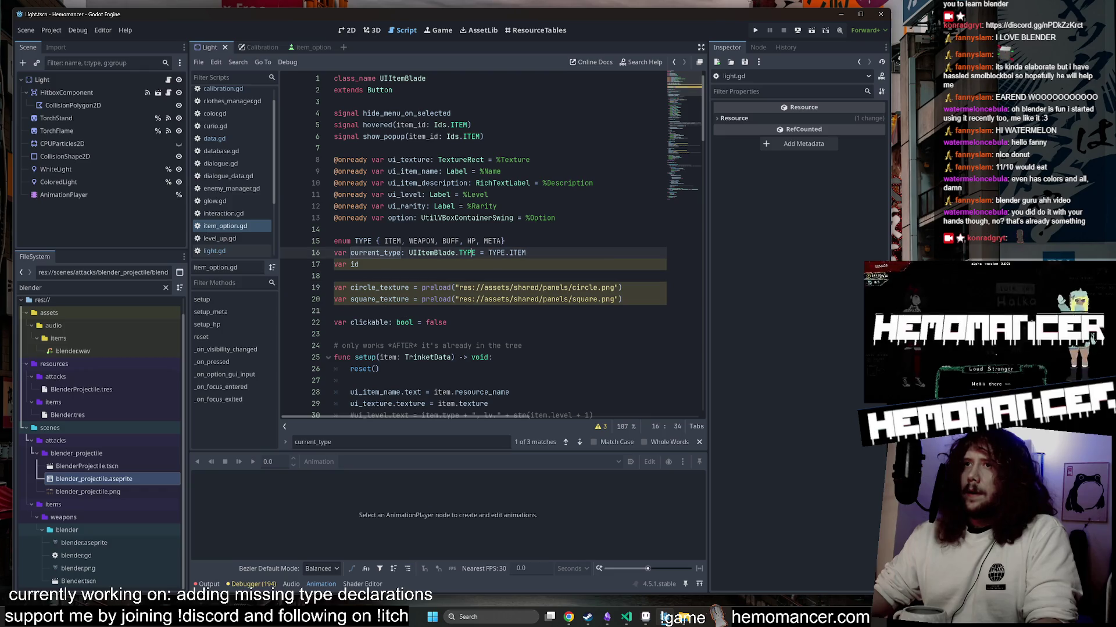
mouse_move(476, 253)
mouse_down()
mouse_move(401, 253)
mouse_move(476, 253)
mouse_up()
click(476, 252)
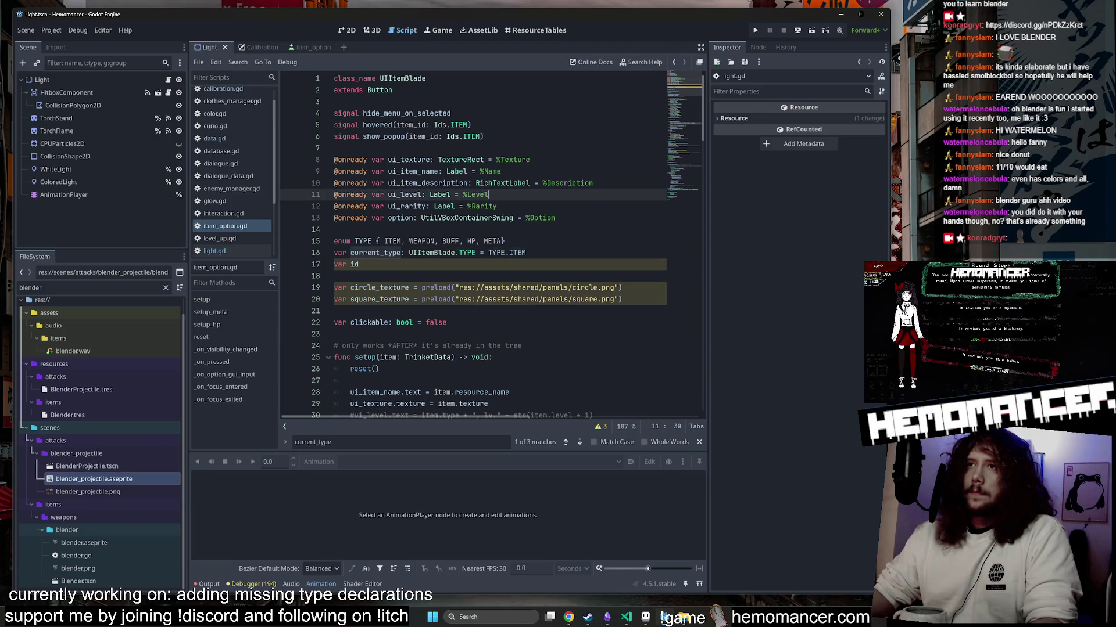
double_click(376, 253)
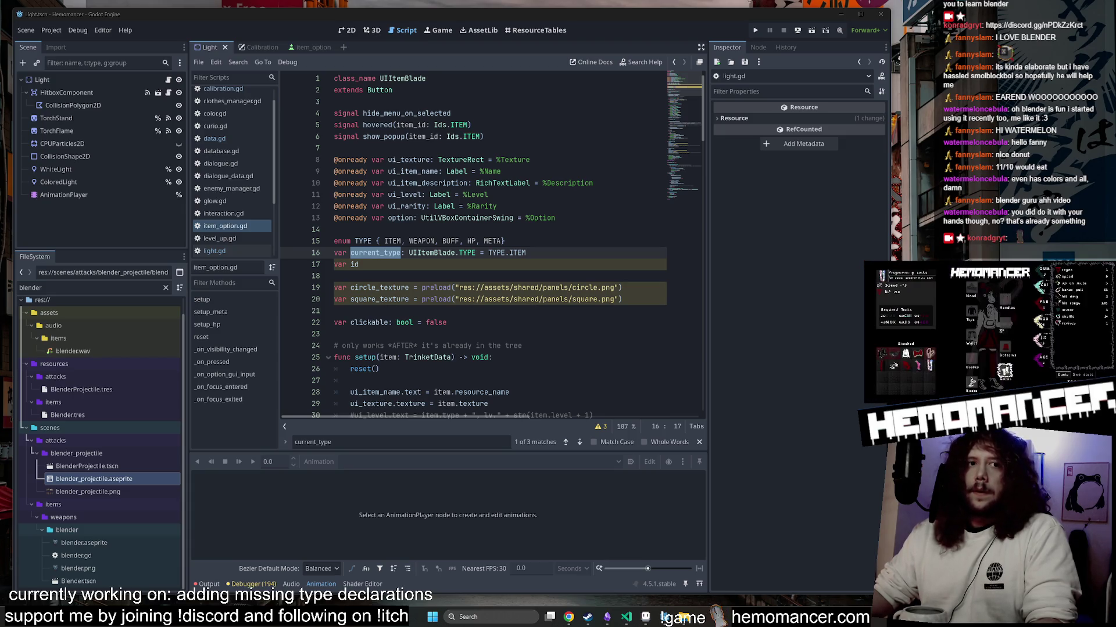
Step: Move down to the texture declarations, placing the caret after circle_texture
click(406, 206)
click(360, 276)
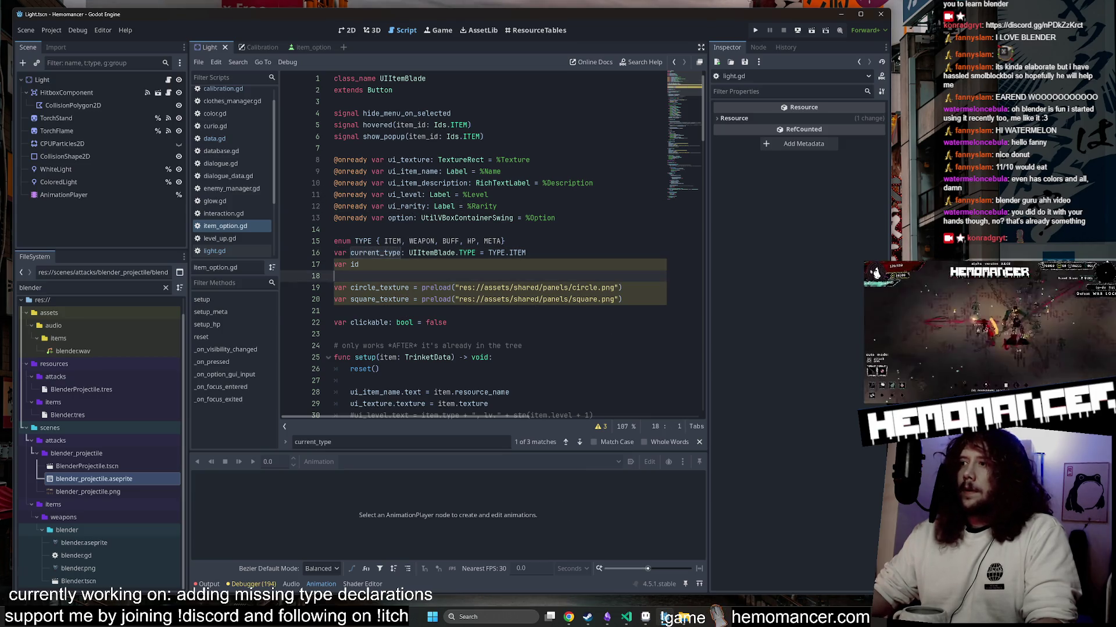
click(361, 311)
scroll(465, 290, down, 5)
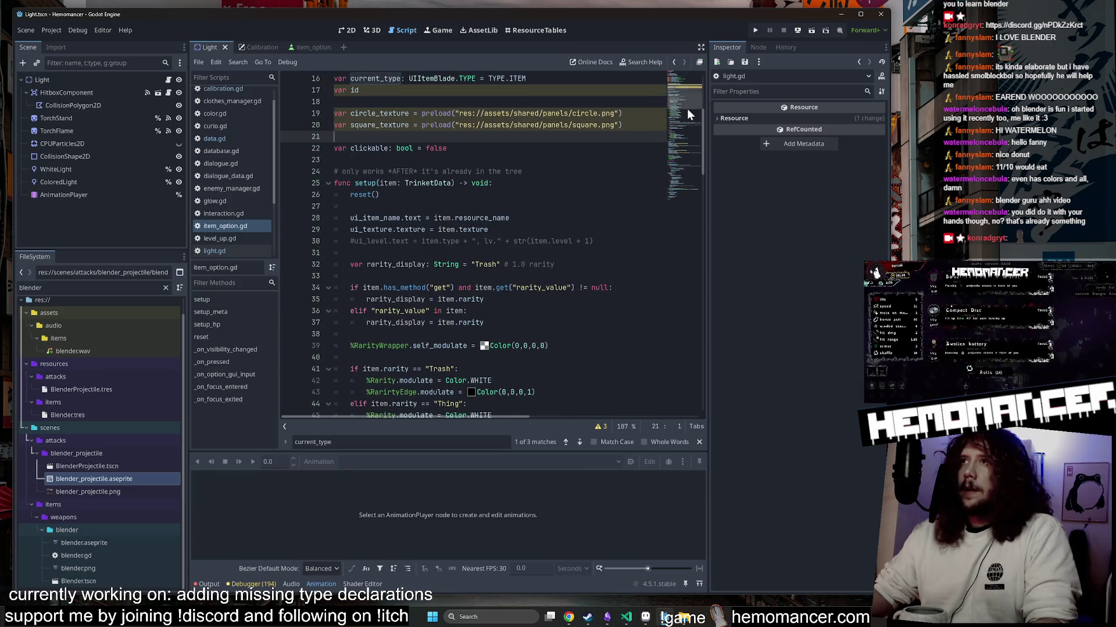
drag(687, 109, 681, 86)
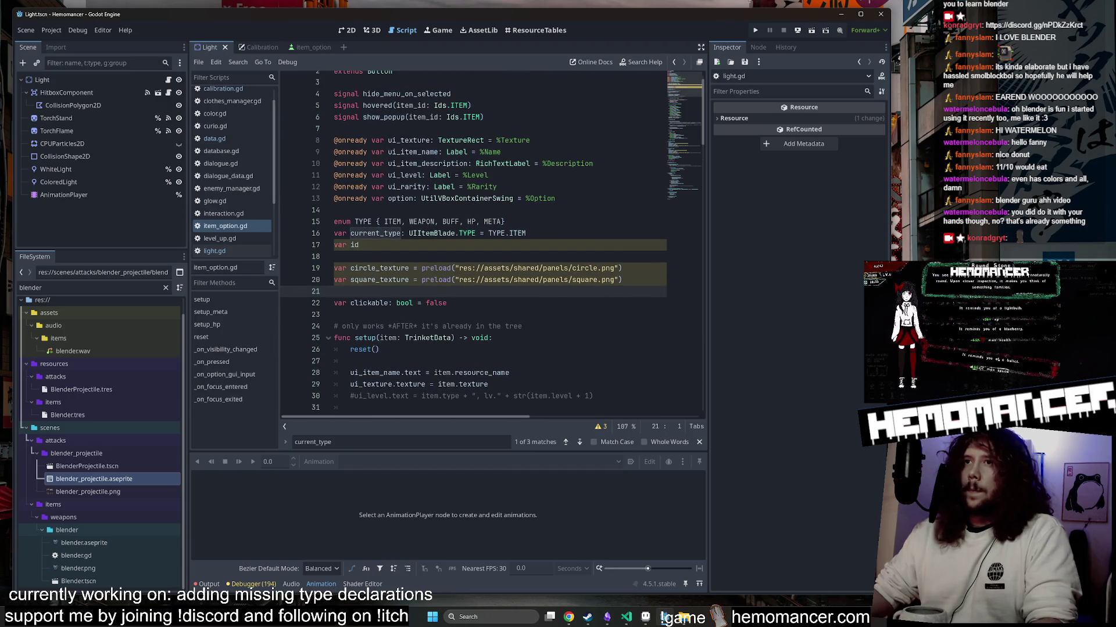
click(409, 267)
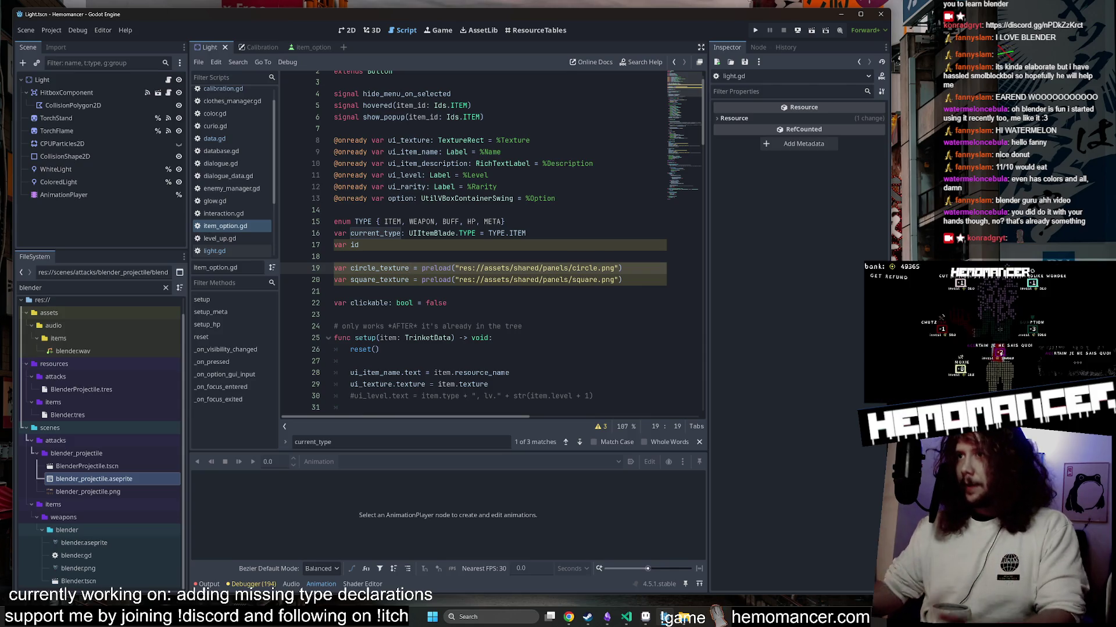
Step: Inspect circle.png and square.png, filtering the project files for 'circle' to learn their resource type
double_click(585, 268)
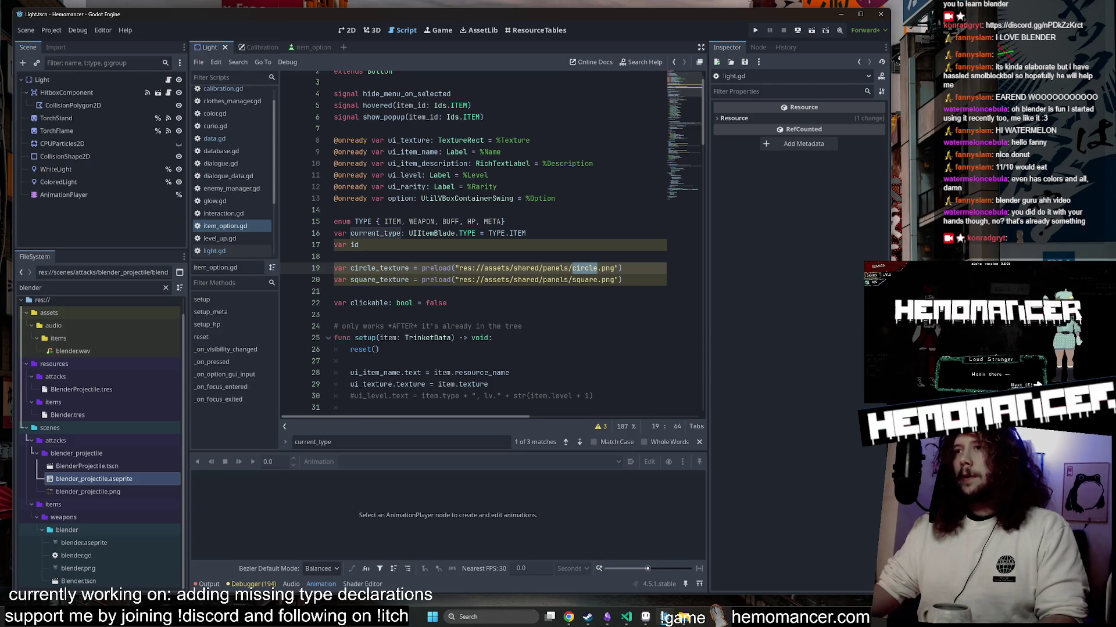
ctrl+click(587, 270)
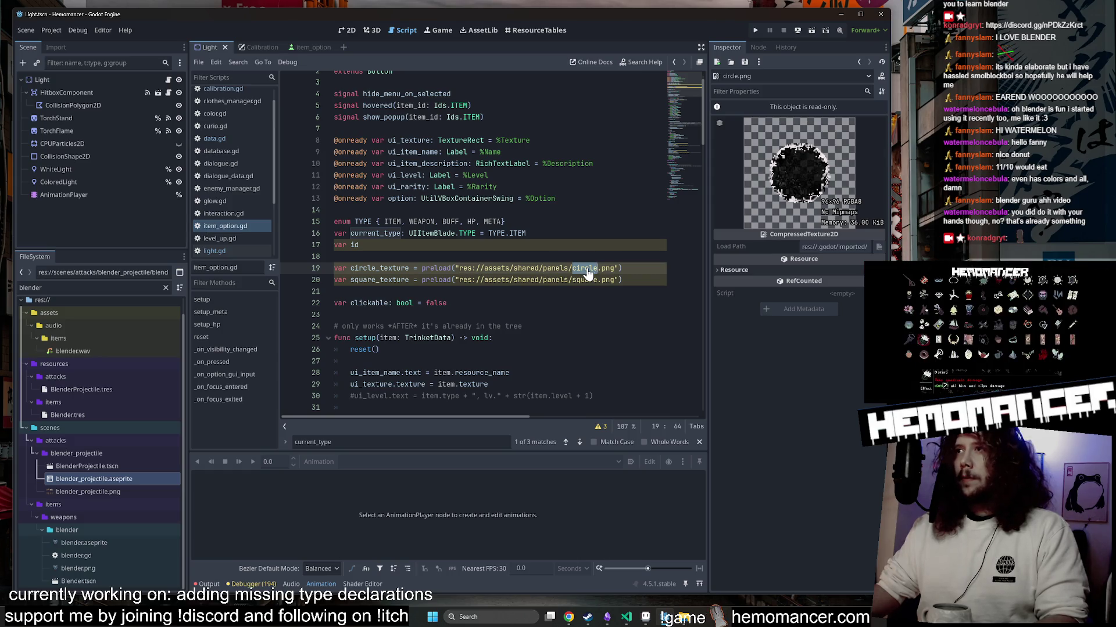
ctrl+click(587, 279)
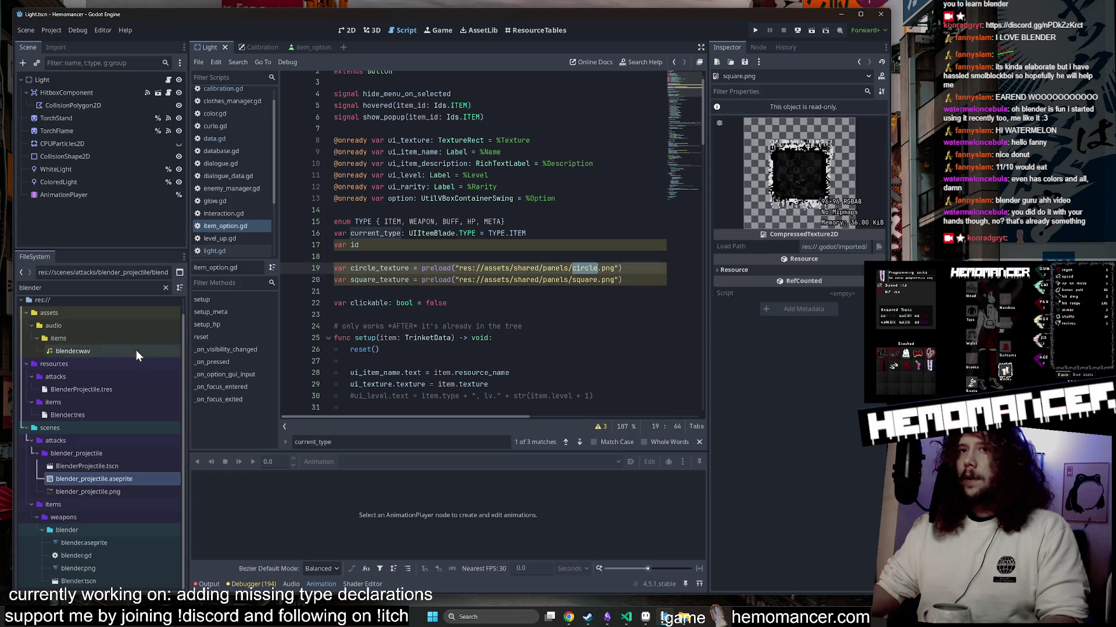
double_click(32, 287)
text(circle)
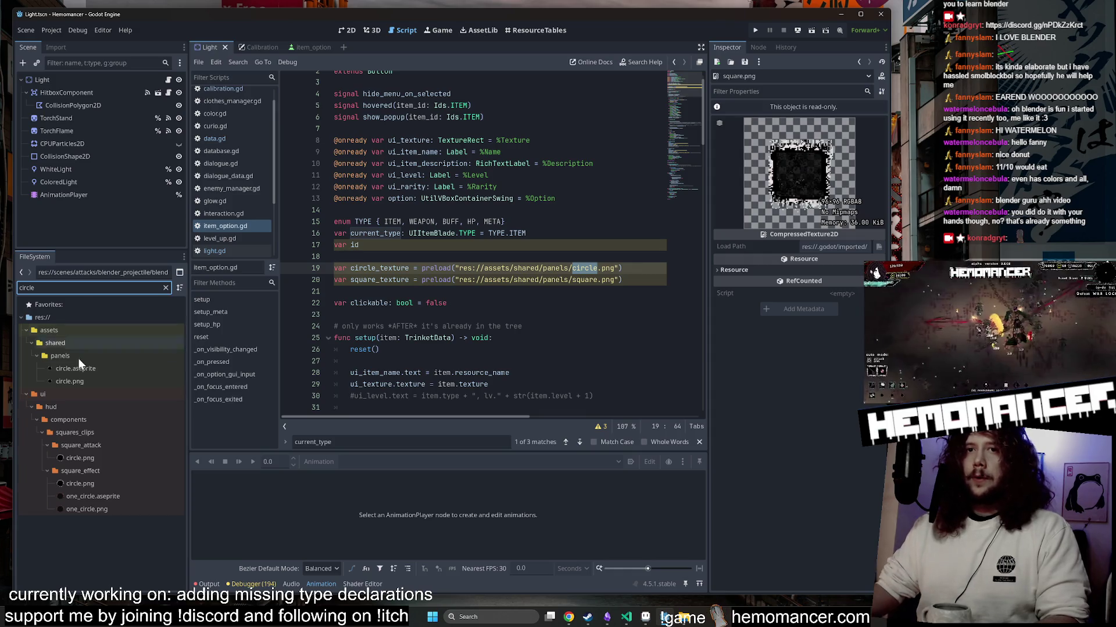
mouse_move(86, 383)
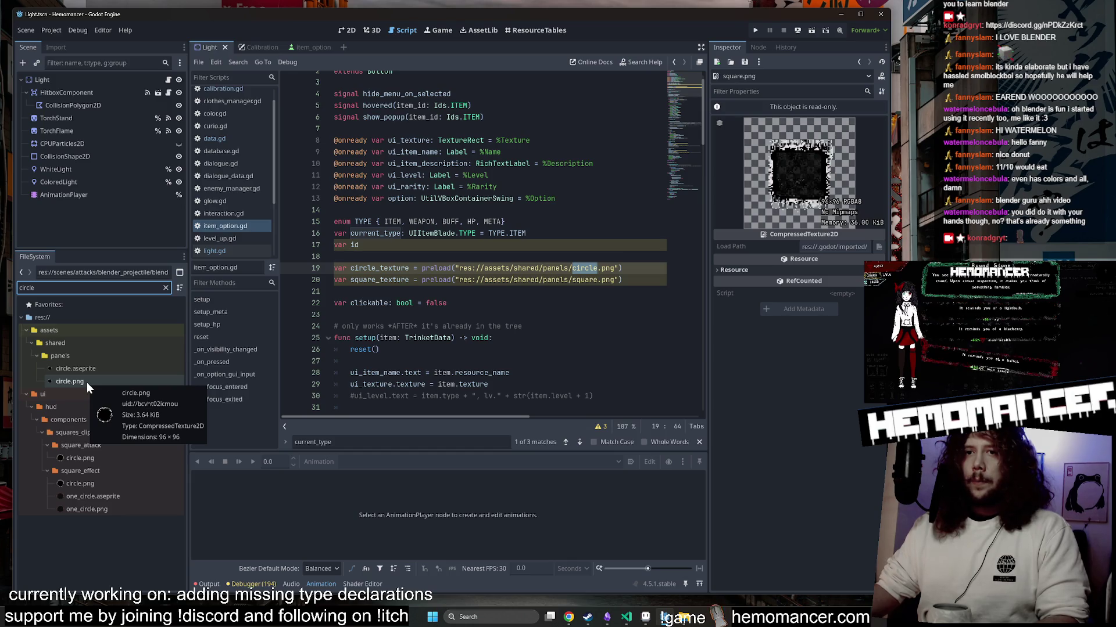
Step: Type circle_texture and square_texture as CompressedTexture2D
click(410, 268)
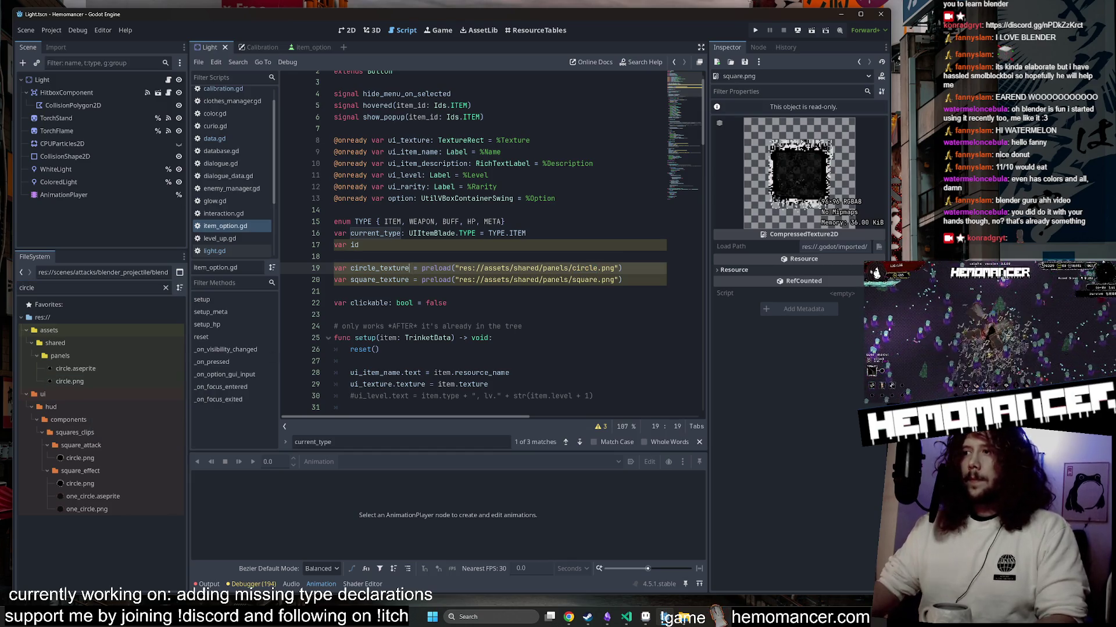
text(: Com)
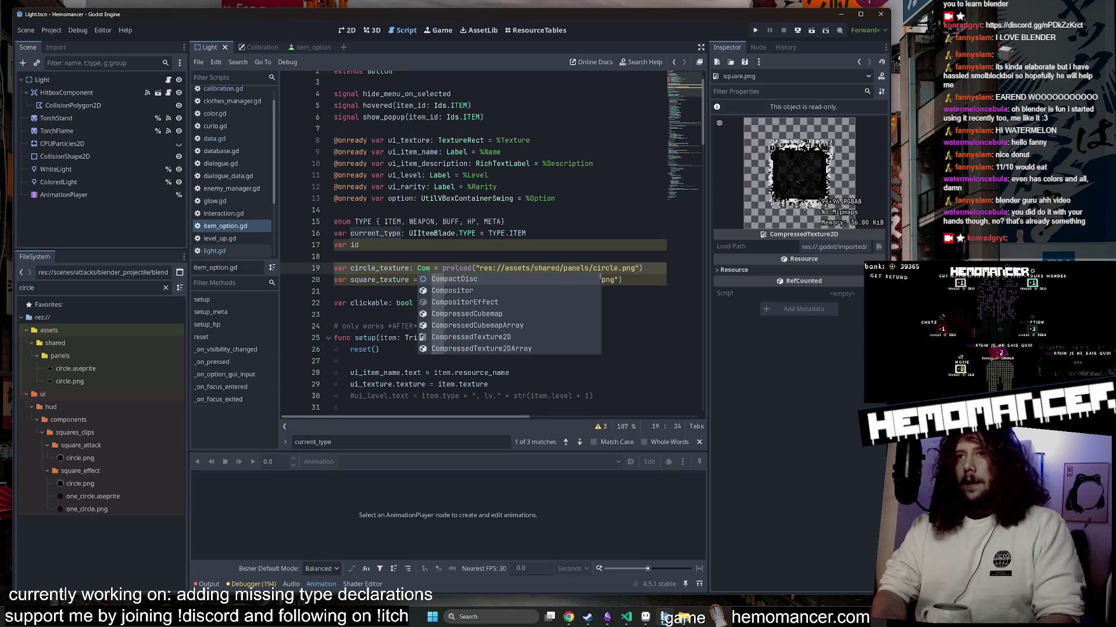
text(p)
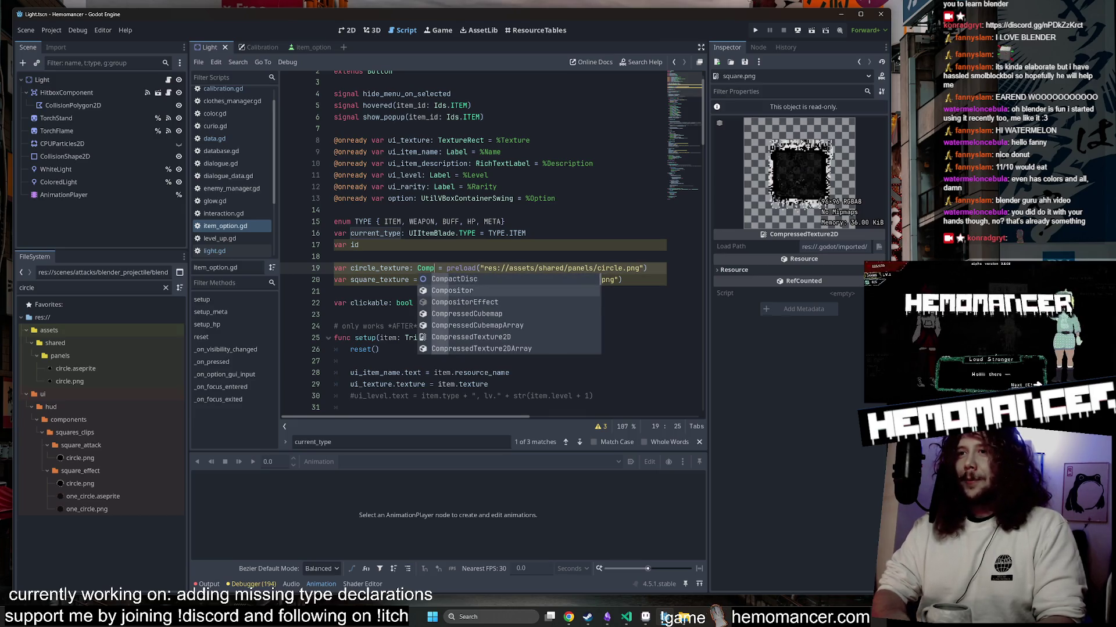
key(Down)
key(Return)
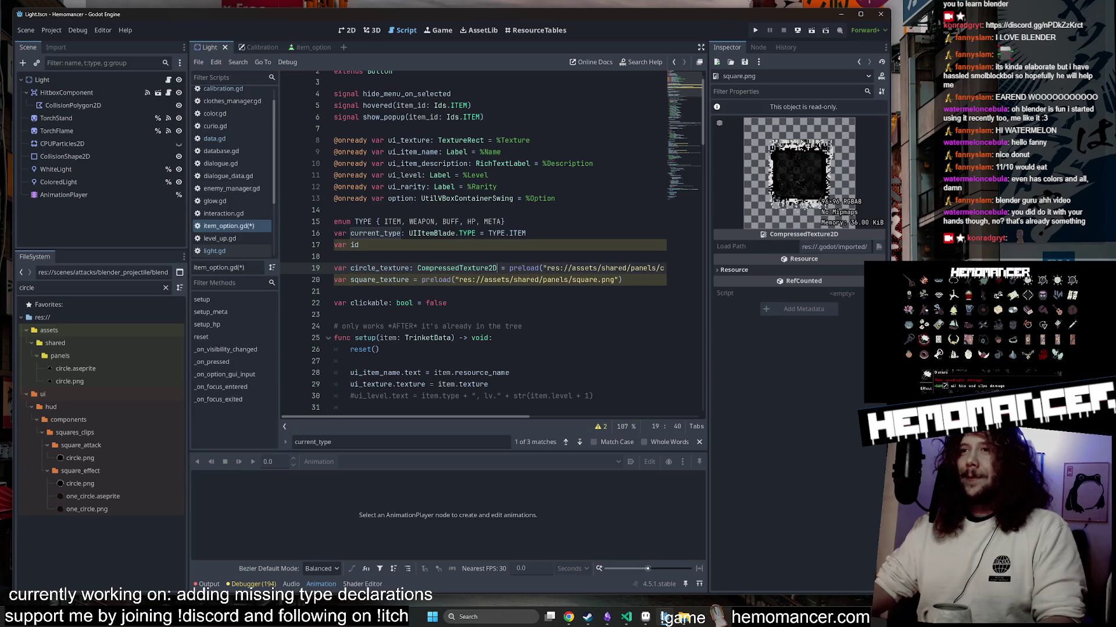
key(ctrl+shift+Left)
key(ctrl+c)
key(Down)
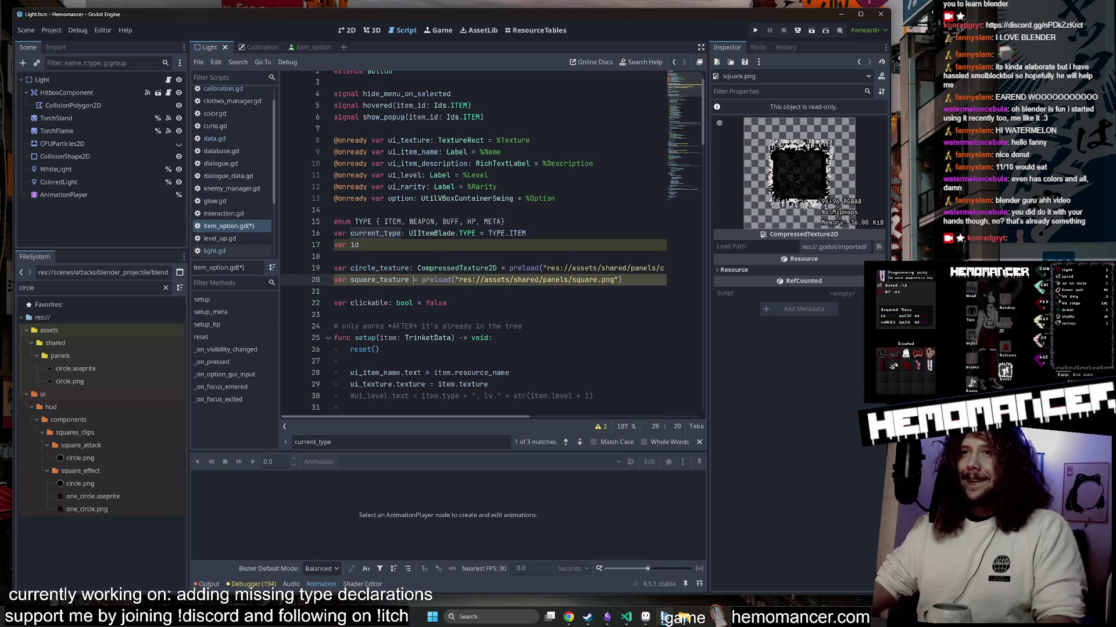
key(ctrl+v)
Step: Look over the commented-out level text line further down the script
click(337, 256)
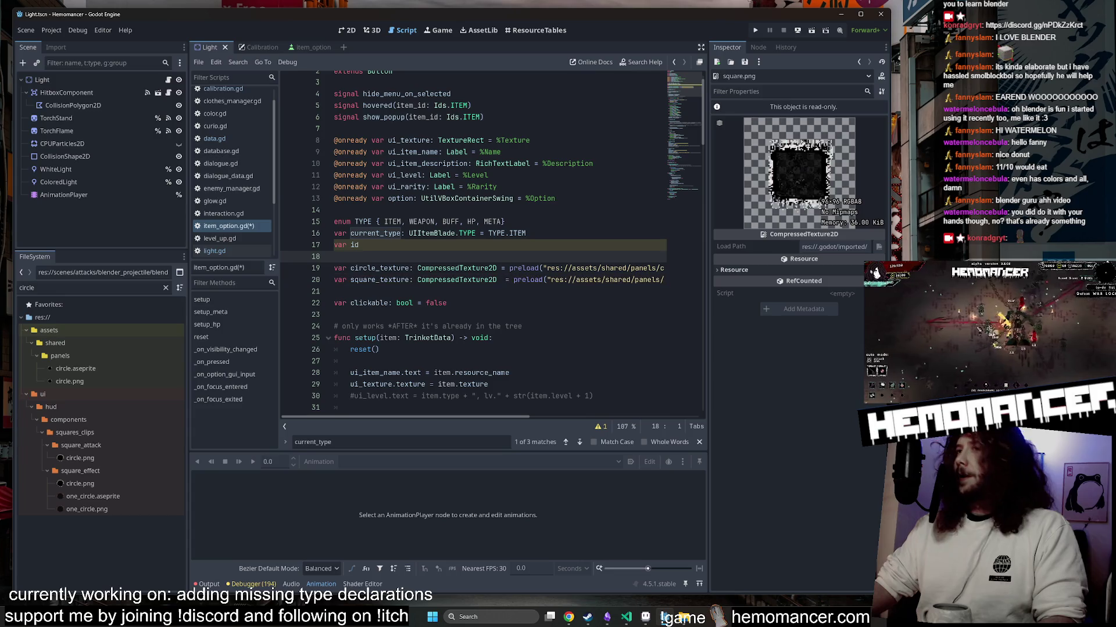
scroll(570, 291, down, 3)
click(570, 291)
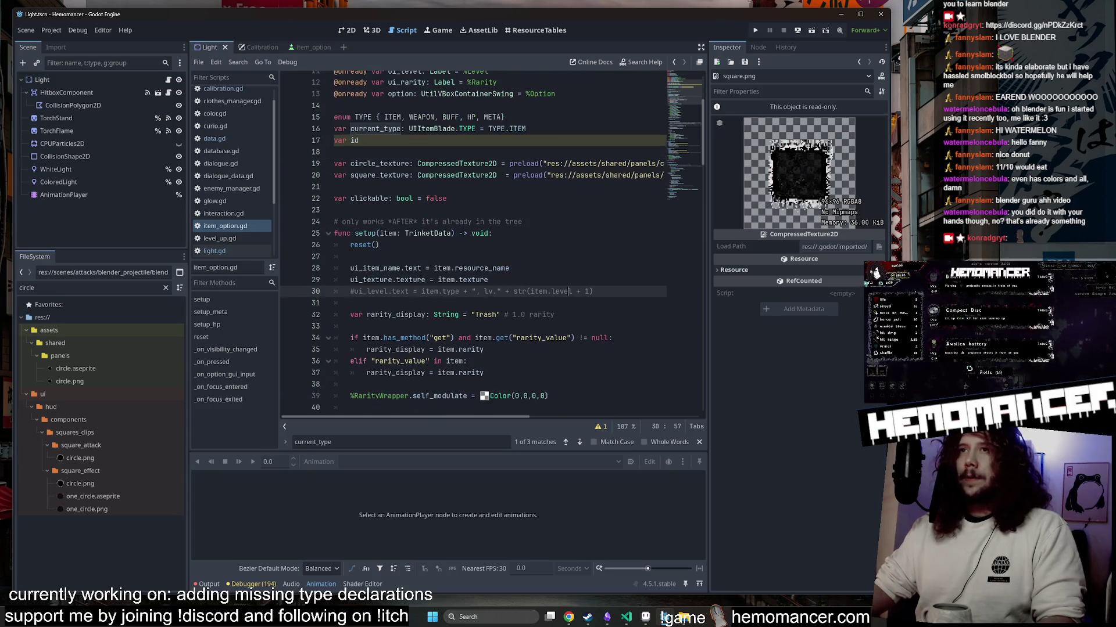
scroll(688, 102, up, 5)
Step: Search item_option.gd for null to review the id checks near lines 133 and 141, then return to line 17
click(372, 252)
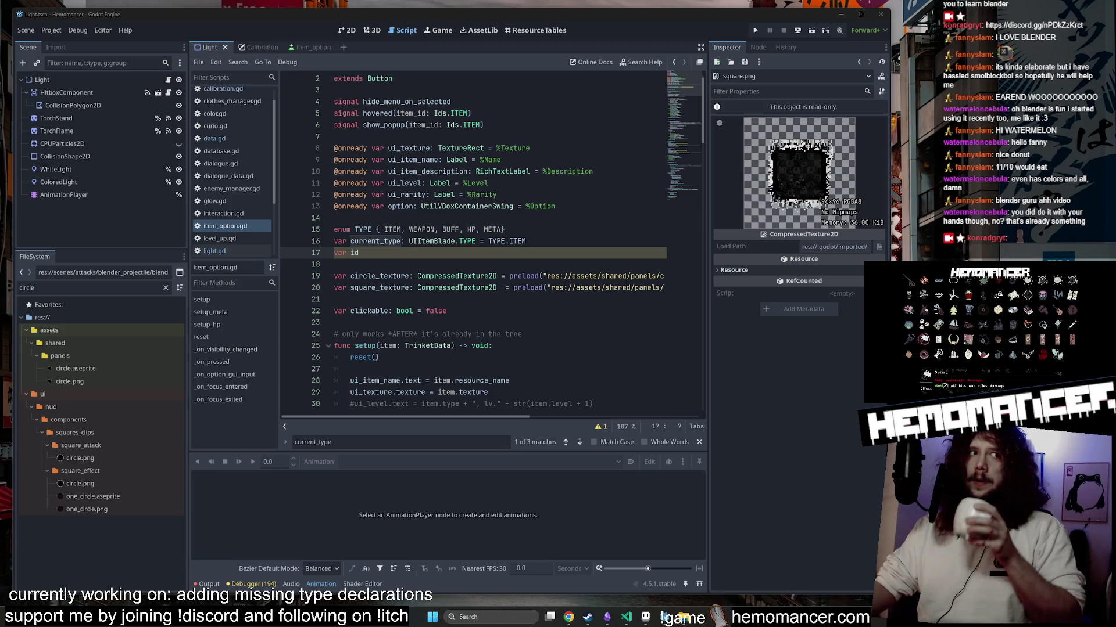
click(355, 253)
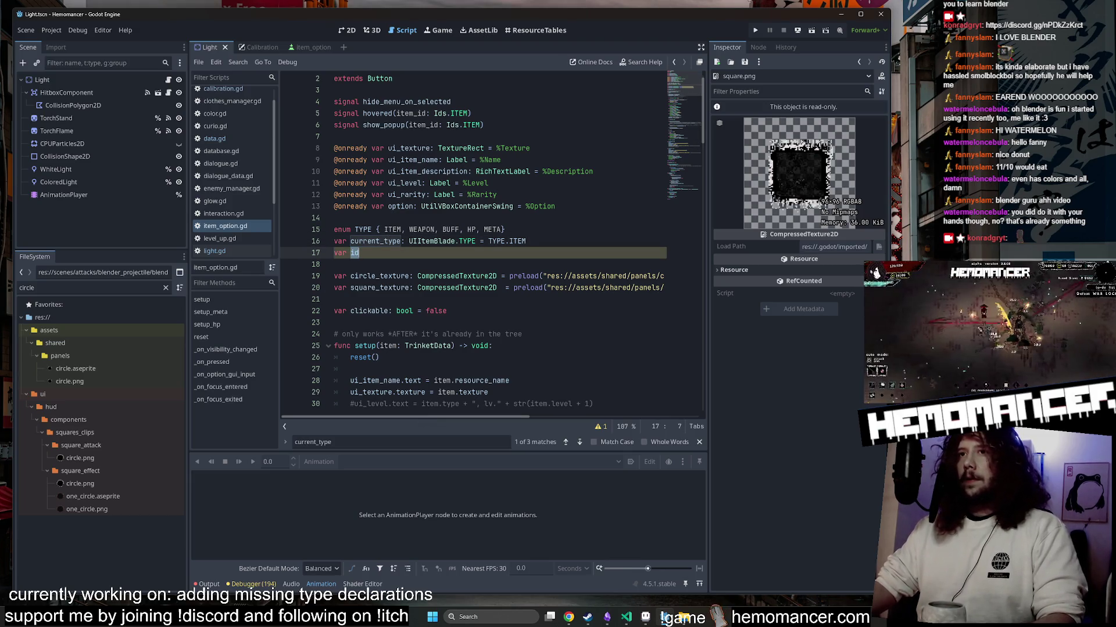
key(ctrl+f)
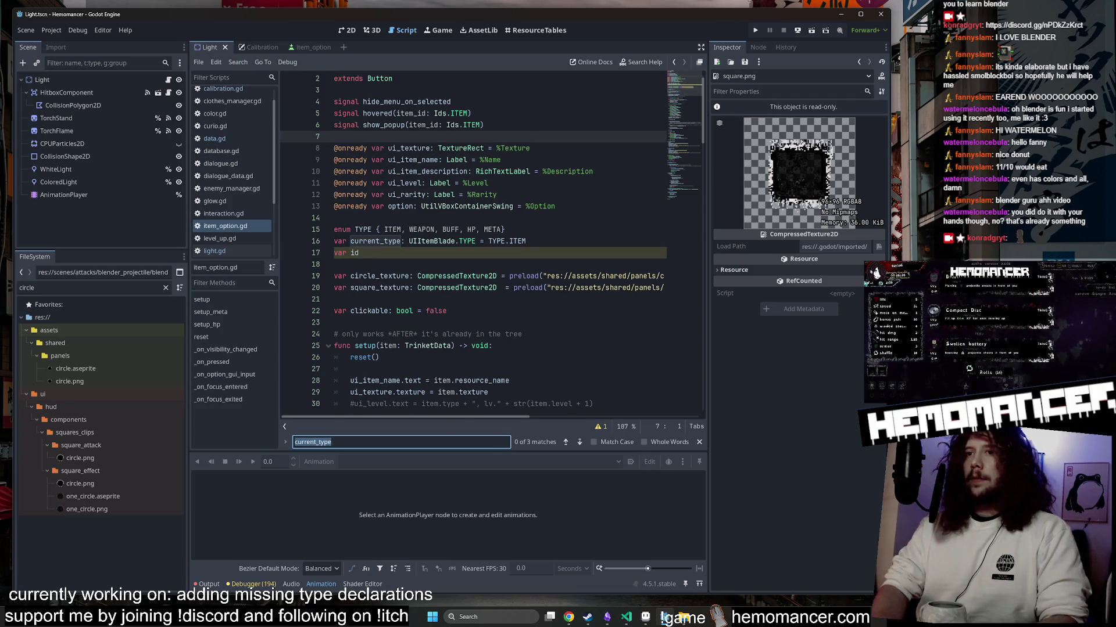
text(null)
key(Return)
key(Return)
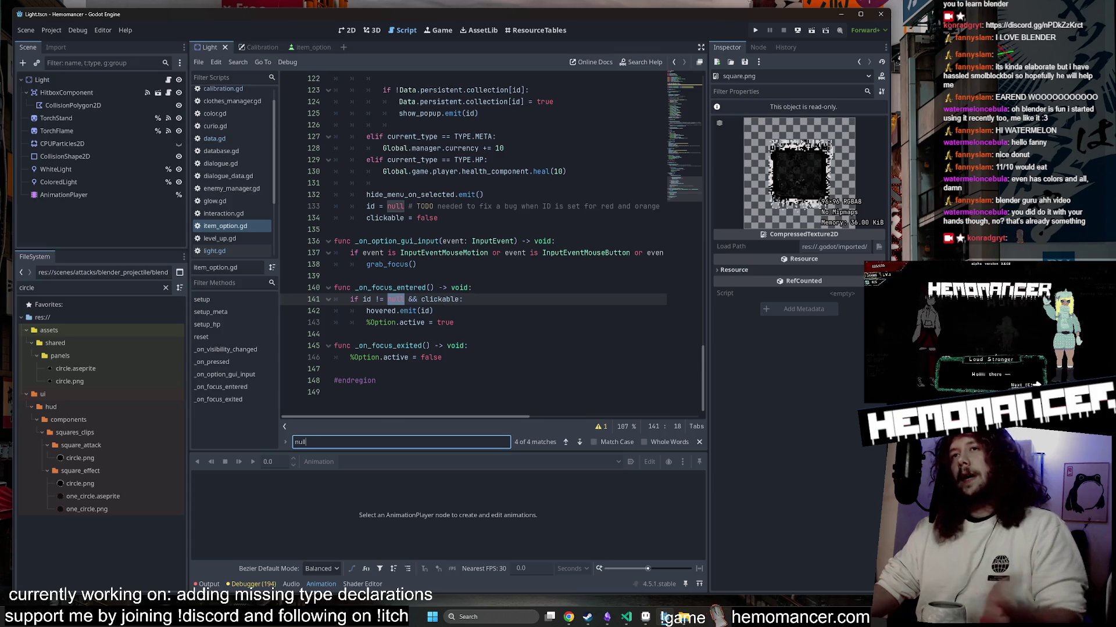
double_click(395, 206)
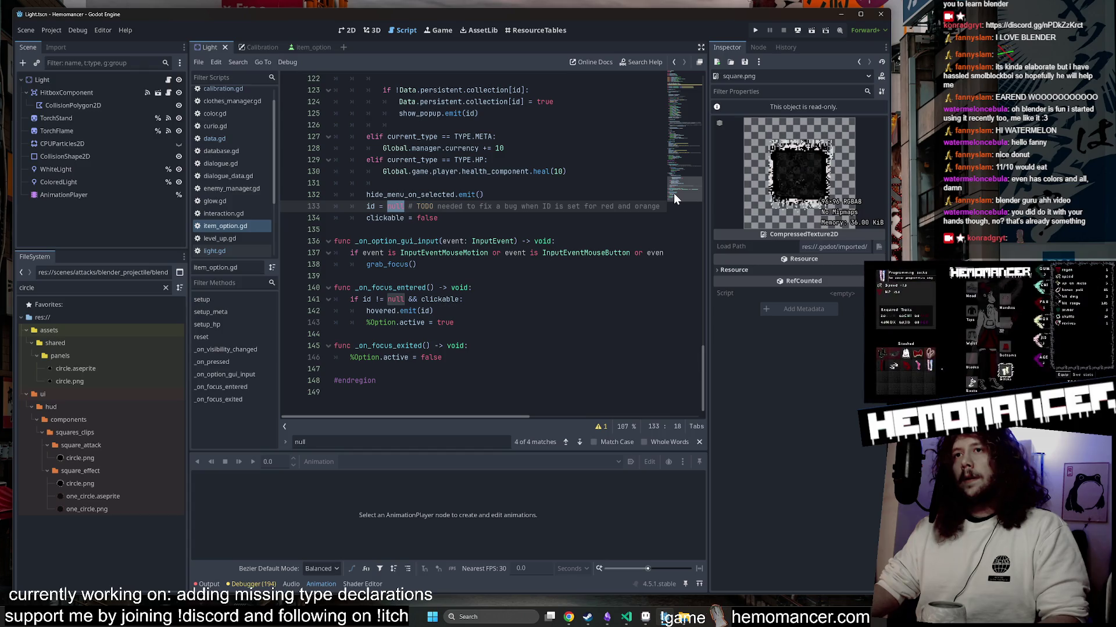
mouse_move(674, 193)
mouse_down()
mouse_move(677, 79)
mouse_move(678, 127)
mouse_up()
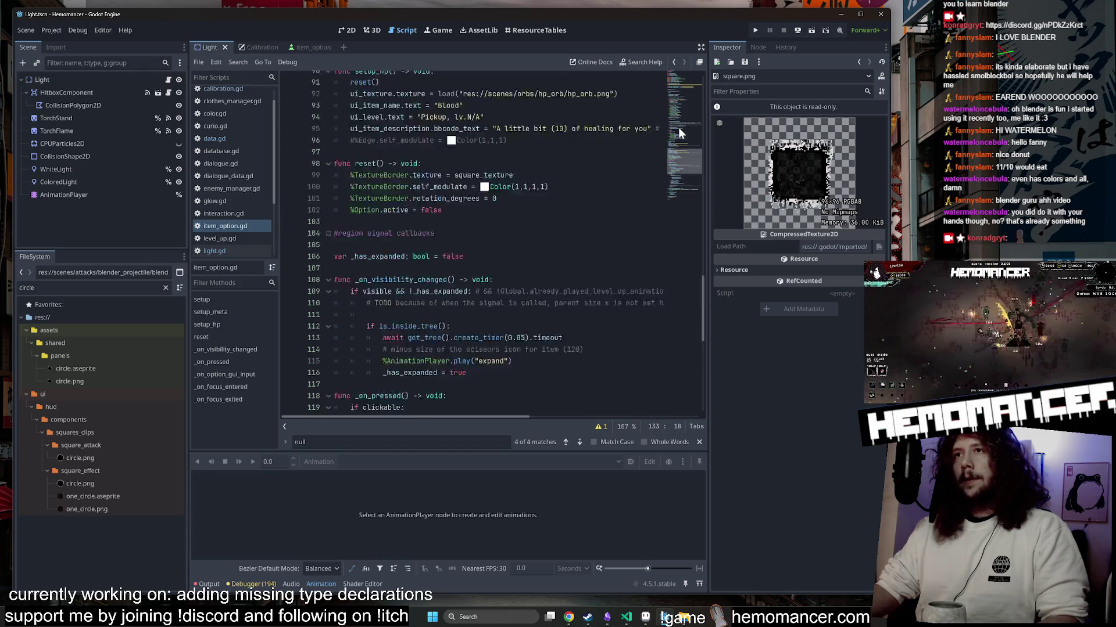
key(ctrl+z)
key(ctrl+z)
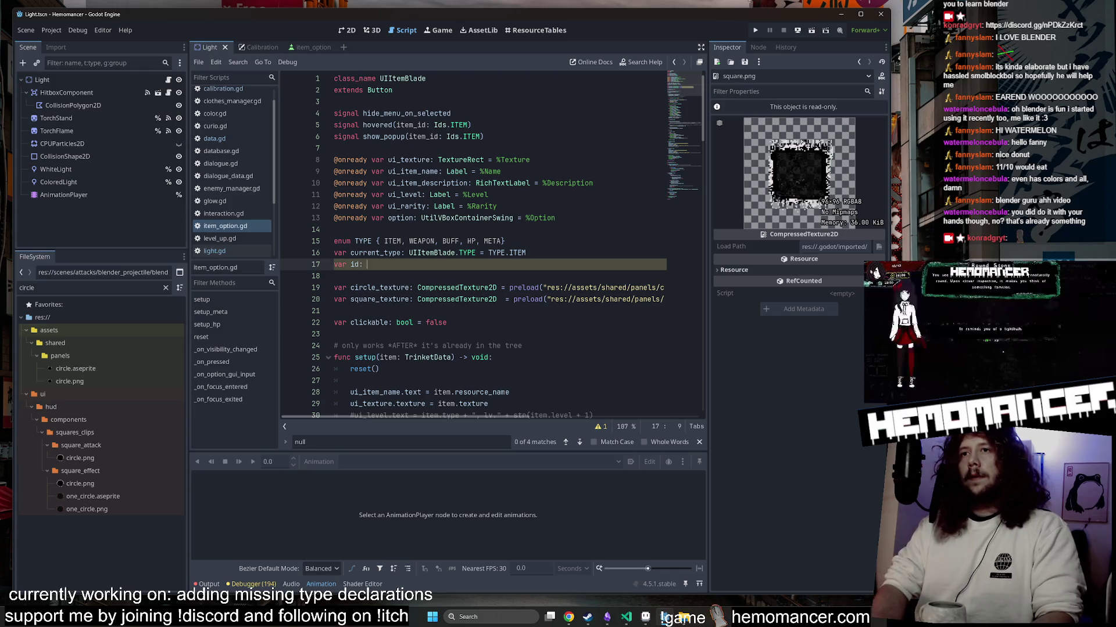
Step: Complete id's type on line 17 to Ids.ITEM from autocomplete and drop the stray '?'
text(.)
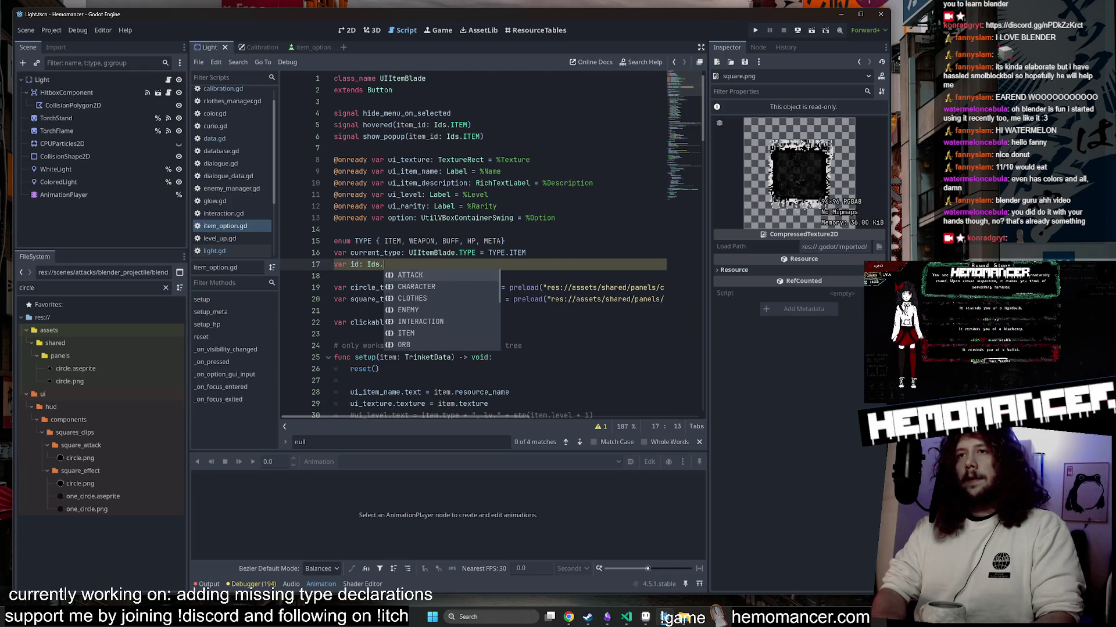
text(I)
key(Up)
key(Up)
key(Return)
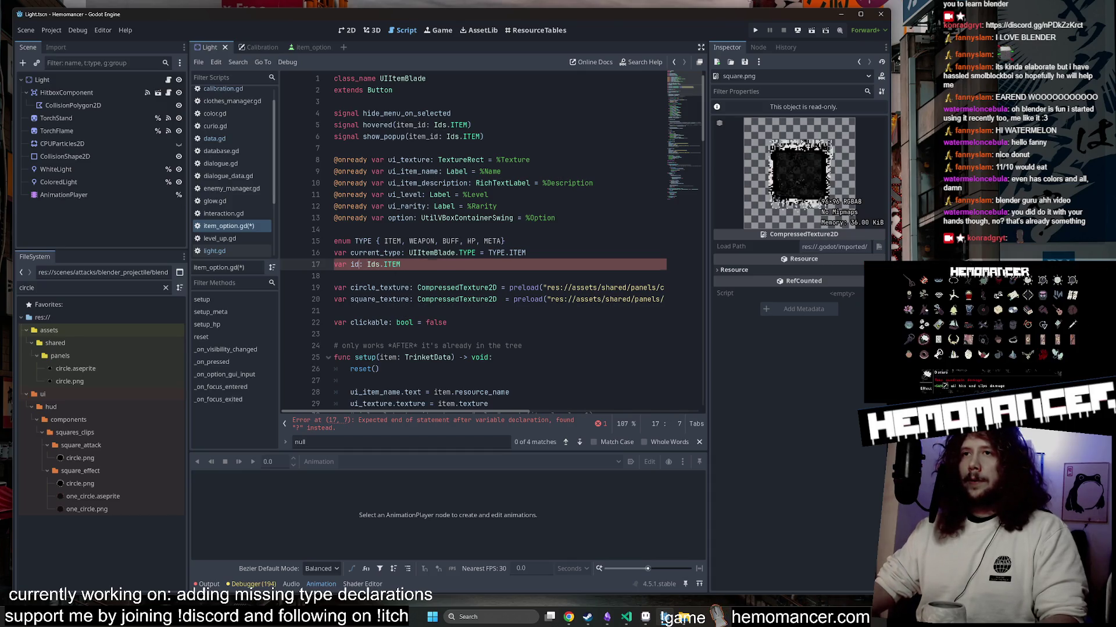
text(?)
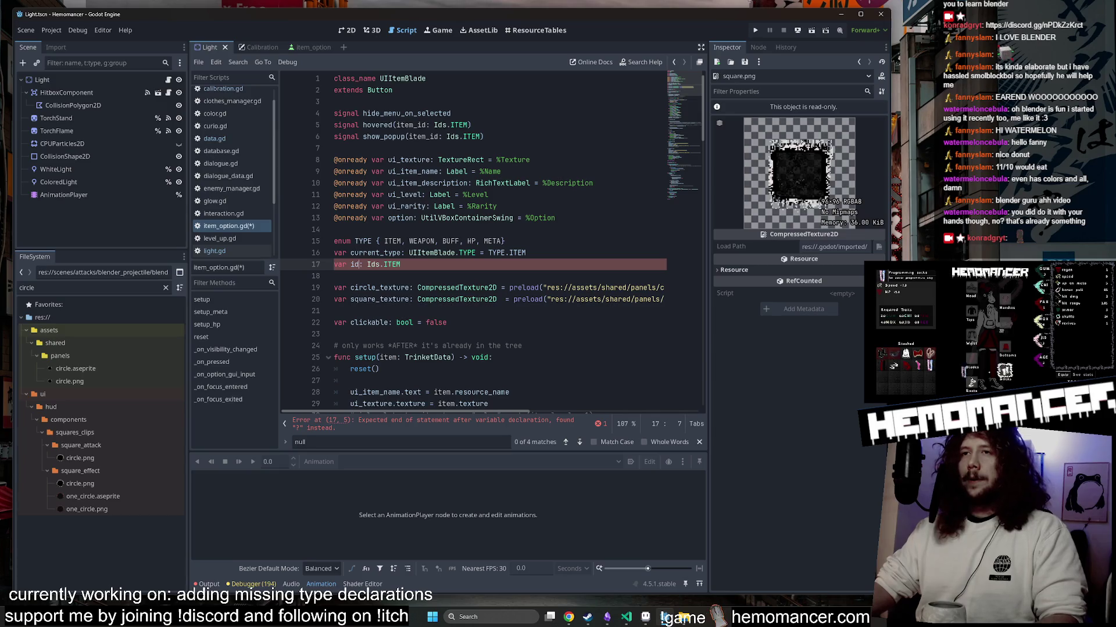
key(End)
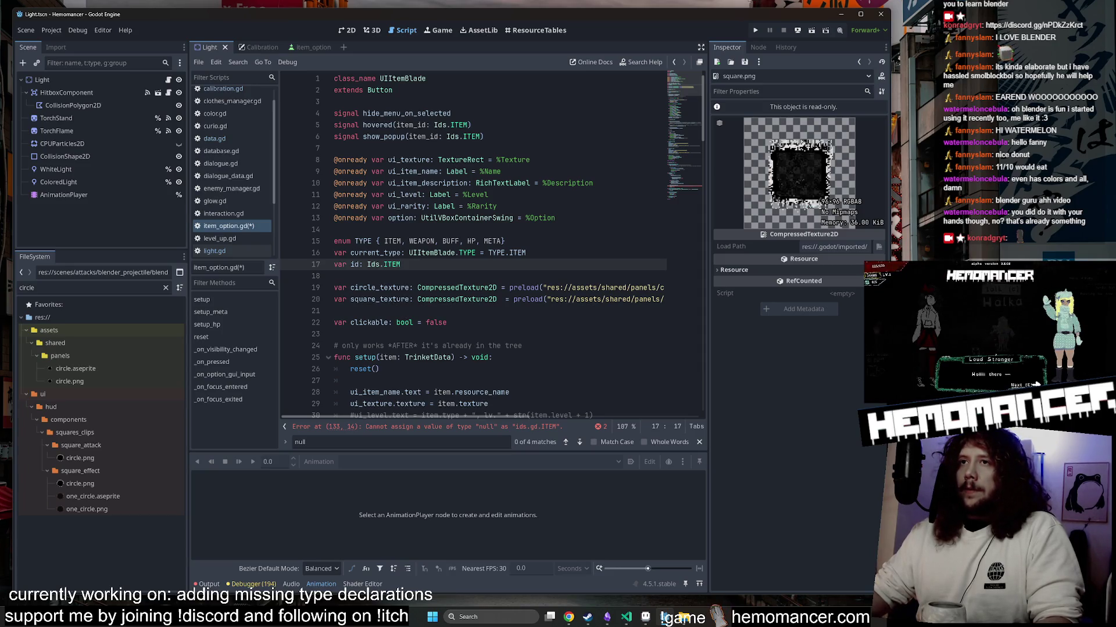
Step: Replace Ids.ITEM with 'Variant # Ids.ITEM' on line 17 and save item_option.gd
drag(368, 264, 400, 264)
text(Varian)
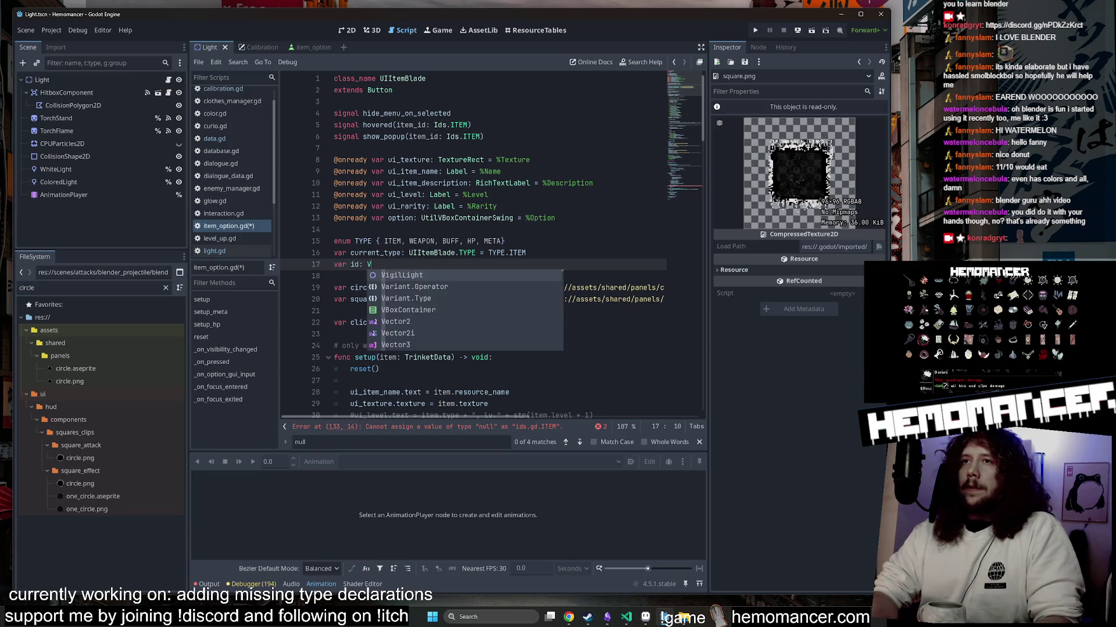
text(t # )
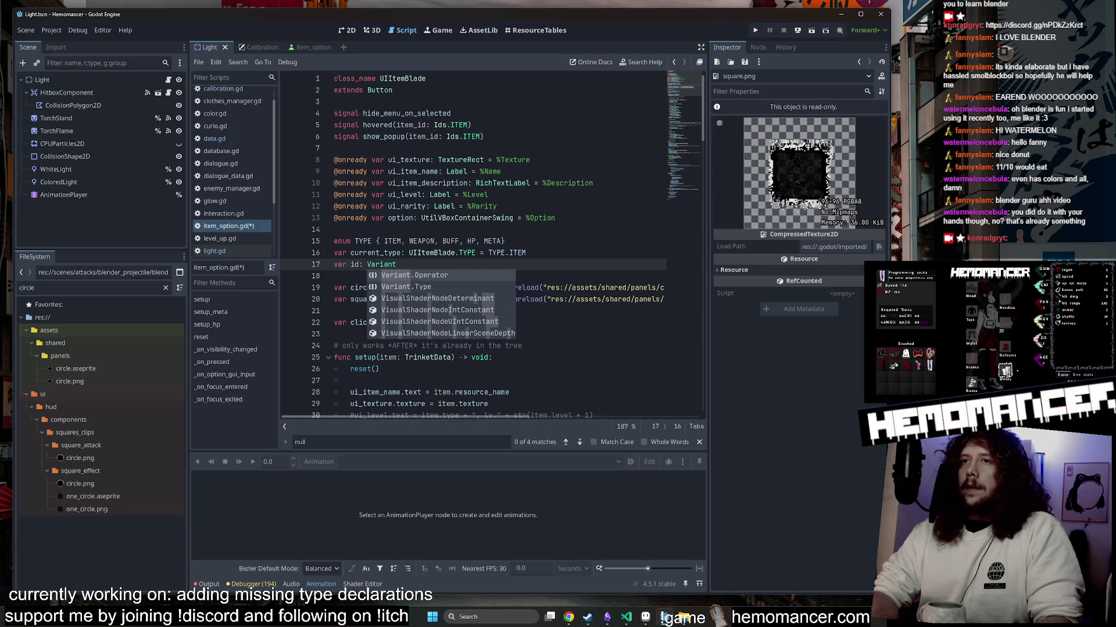
text(null)
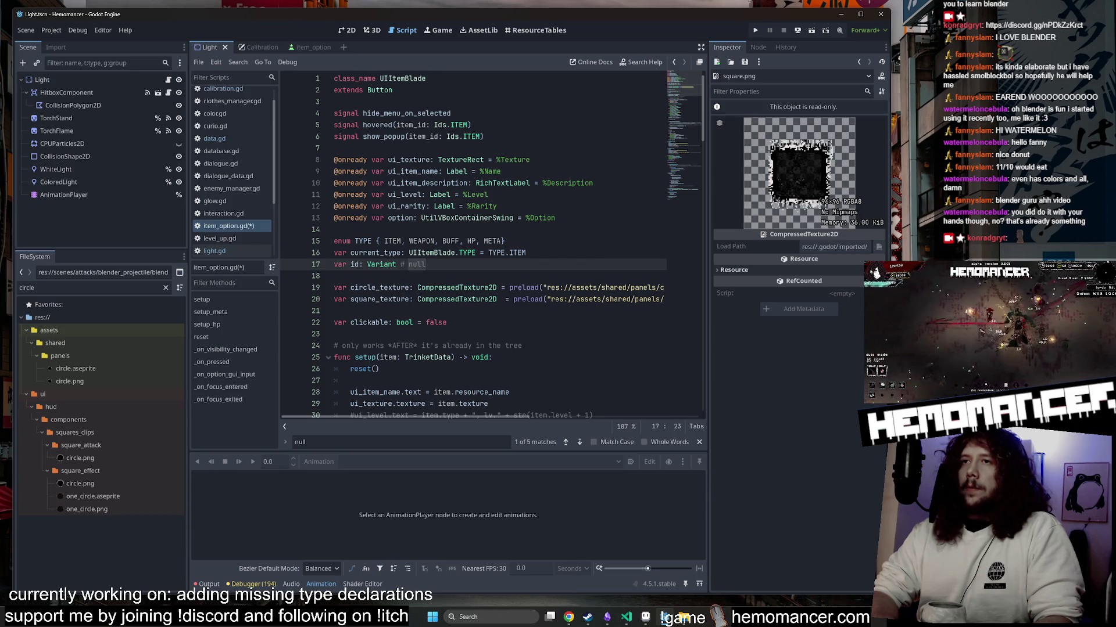
key(ctrl+BackSpace)
text(Ids.ITEM)
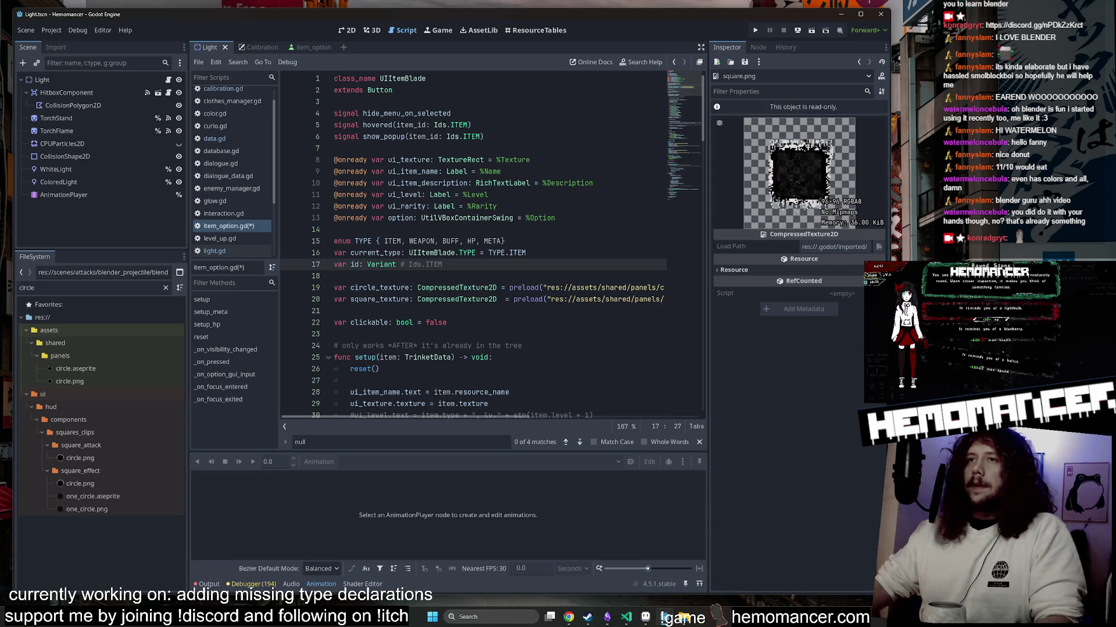
key(ctrl+s)
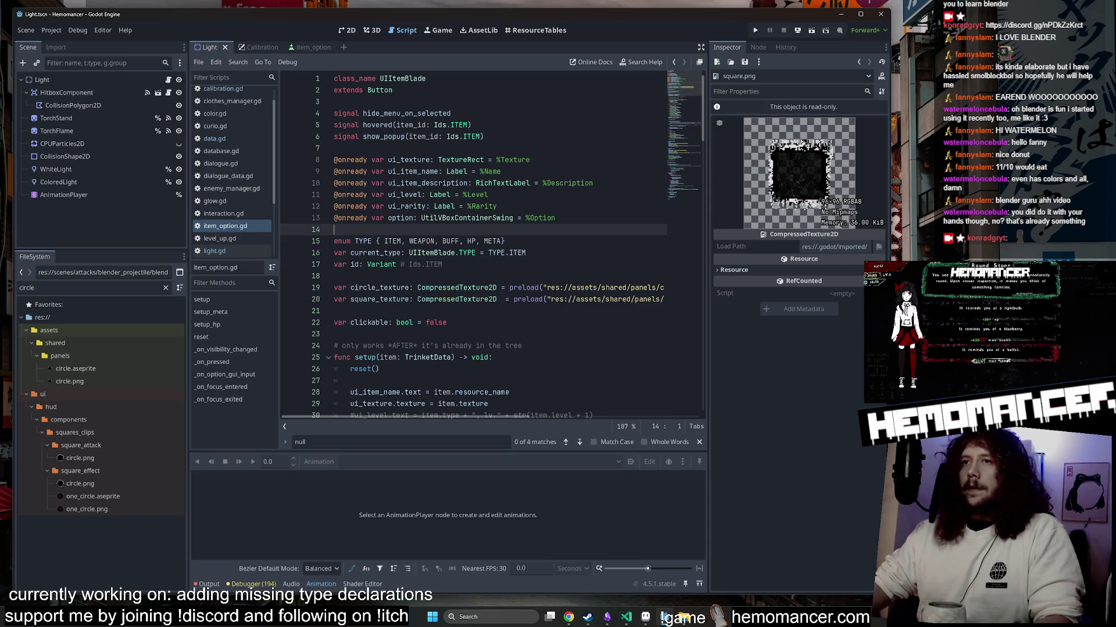
Step: Inspect the new Variant type on the id declaration by selecting the word Variant
drag(443, 265, 337, 265)
click(442, 264)
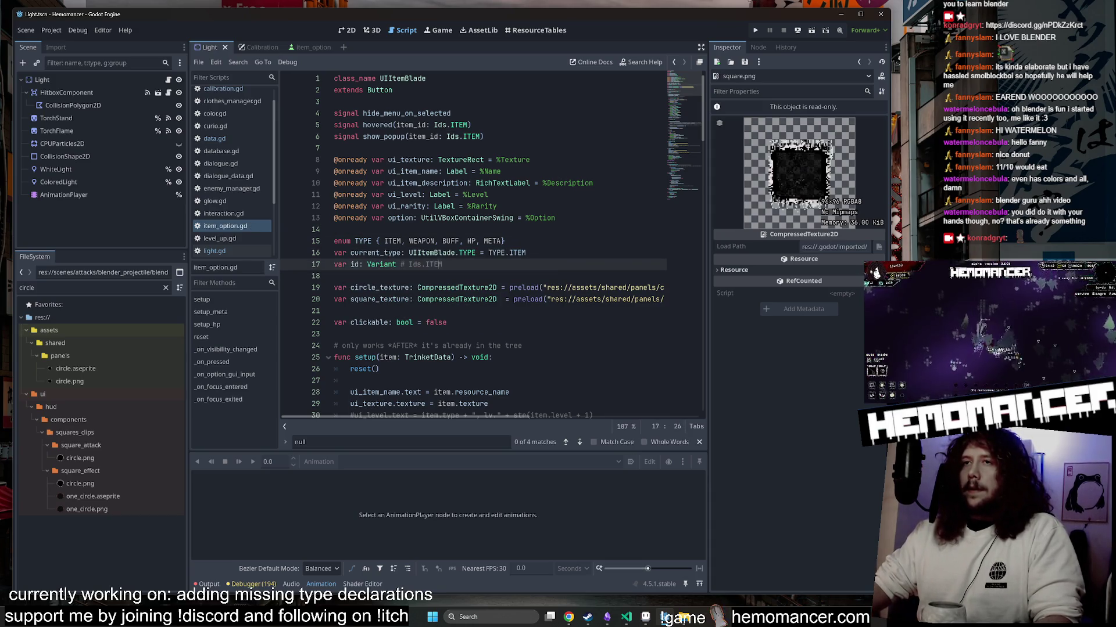
mouse_move(469, 287)
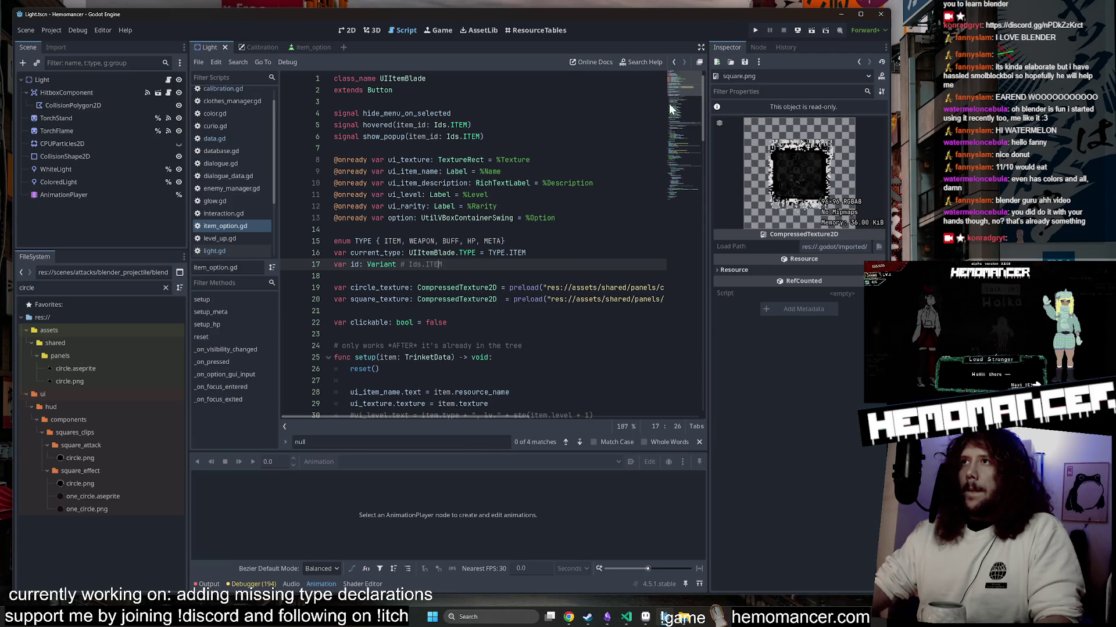
click(395, 264)
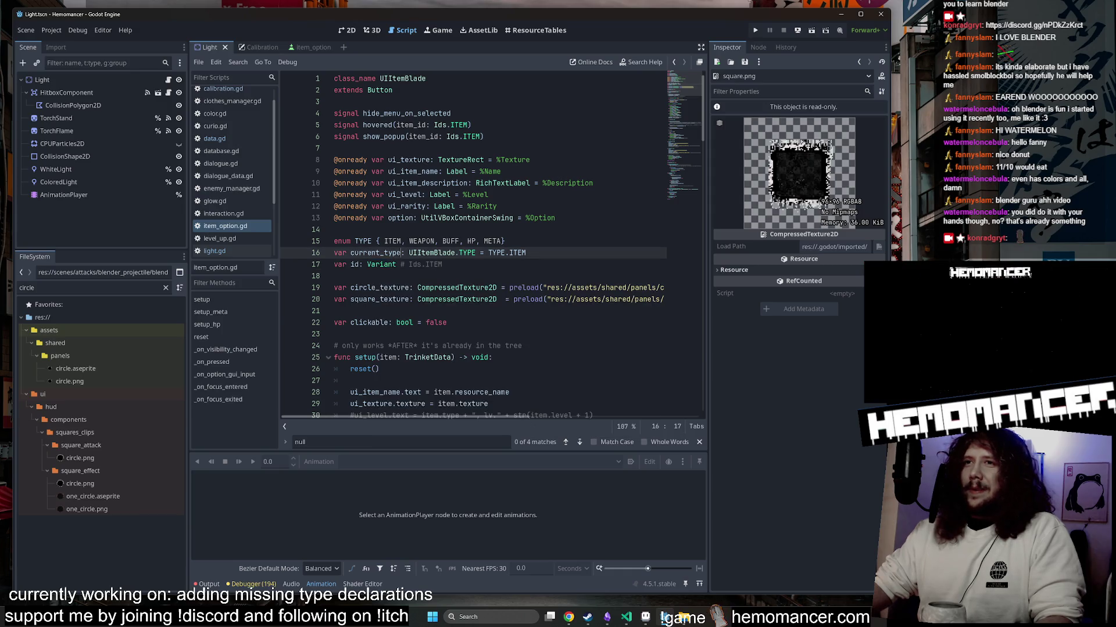
mouse_move(395, 264)
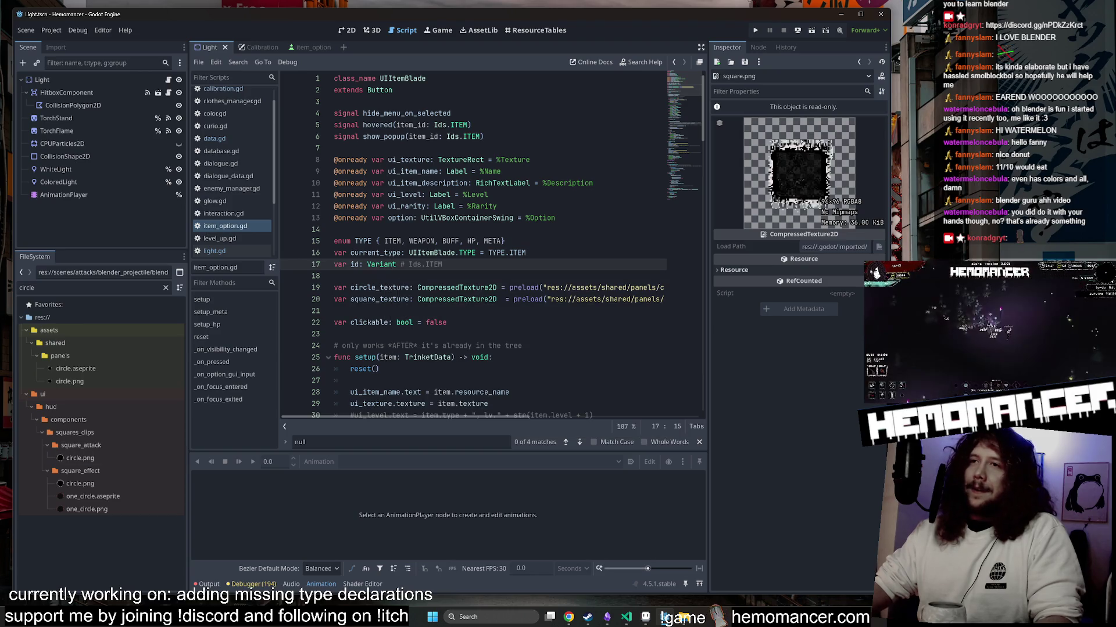
double_click(381, 264)
click(383, 265)
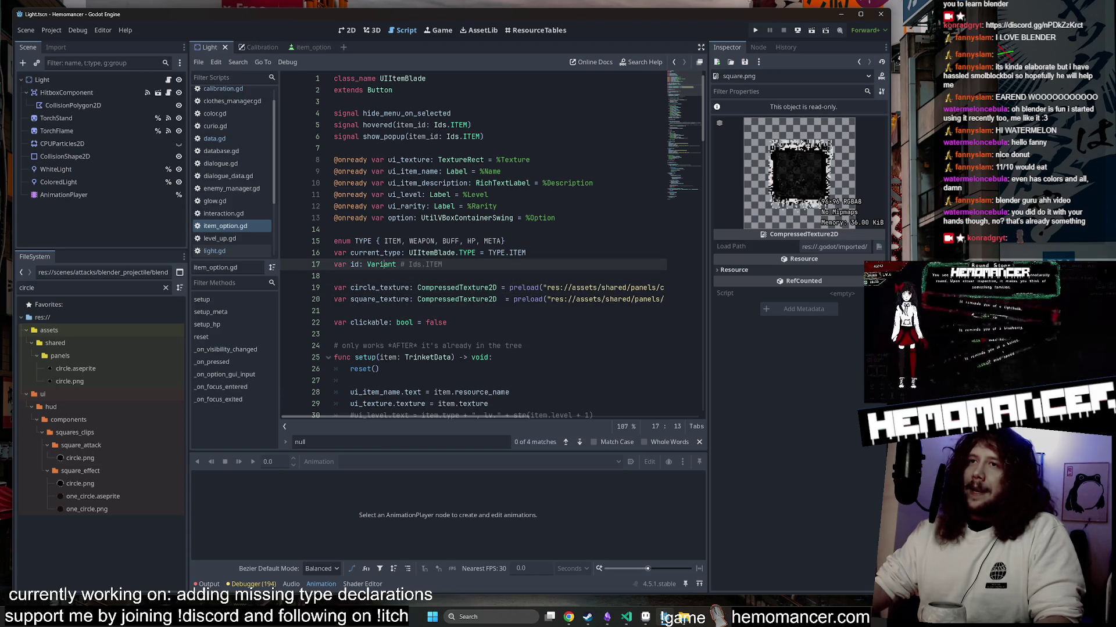
double_click(383, 265)
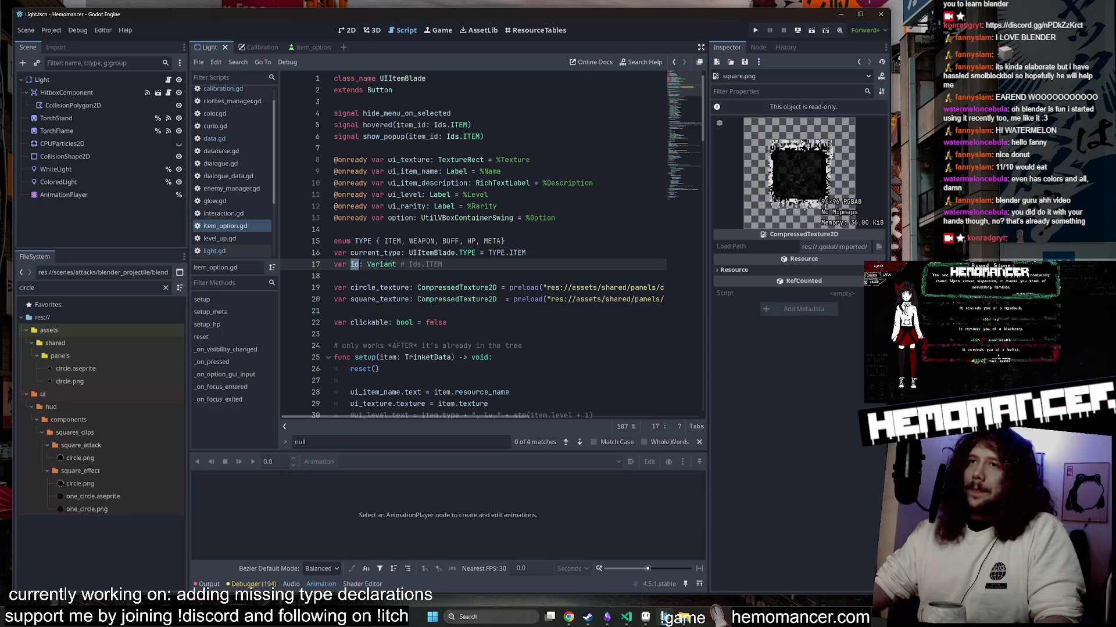
Step: Test-run the game with the Debugger's Errors list showing, close it, and open the untyped item loop warning
scroll(686, 107, down, 10)
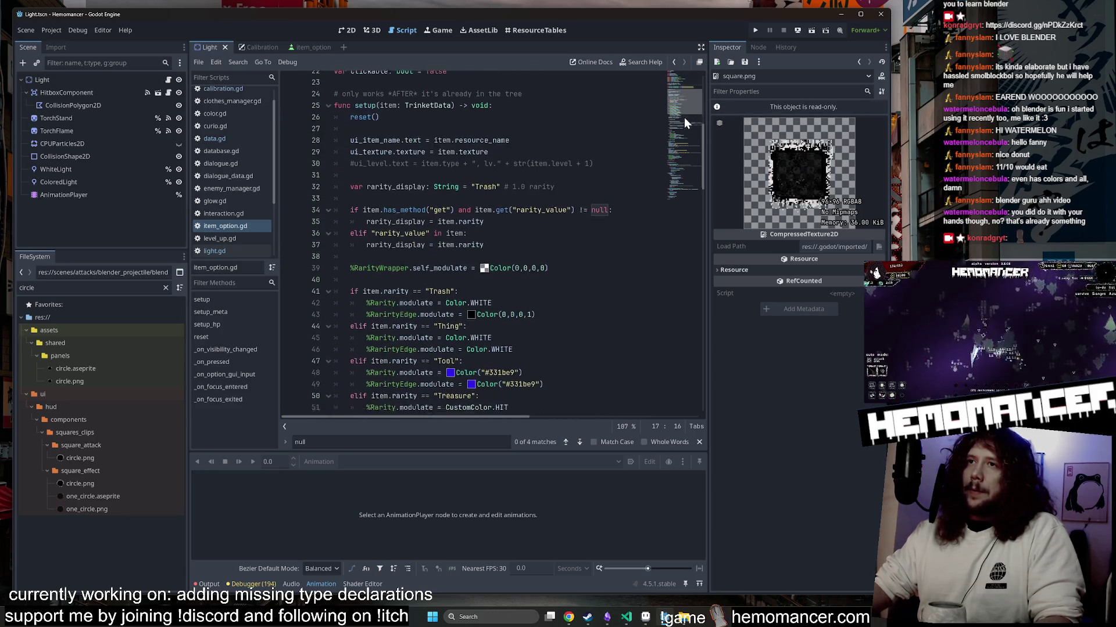
click(246, 584)
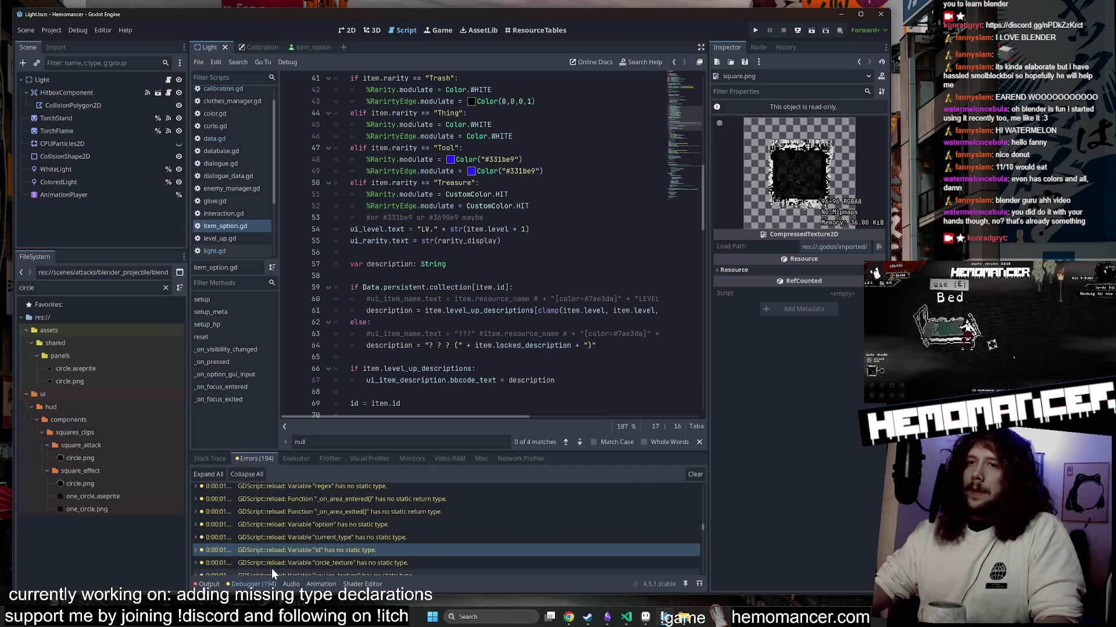
click(523, 182)
key(F5)
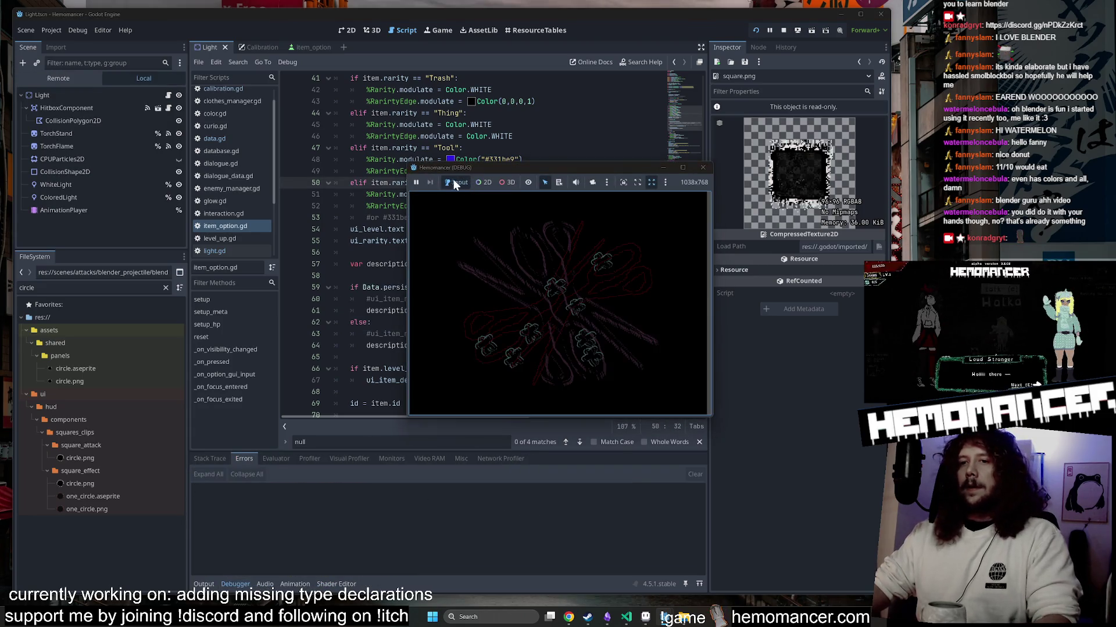
click(448, 181)
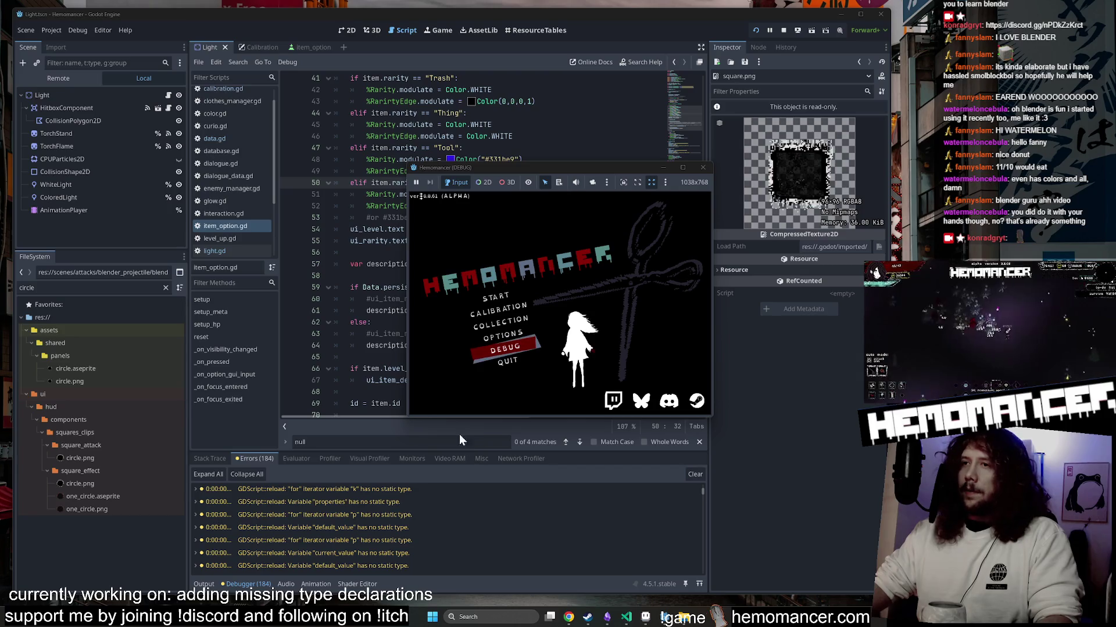
drag(409, 416, 403, 428)
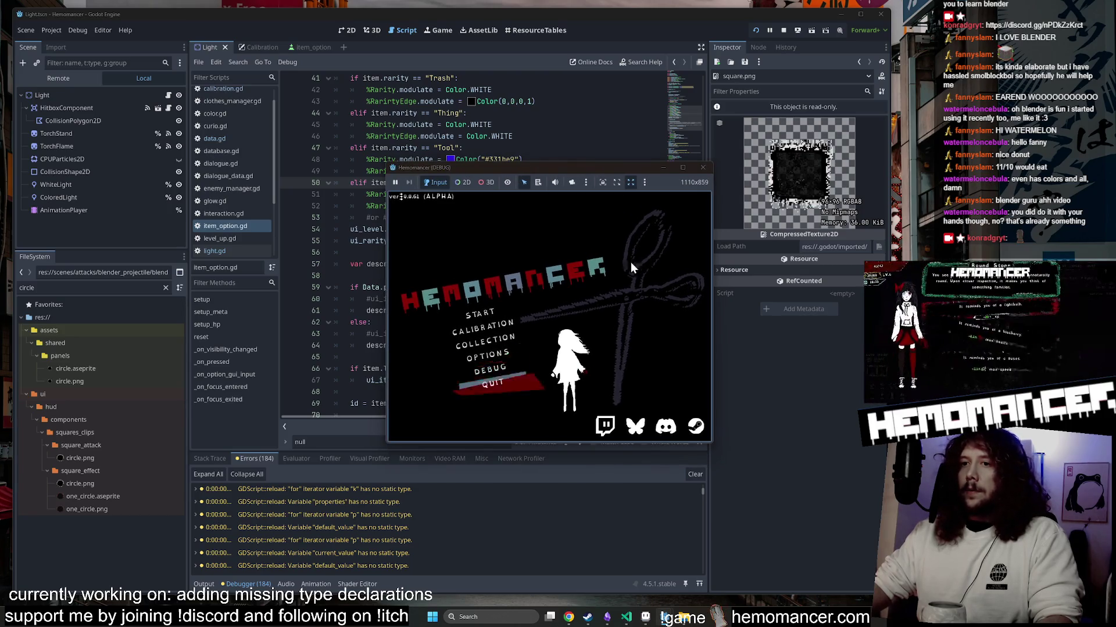
click(701, 170)
scroll(292, 523, down, 2)
double_click(337, 525)
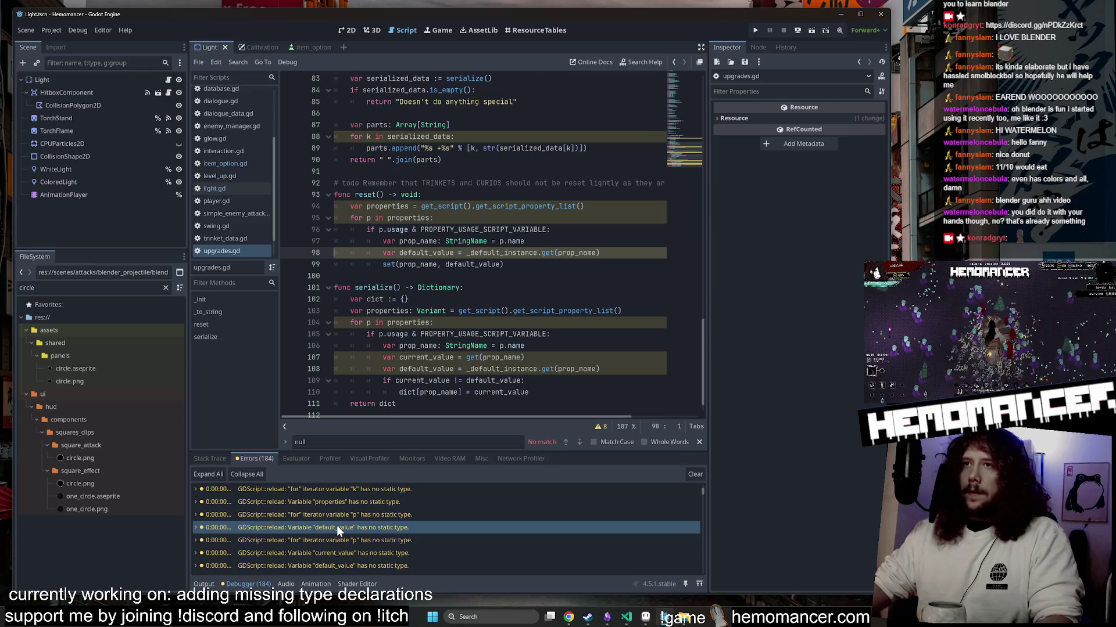
Step: Look at the for item loop on line 77 of clothes_manager.gd, then switch to Visual Studio Code
scroll(340, 519, down, 3)
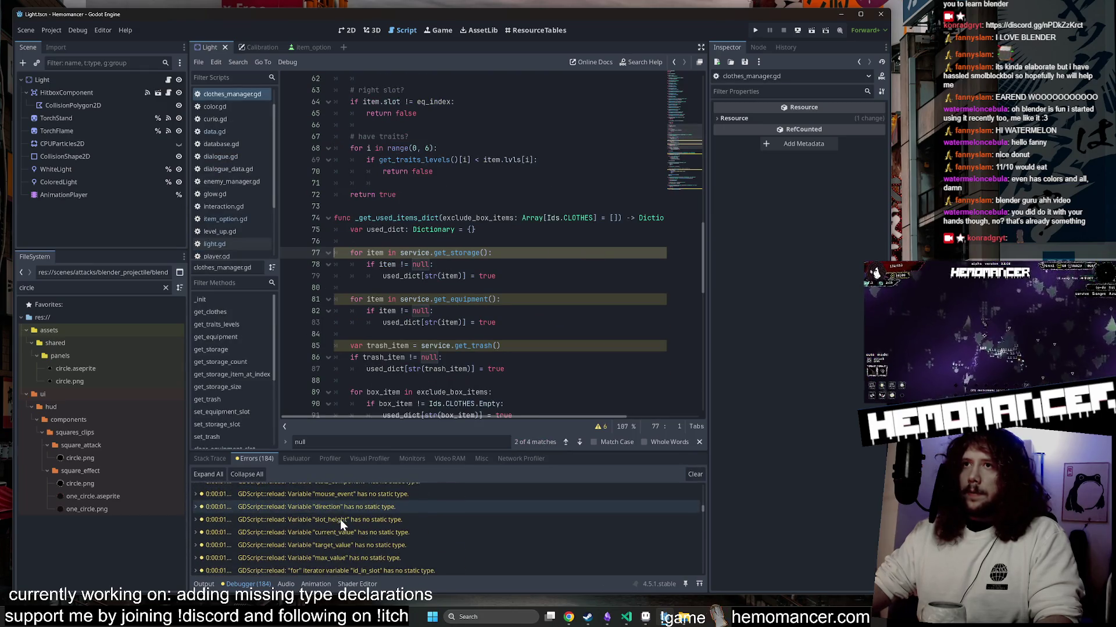
scroll(474, 244, down, 5)
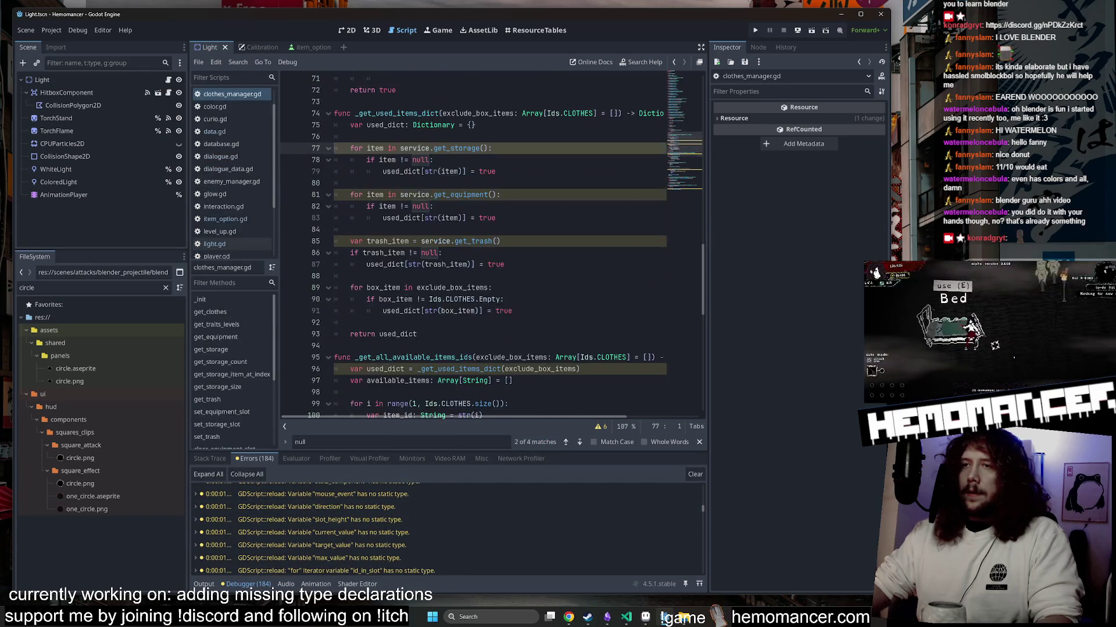
scroll(473, 244, up, 3)
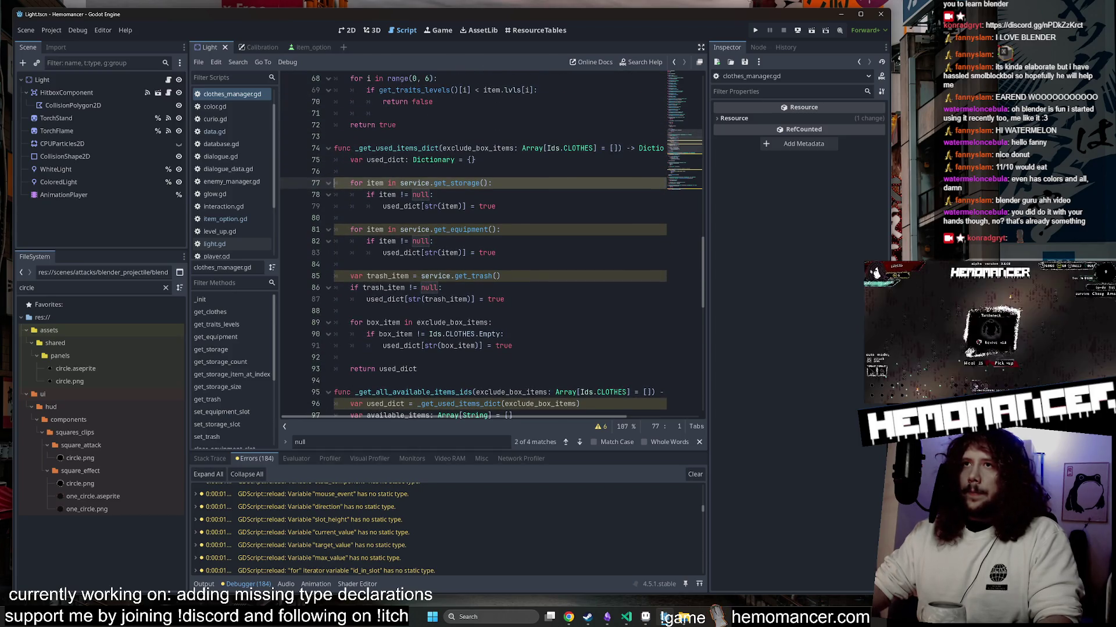
click(390, 183)
click(393, 183)
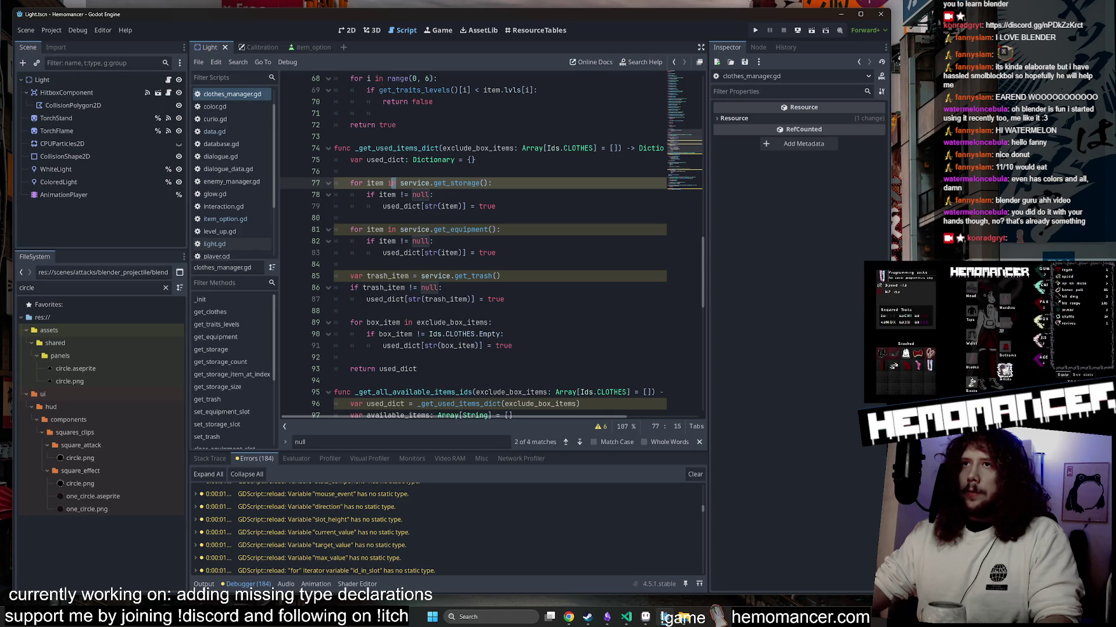
double_click(356, 183)
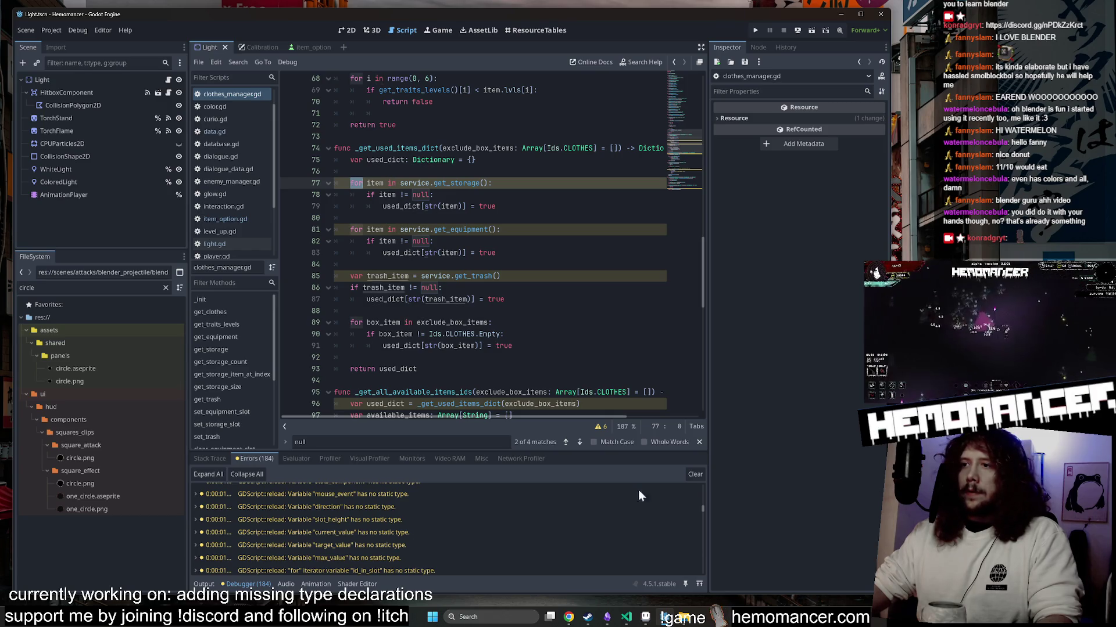
click(626, 617)
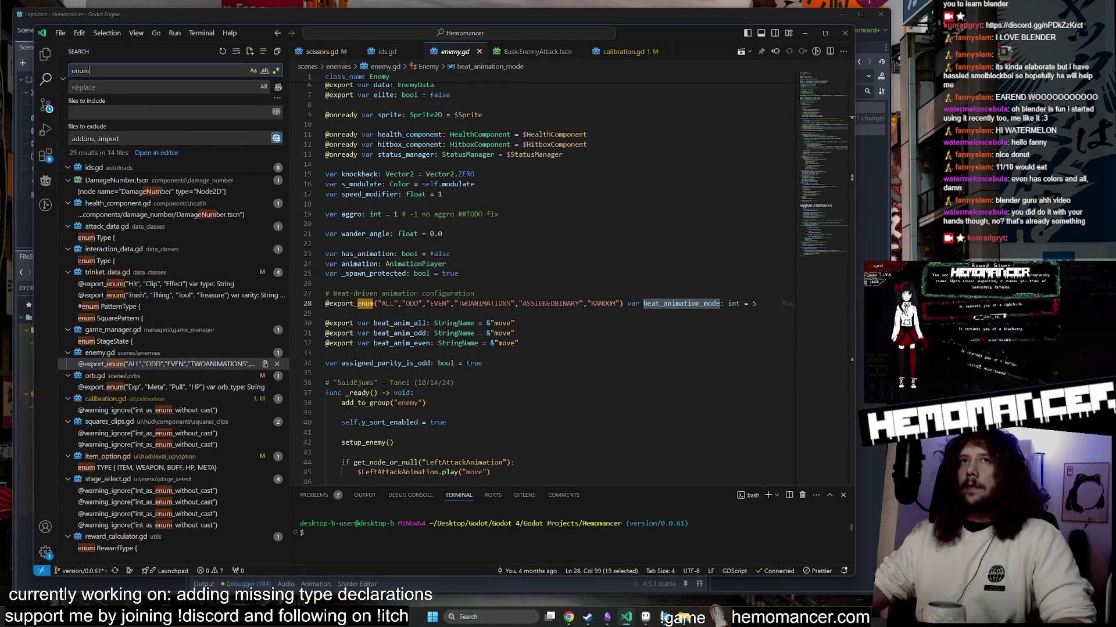
Step: Open the 'for c in configs' match in wave_configs.gd and start adding another exclude pattern
scroll(173, 242, down, 20)
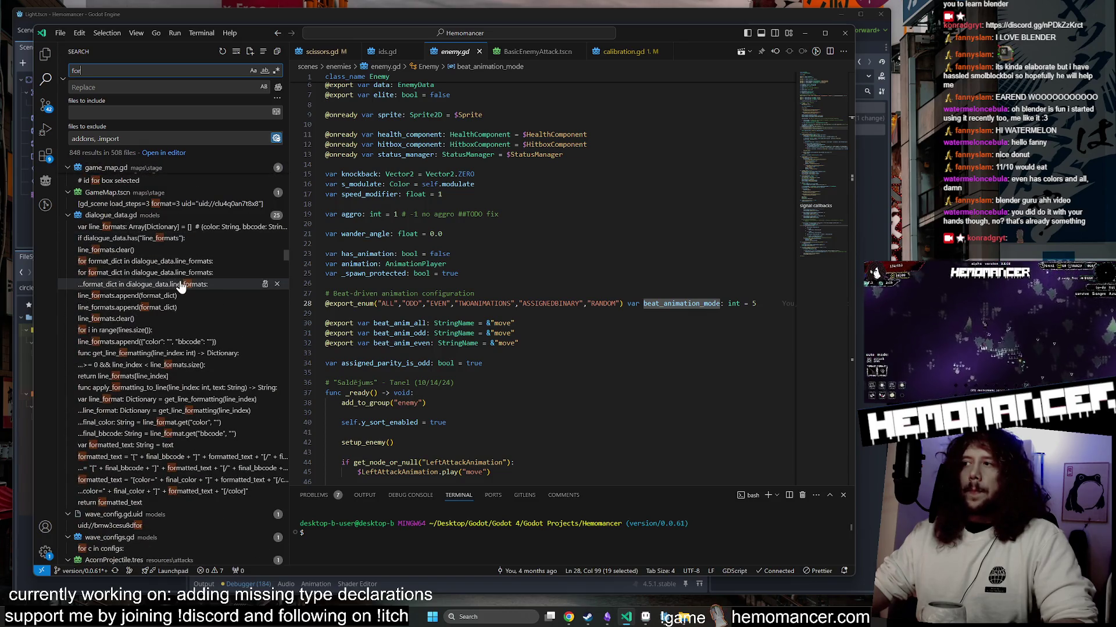
scroll(174, 314, down, 5)
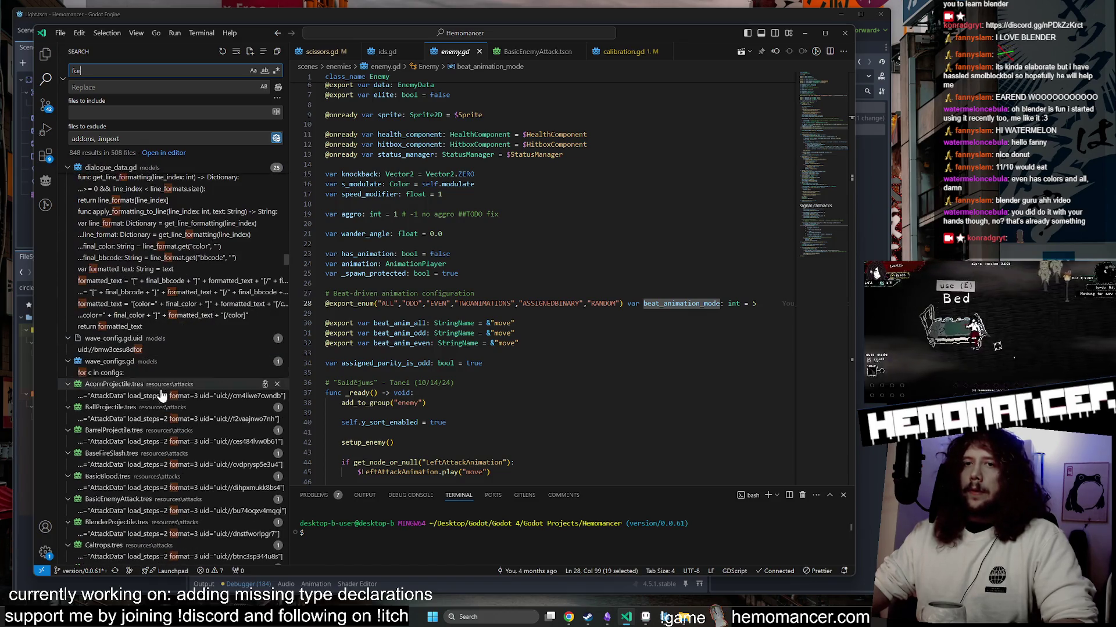
click(154, 374)
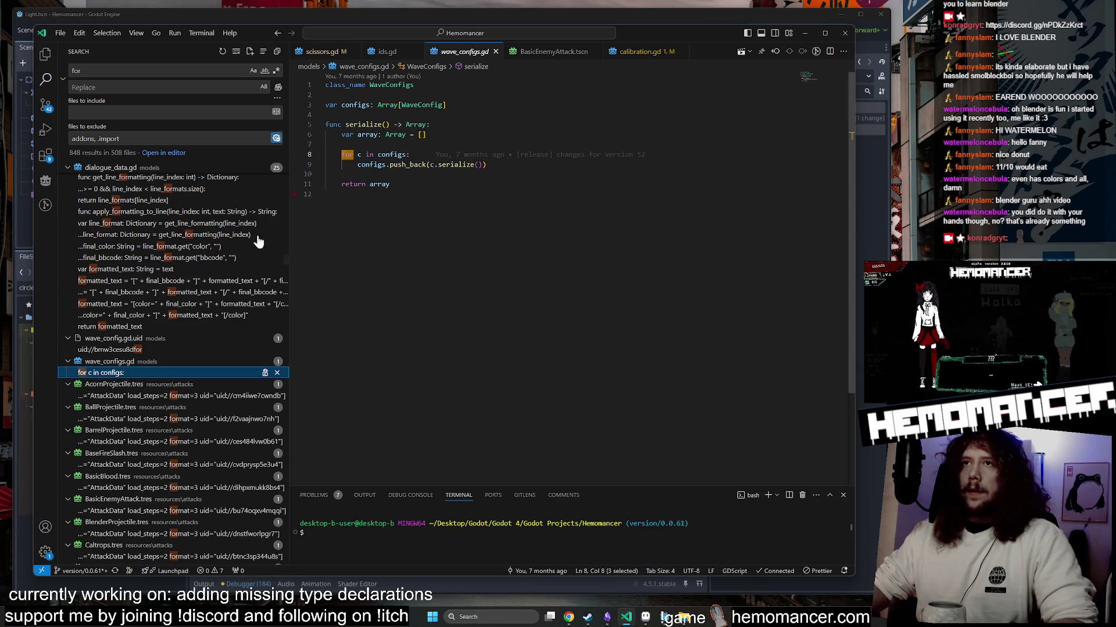
scroll(192, 313, down, 15)
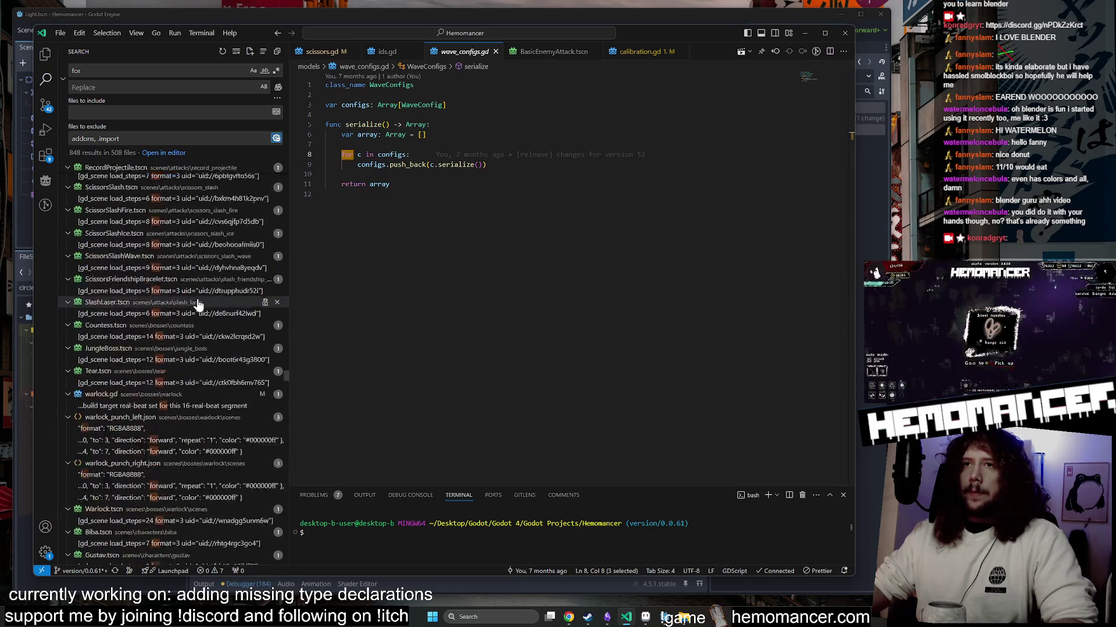
scroll(197, 305, down, 10)
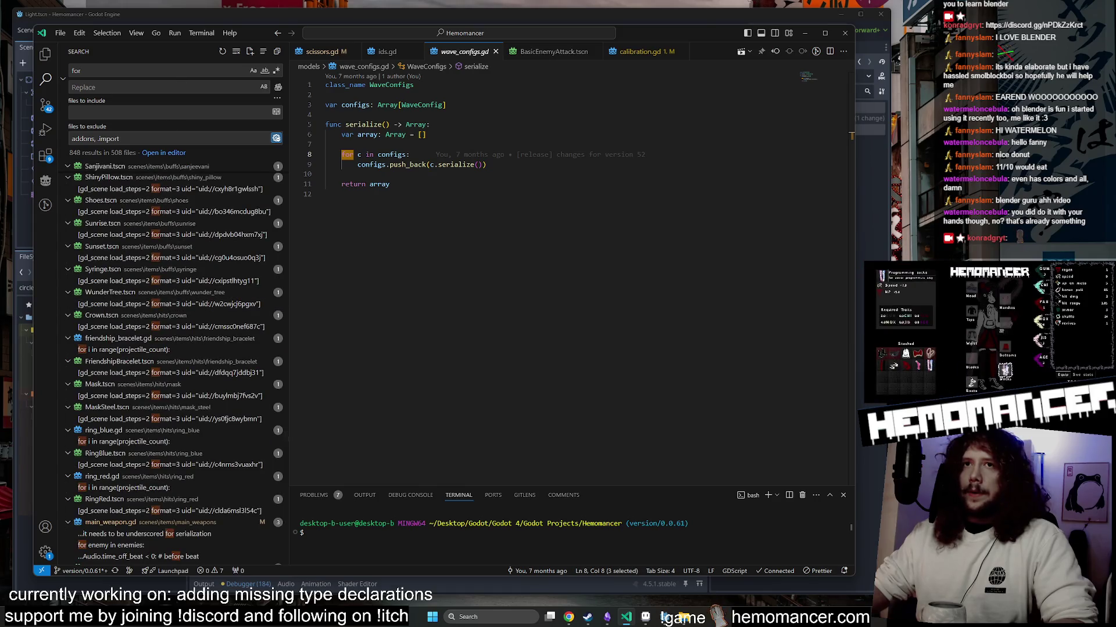
click(158, 138)
text(, )
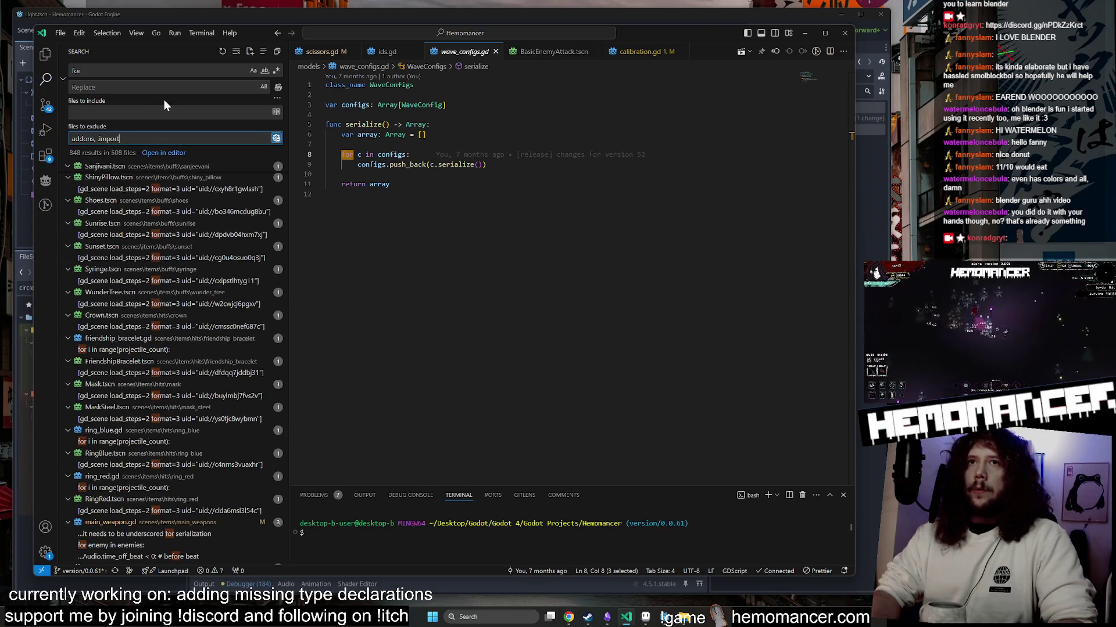
text(.)
Step: Exclude .tscn files and step through the for-loops in enemy_manager.gd and dialogue_manager.gd
text(tscn)
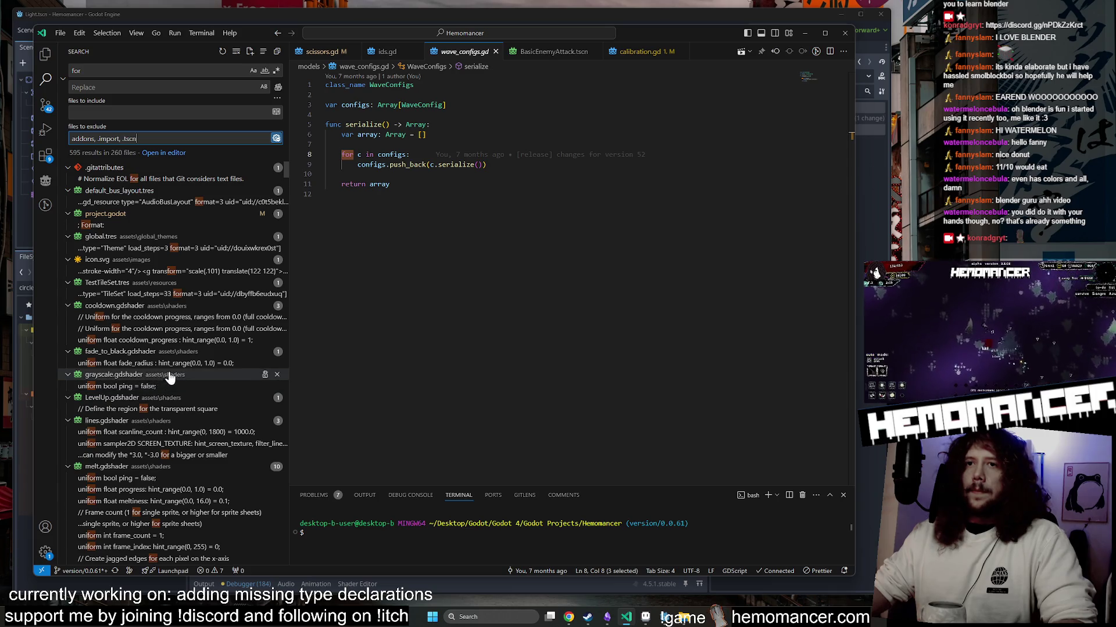
scroll(163, 378, down, 10)
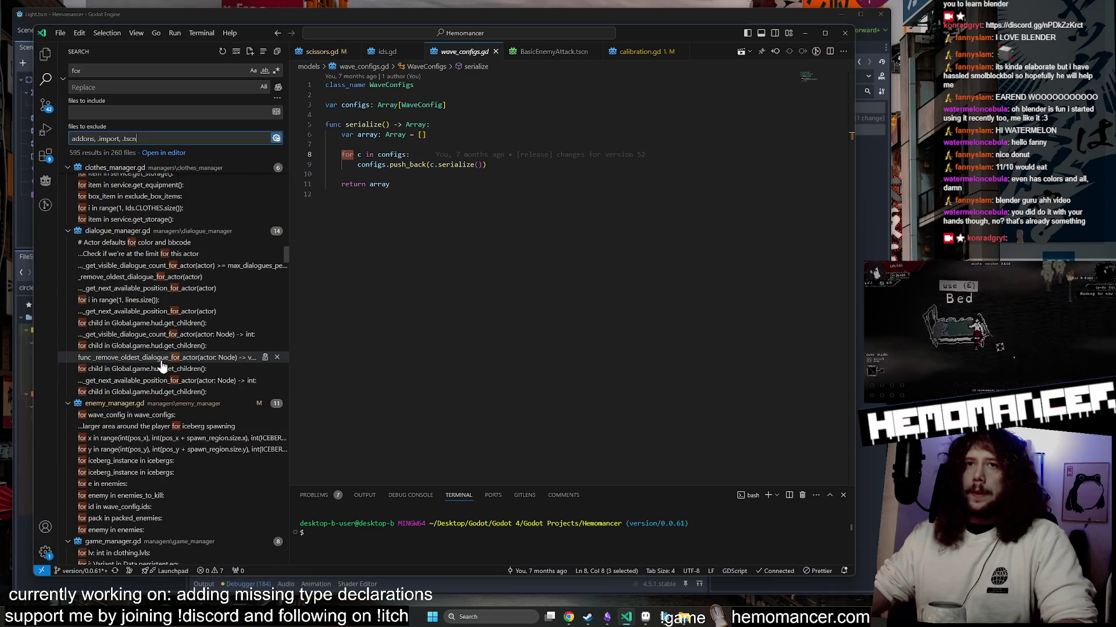
click(148, 473)
click(153, 450)
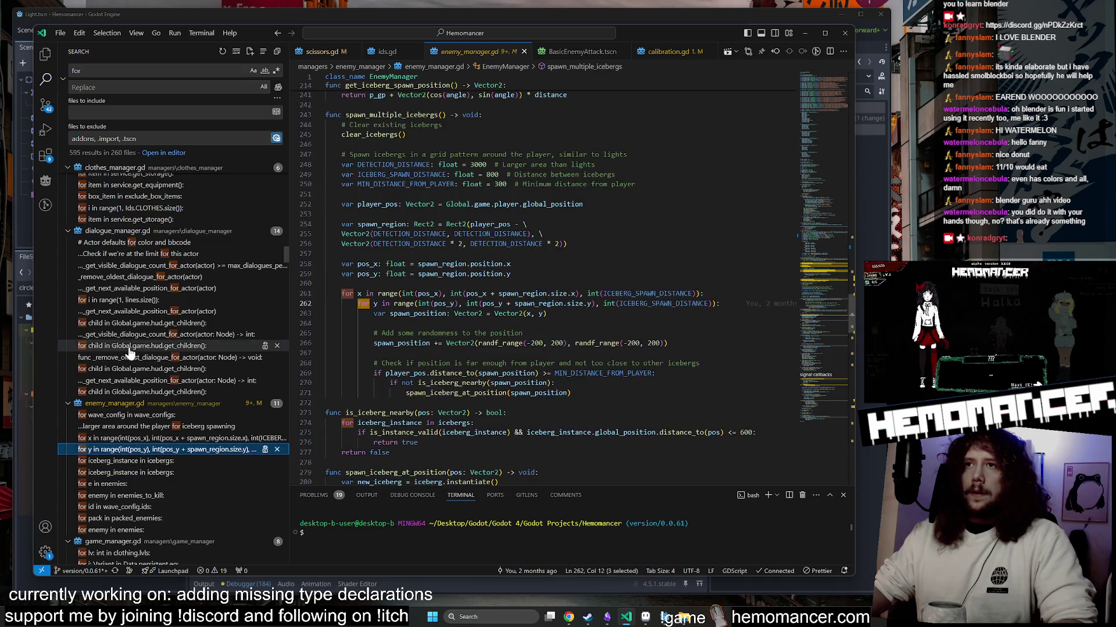
click(130, 414)
click(129, 451)
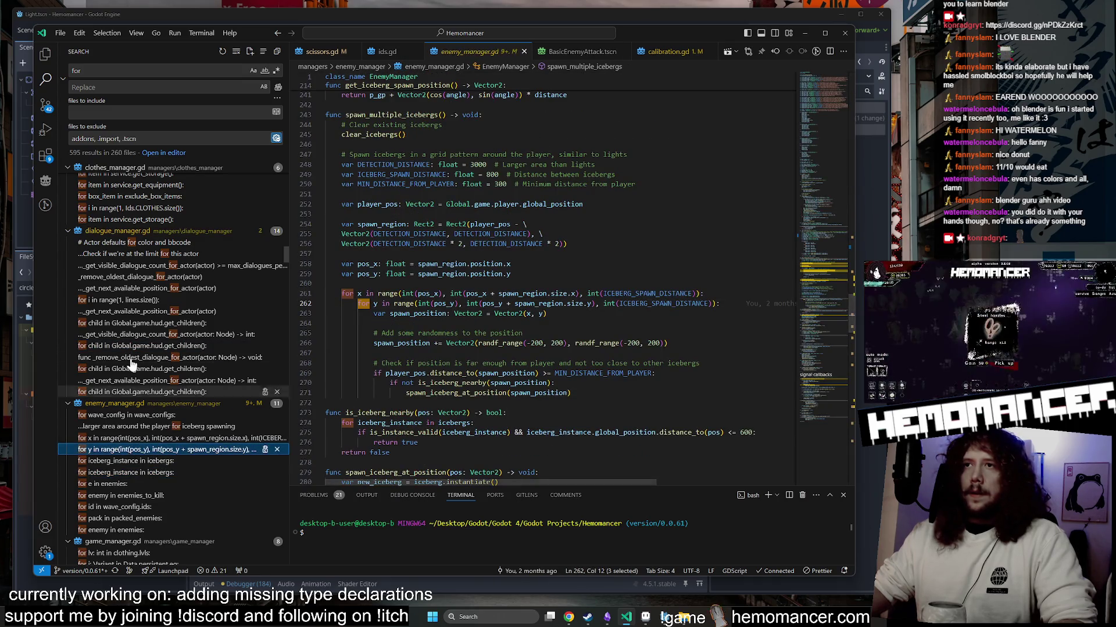
click(127, 300)
Step: Browse the matches in tree_spawner.gd, dialogue_data.gd, perspectiva.gdshader and hud.gd's loops
scroll(134, 407, down, 6)
scroll(135, 465, down, 3)
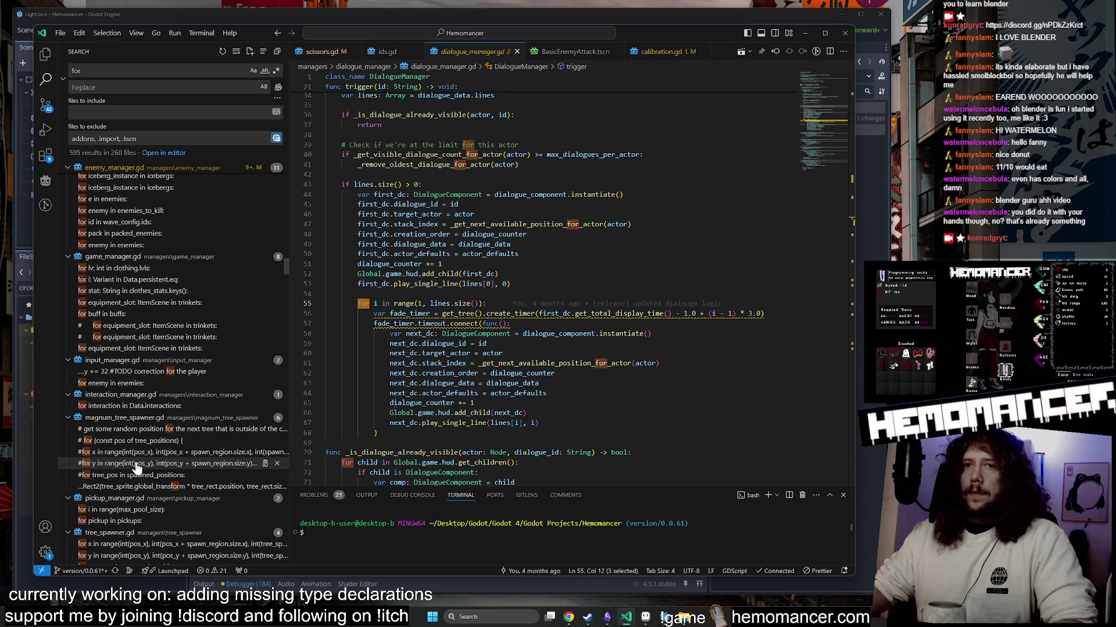
scroll(140, 441, down, 3)
click(142, 414)
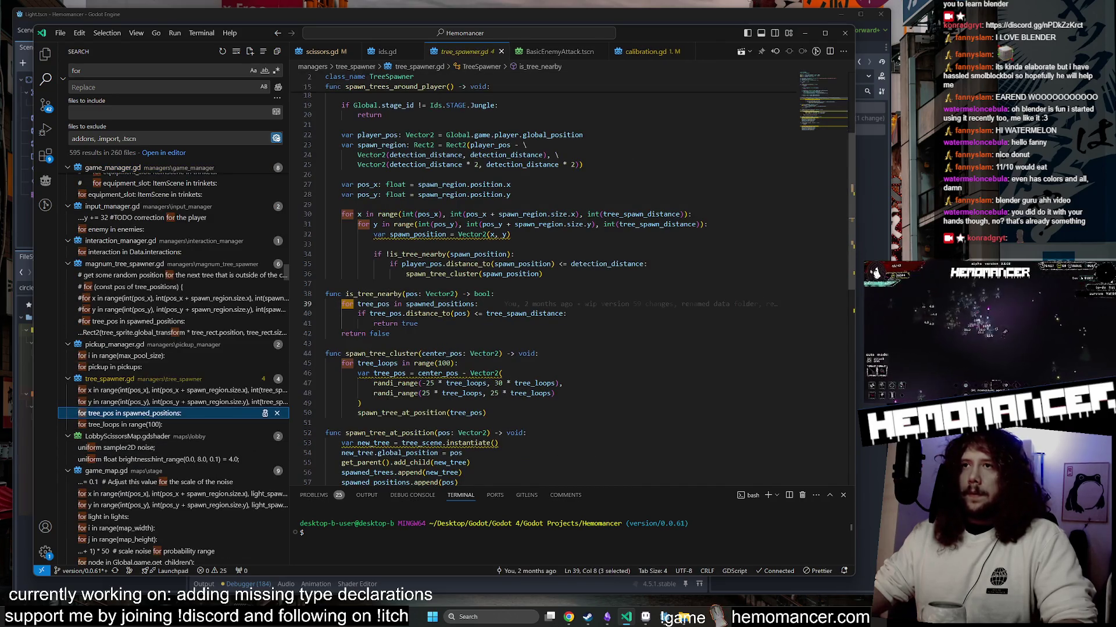
scroll(119, 465, down, 10)
scroll(119, 465, down, 4)
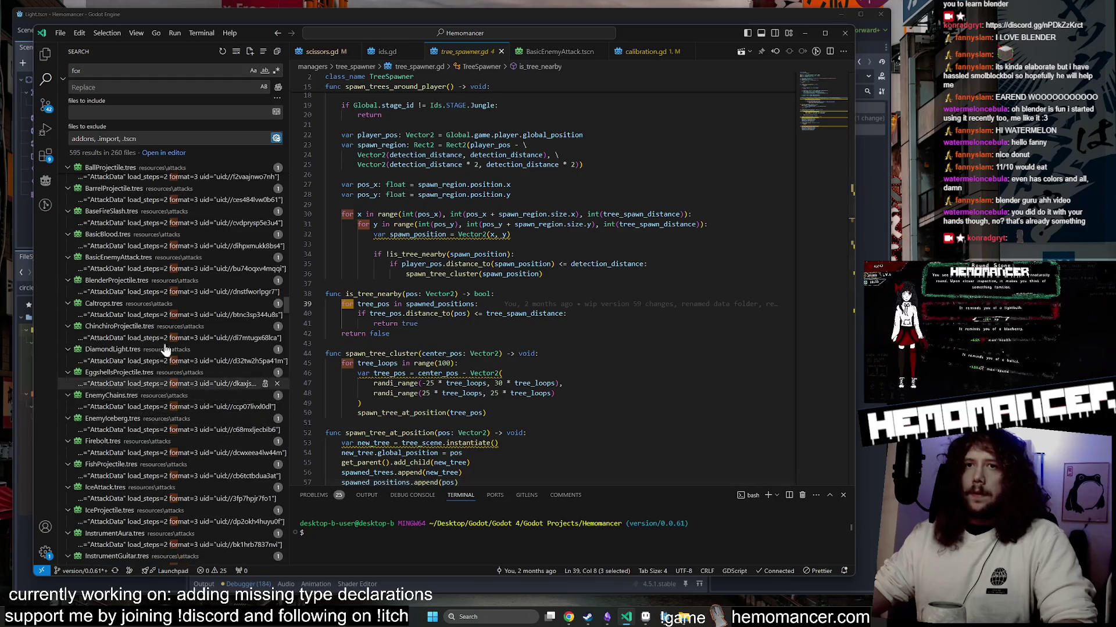
click(172, 227)
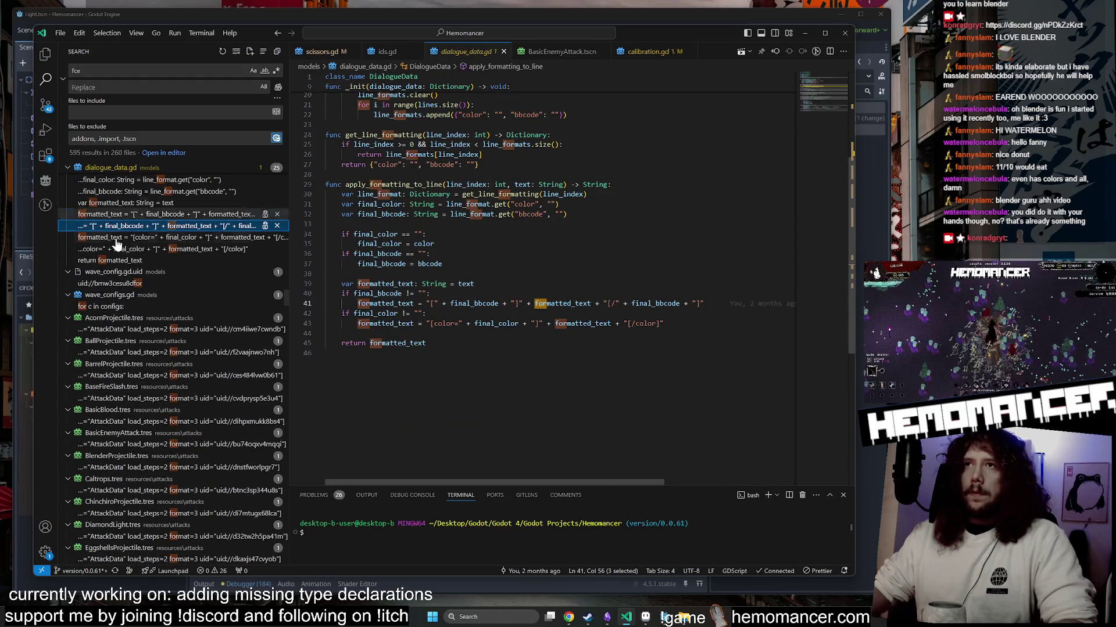
scroll(179, 356, down, 15)
click(175, 355)
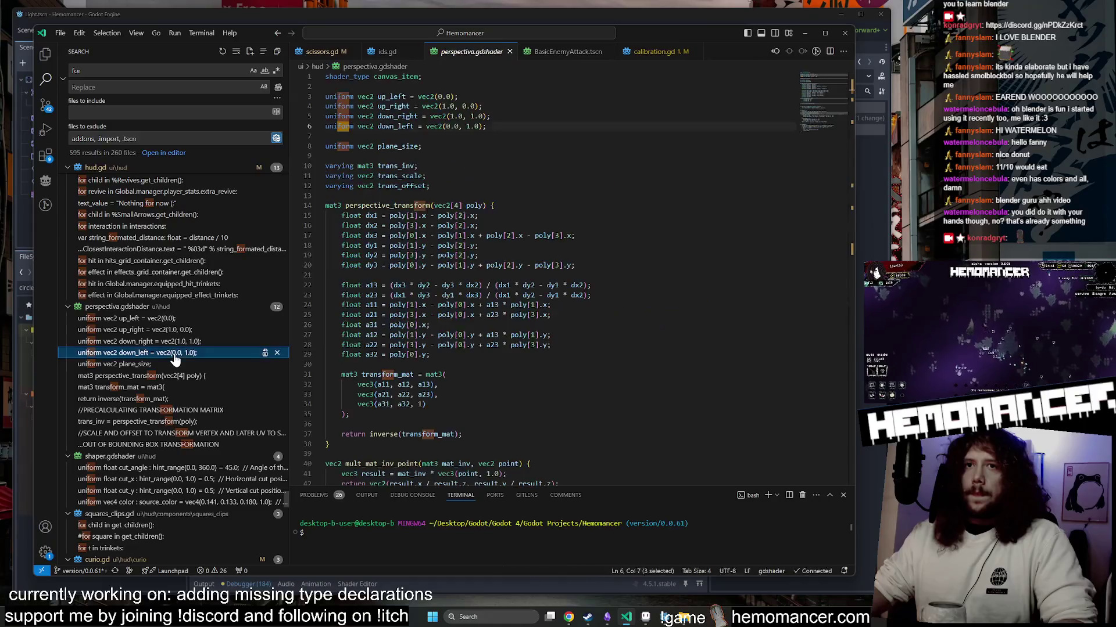
click(157, 273)
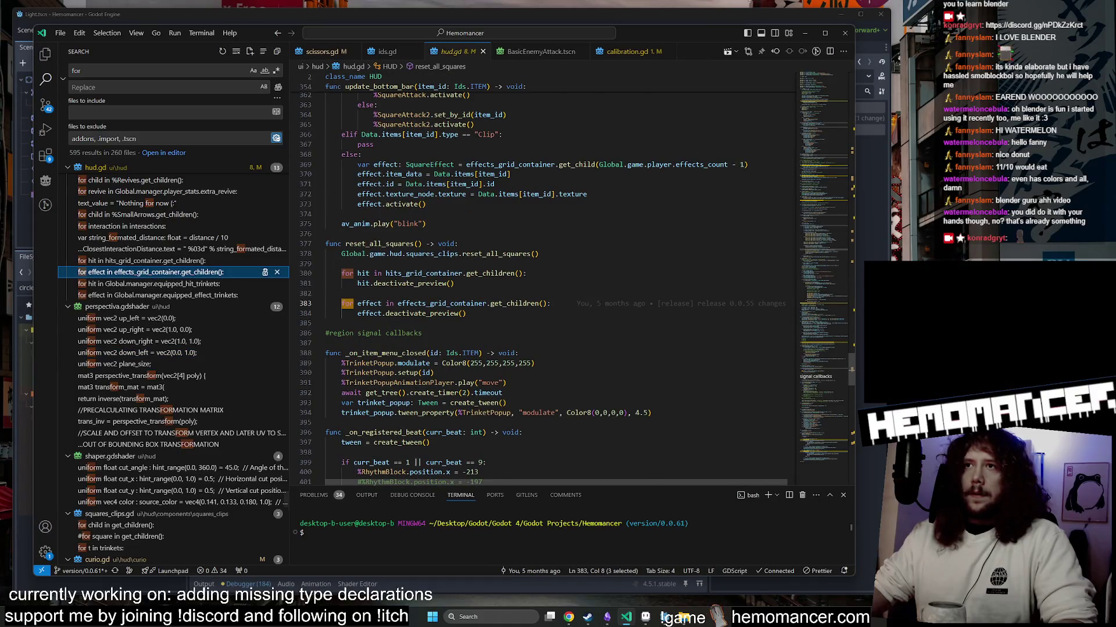
click(166, 215)
Step: Review the extra_revive loop in hud.gd and the stat loops in new_equipment.gd and stats_panel.gd
scroll(165, 262, up, 1)
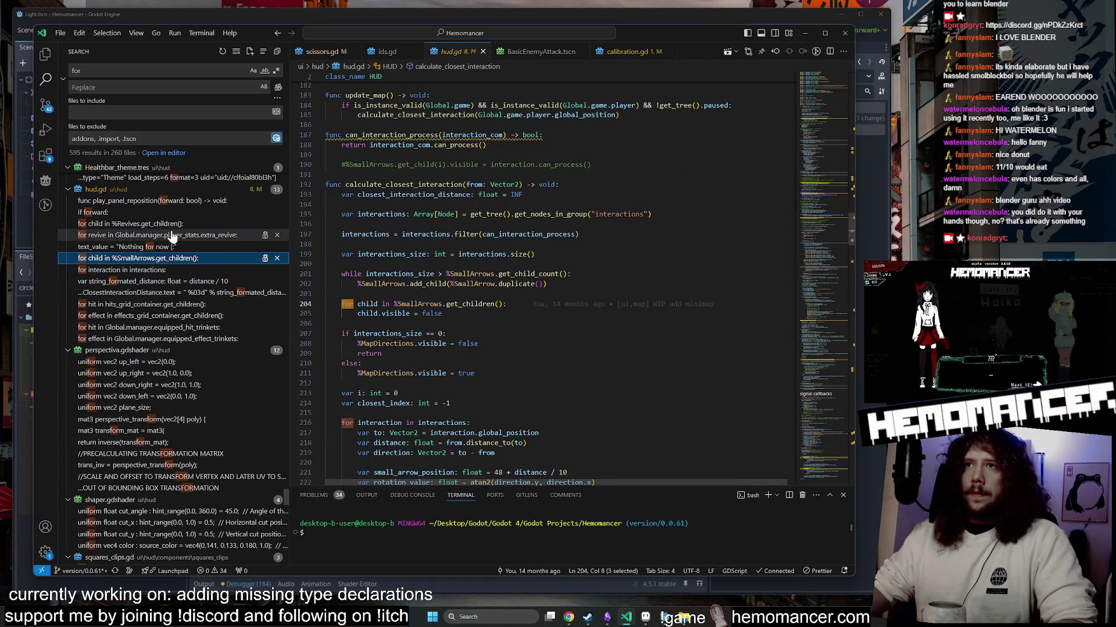
click(172, 235)
scroll(174, 291, down, 10)
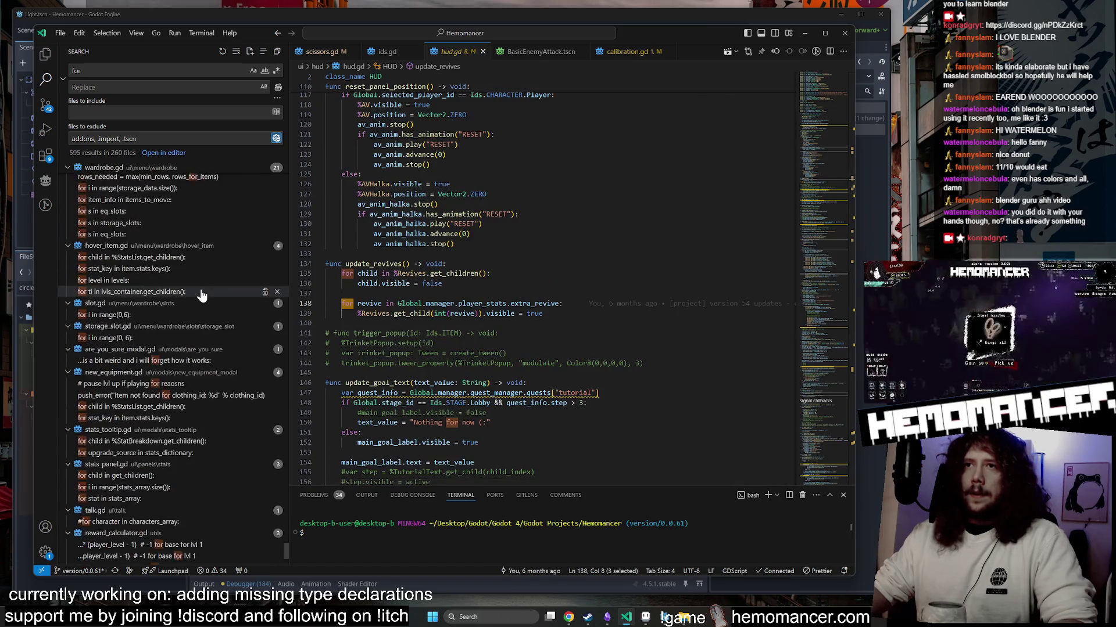
click(174, 418)
key(Up)
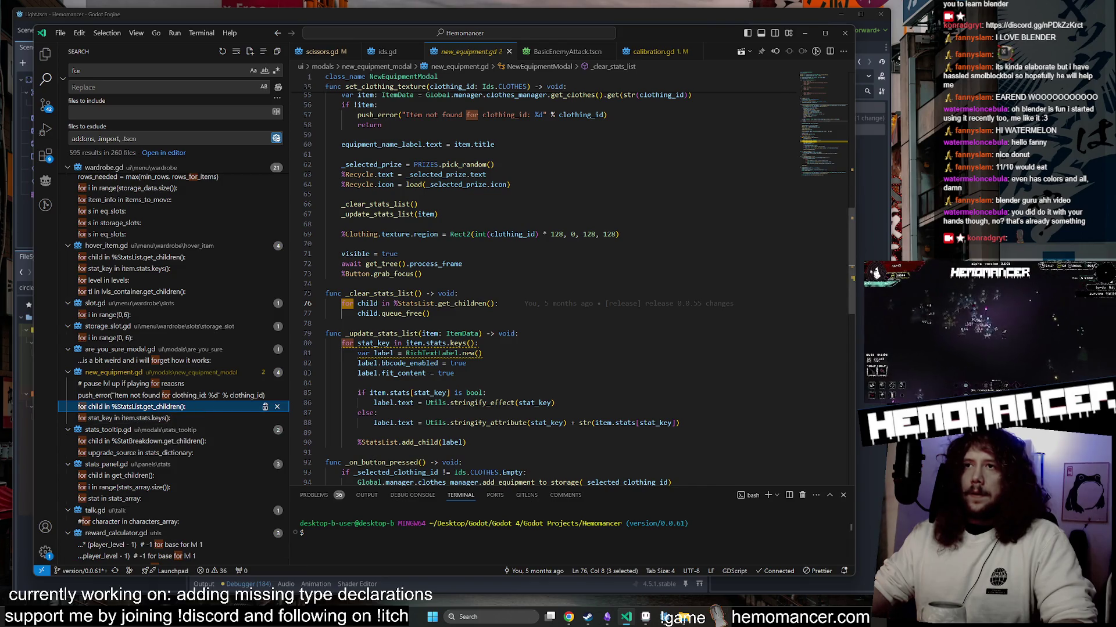
scroll(175, 377, down, 2)
click(181, 423)
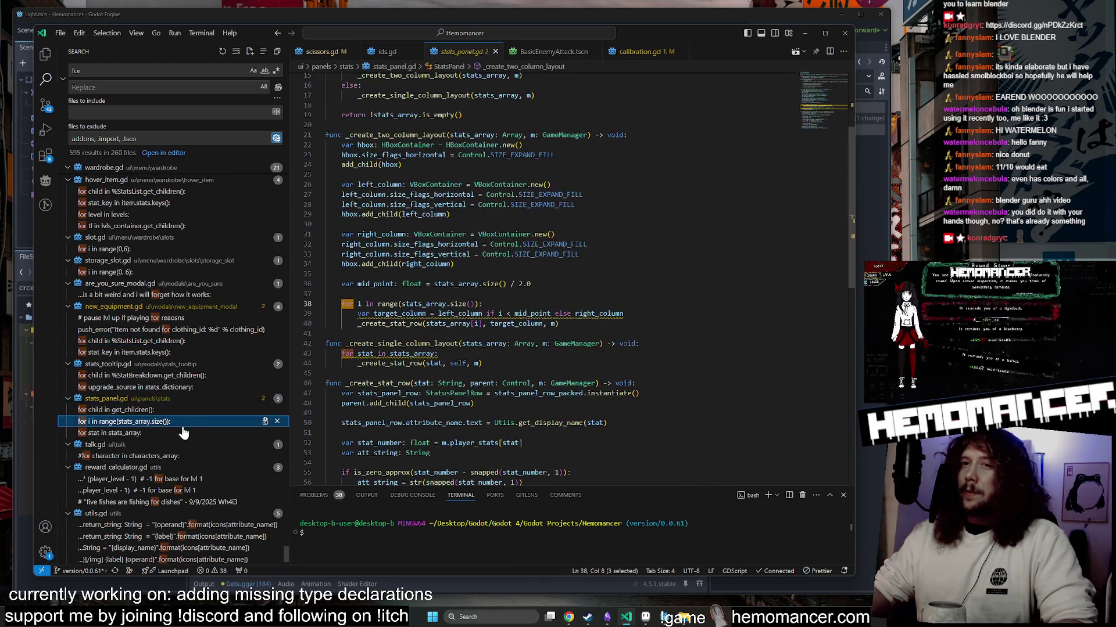
key(Up)
scroll(182, 419, down, 2)
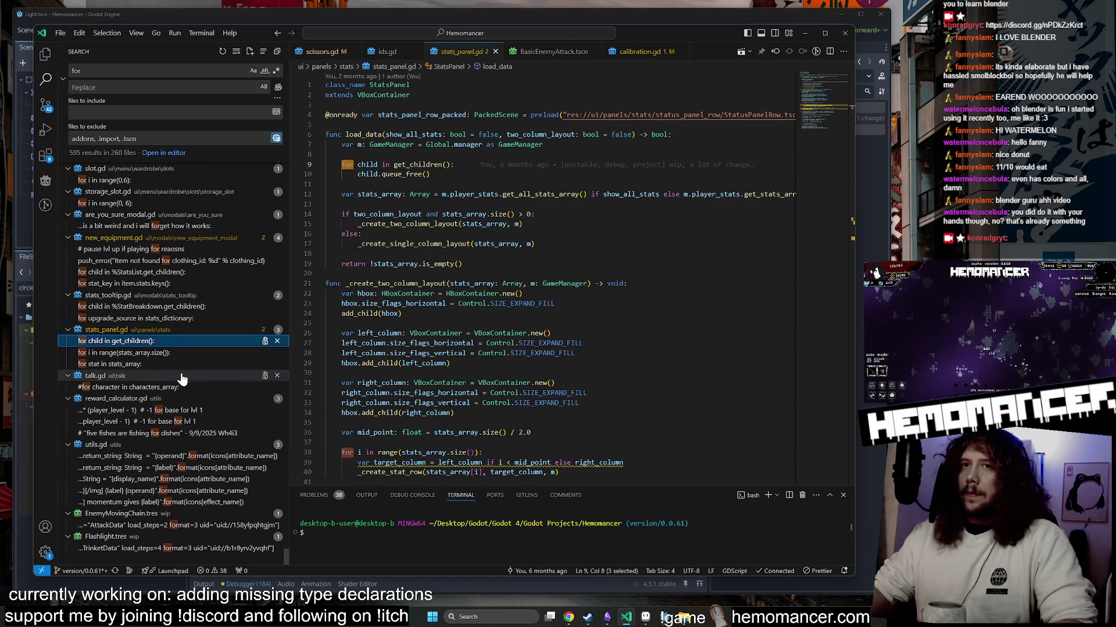
scroll(180, 372, up, 5)
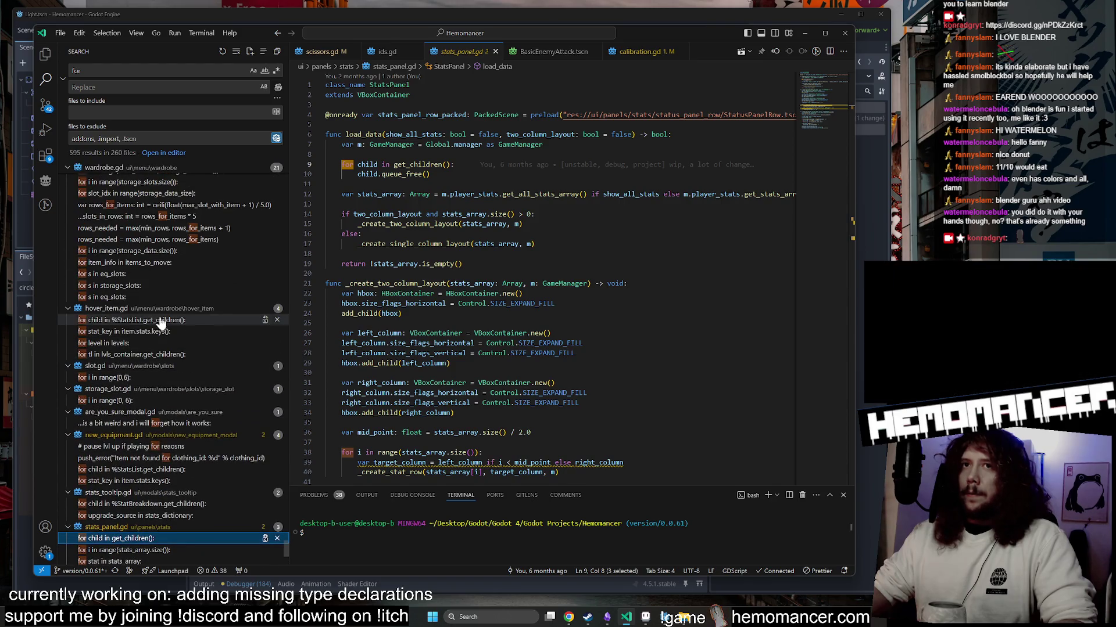
Step: Step through wardrobe.gd's loops, then open the InputMap event loop in controls_options.gd
click(174, 263)
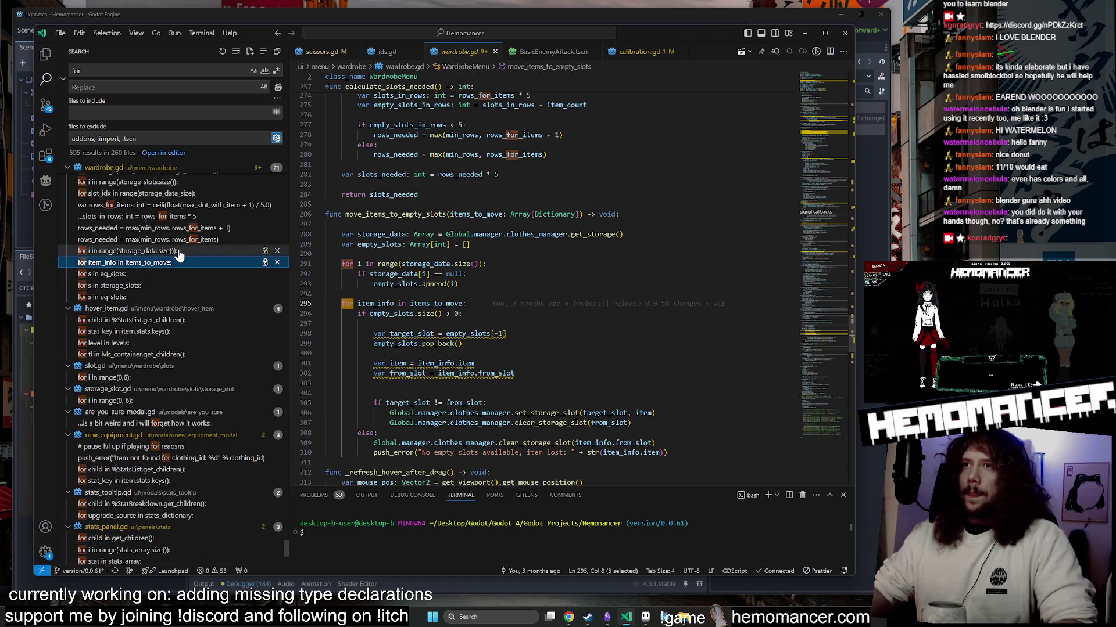
click(179, 251)
scroll(179, 244, up, 3)
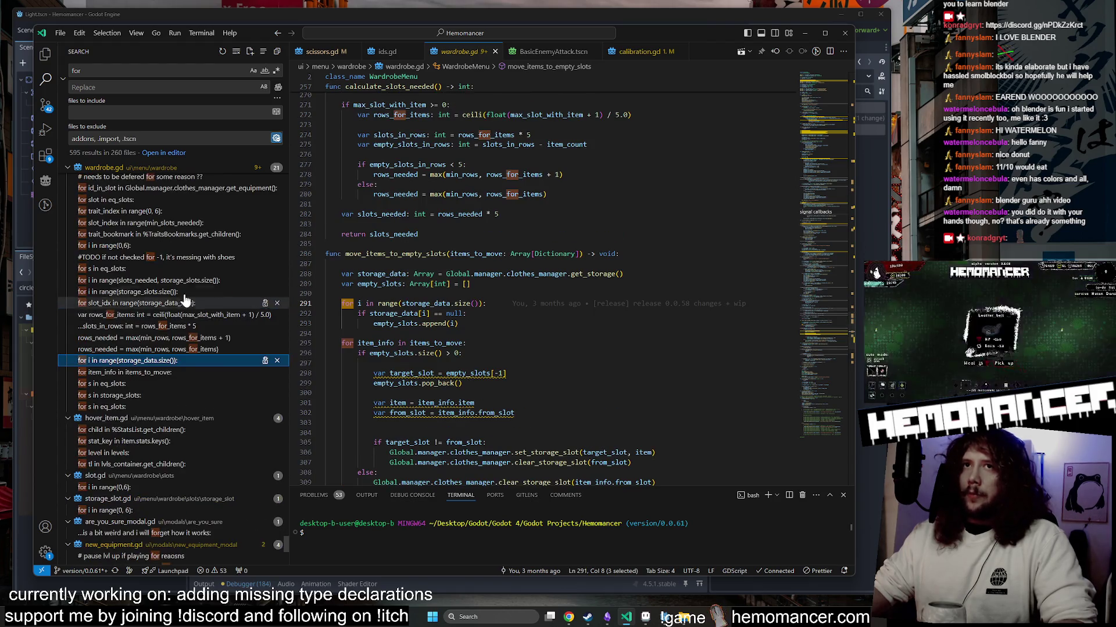
click(179, 224)
click(177, 235)
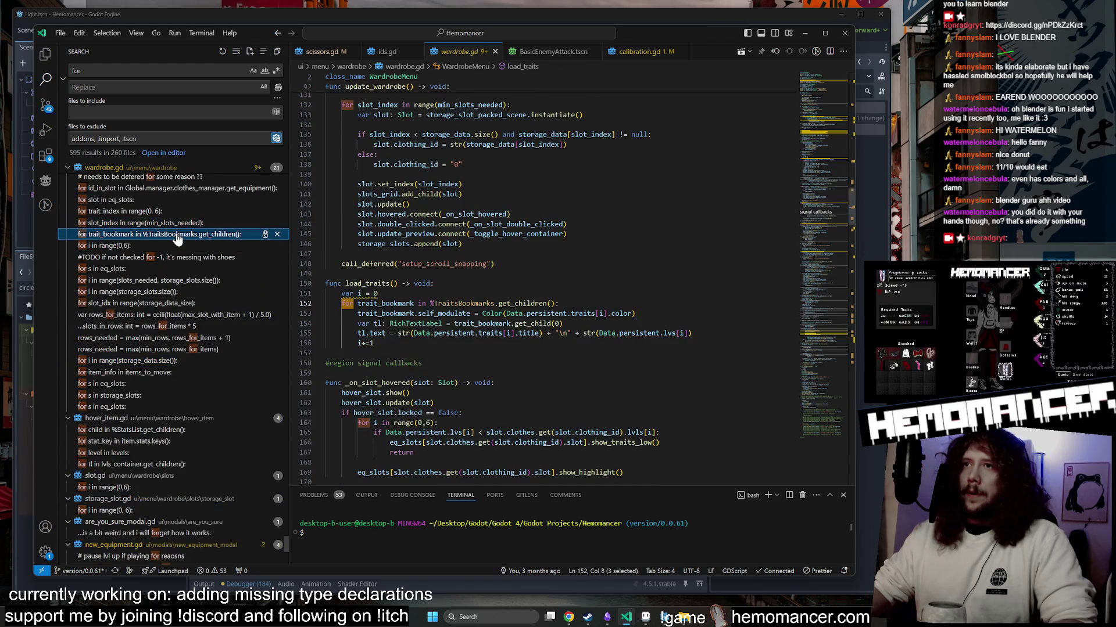
scroll(179, 217, up, 1)
click(179, 213)
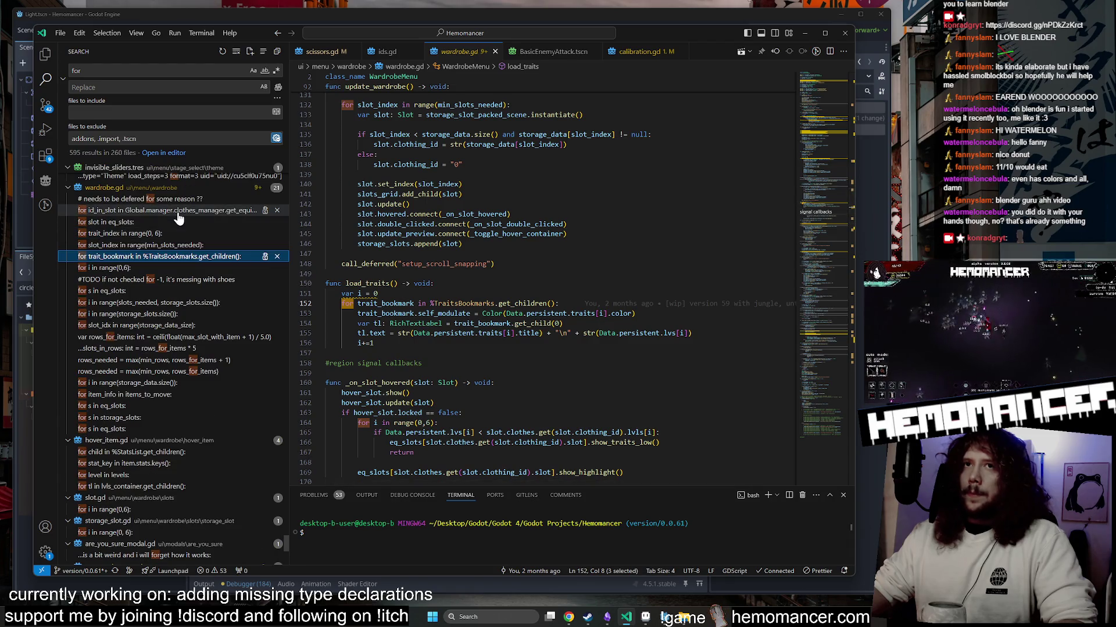
scroll(151, 302, up, 2)
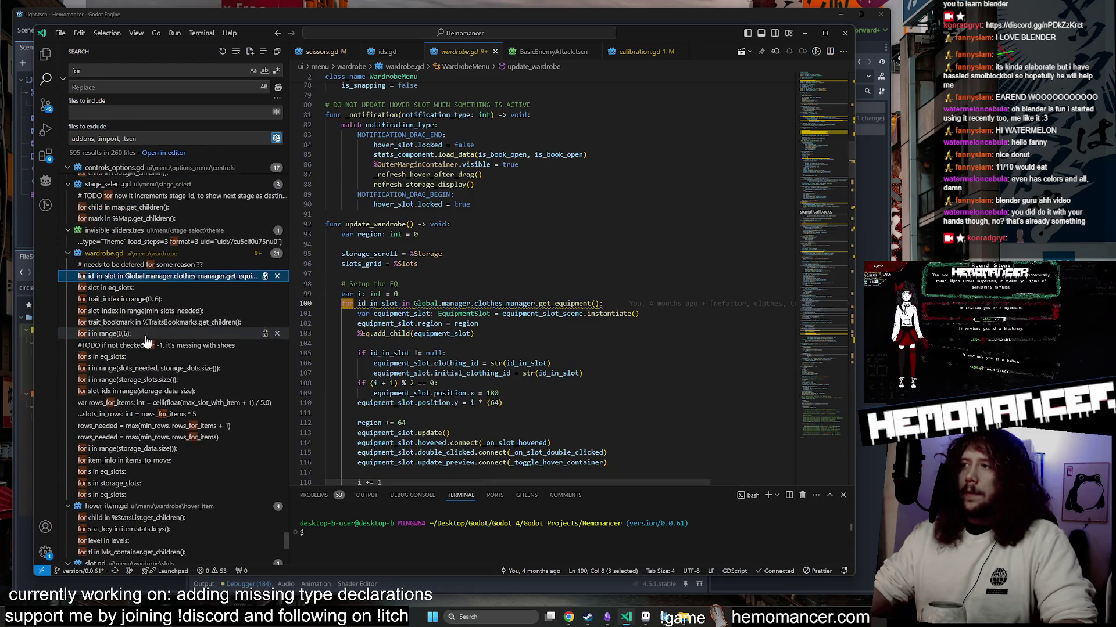
scroll(145, 315, up, 2)
scroll(152, 295, up, 2)
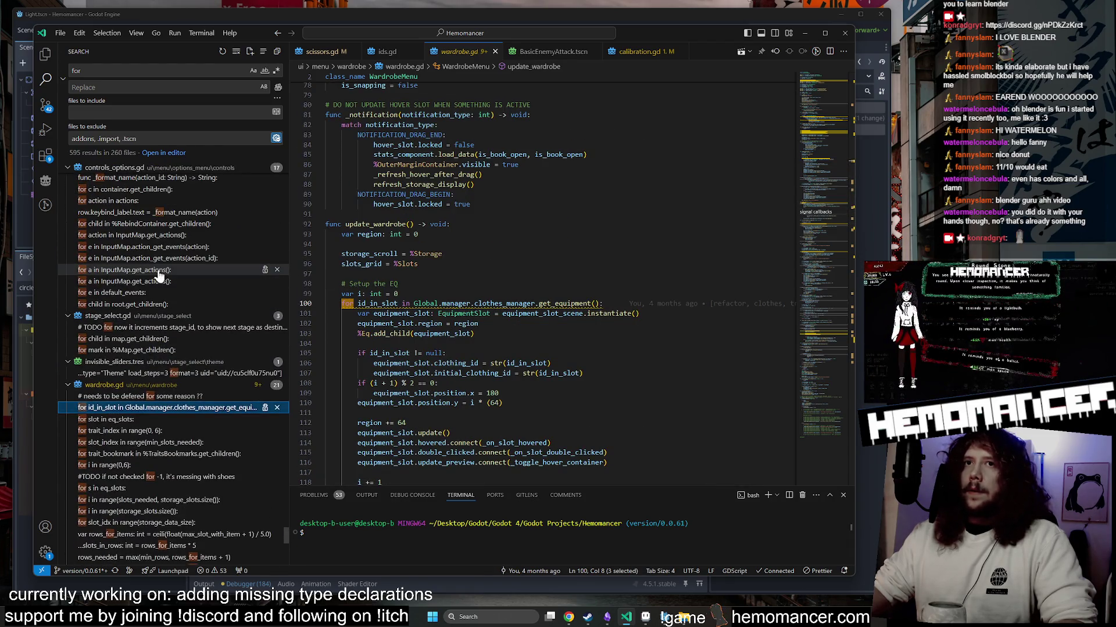
click(153, 258)
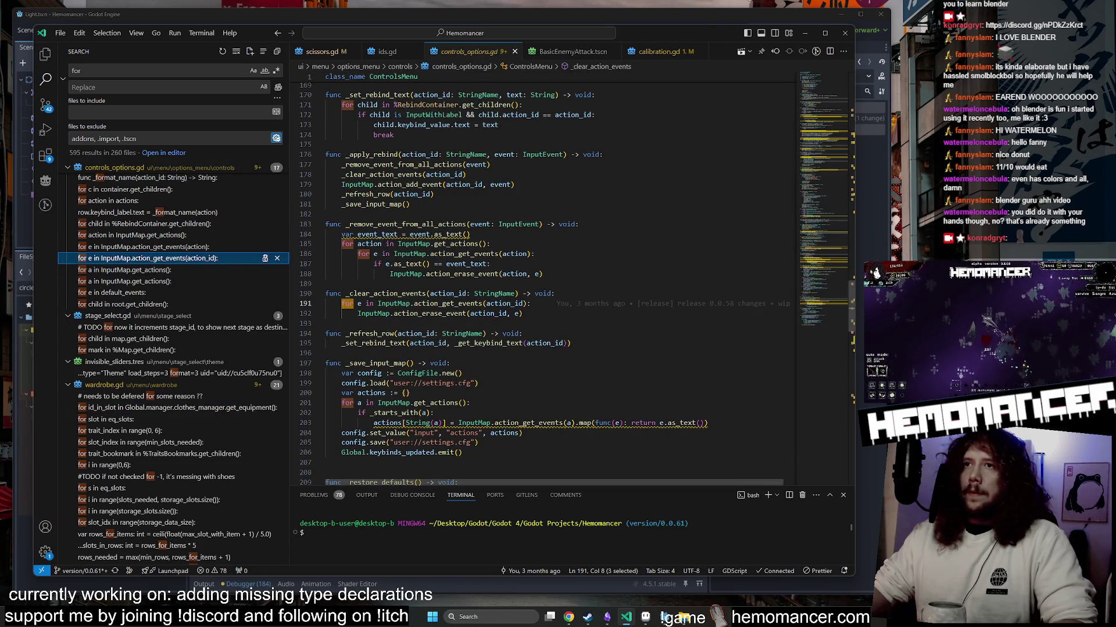
Step: Type the event_text variable in controls_options.gd as String
scroll(546, 285, up, 2)
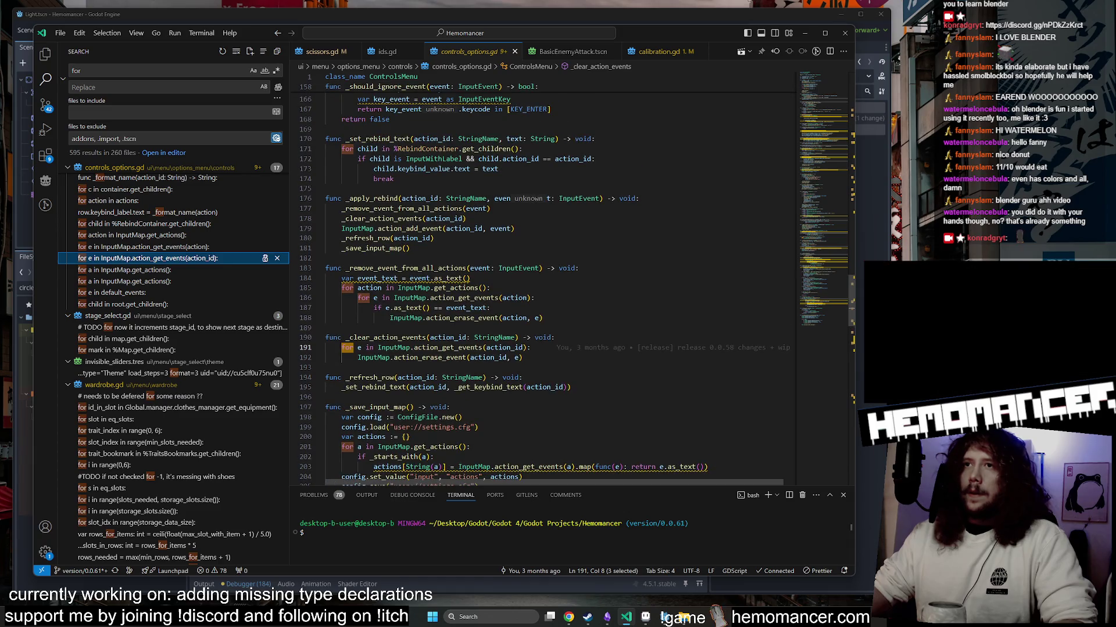
mouse_move(401, 269)
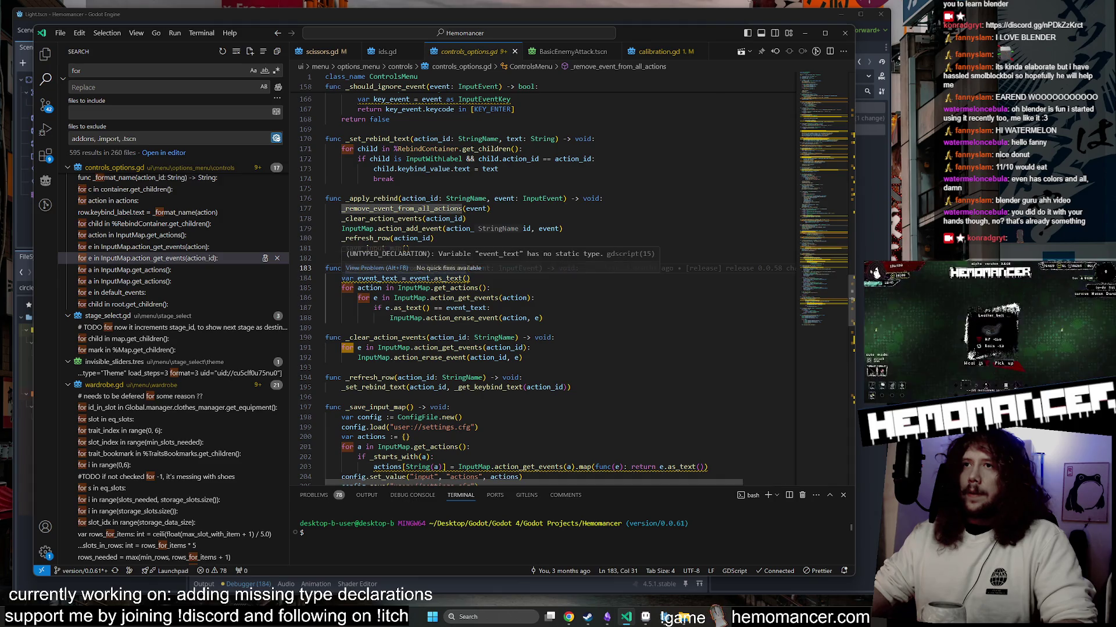
click(409, 278)
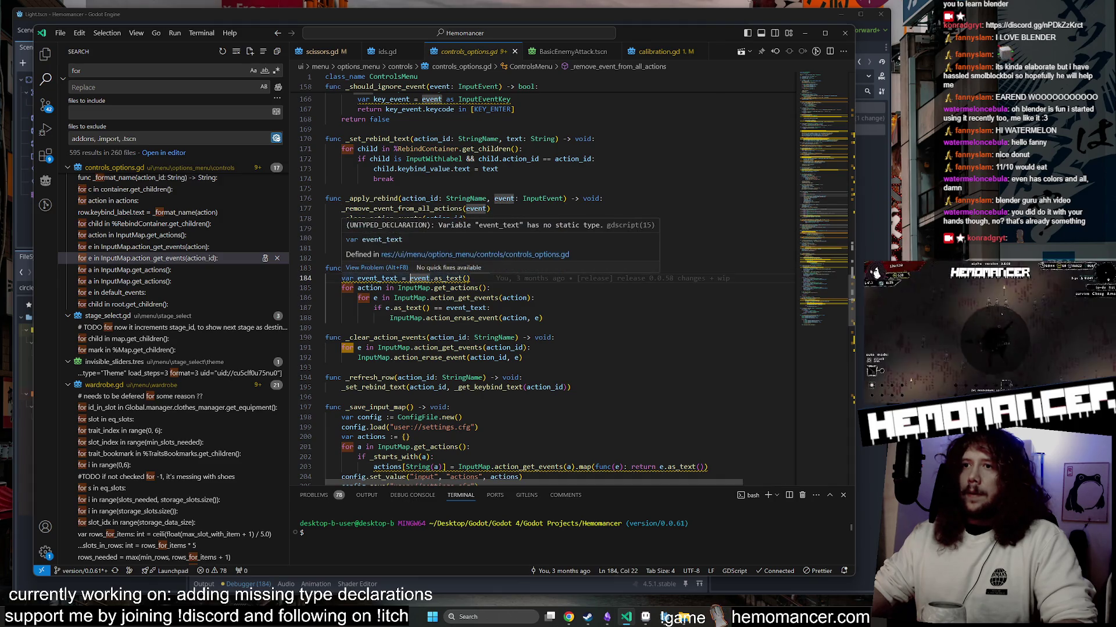
click(390, 279)
mouse_move(377, 285)
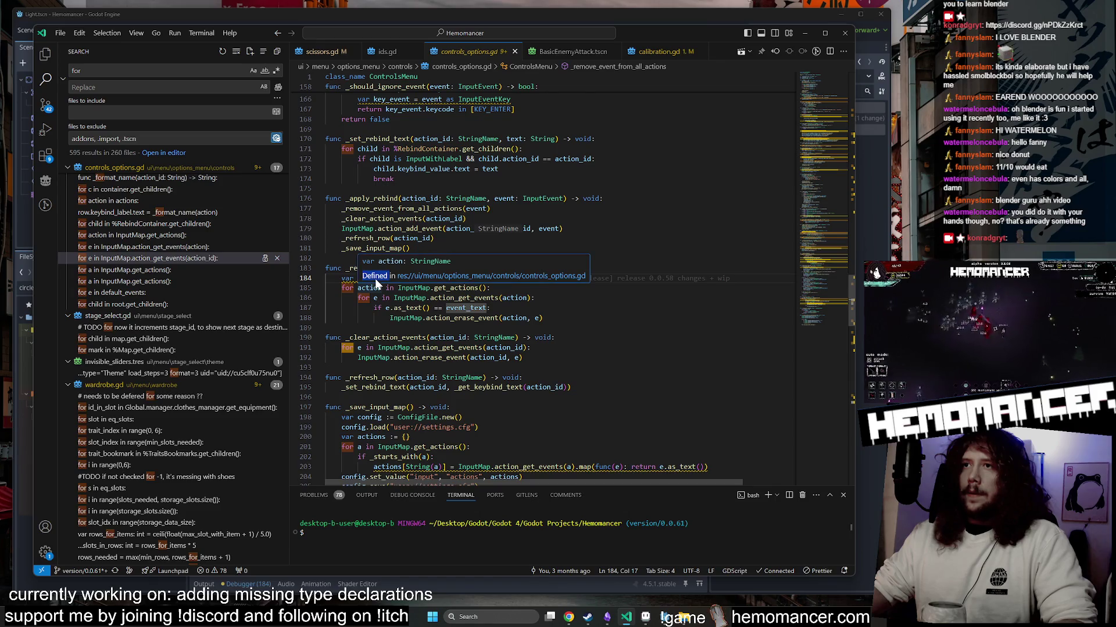
click(413, 308)
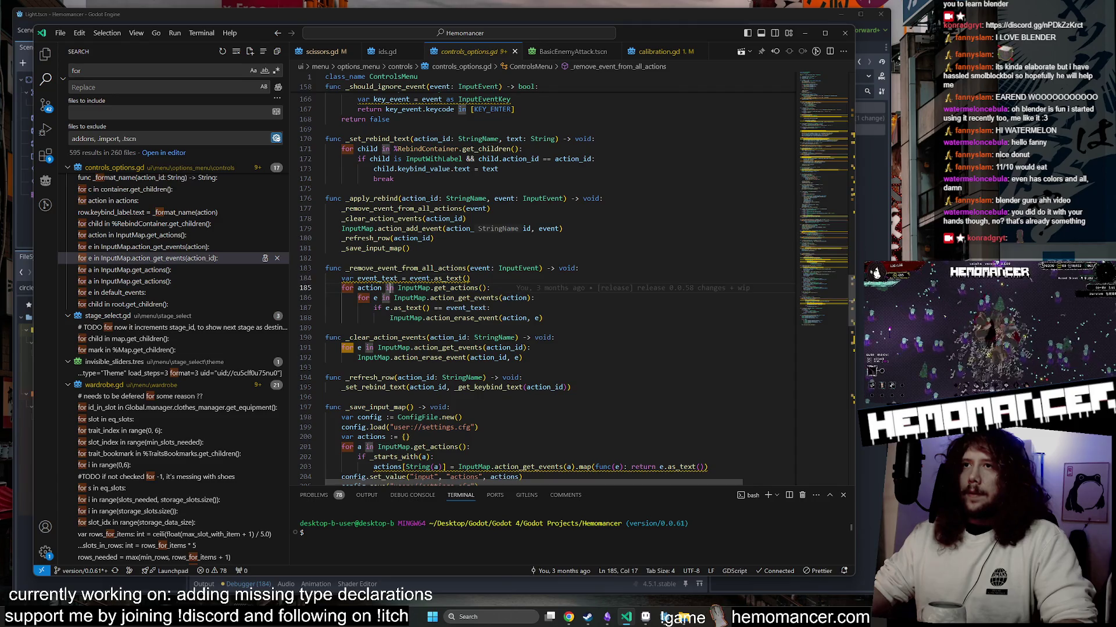
click(398, 278)
mouse_move(401, 228)
text(: String)
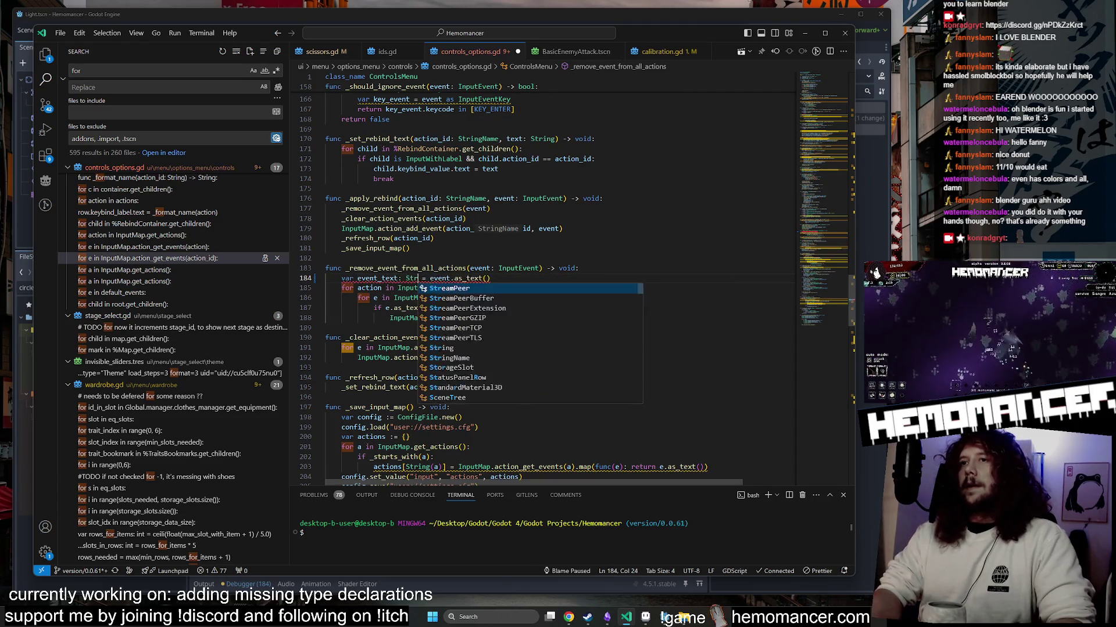
click(435, 238)
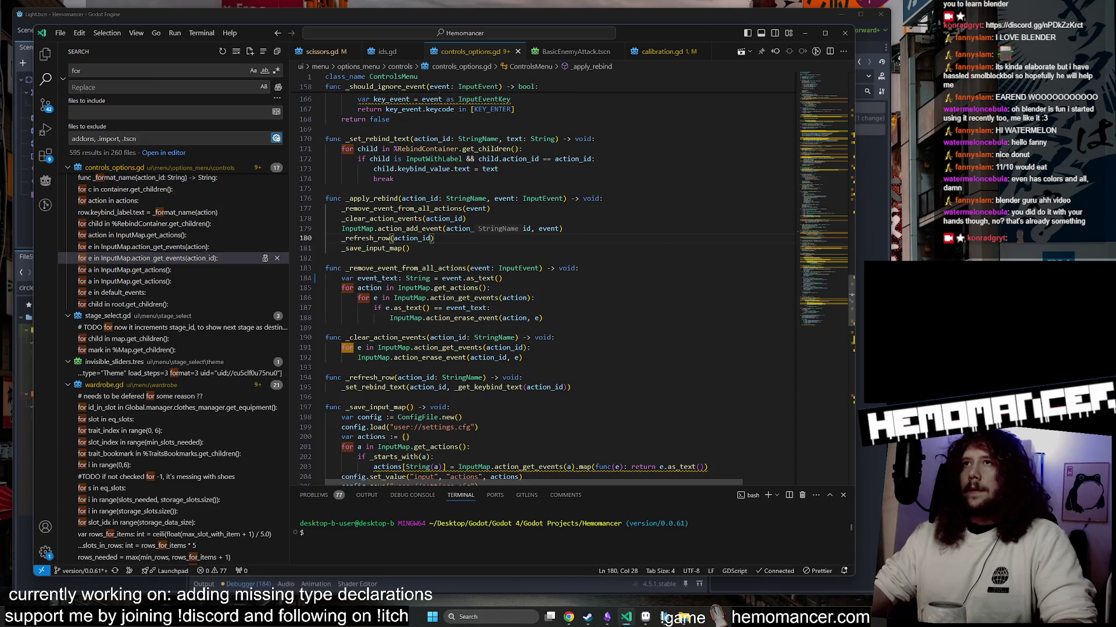
Step: Type key_event on line 166 as InputEventKey and save controls_options.gd
scroll(435, 238, up, 2)
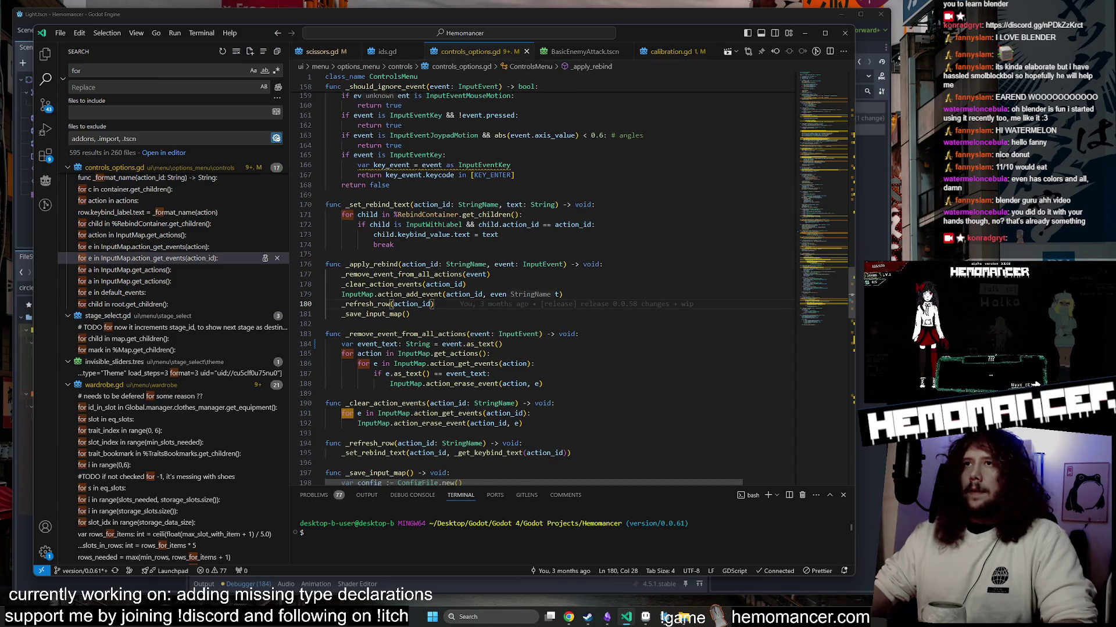
double_click(520, 165)
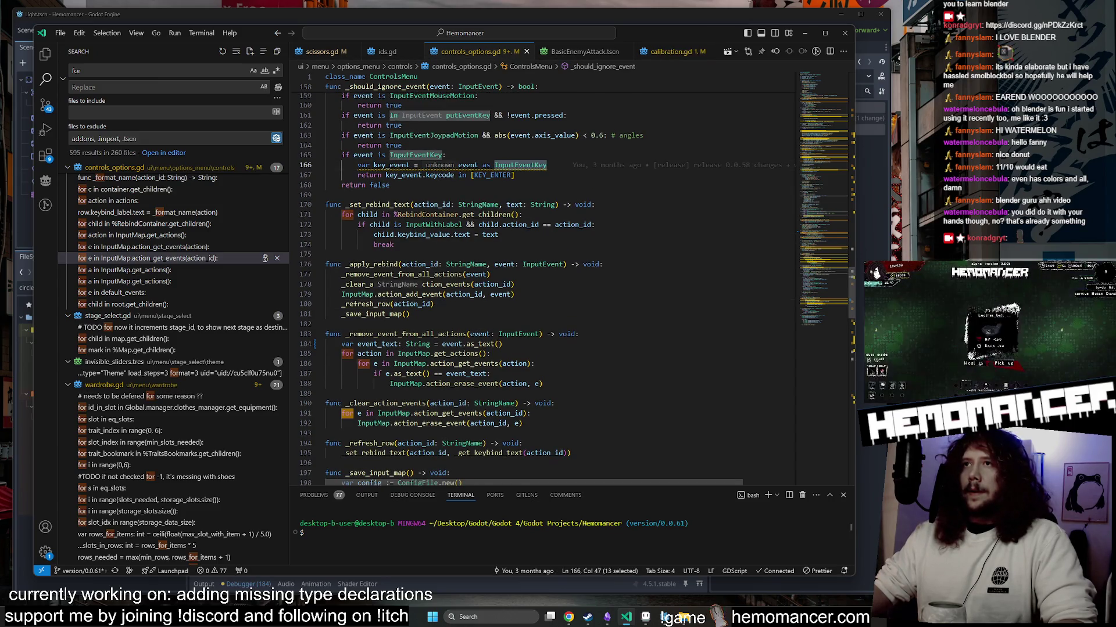
click(416, 165)
text(: InputEventKey)
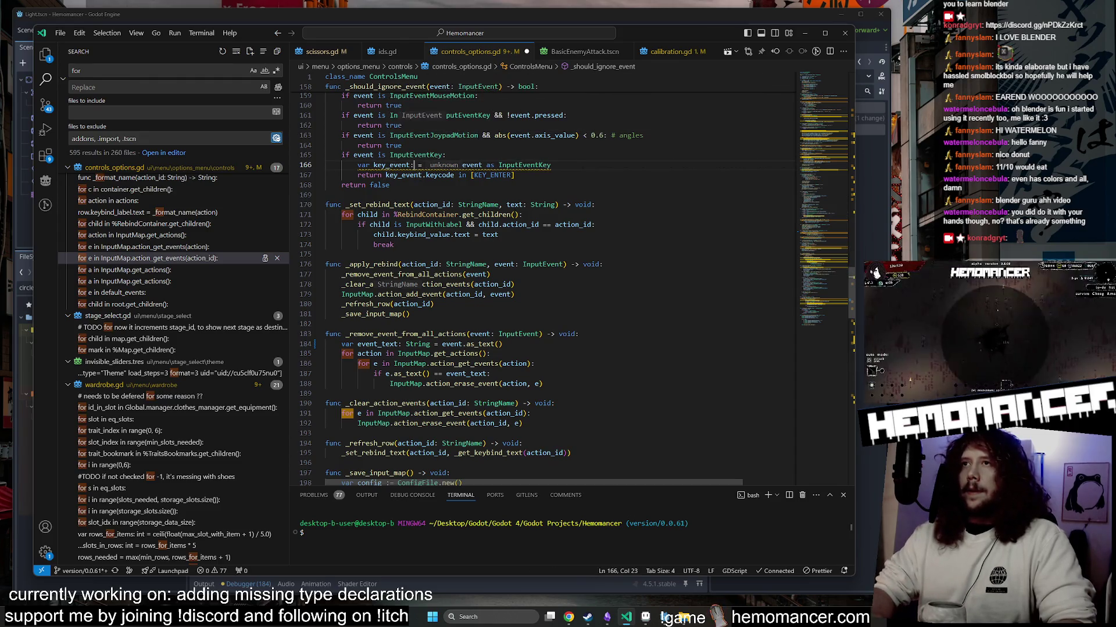
key(ctrl+s)
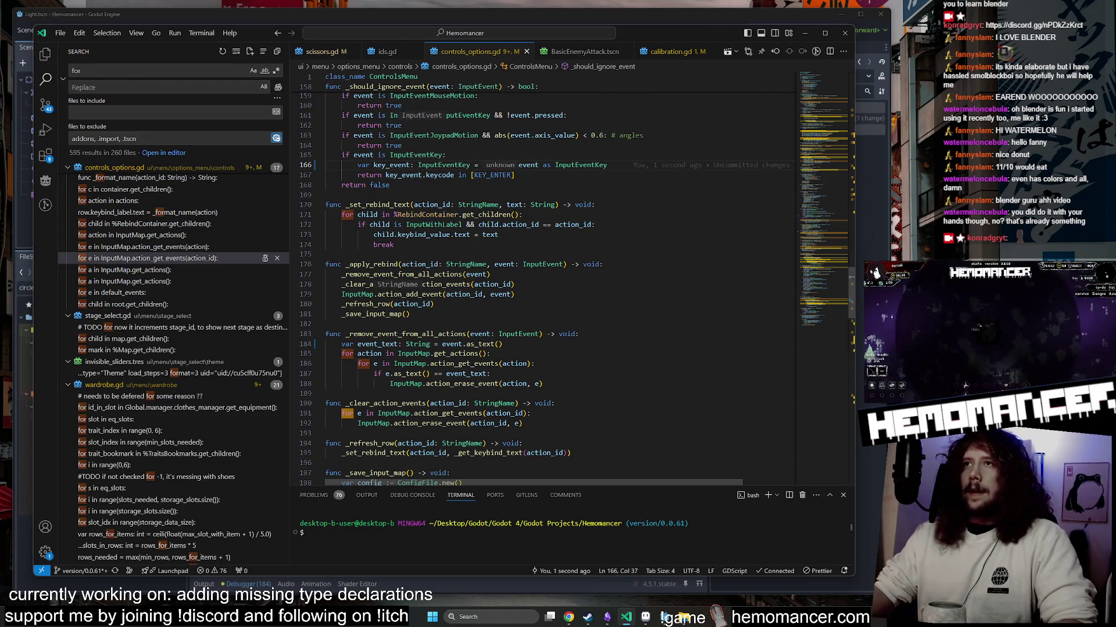
click(506, 354)
scroll(172, 345, up, 10)
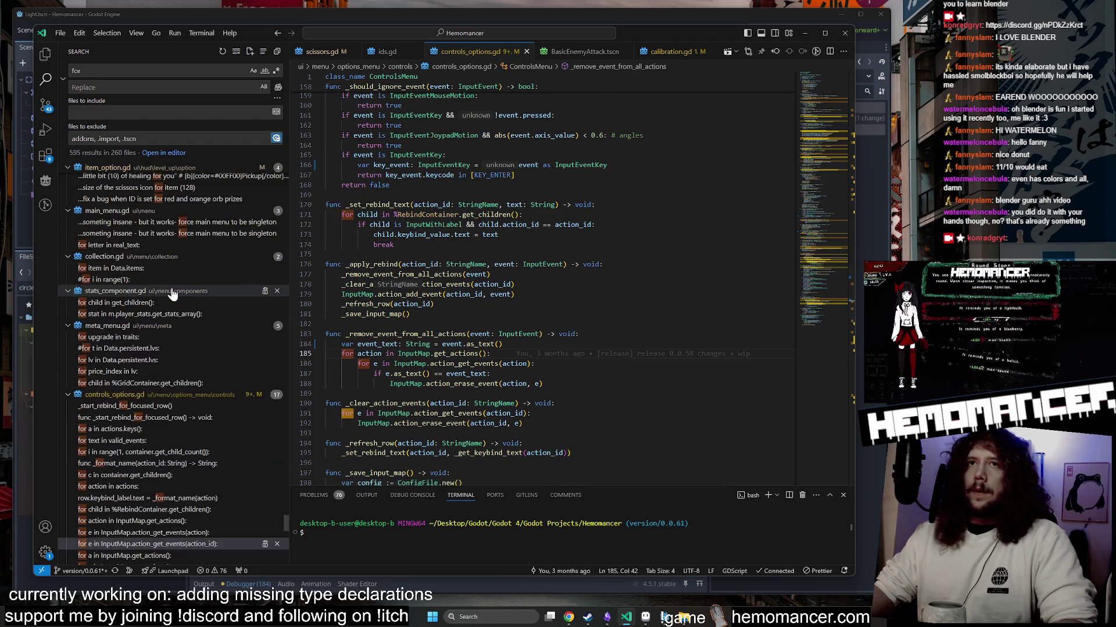
Step: Close the controls_options.gd, BasicEnemyAttack.tscn and calibration.gd tabs, open level_up.gd's loop, and minimize VS Code
click(524, 51)
click(511, 51)
click(498, 52)
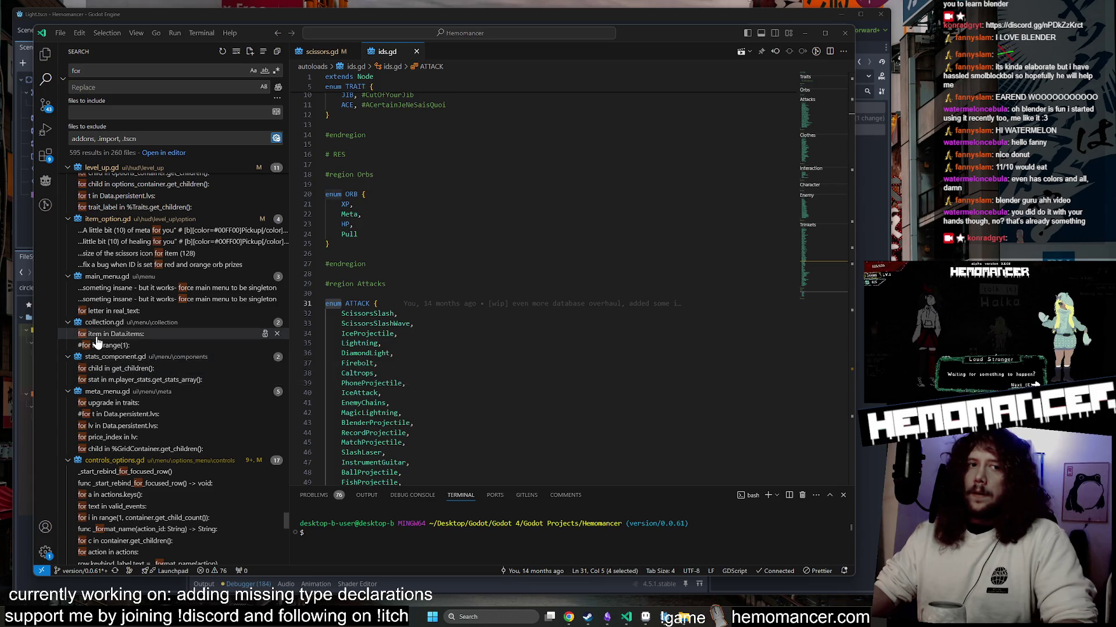
scroll(168, 337, up, 2)
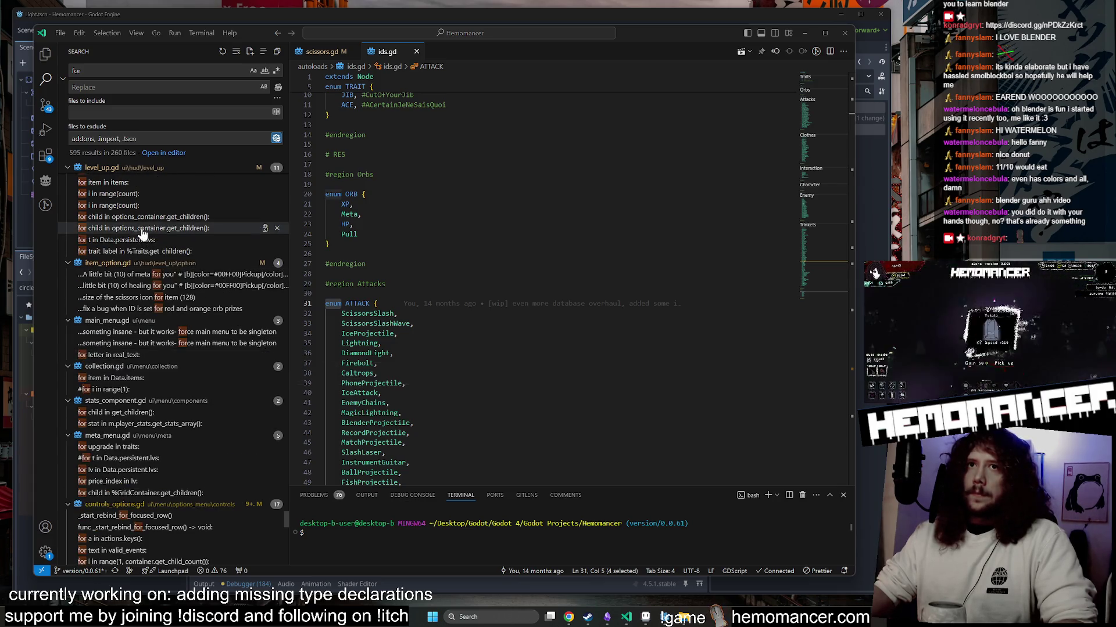
click(175, 217)
click(798, 32)
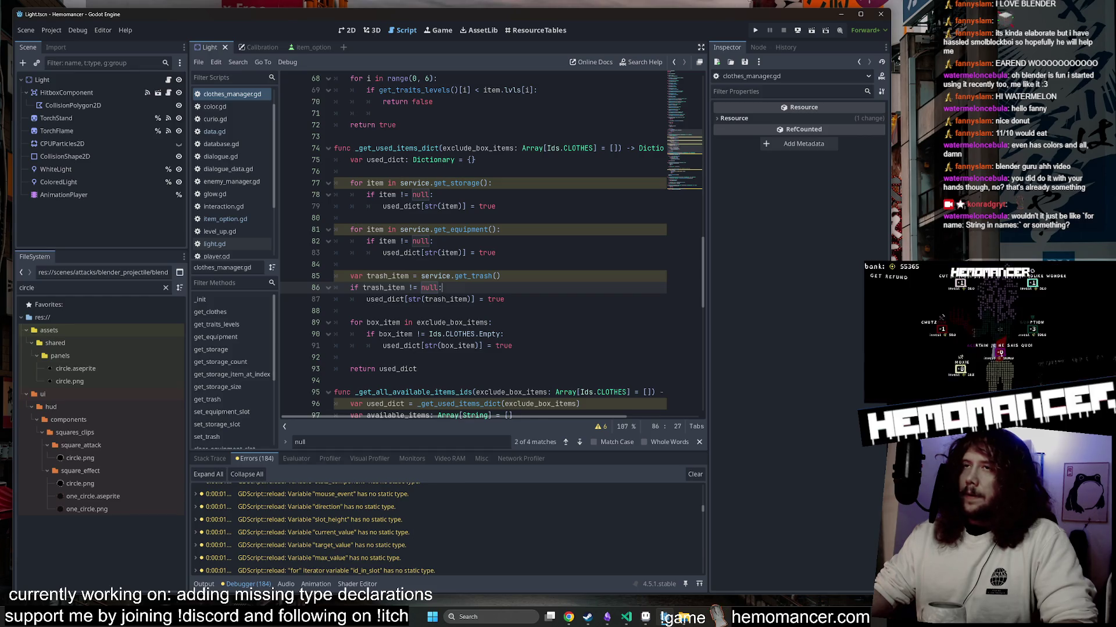
Step: Check the storage loop around line 77 of clothes_manager.gd, then return to Visual Studio Code
click(383, 183)
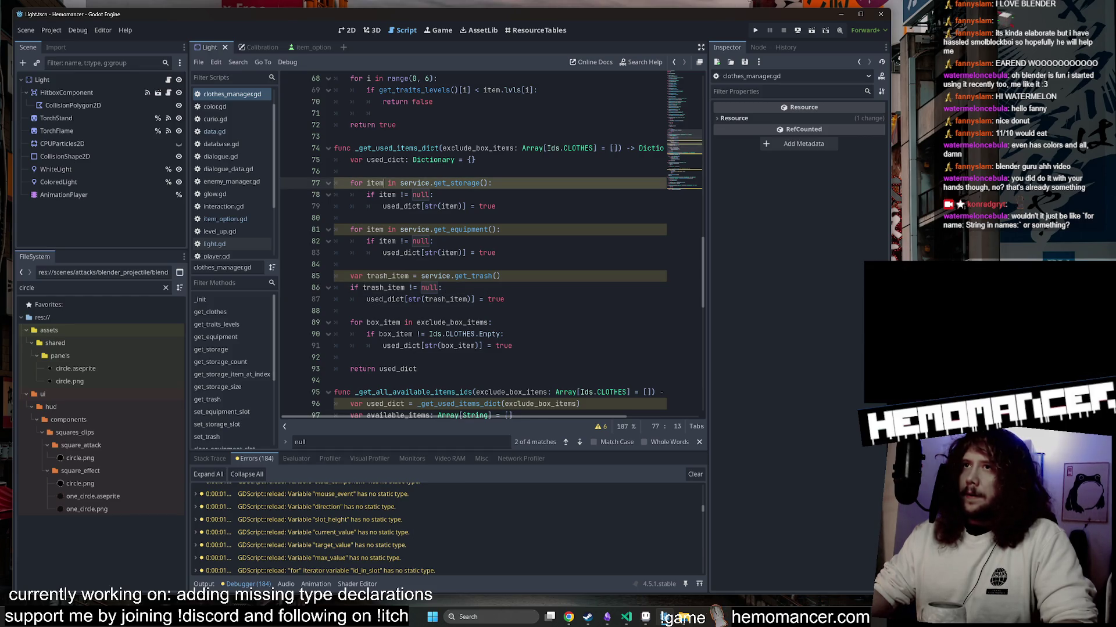
scroll(492, 247, down, 4)
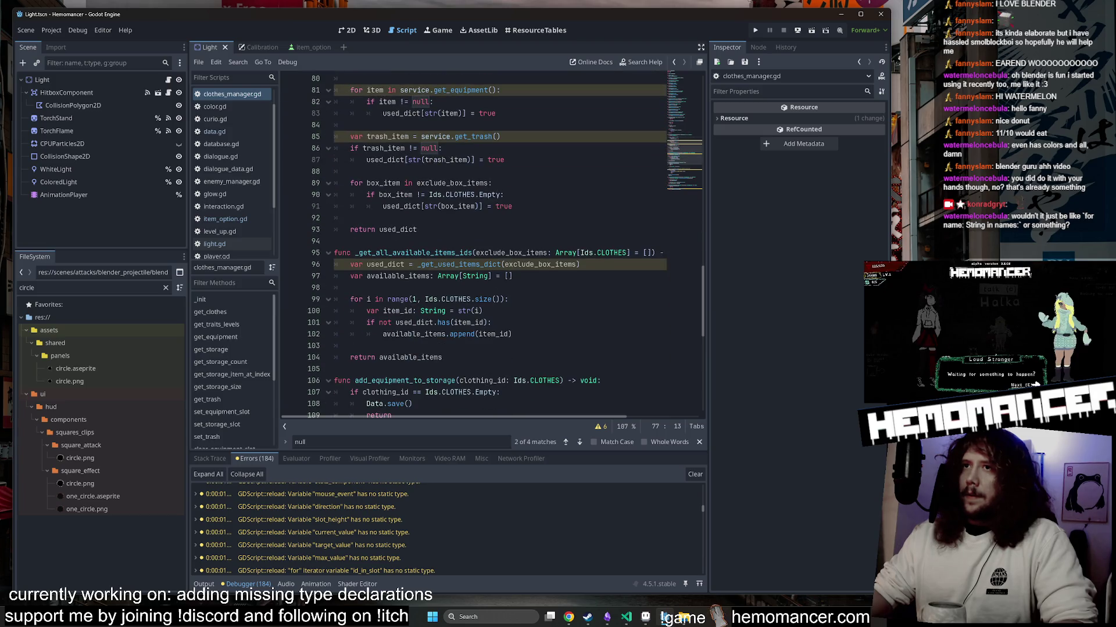
click(627, 617)
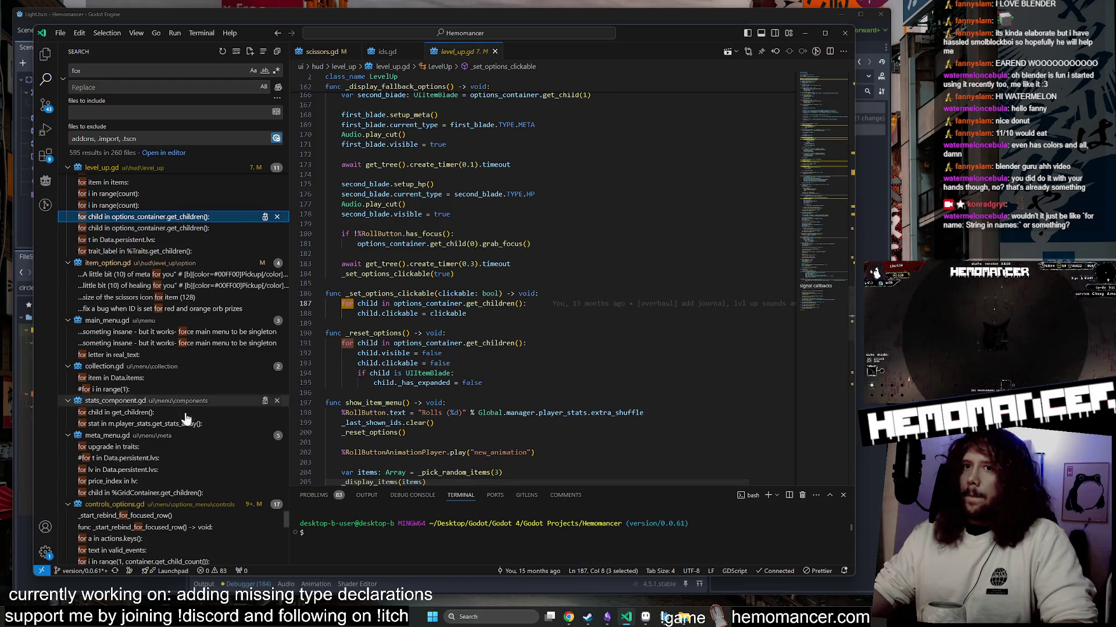
Step: In controls_options.gd's _load_settings loop, type action_name on line 51 as StringName
click(185, 541)
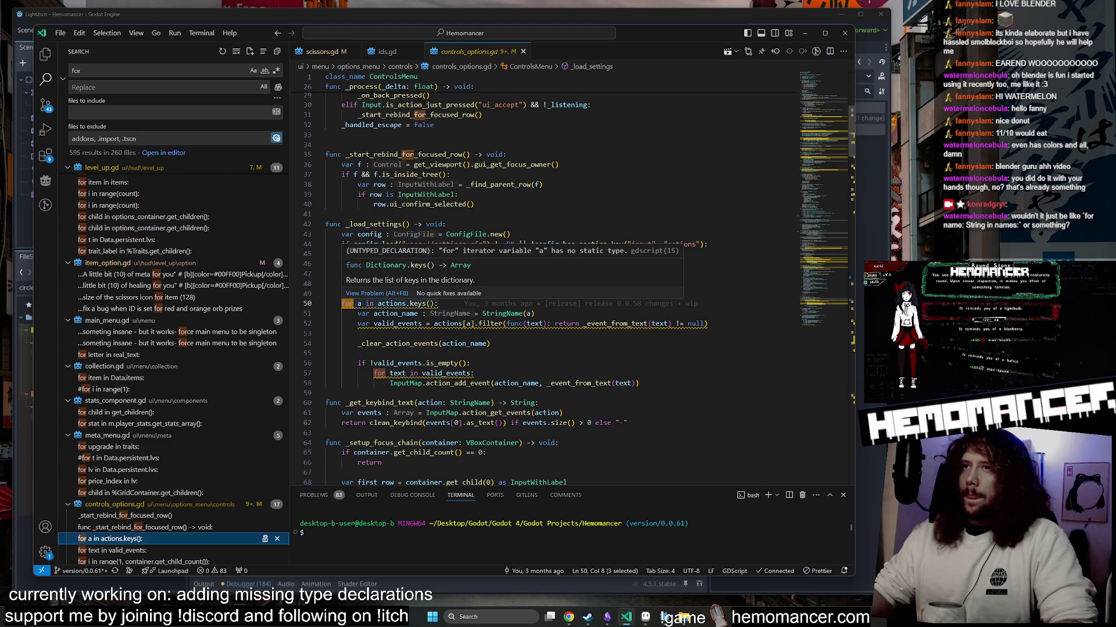
click(360, 303)
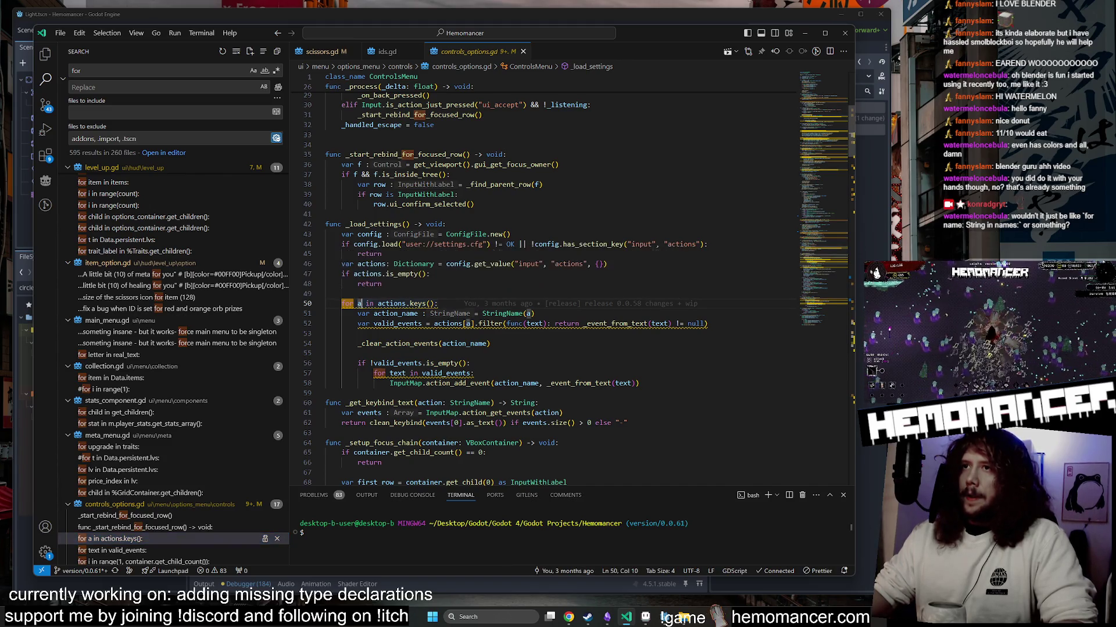
click(469, 363)
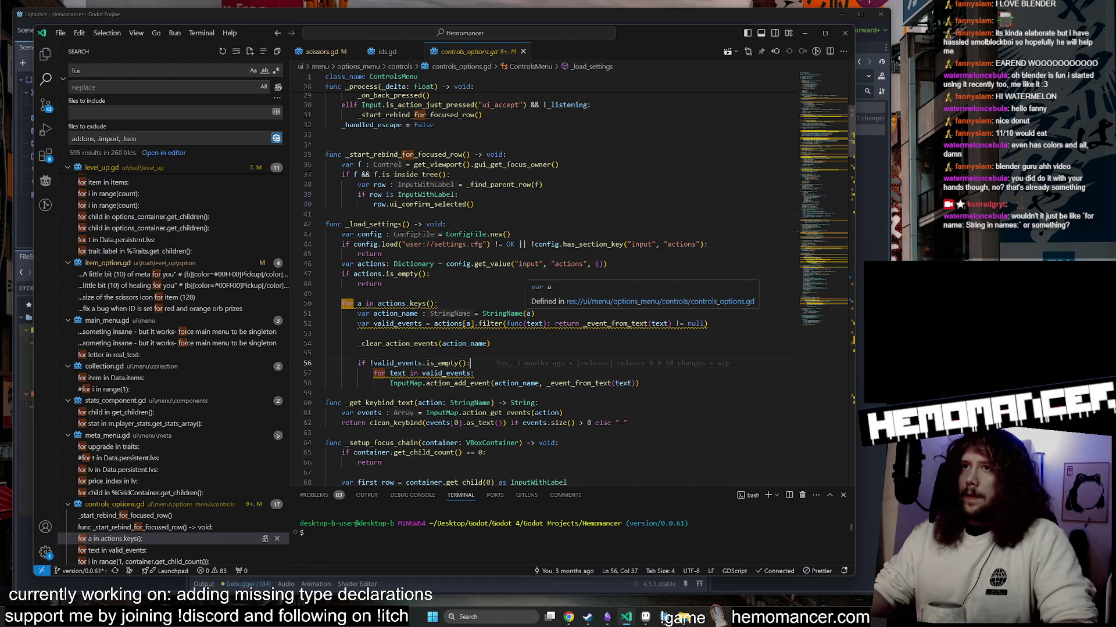
click(425, 314)
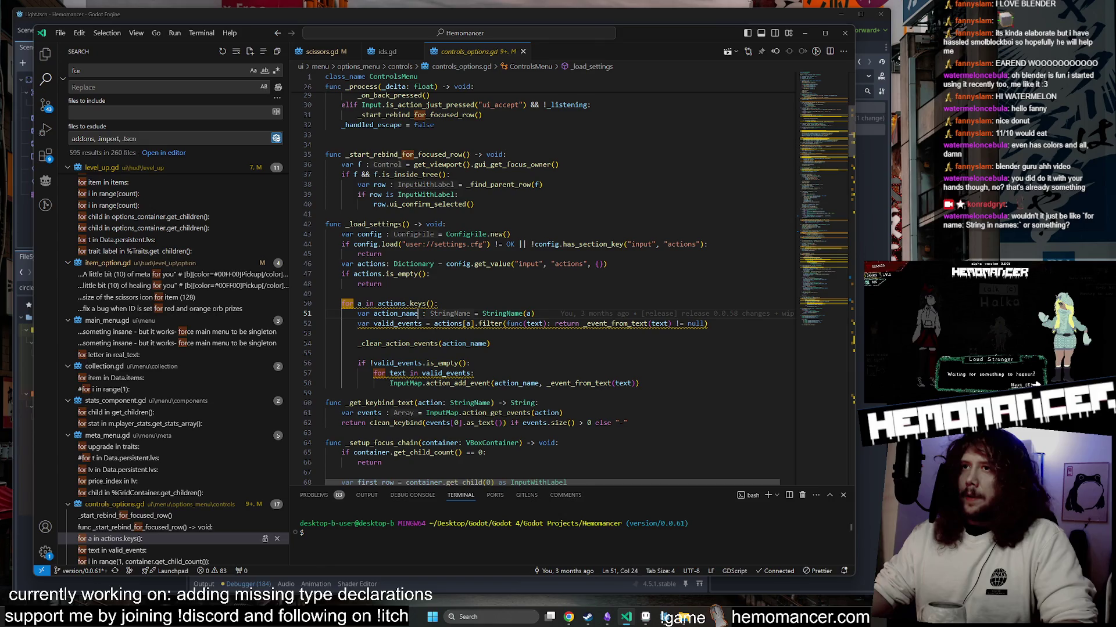
text(: Strin)
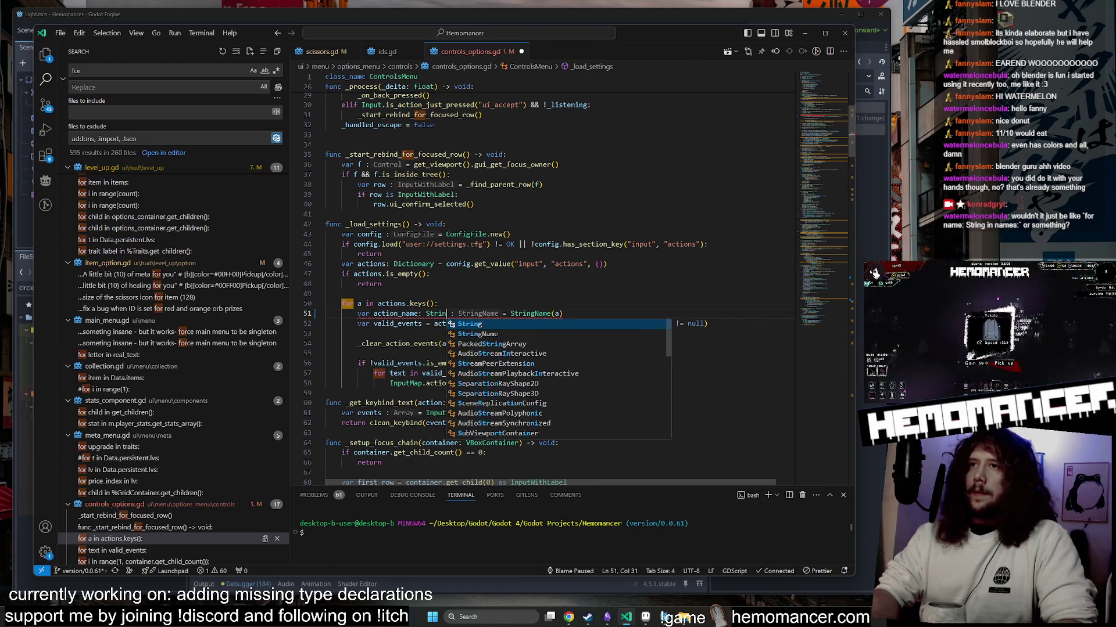
text(gName)
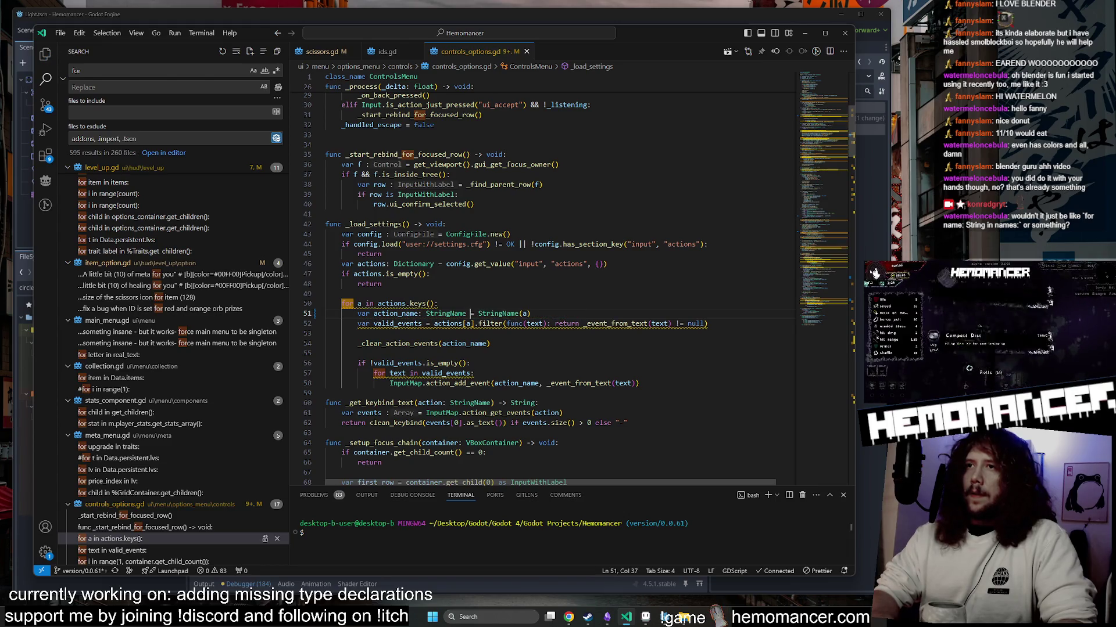
mouse_move(387, 304)
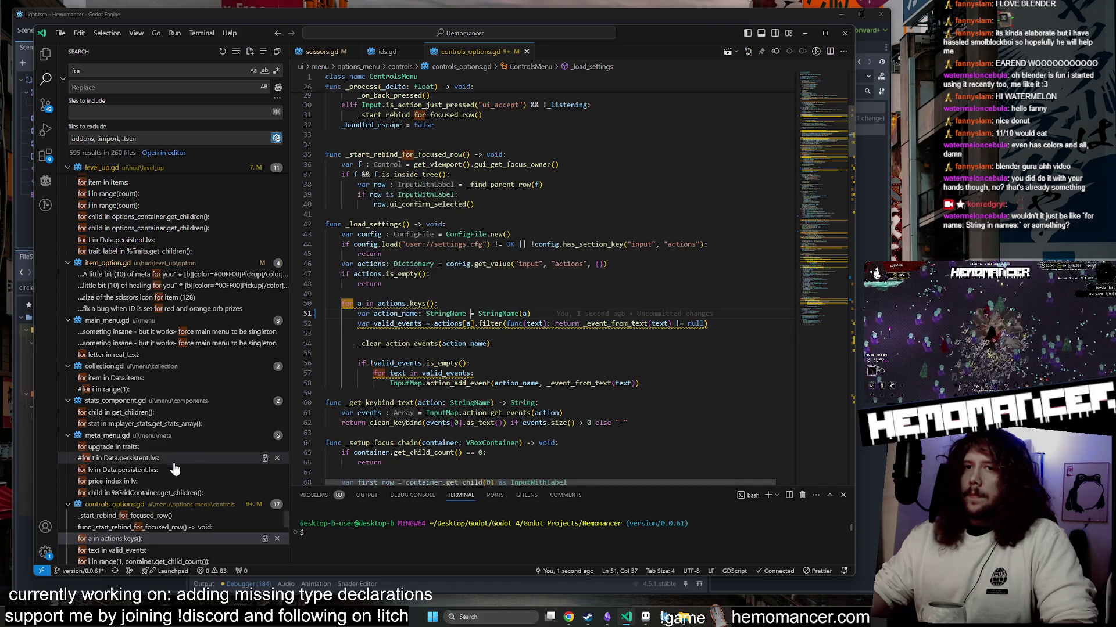
Step: Inspect the items_to_move loop in wardrobe.gd to trace its declared type
scroll(174, 459, down, 8)
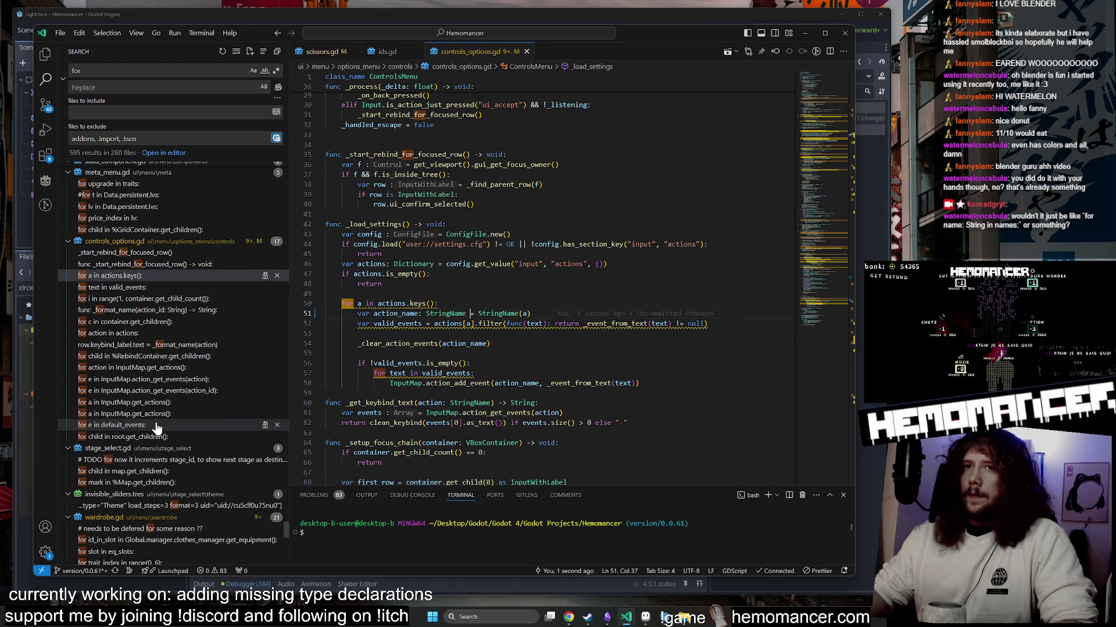
scroll(156, 429, down, 3)
scroll(165, 470, down, 2)
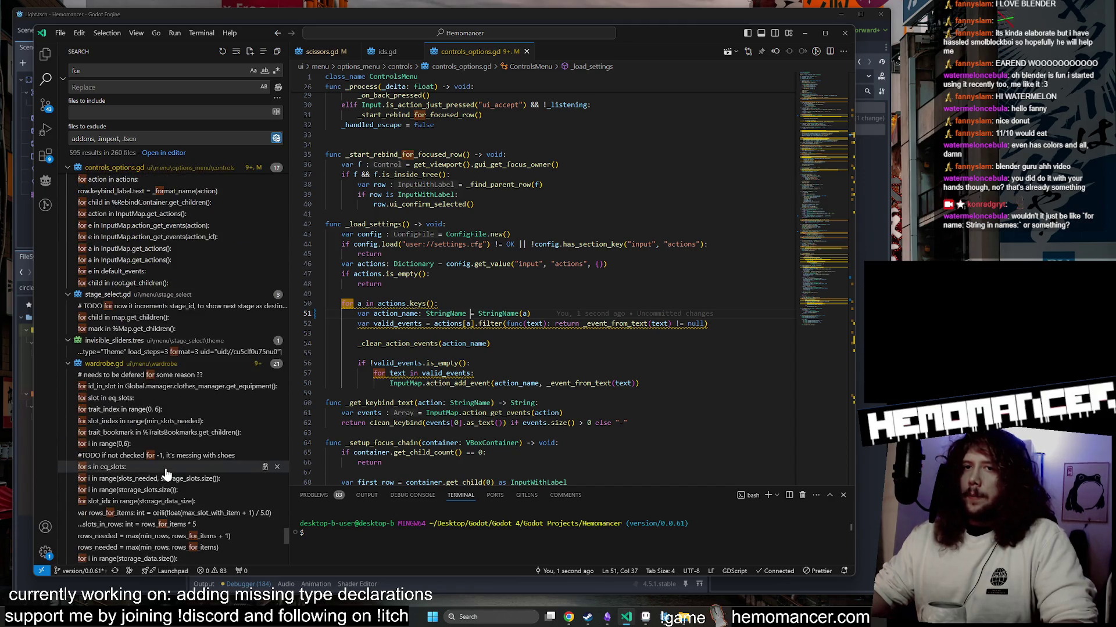
scroll(167, 472, down, 3)
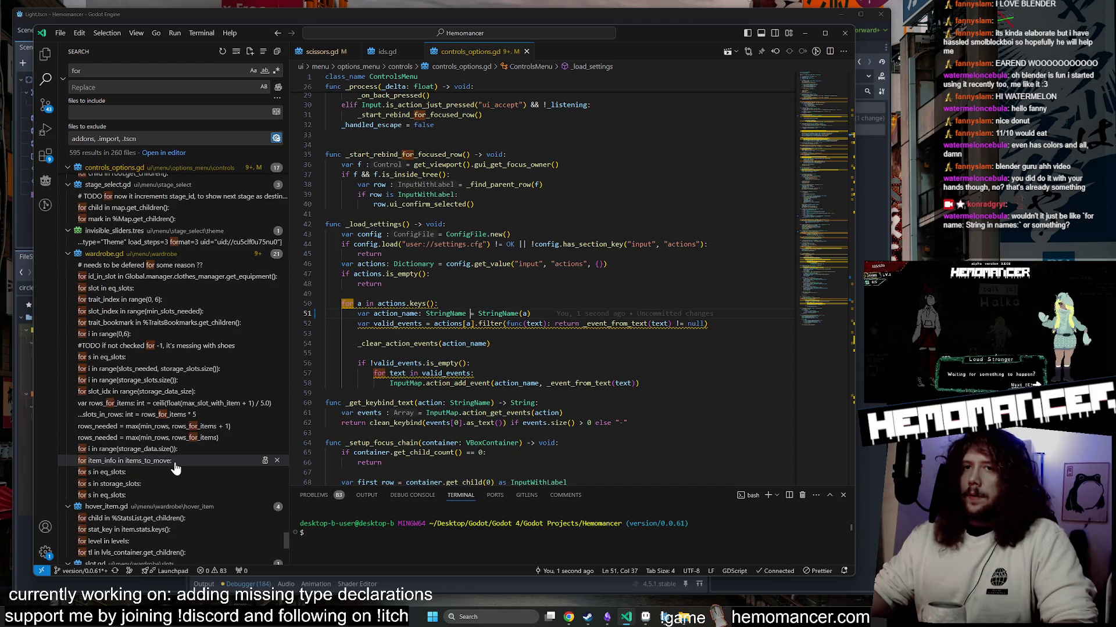
click(174, 462)
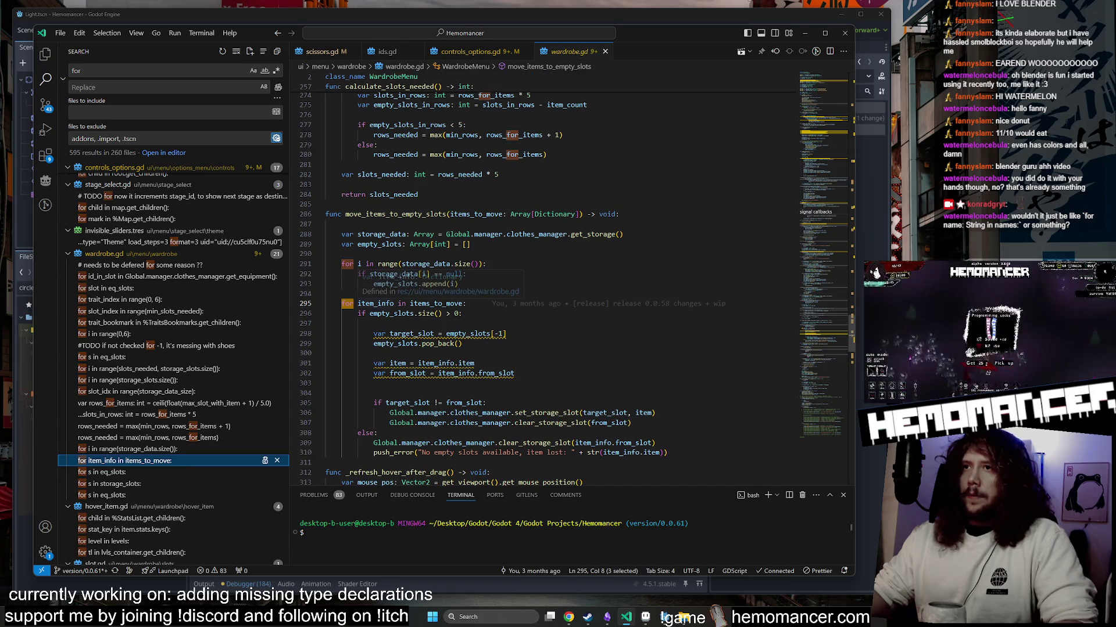
double_click(436, 304)
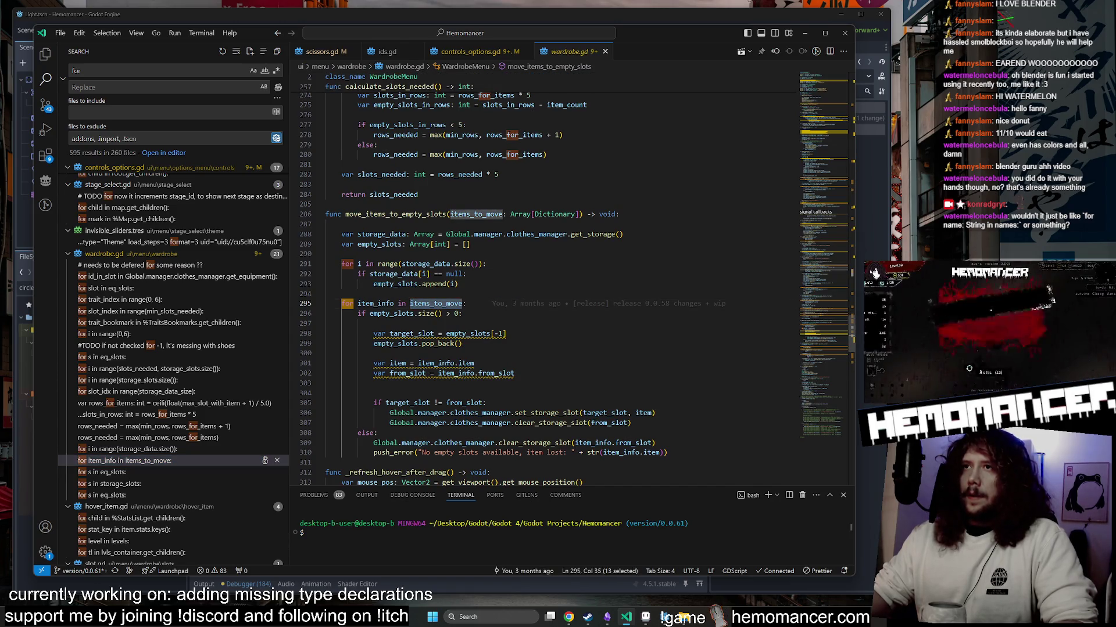
mouse_move(552, 215)
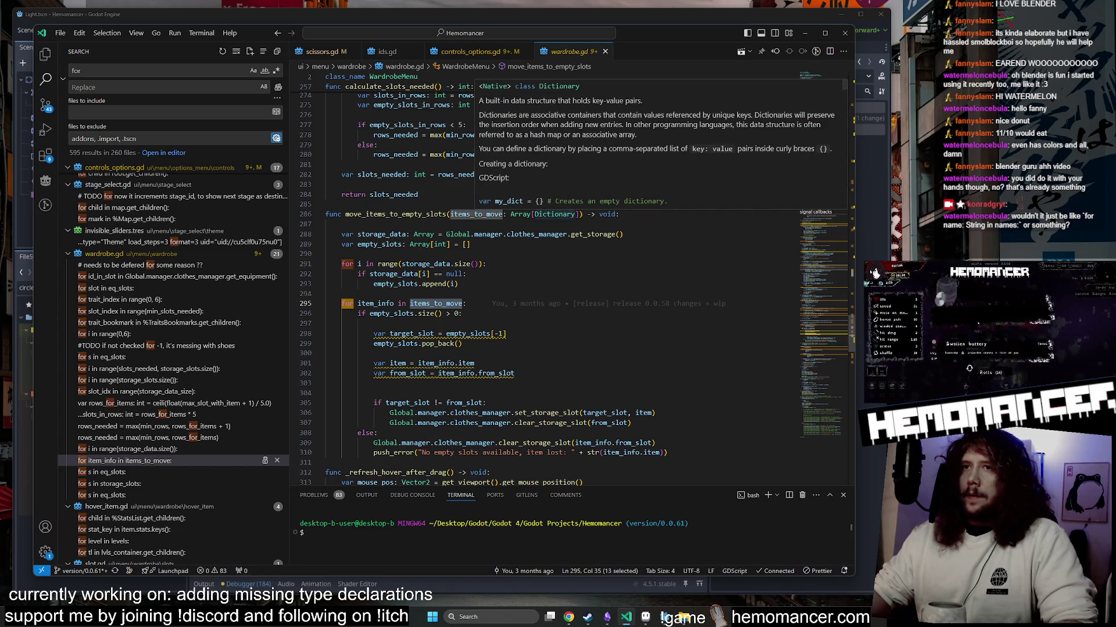
scroll(170, 482, down, 1)
Step: Trace the levels parameter of load_traits in hover_item.gd and its occurrences
click(172, 499)
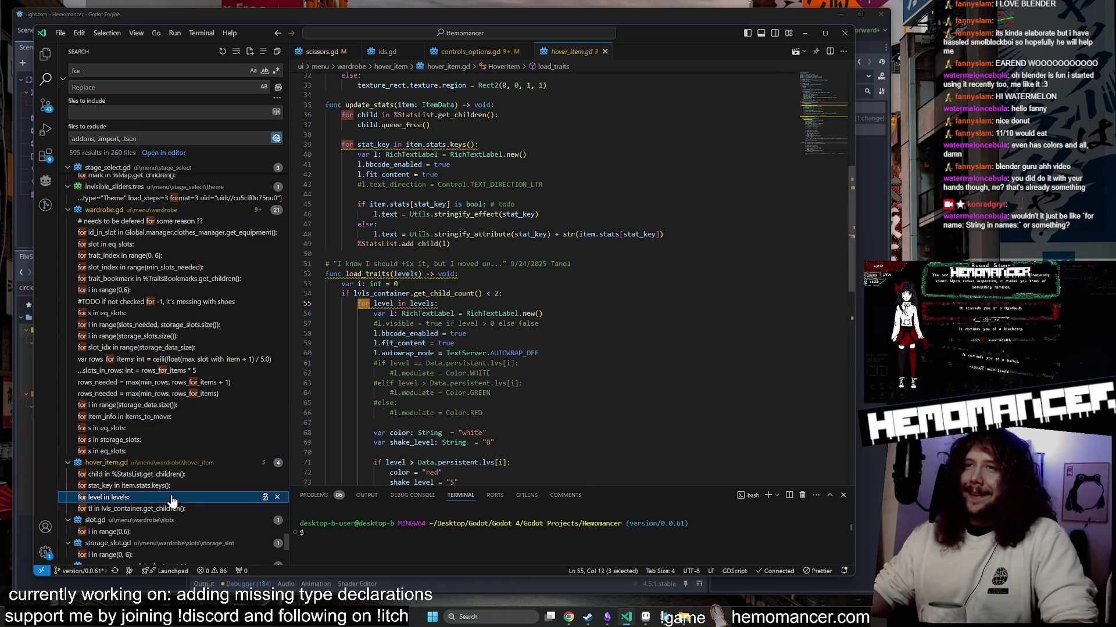
double_click(423, 303)
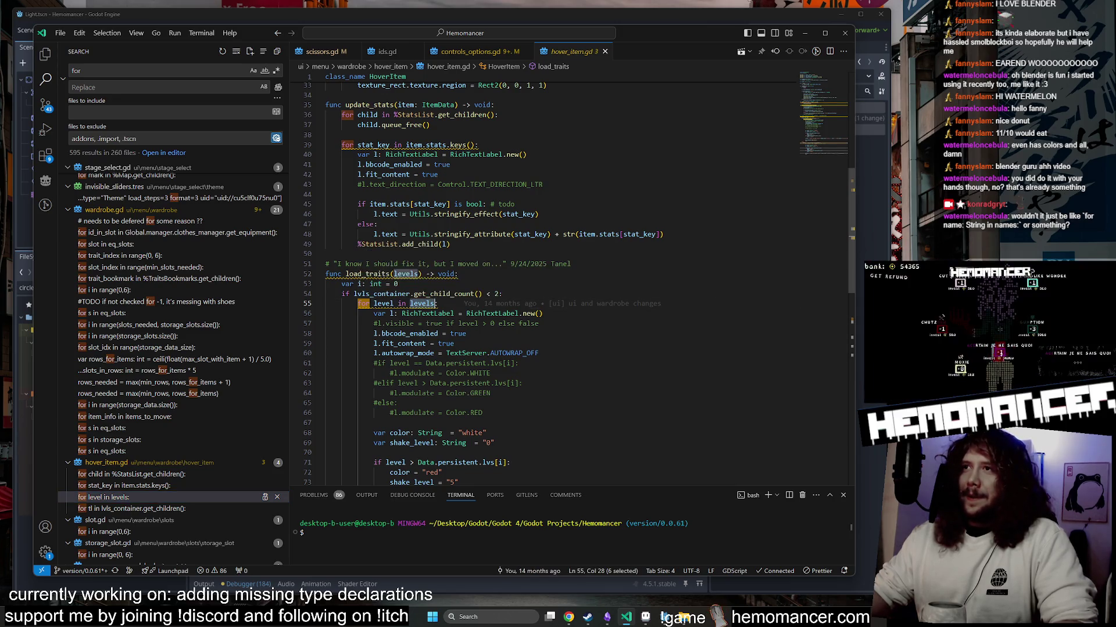
click(416, 303)
double_click(405, 274)
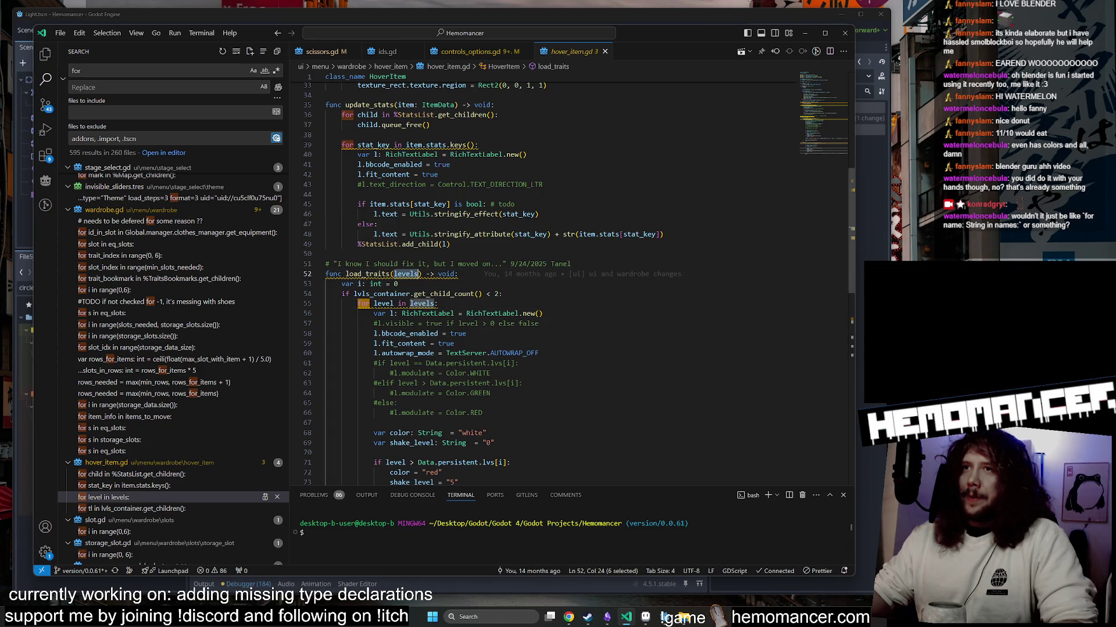
click(418, 303)
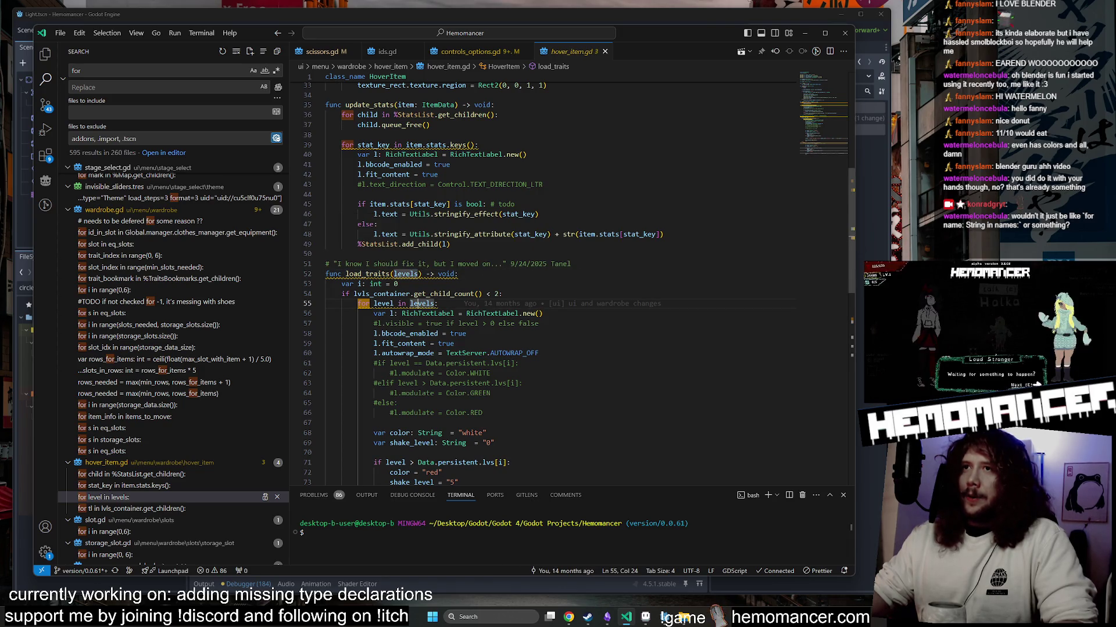
drag(573, 264, 325, 264)
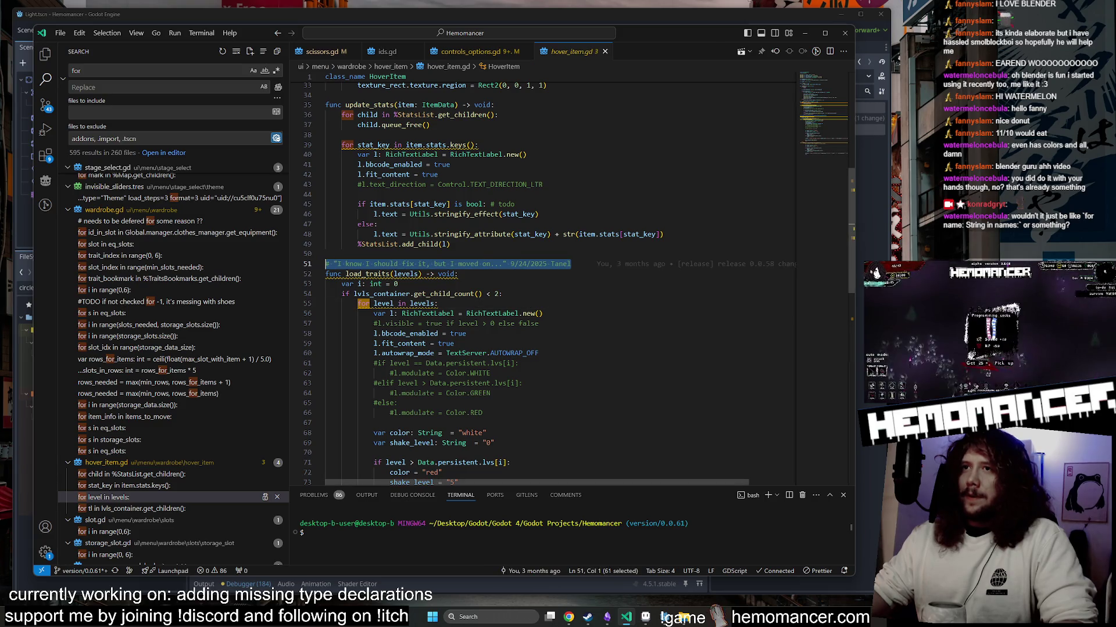
click(406, 274)
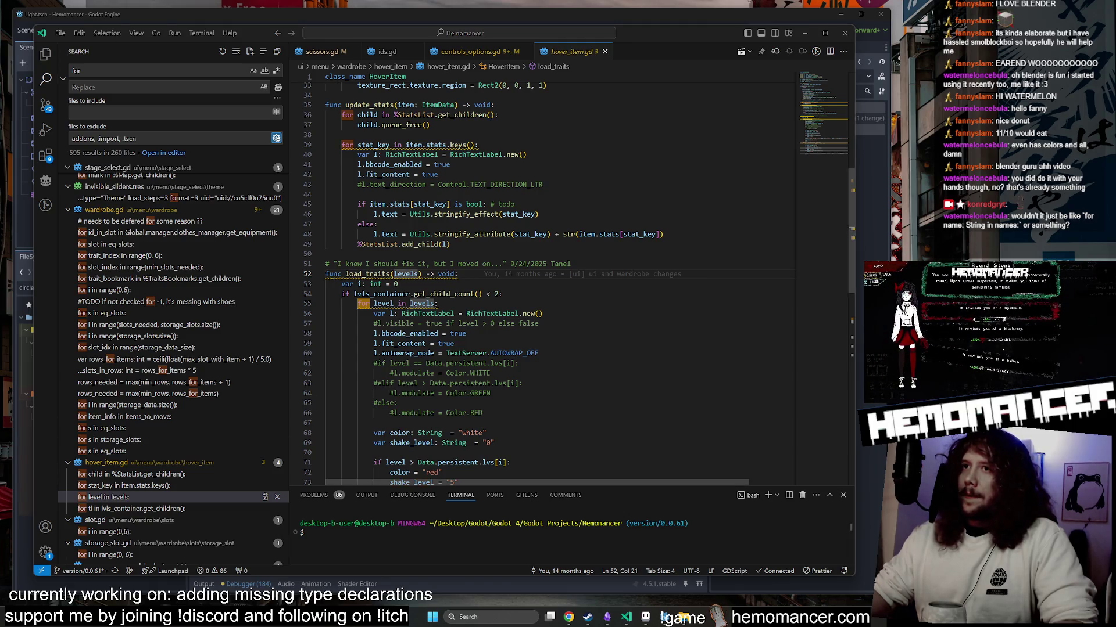
Step: Search the whole project for load_traits with Ctrl+Shift+F
double_click(367, 273)
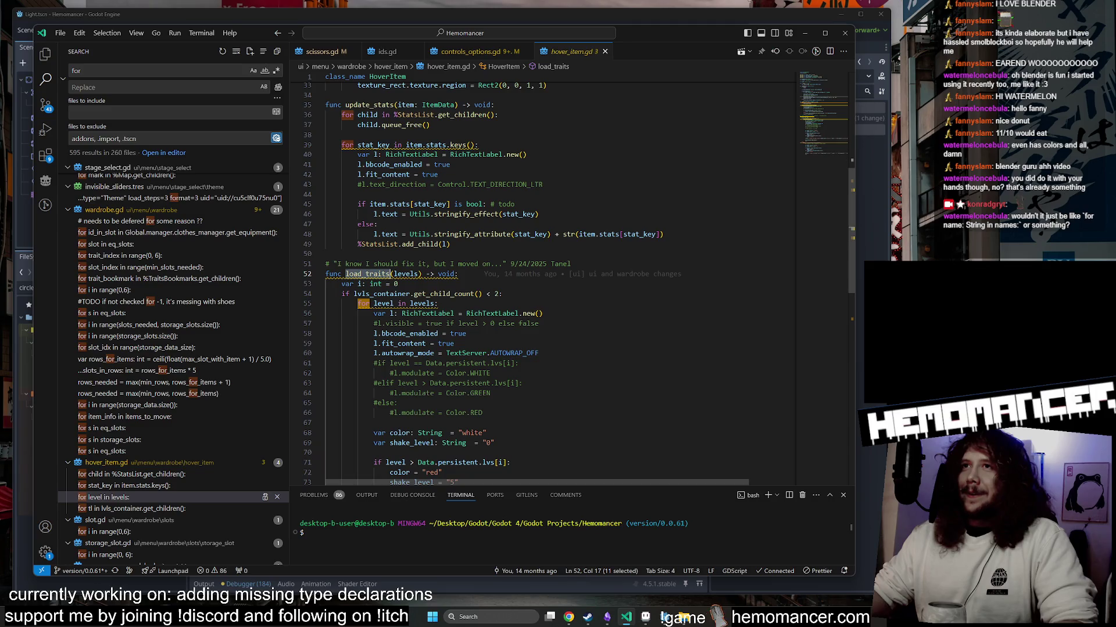
mouse_move(412, 145)
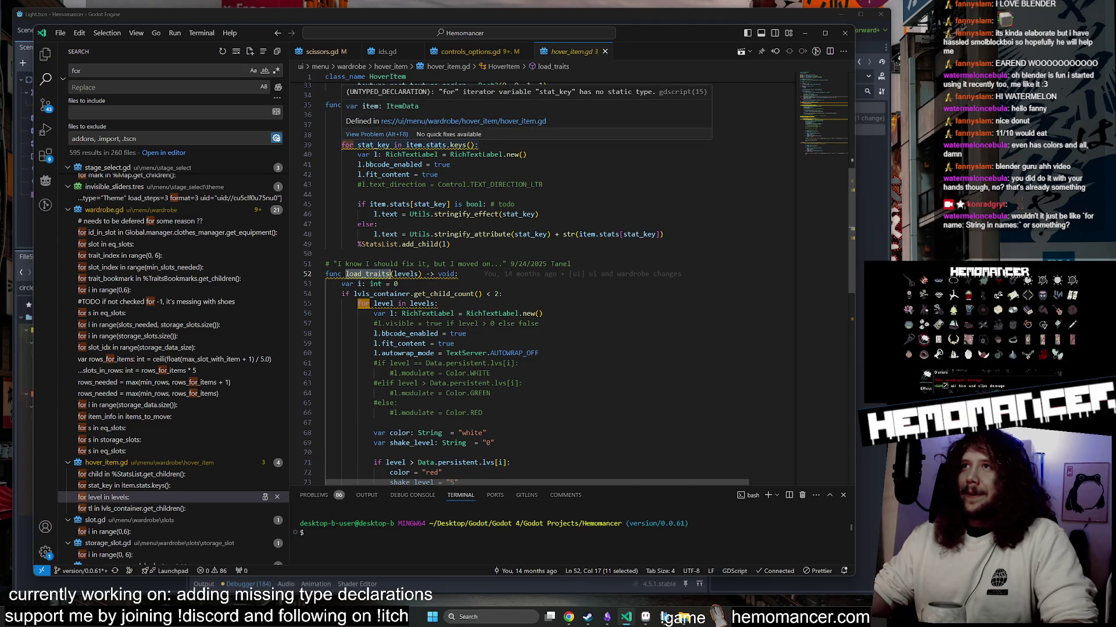
key(ctrl+shift+f)
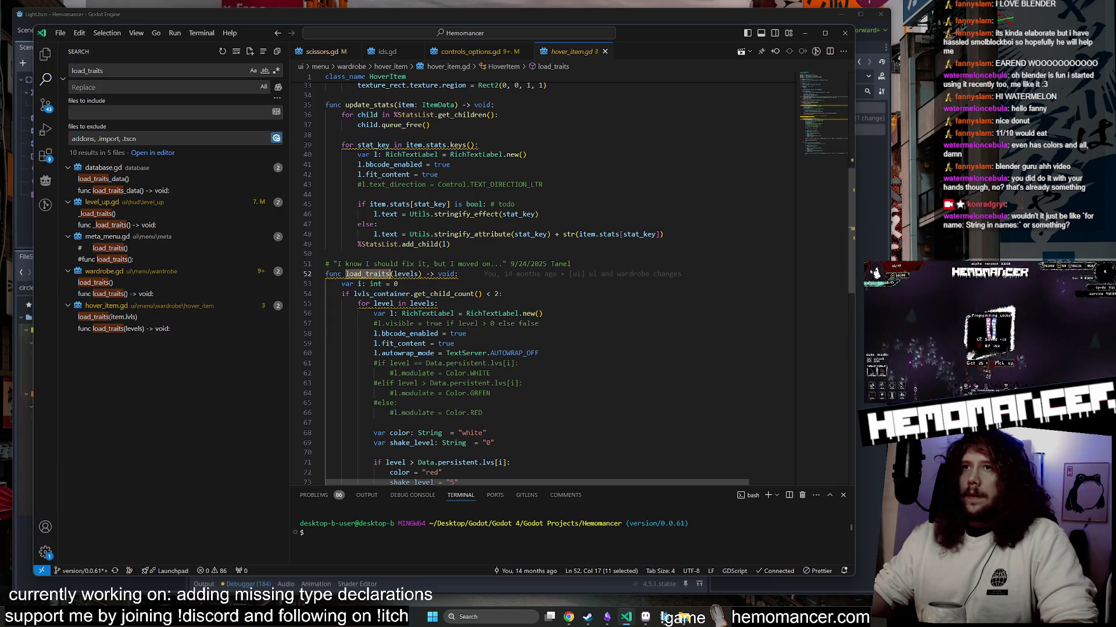
click(104, 71)
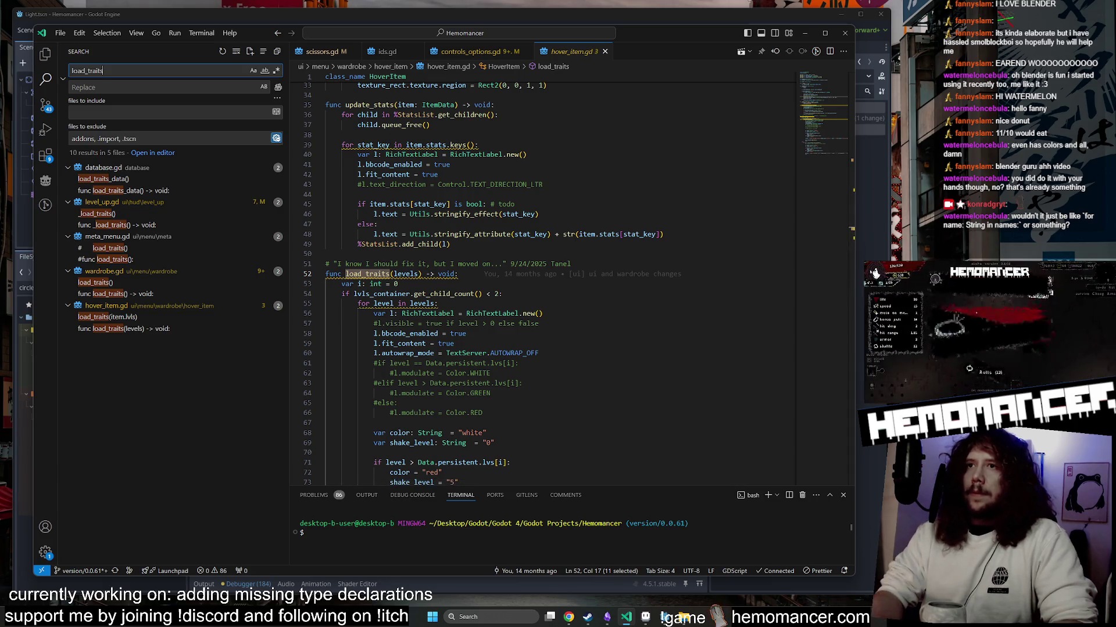
Step: Narrow the search to 'load_traits(' and go to the load_traits definition in hover_item.gd
text(()
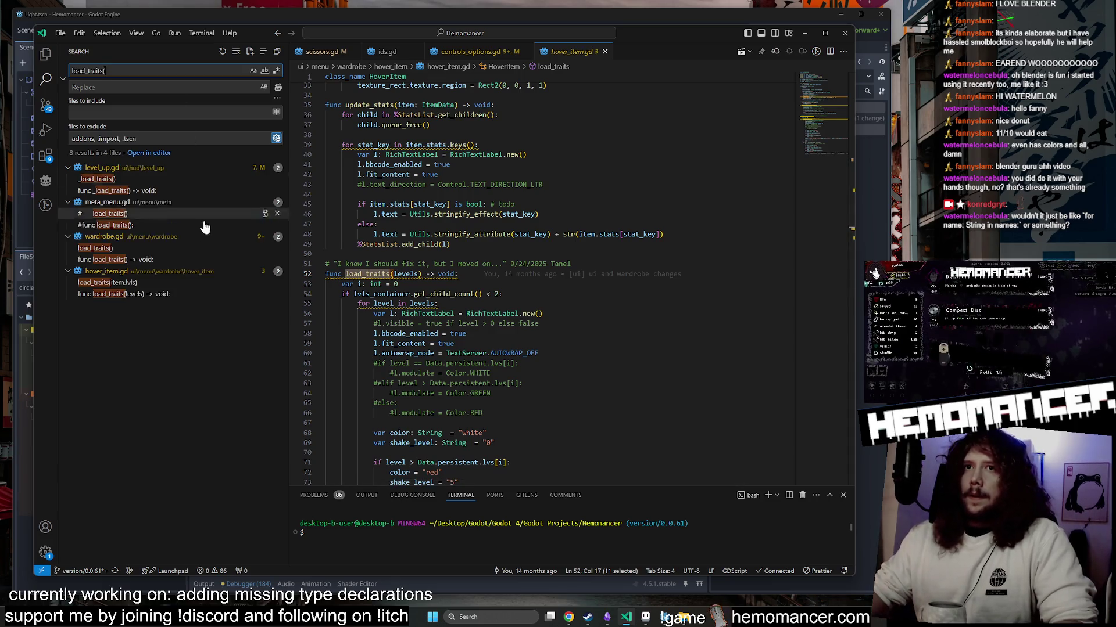
click(195, 294)
key(Up)
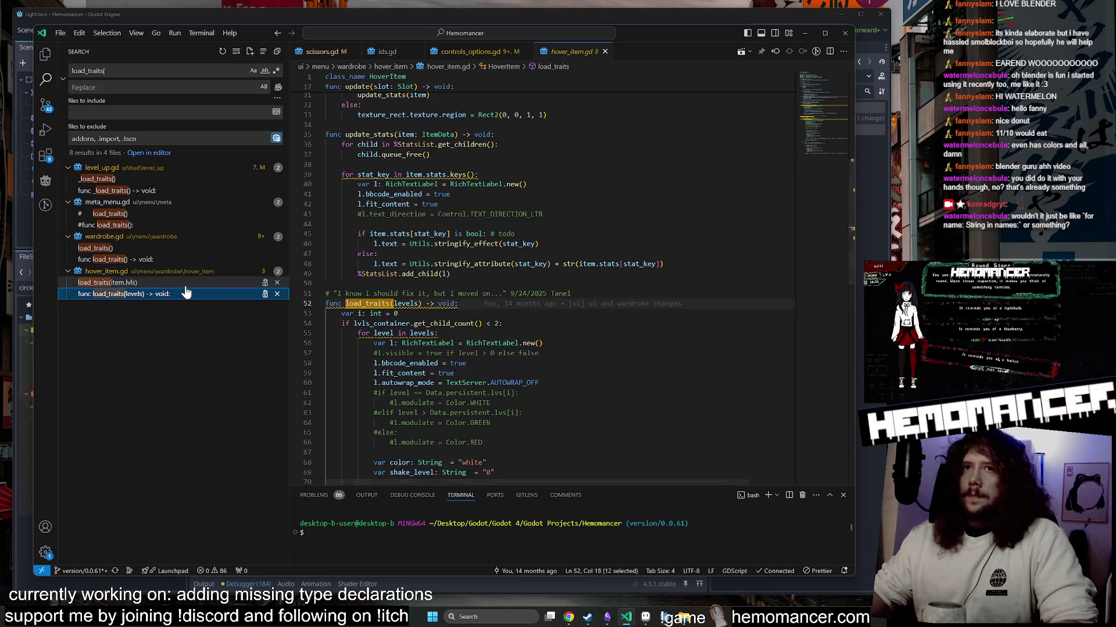
mouse_move(436, 303)
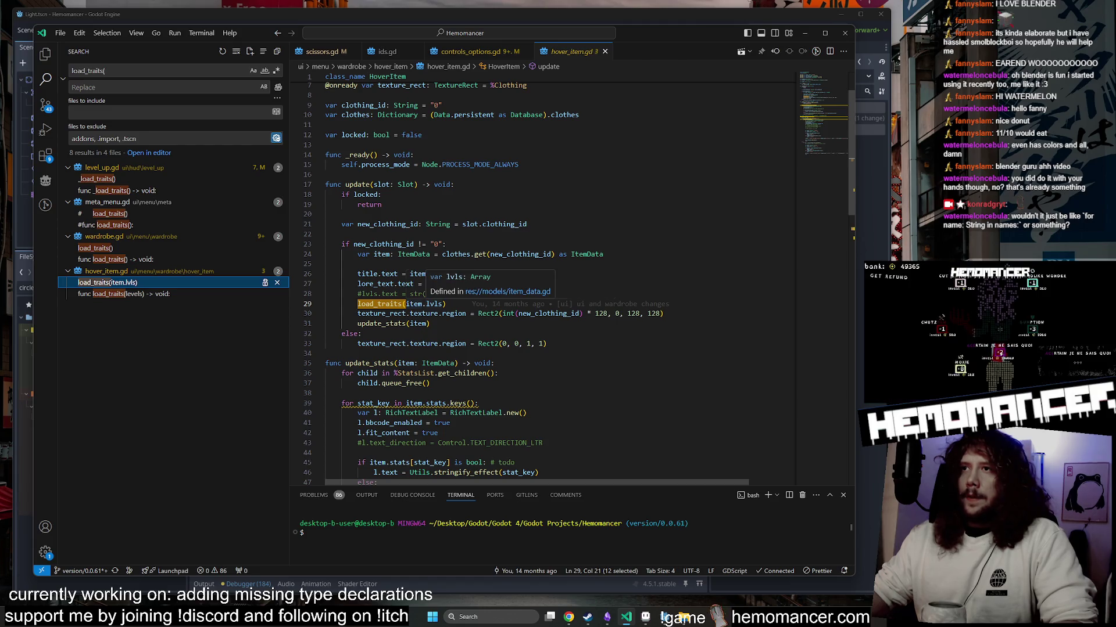
click(197, 294)
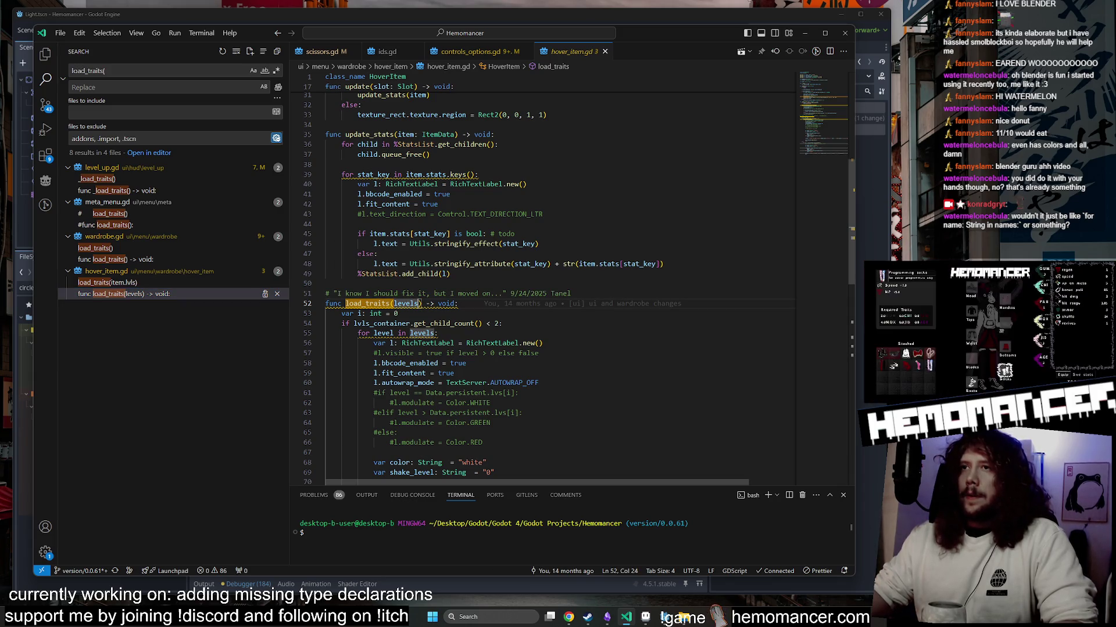
Step: Type the levels parameter as Array, then open the lvls declaration in item_data.gd
text(rray)
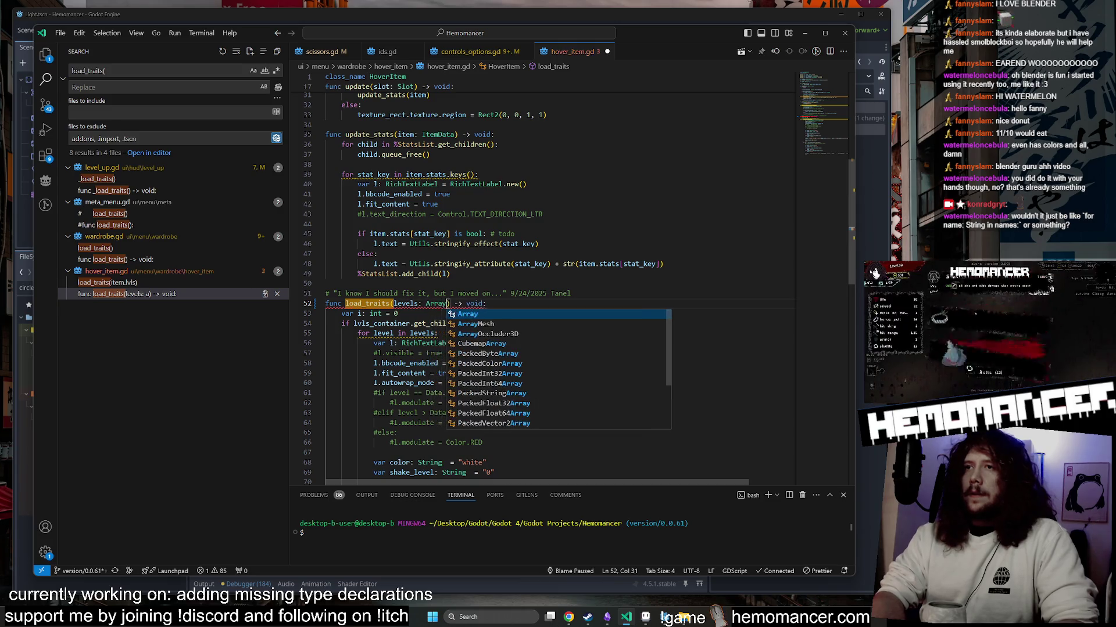
click(377, 254)
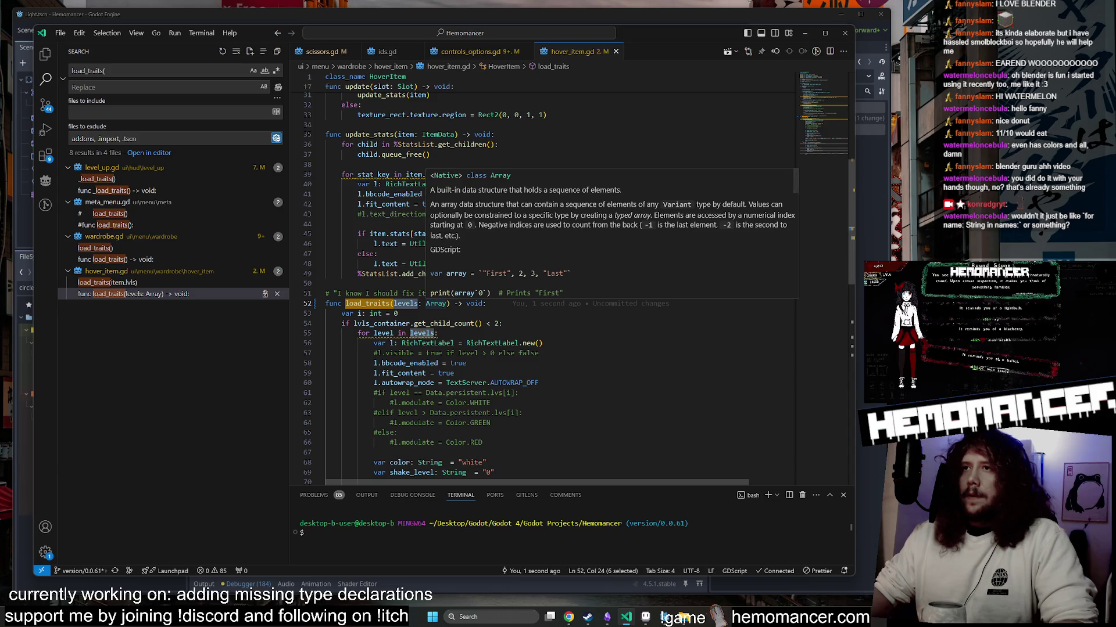
click(434, 303)
click(165, 283)
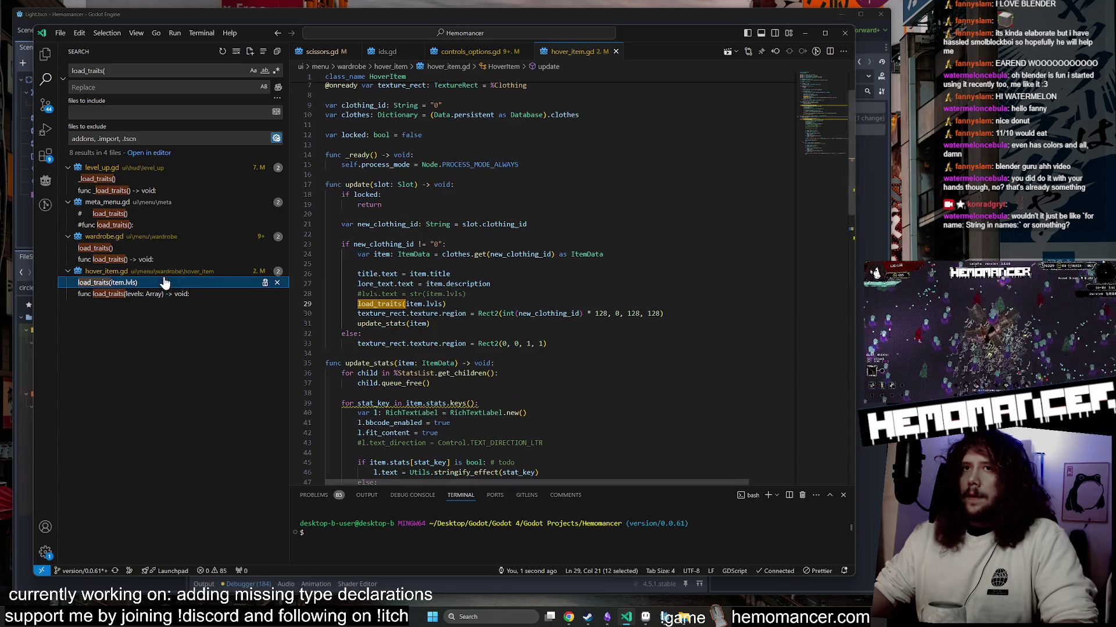
ctrl+click(435, 305)
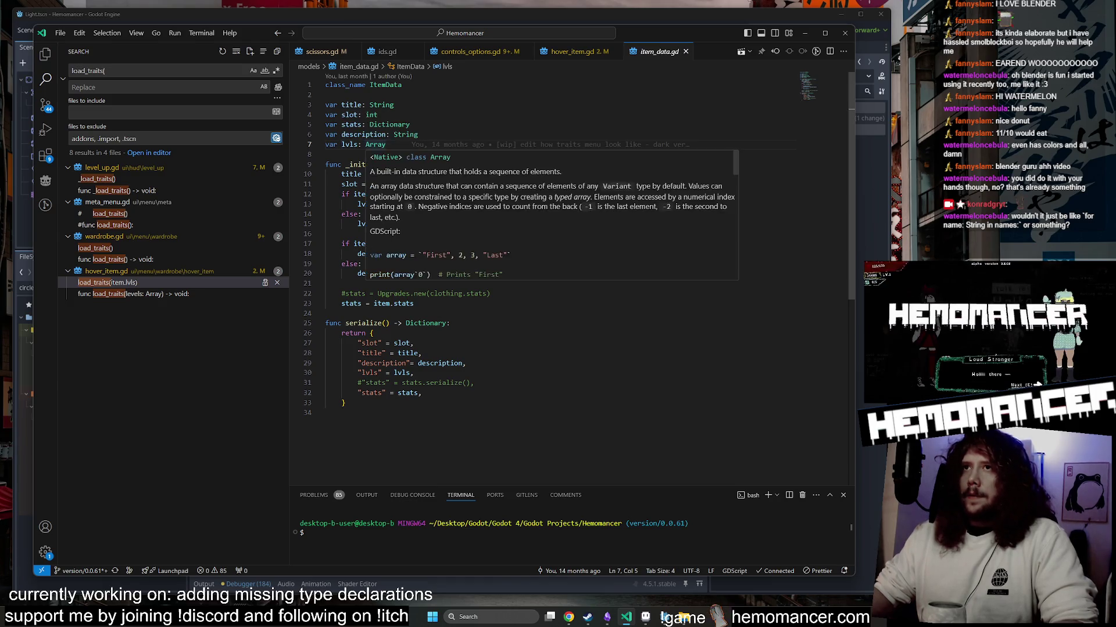
Step: Change lvls to Array[int] in item_data.gd, save, and run the game in Godot with F5
double_click(375, 145)
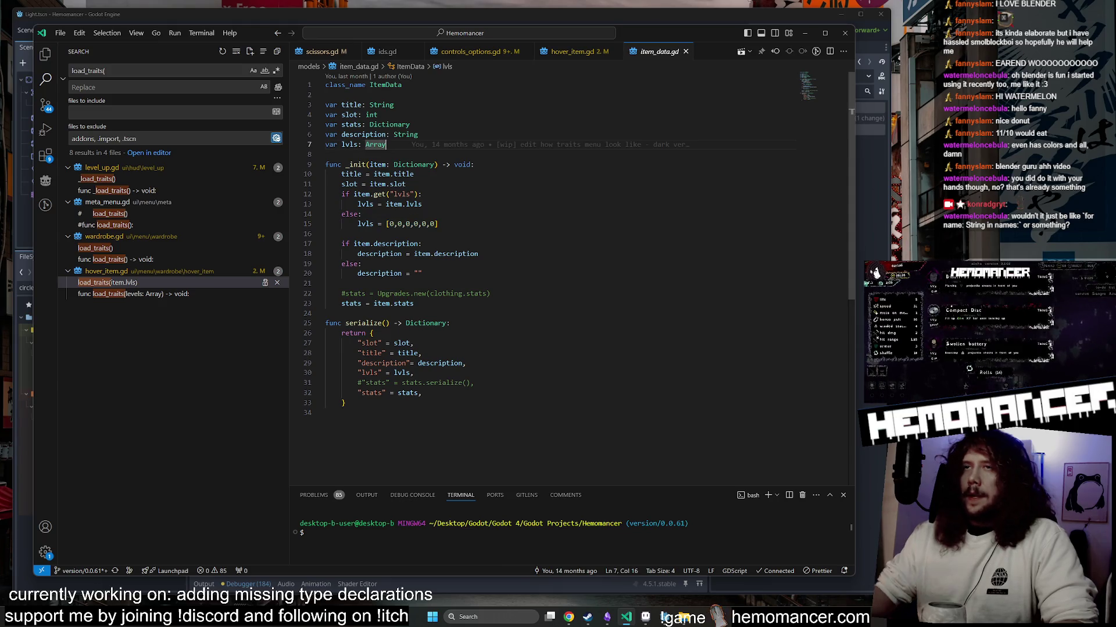
text(nt)
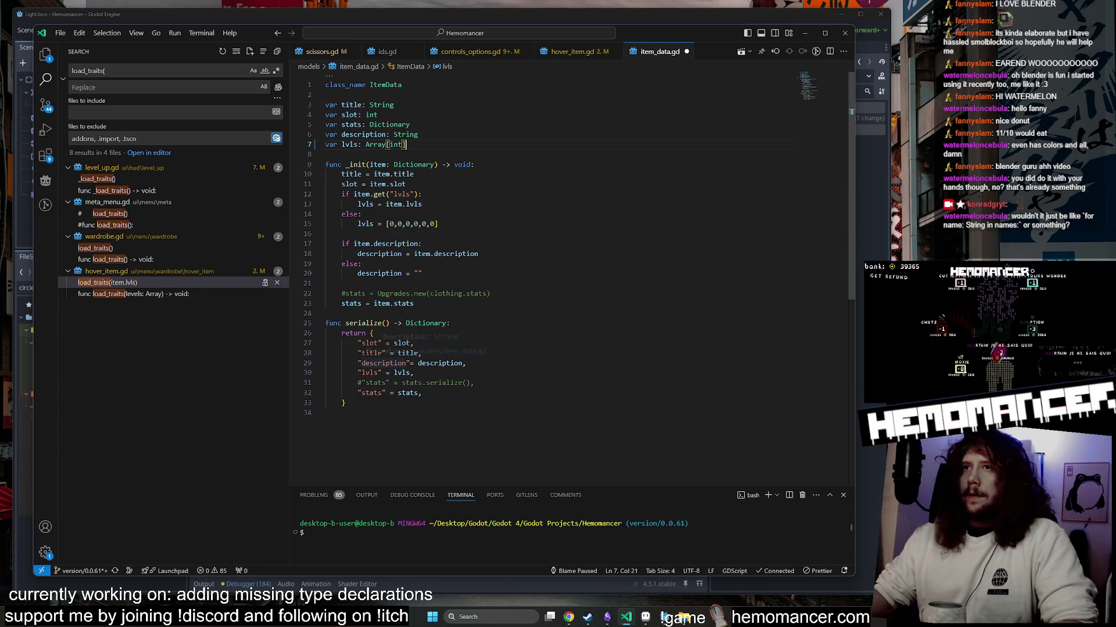
key(BackSpace)
key(BackSpace)
key(BackSpace)
key(ctrl+s)
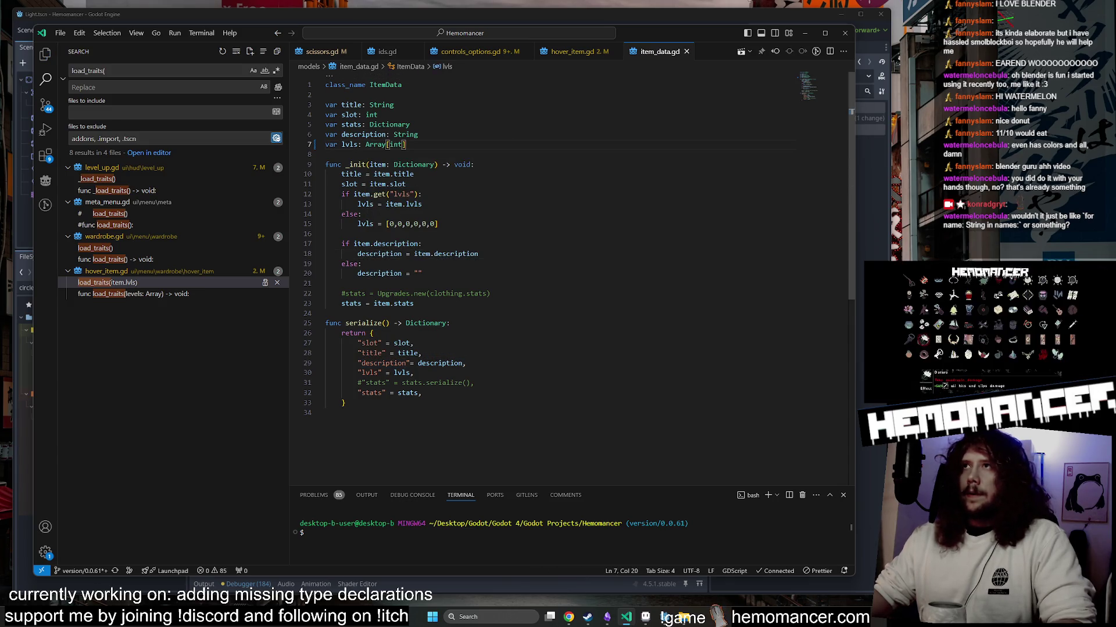
click(543, 13)
key(F5)
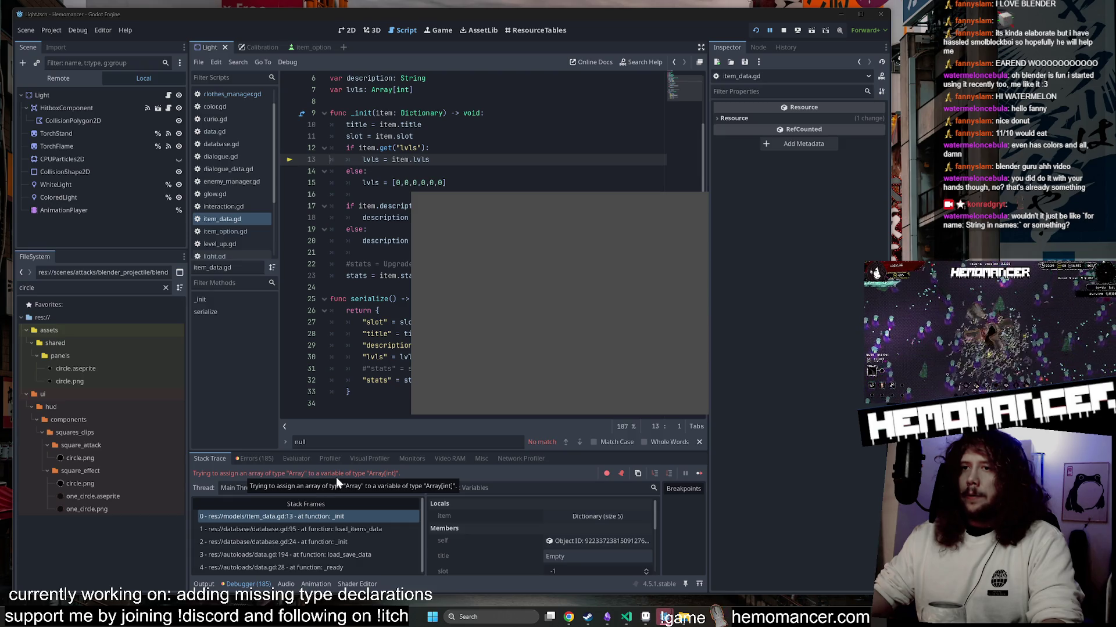
Step: Stop the game, revert lvls on line 7 to plain Array, and relaunch in an enlarged window
click(783, 30)
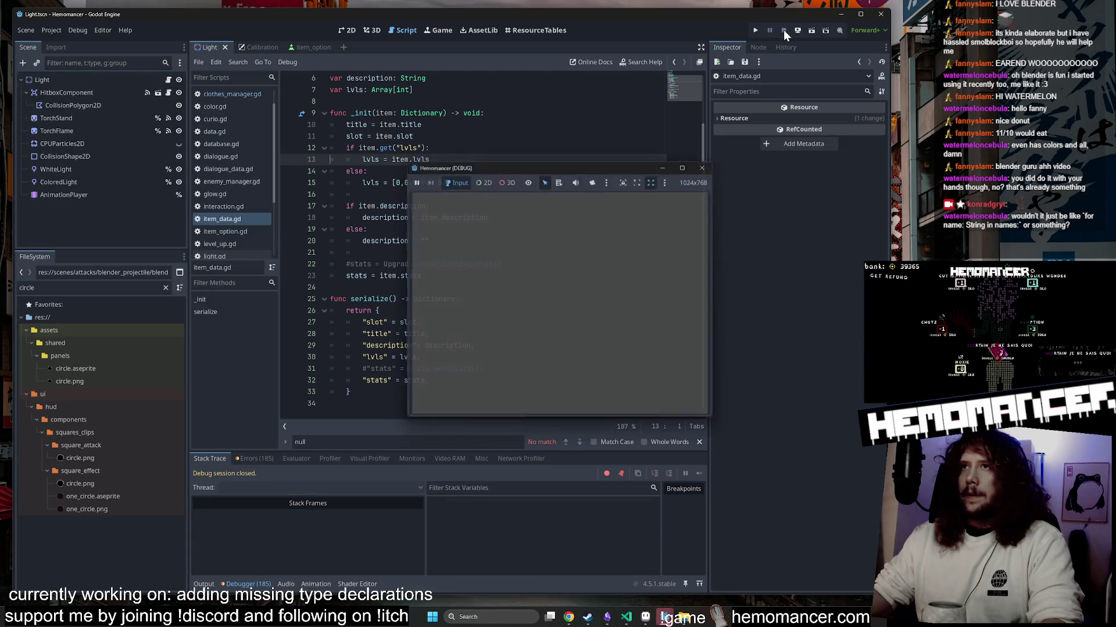
scroll(491, 244, up, 2)
click(414, 148)
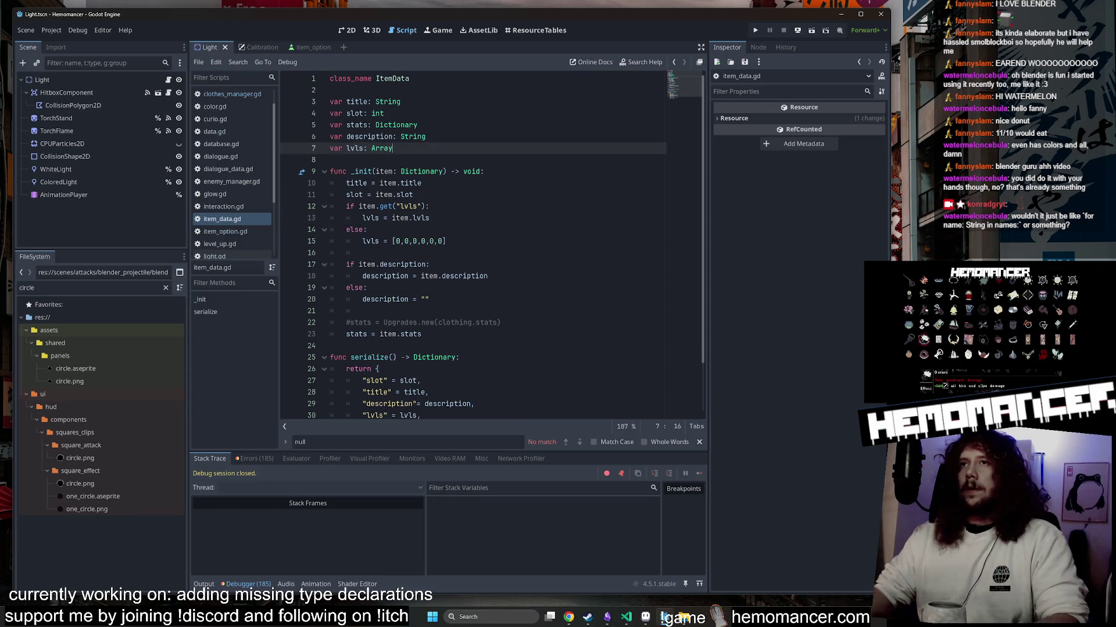
click(456, 171)
key(F5)
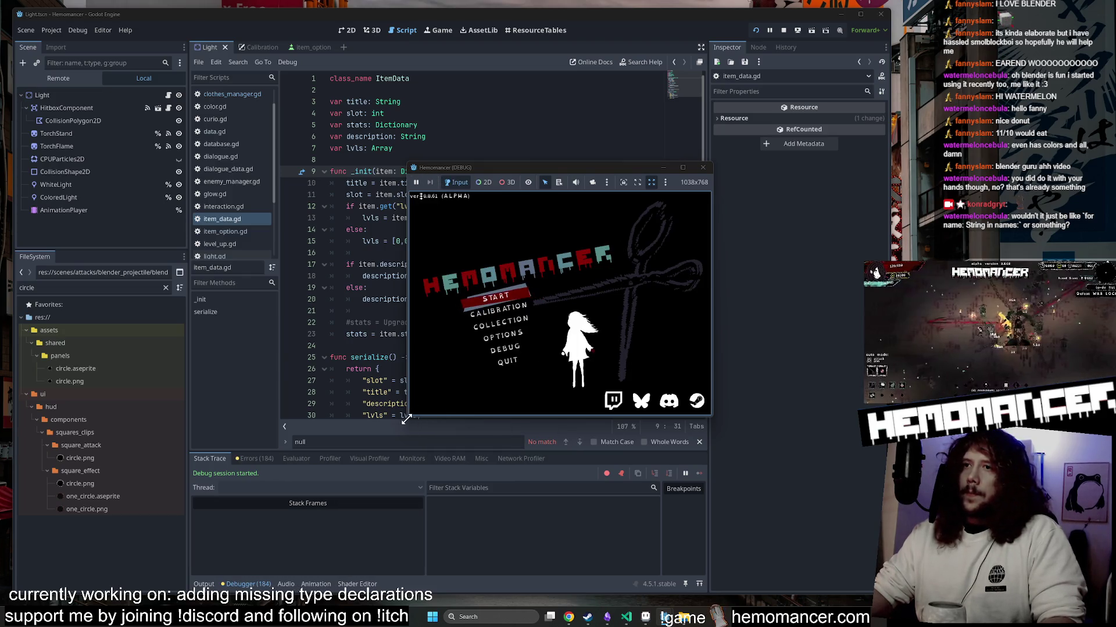
mouse_move(409, 417)
mouse_down()
mouse_move(298, 505)
mouse_move(259, 517)
mouse_up()
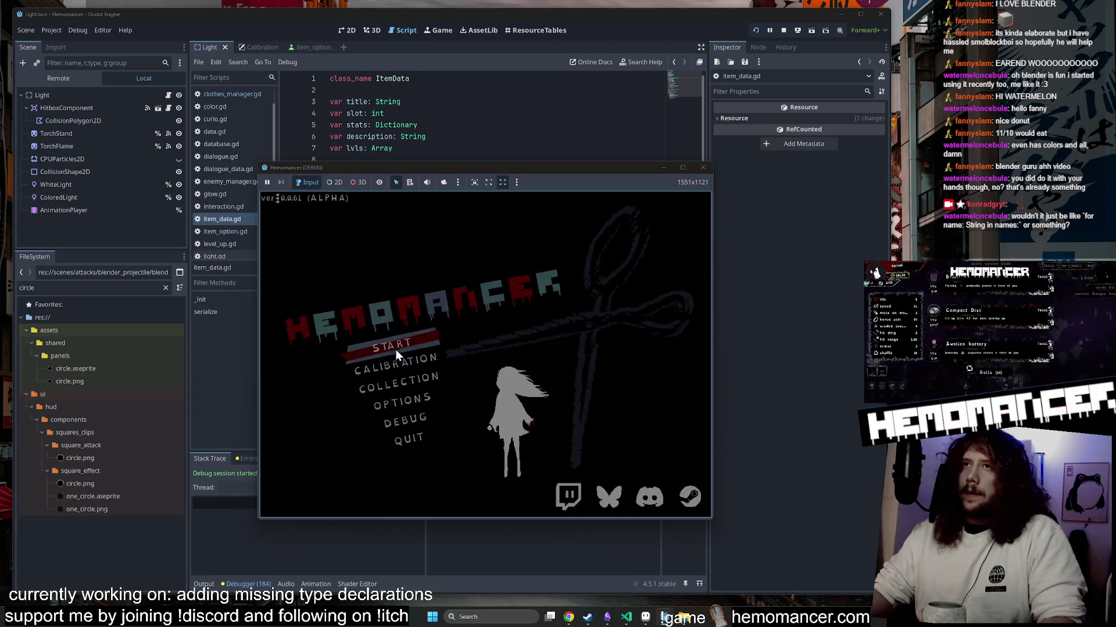
Step: Start a Hemomancer run, take the Syringe perk, begin the survive level, and enlarge the window
click(395, 349)
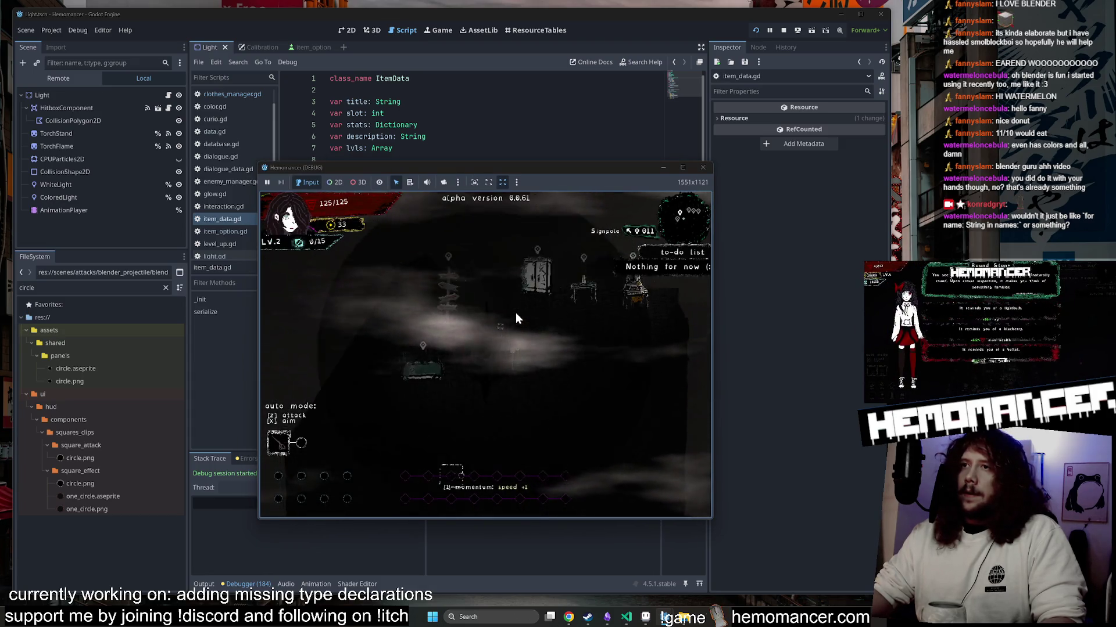
click(469, 298)
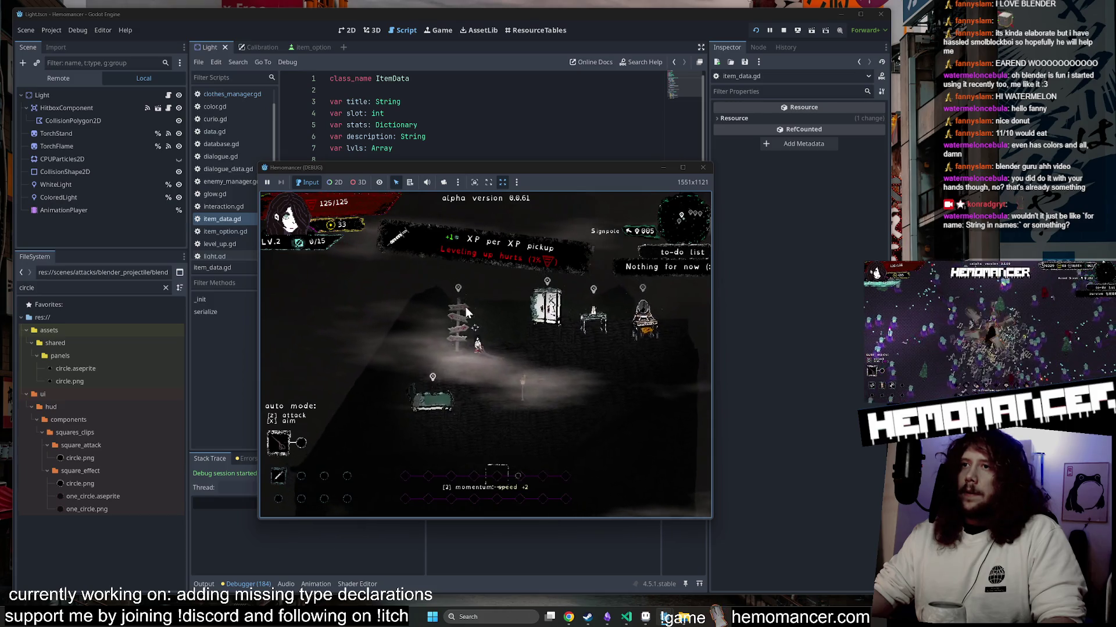
click(465, 307)
click(480, 395)
key(w)
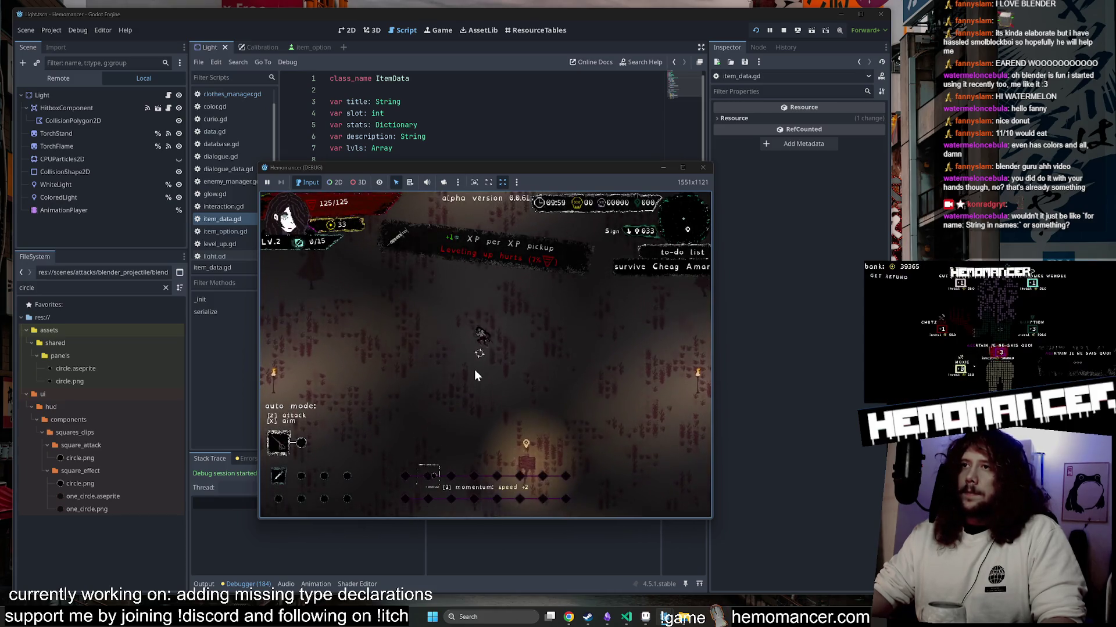
key(w)
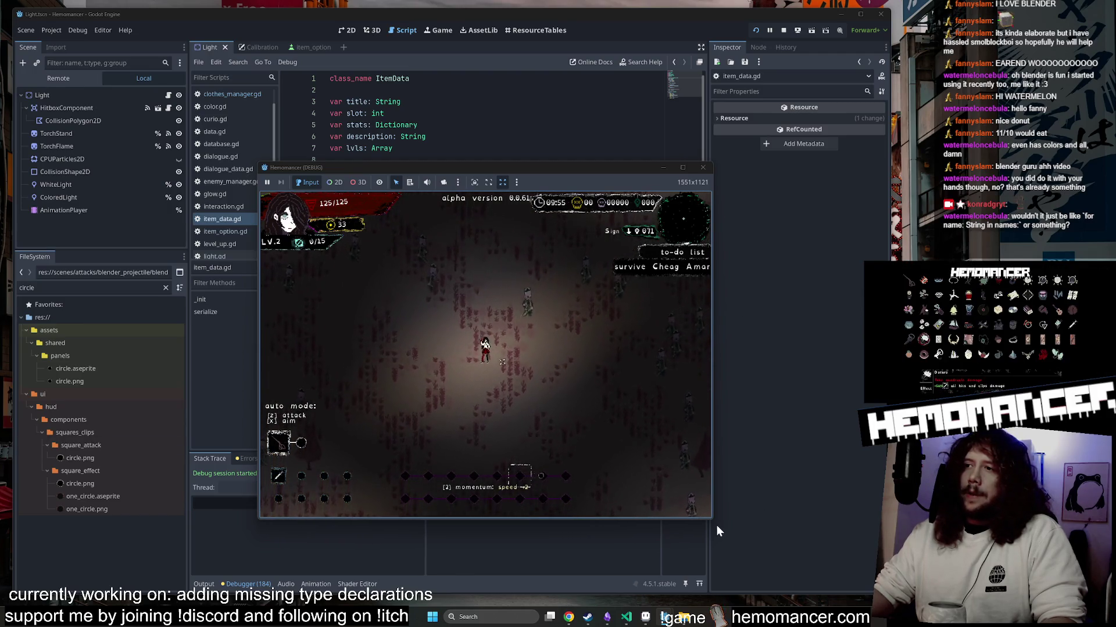
drag(717, 525, 876, 590)
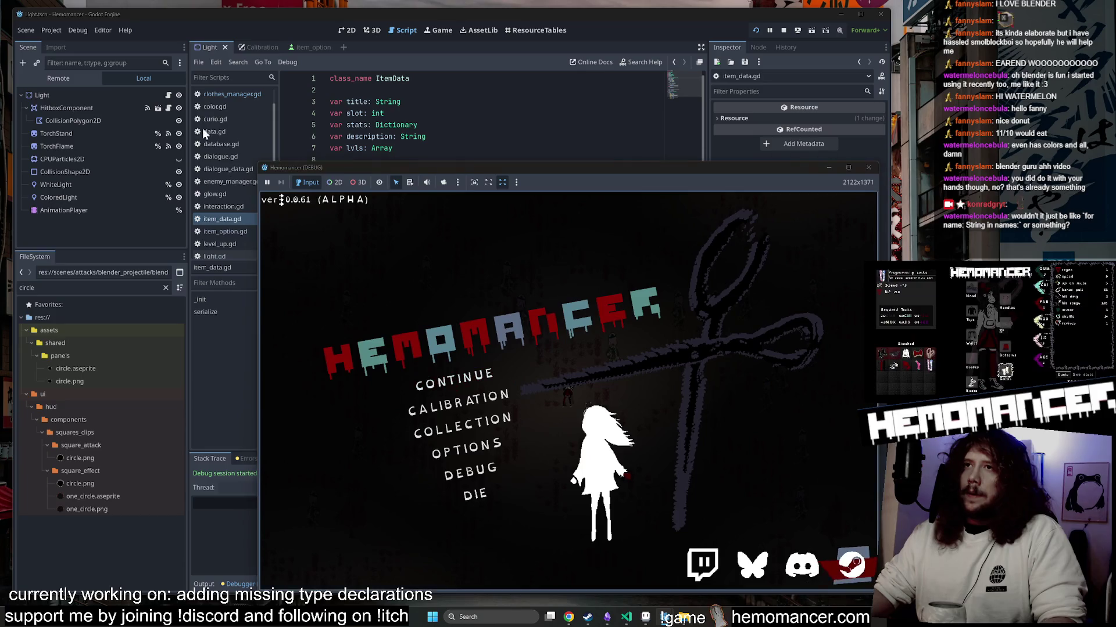
mouse_move(256, 160)
mouse_down()
mouse_move(110, 50)
mouse_move(67, 39)
mouse_up()
key(Return)
Step: Fight through enemies, rerolling once and picking Shoe stickers, Pillow and Compact Disc upgrades
key(w)
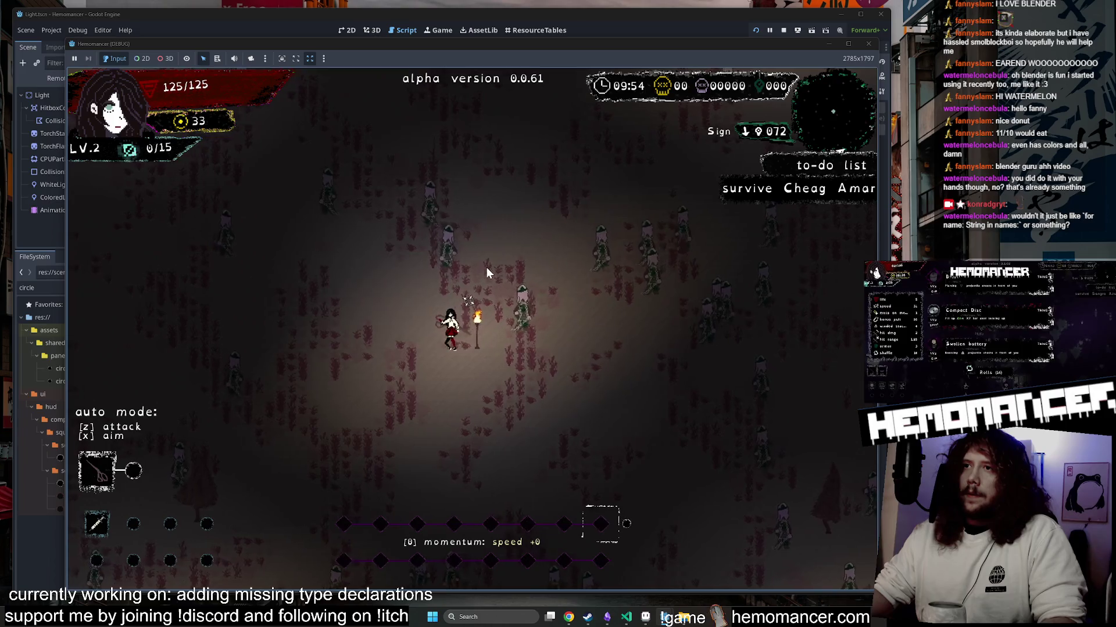
key(w)
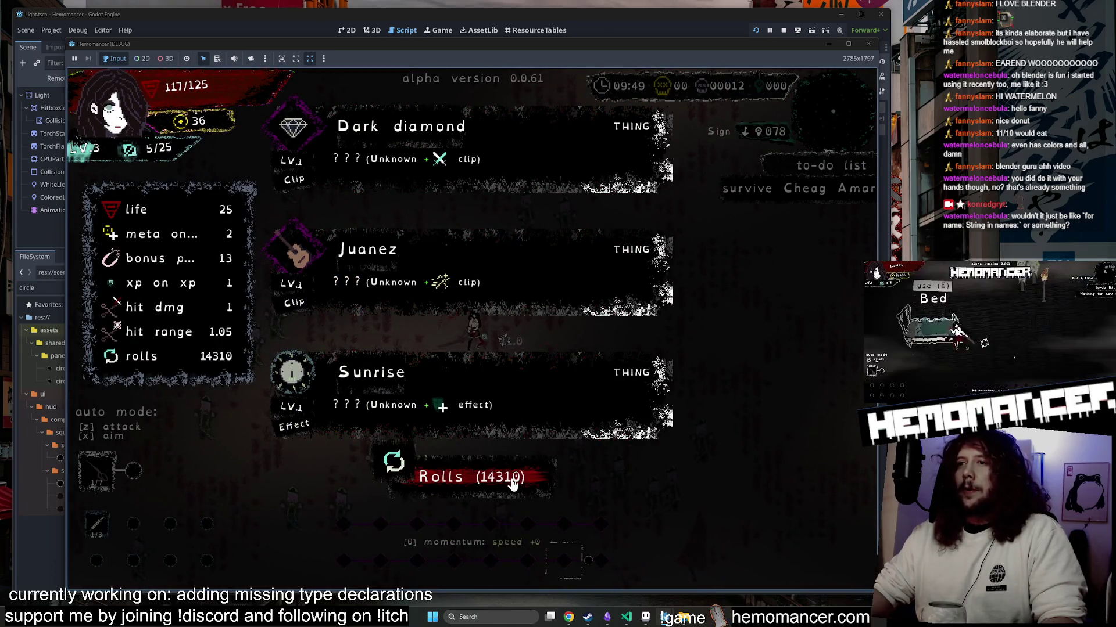
click(511, 484)
click(360, 162)
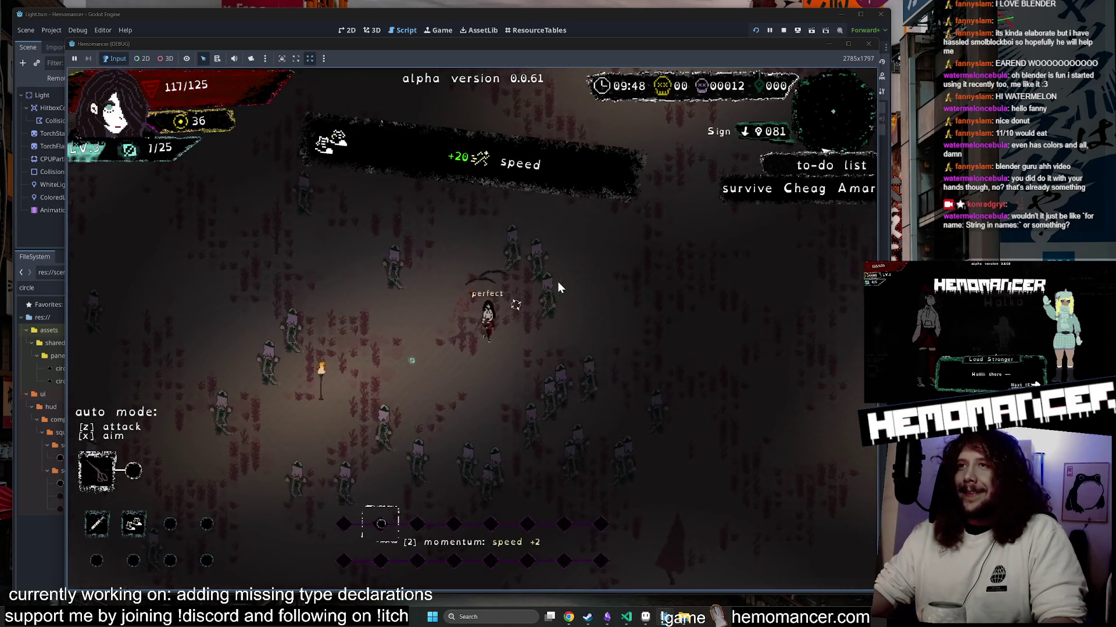
key(w)
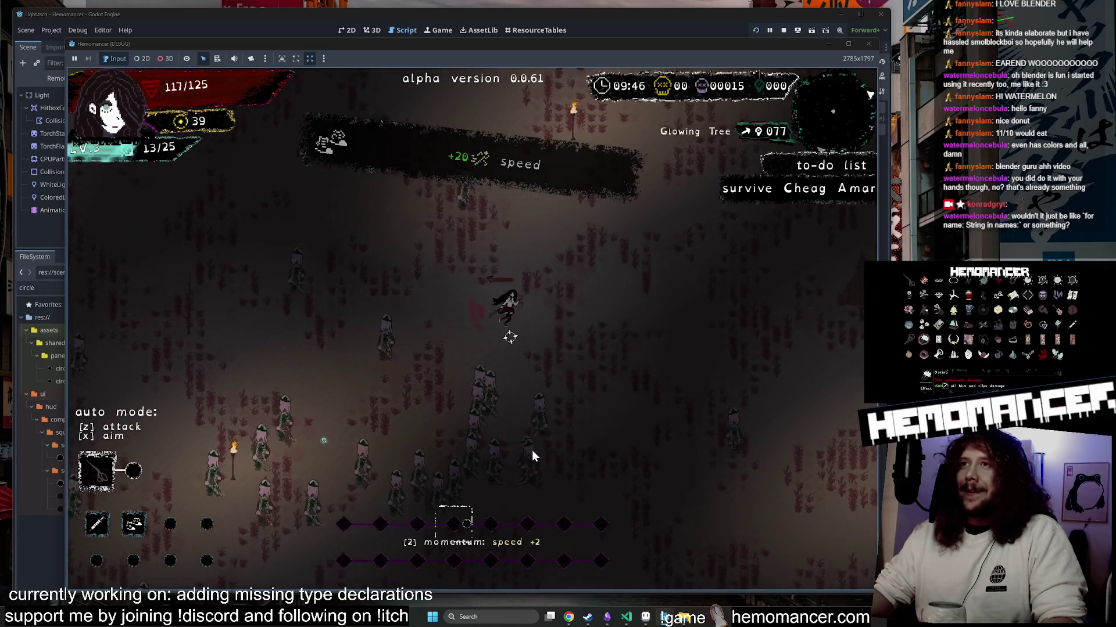
key(d)
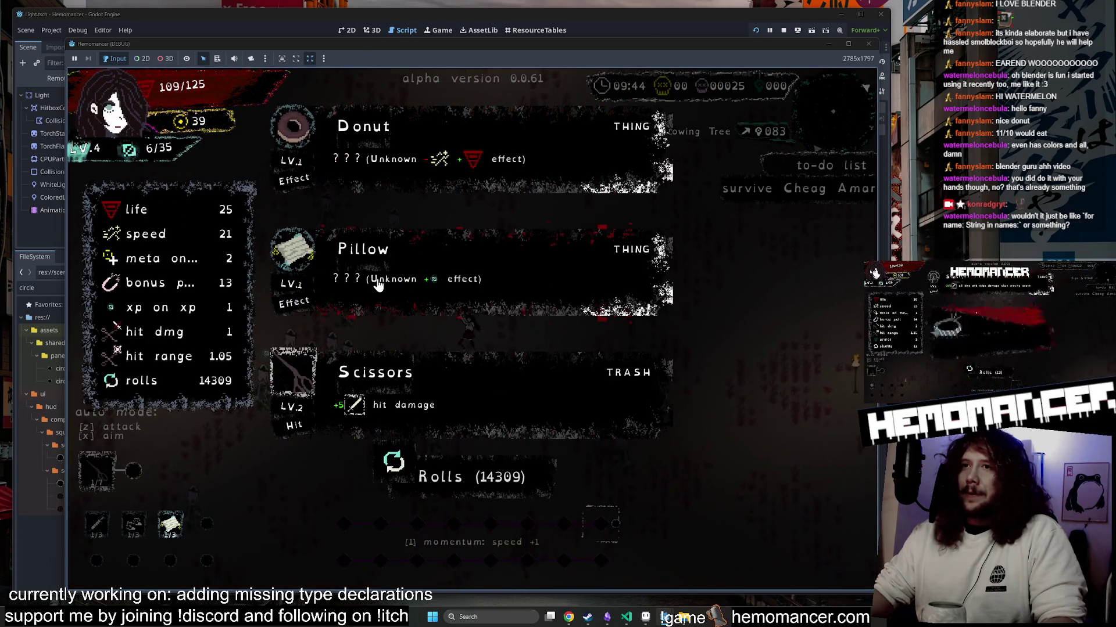
click(378, 279)
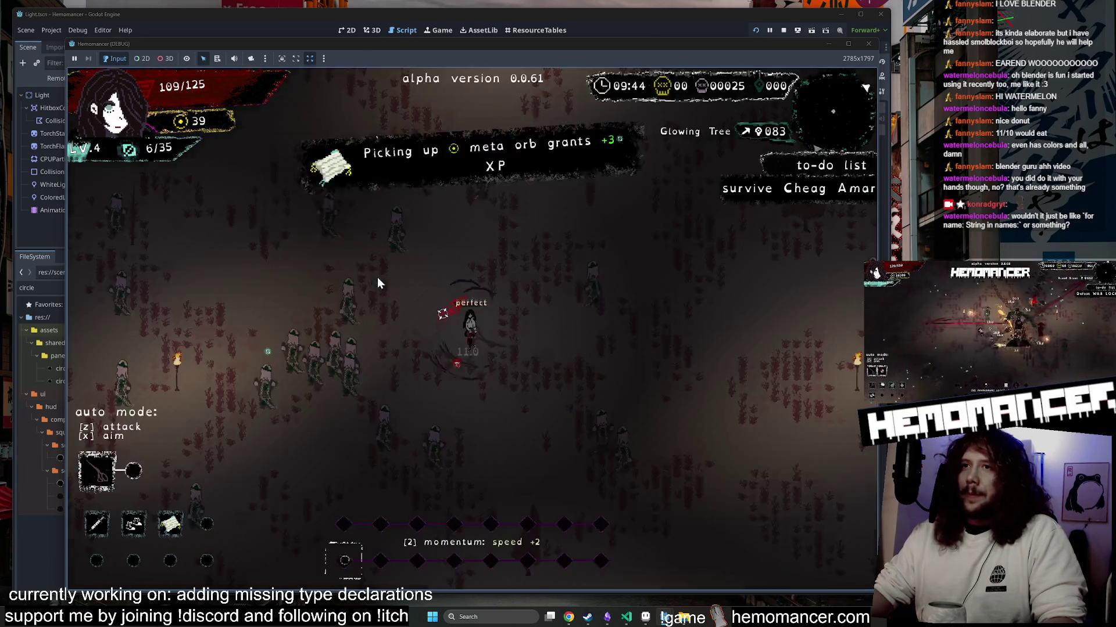
key(a)
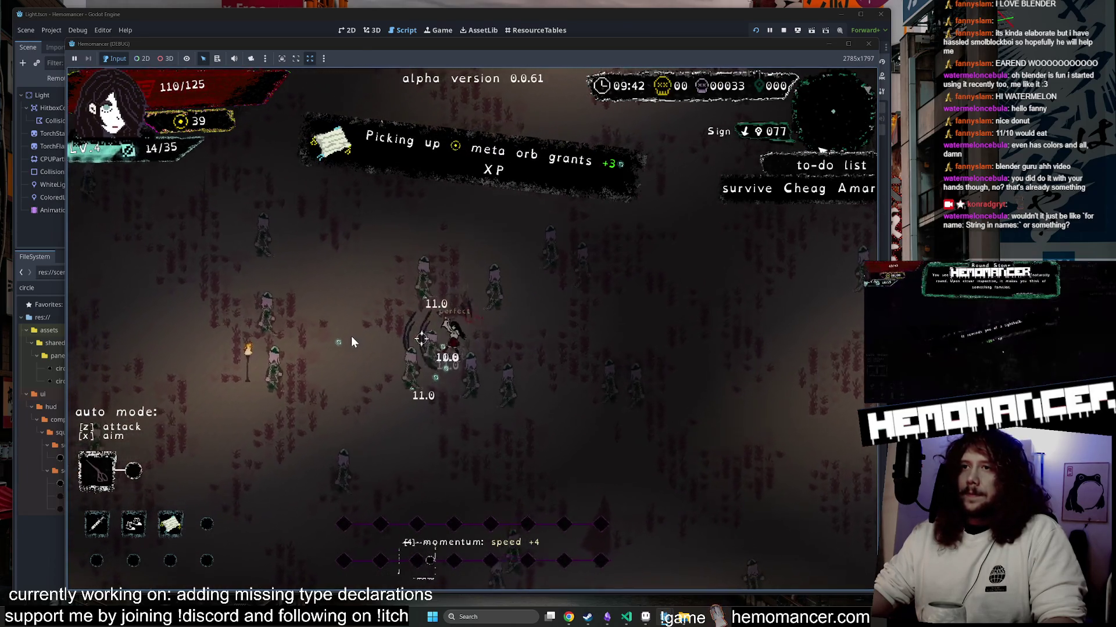
key(d)
key(w)
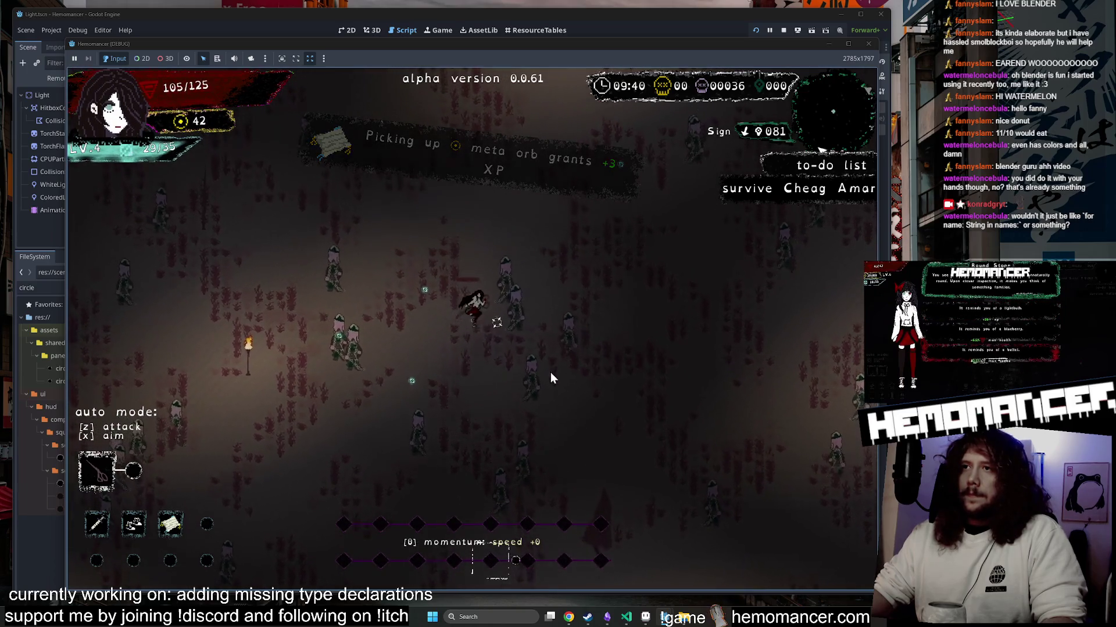
key(s)
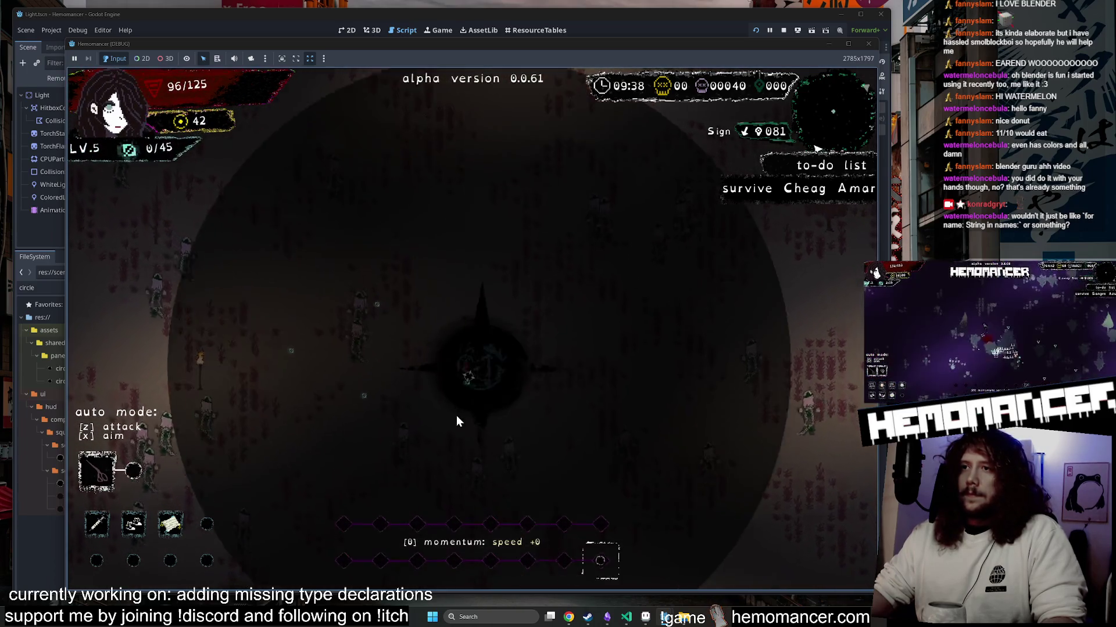
click(368, 287)
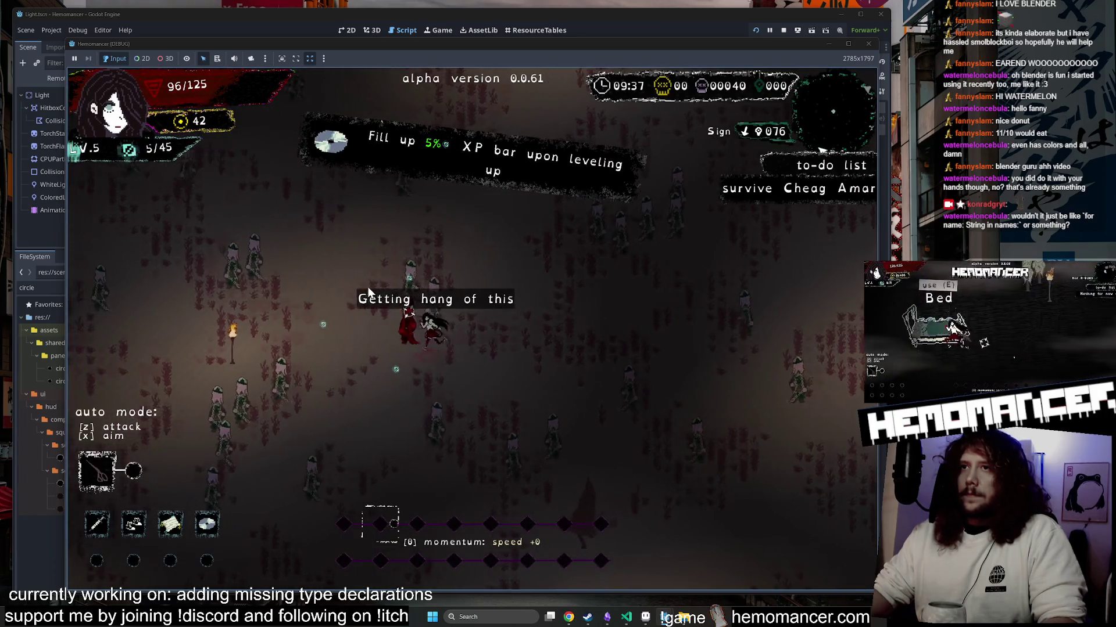
Step: Keep collecting XP, pick Berry, and take the Glowing Tree's max-health reward
key(a)
key(w)
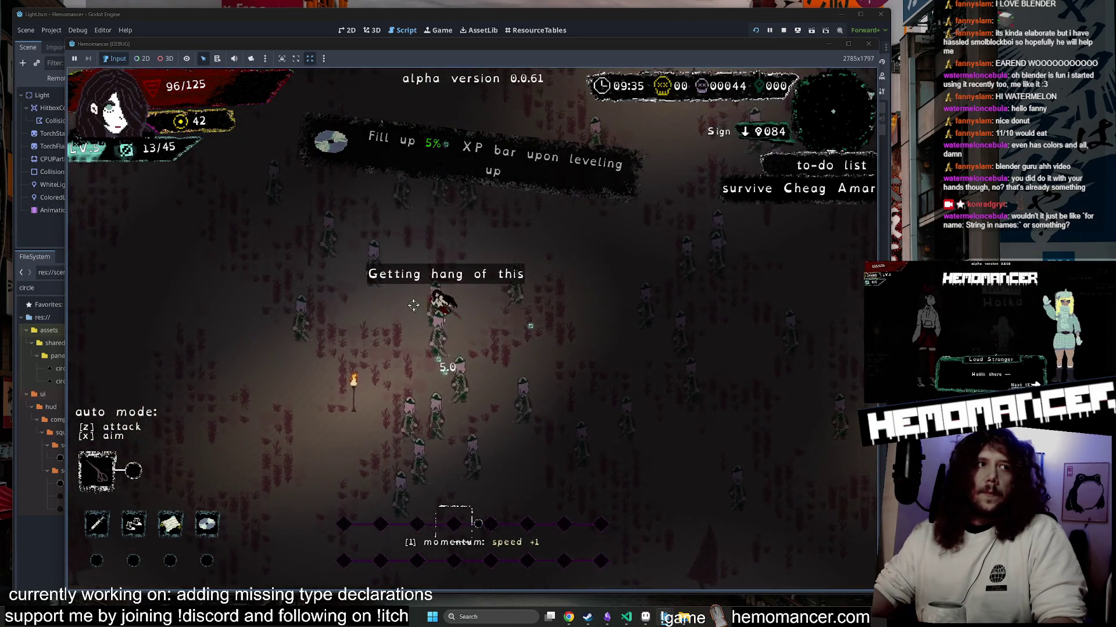
key(w)
key(a)
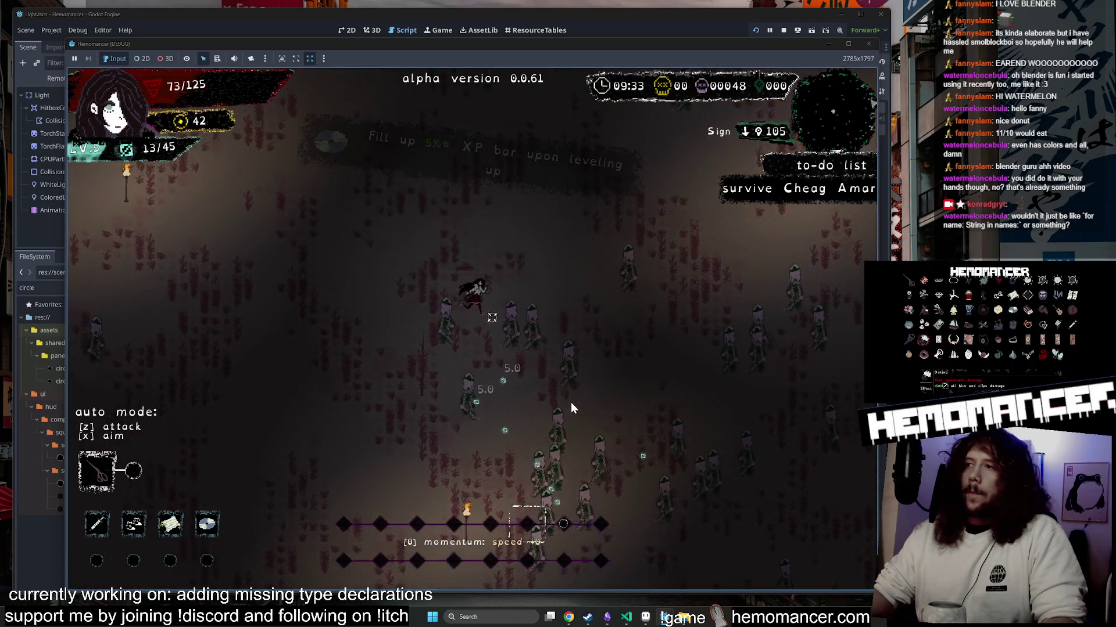
key(d)
key(s)
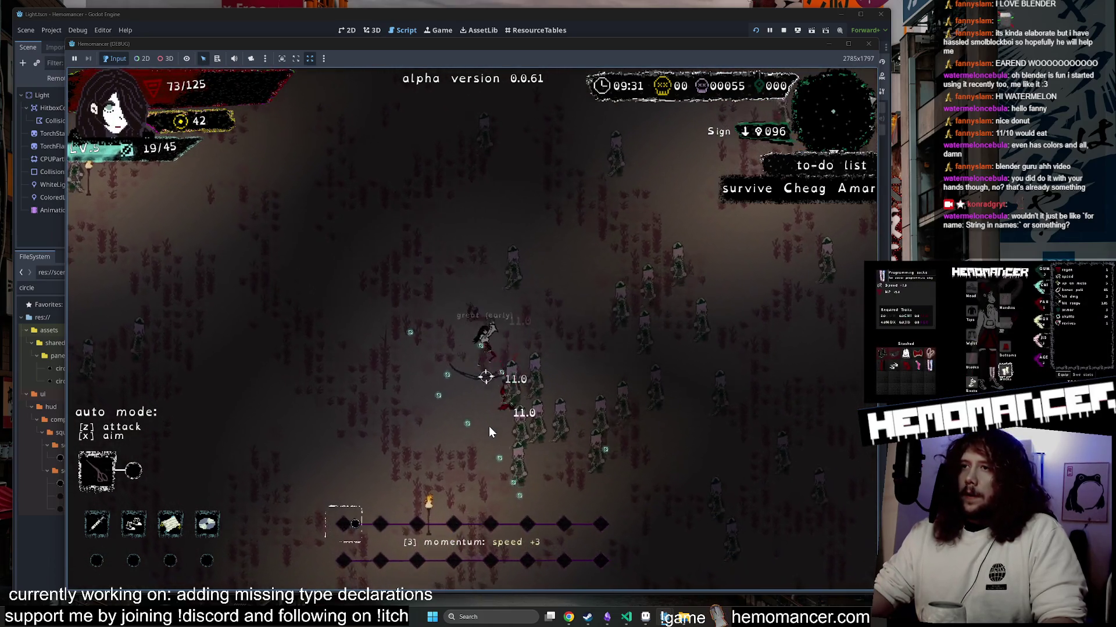
key(d)
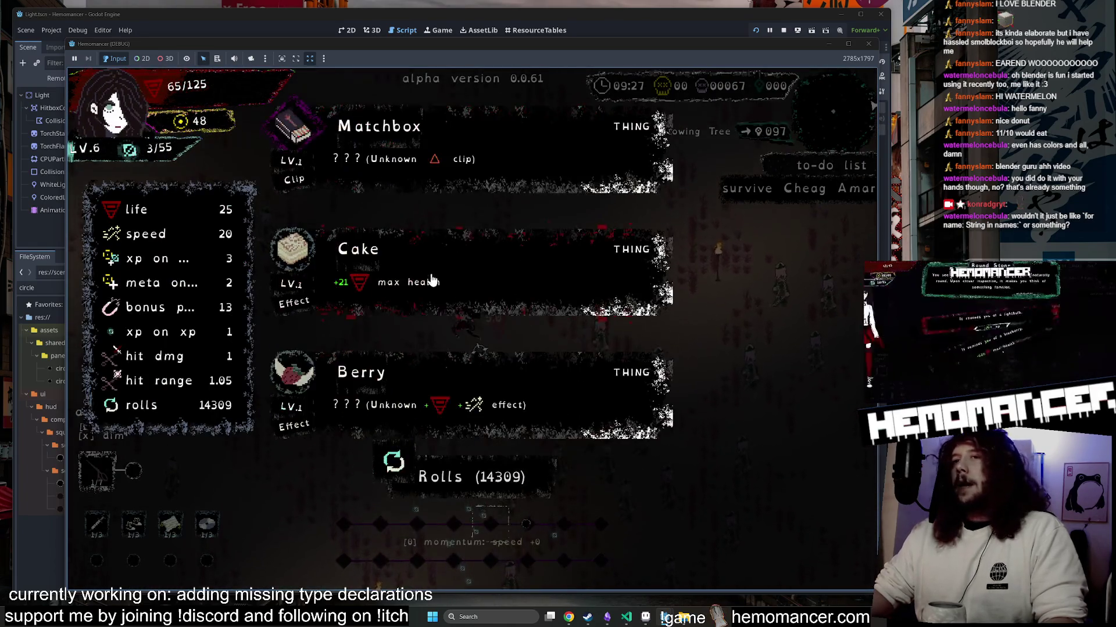
click(473, 390)
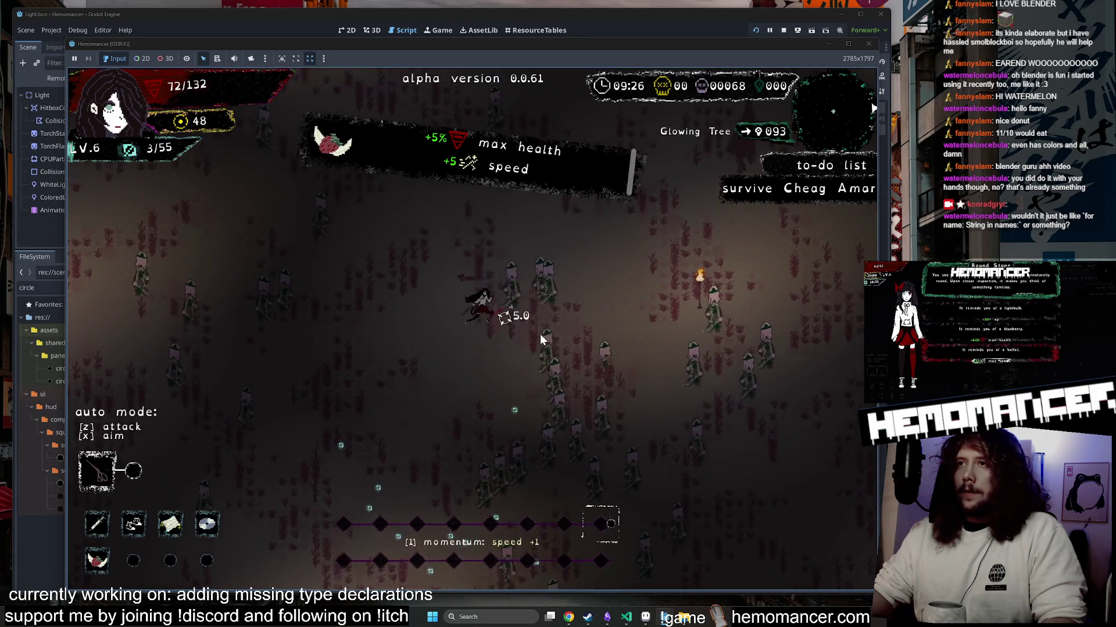
key(w)
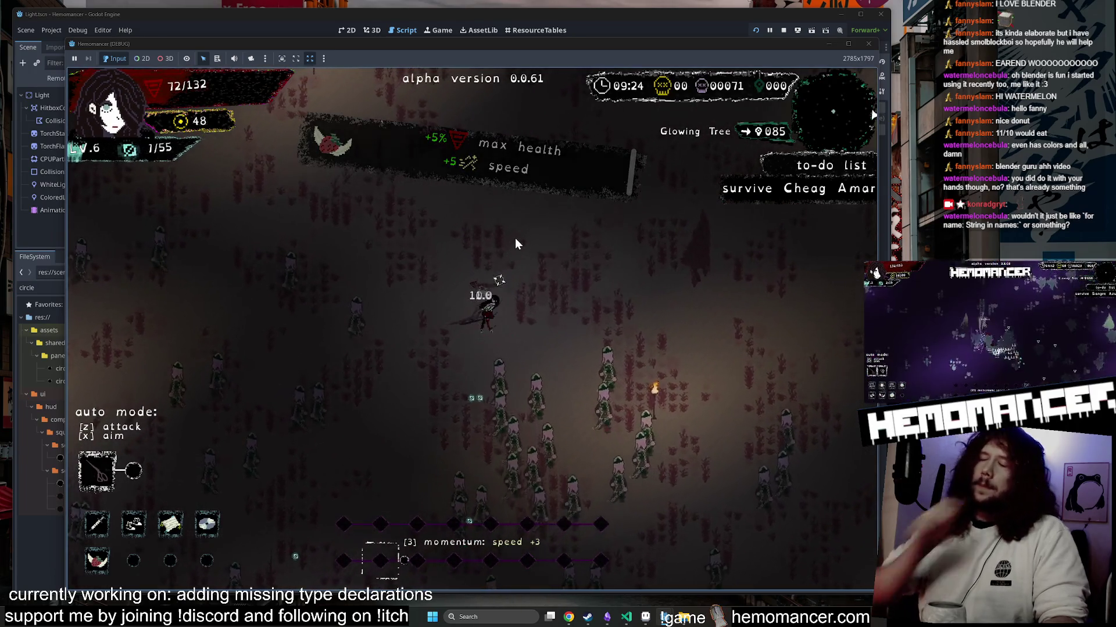
key(d)
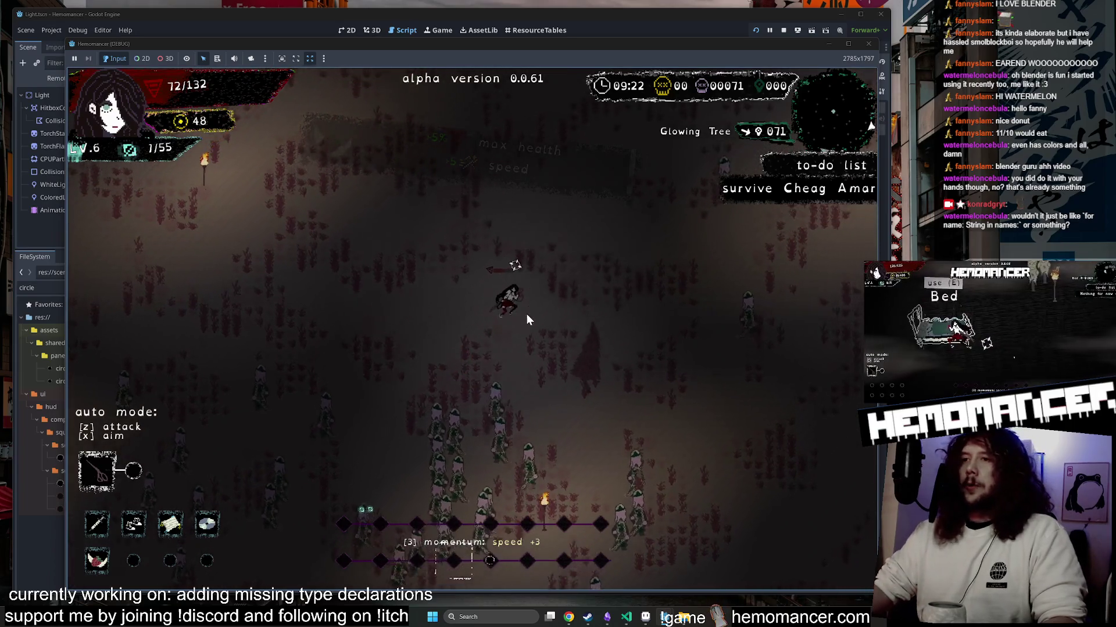
key(d)
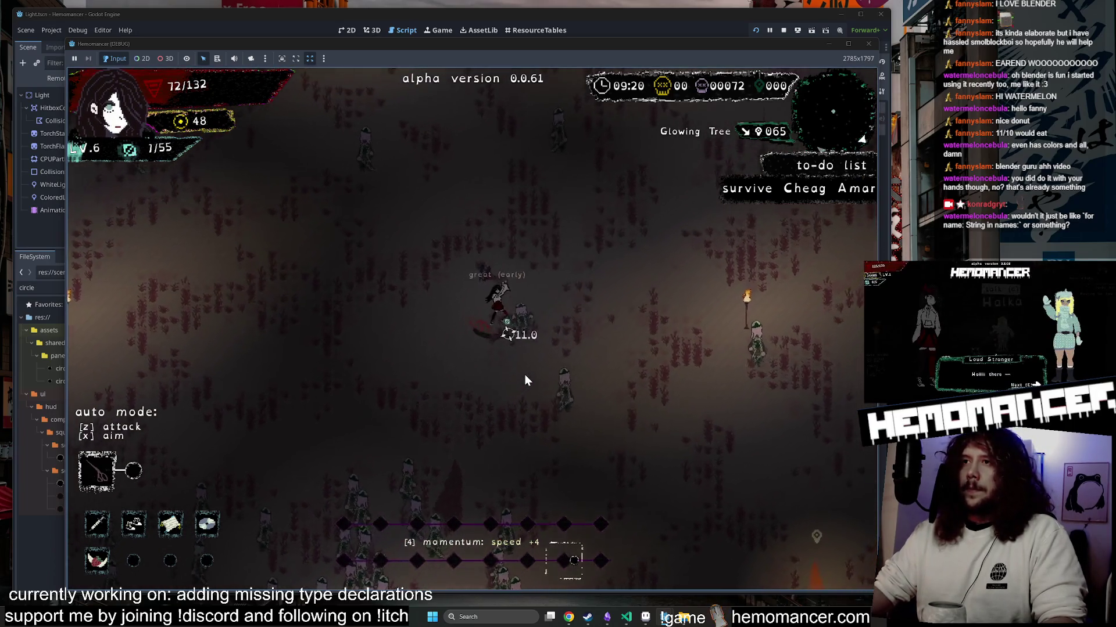
key(d)
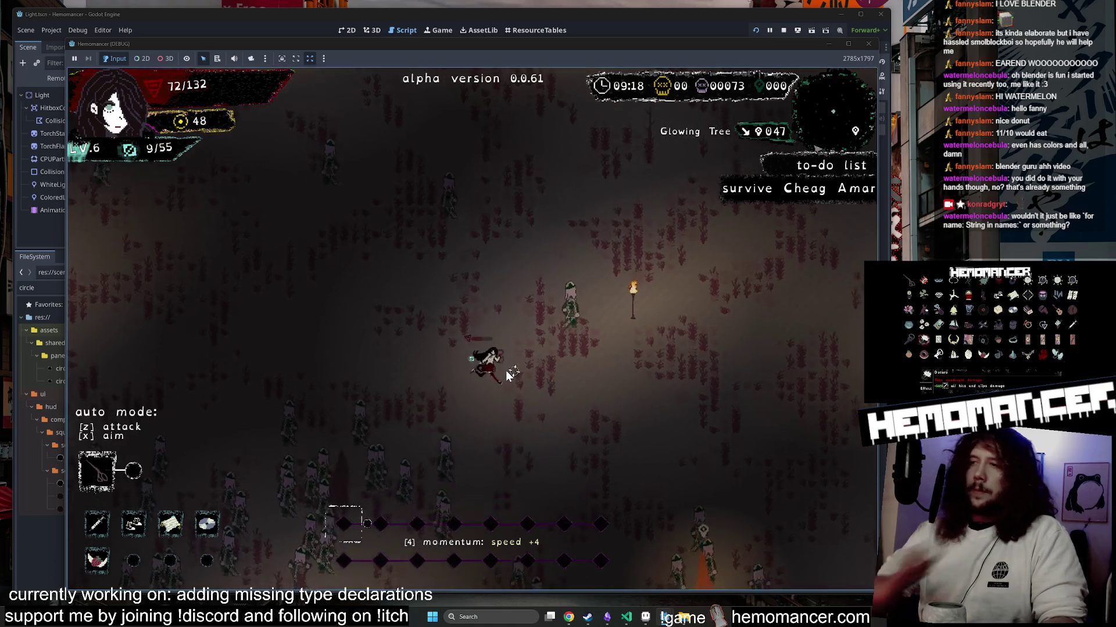
key(d)
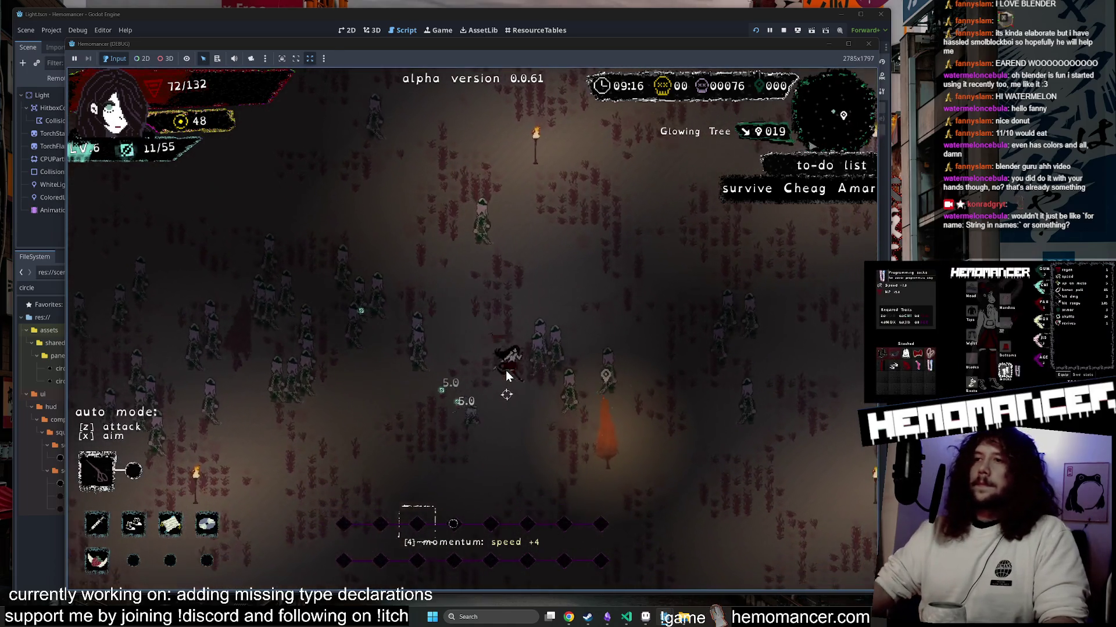
key(d)
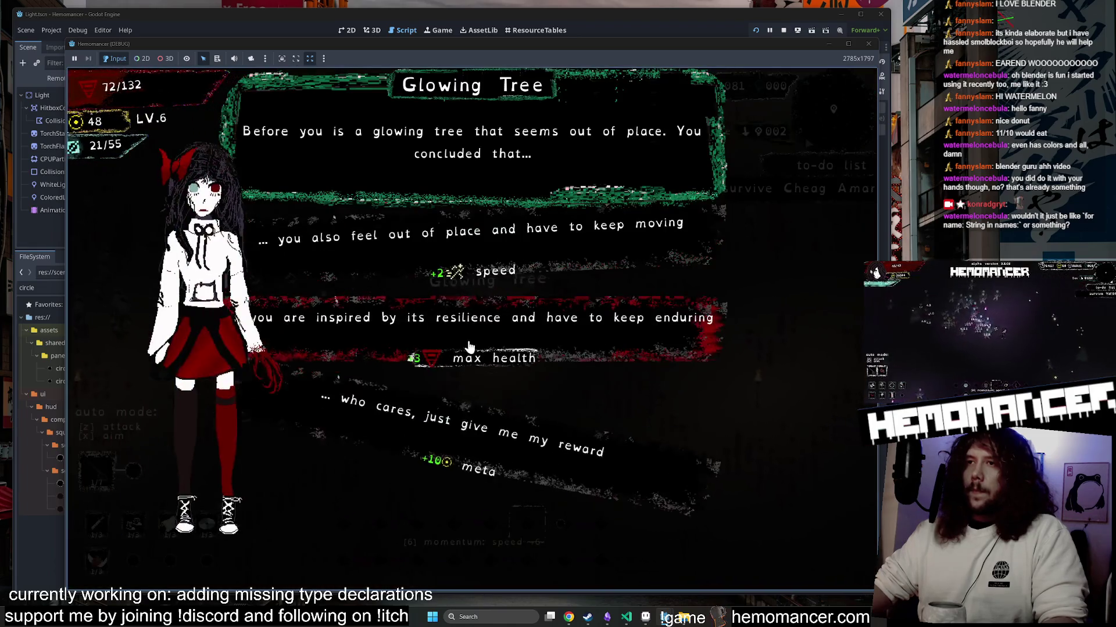
click(470, 346)
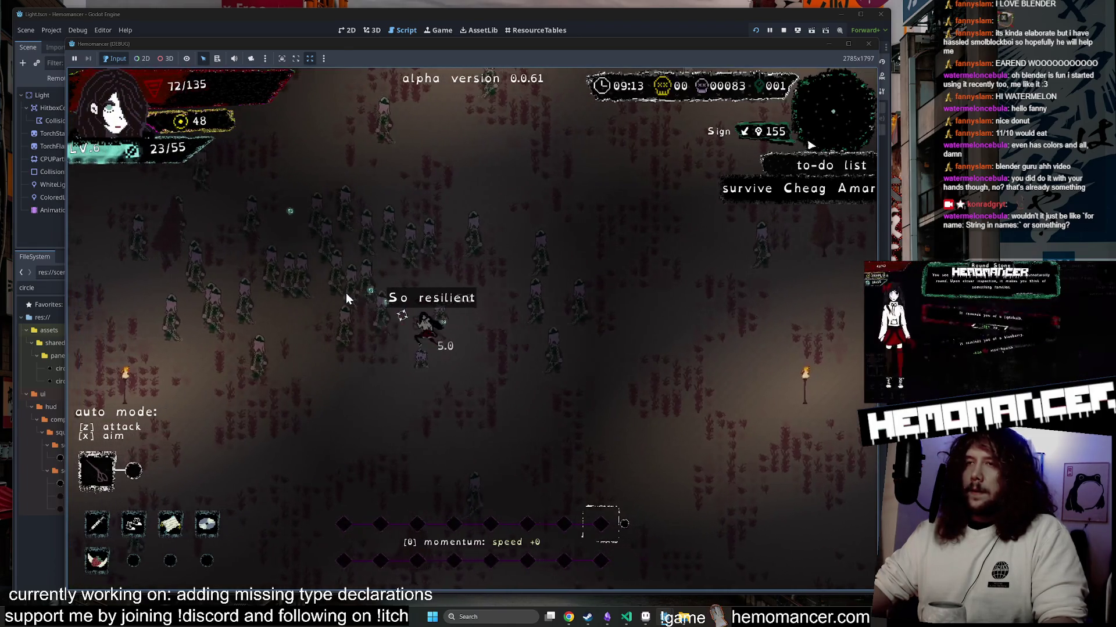
Step: Continue the run through more level-up picks, ending by taking the Megaphone item
key(w)
key(a)
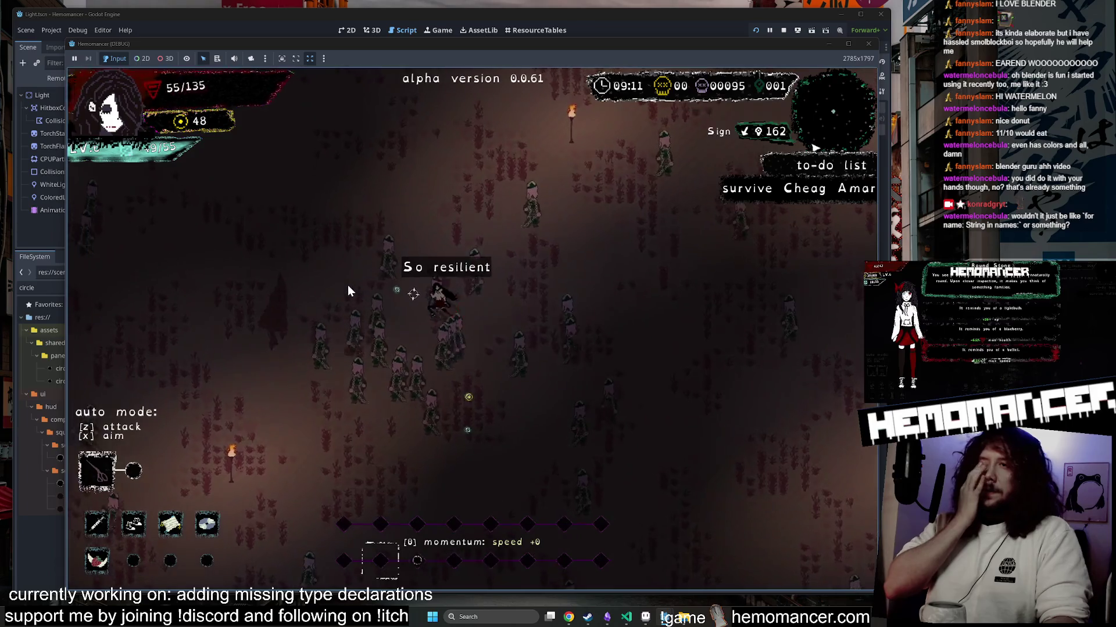
key(w)
key(d)
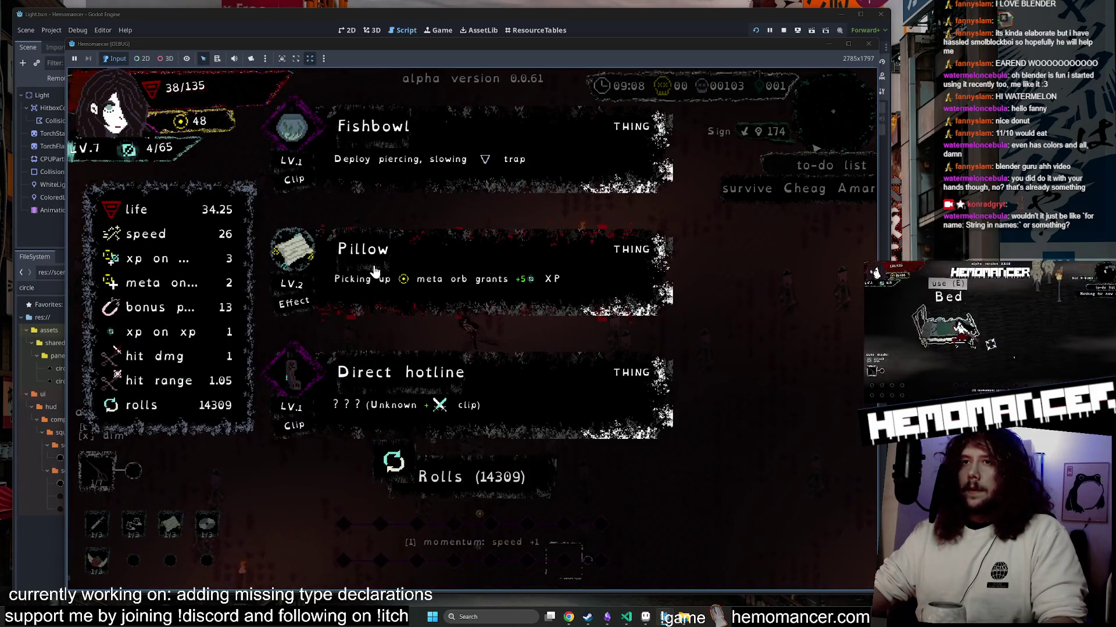
click(374, 265)
key(w)
key(d)
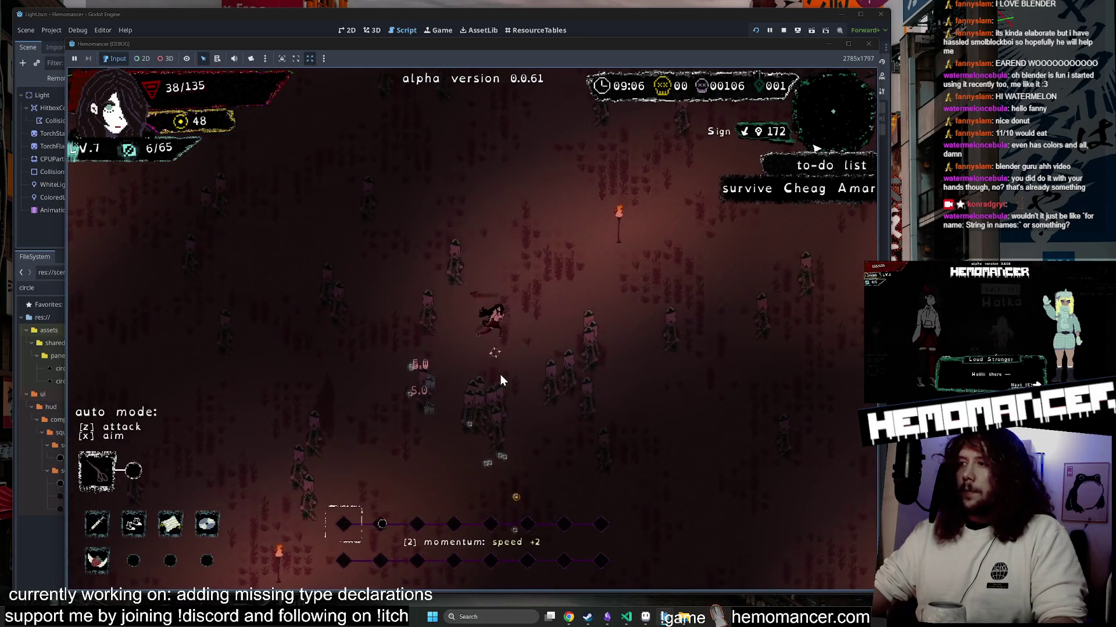
key(w)
key(d)
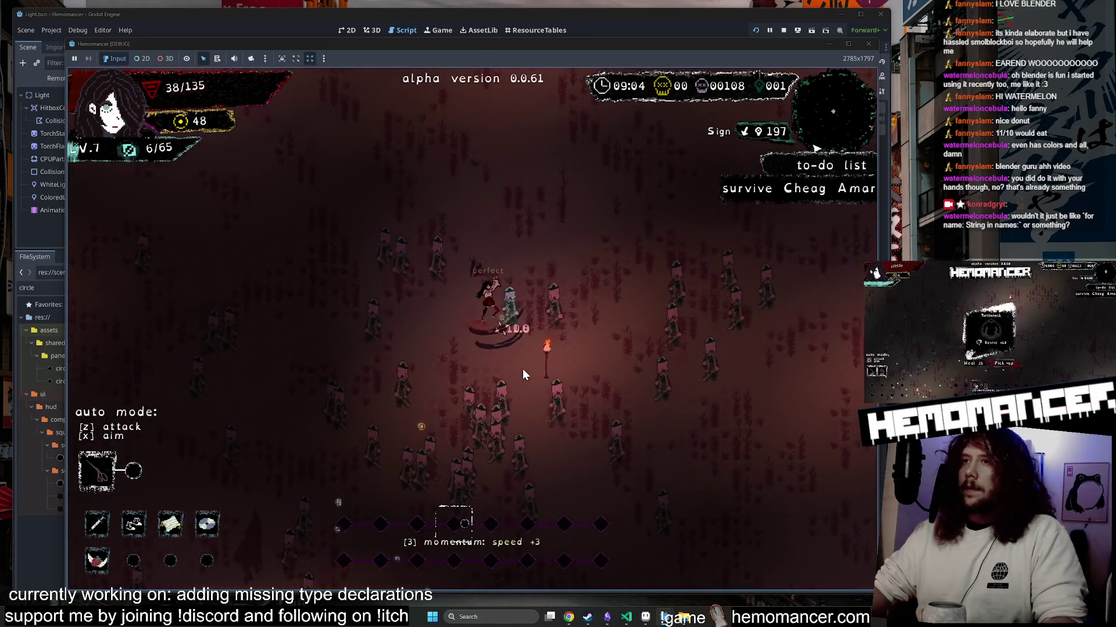
key(w)
key(a)
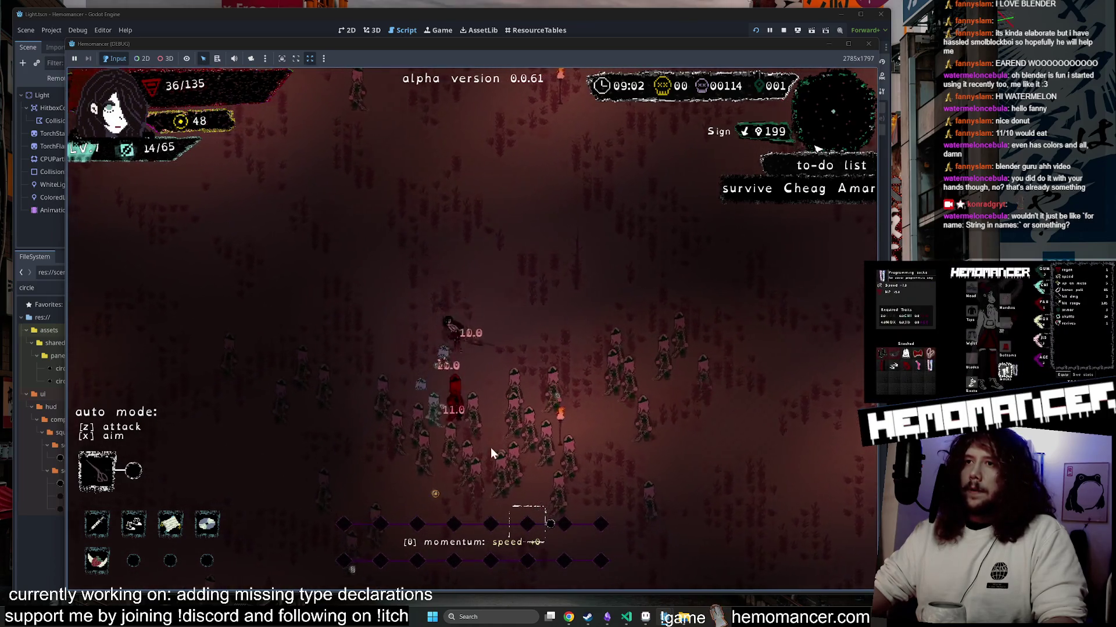
key(s)
key(d)
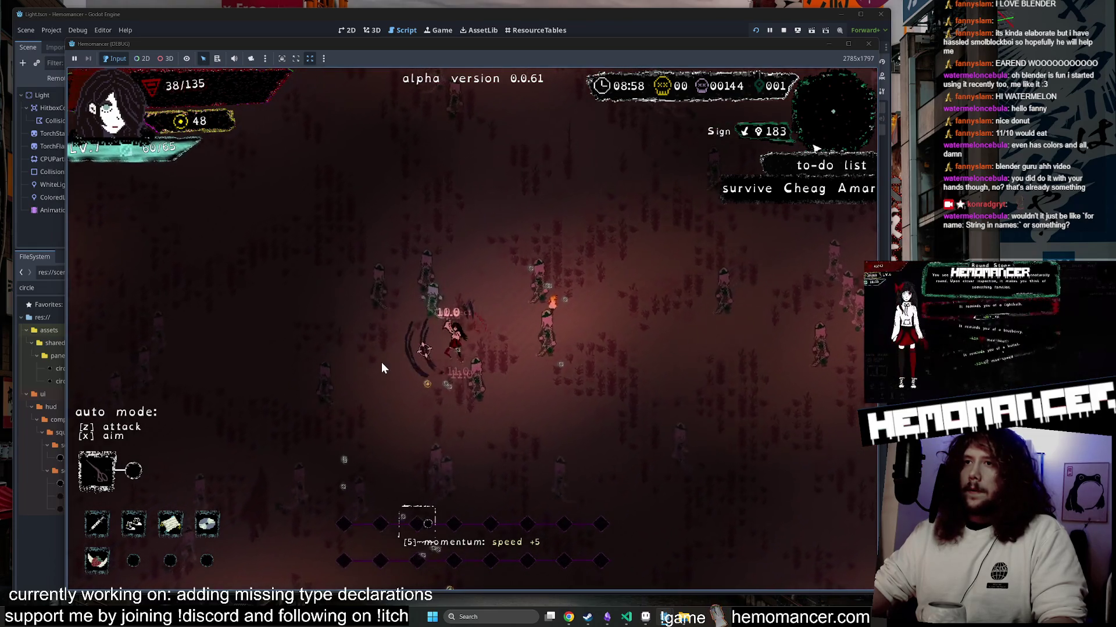
click(411, 291)
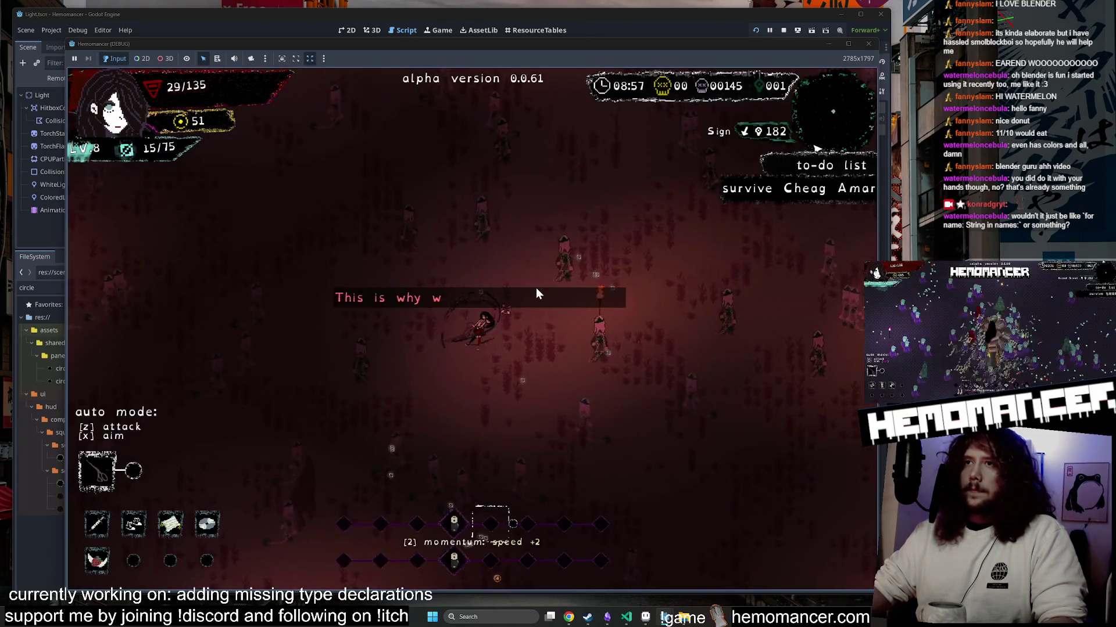
key(w)
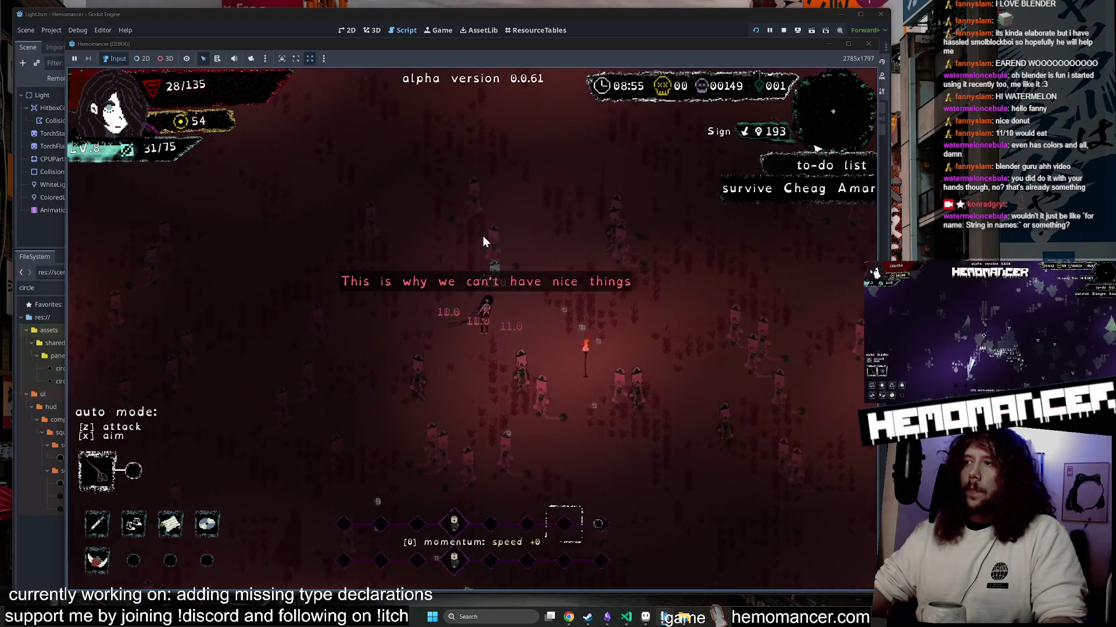
key(s)
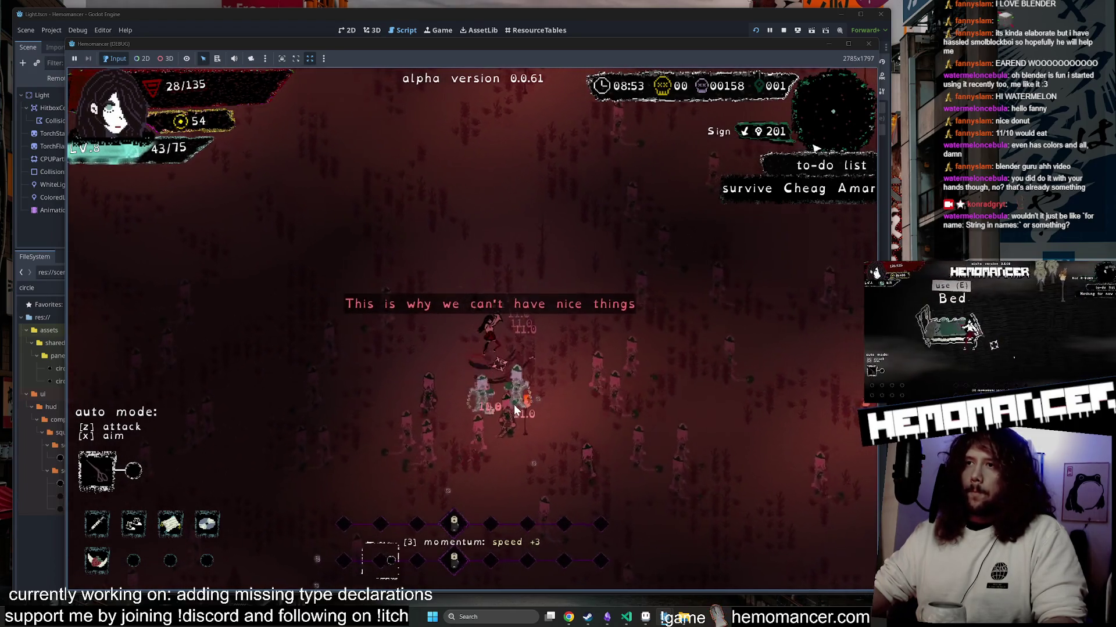
key(d)
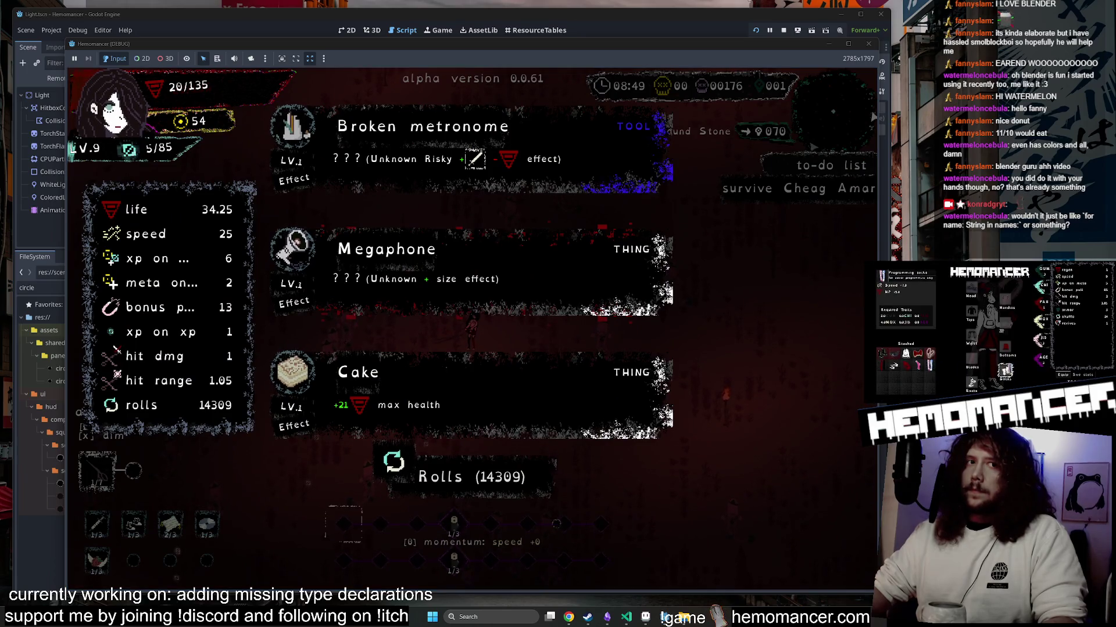
click(317, 398)
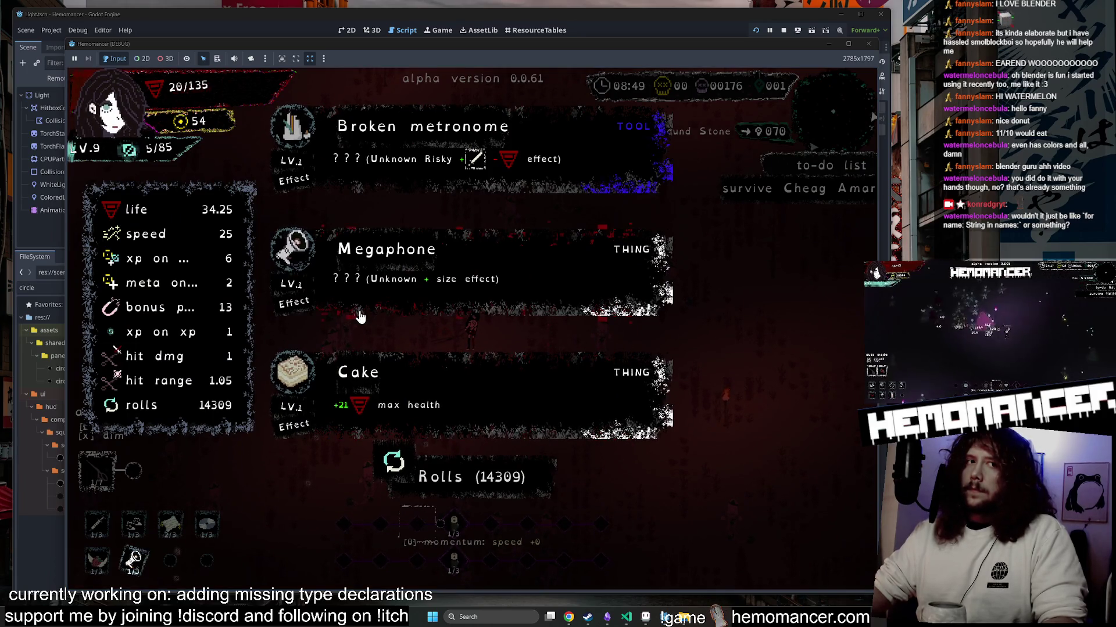
click(361, 263)
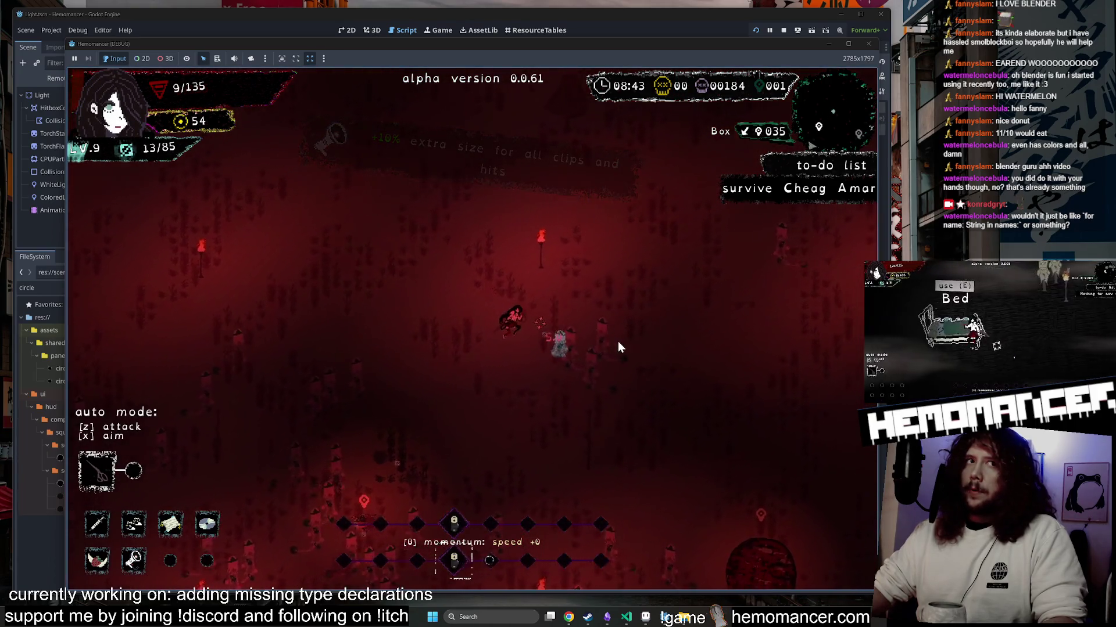
Step: Pause and resume the game, stop it with F8, and relaunch it with F5
key(Escape)
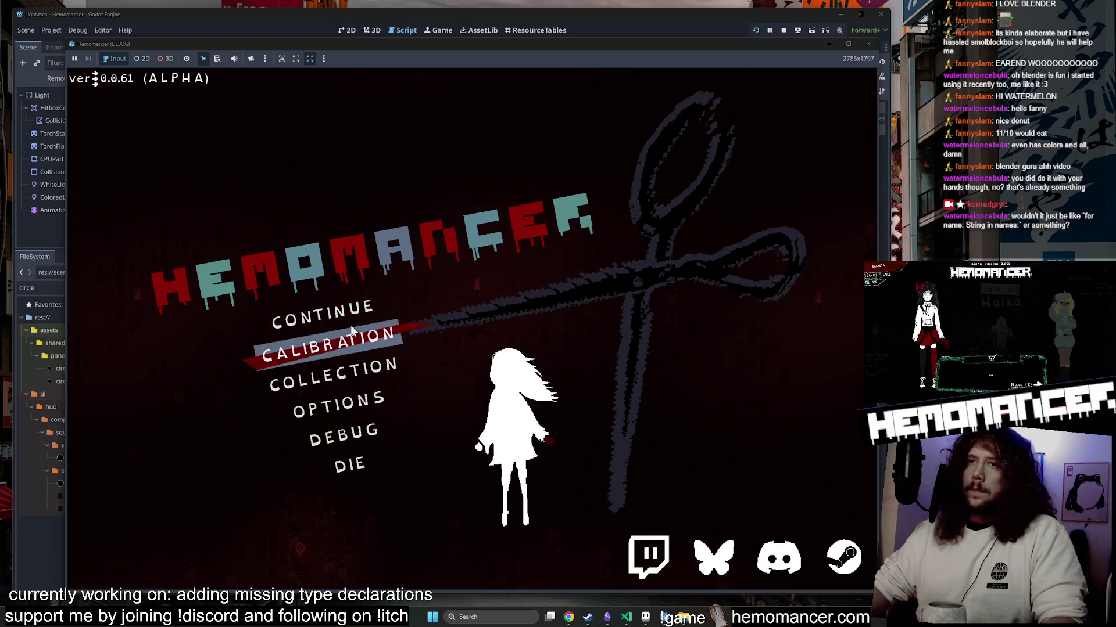
click(346, 315)
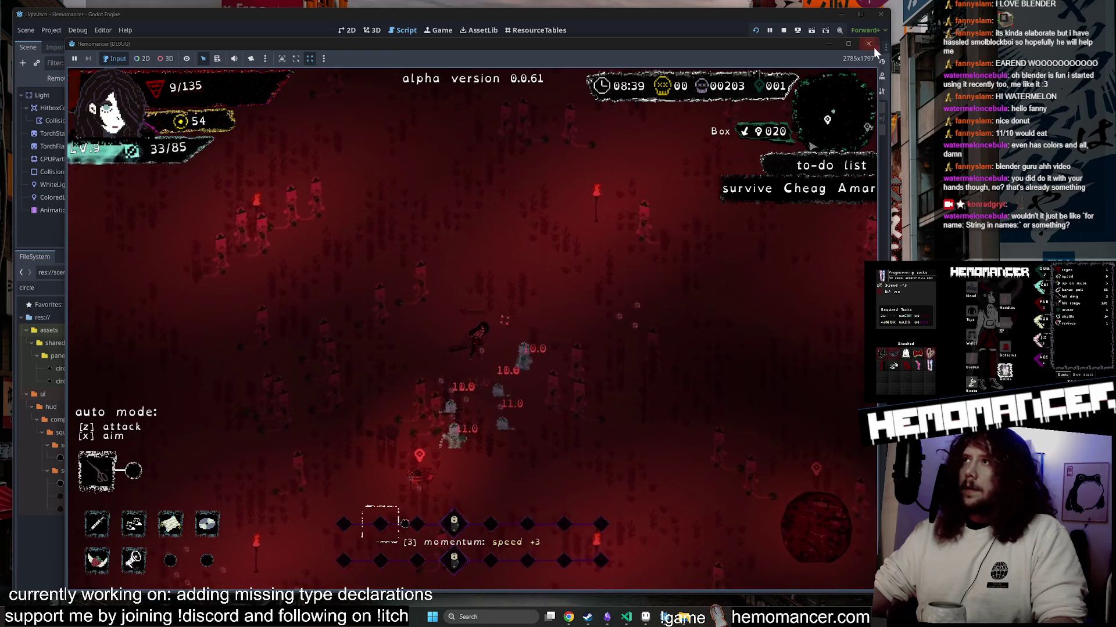
key(F8)
click(429, 299)
click(409, 195)
key(F5)
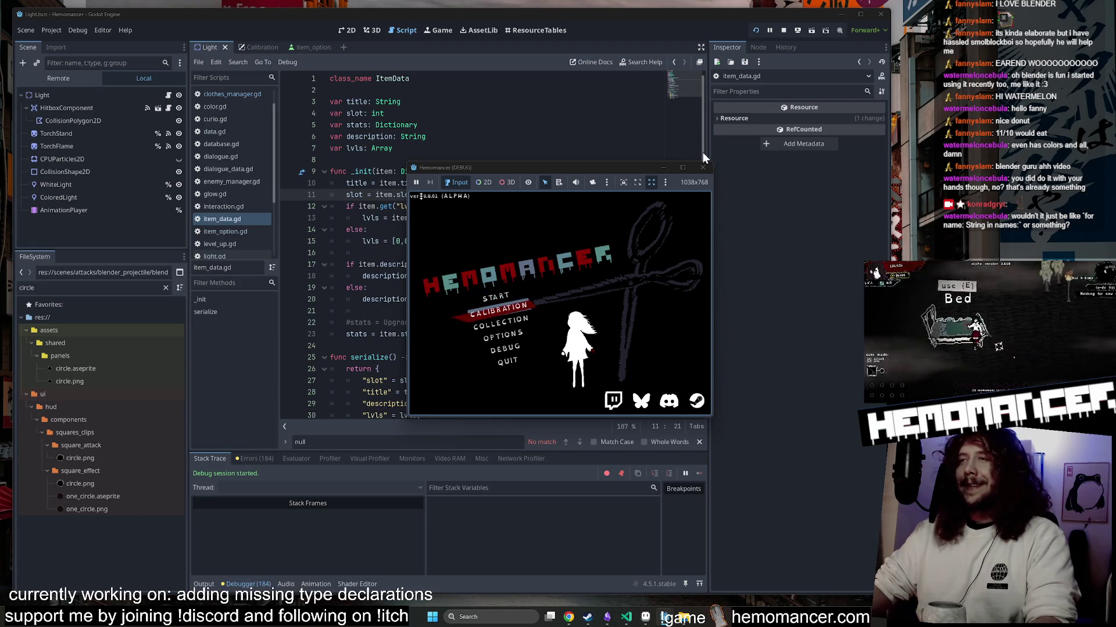
click(703, 168)
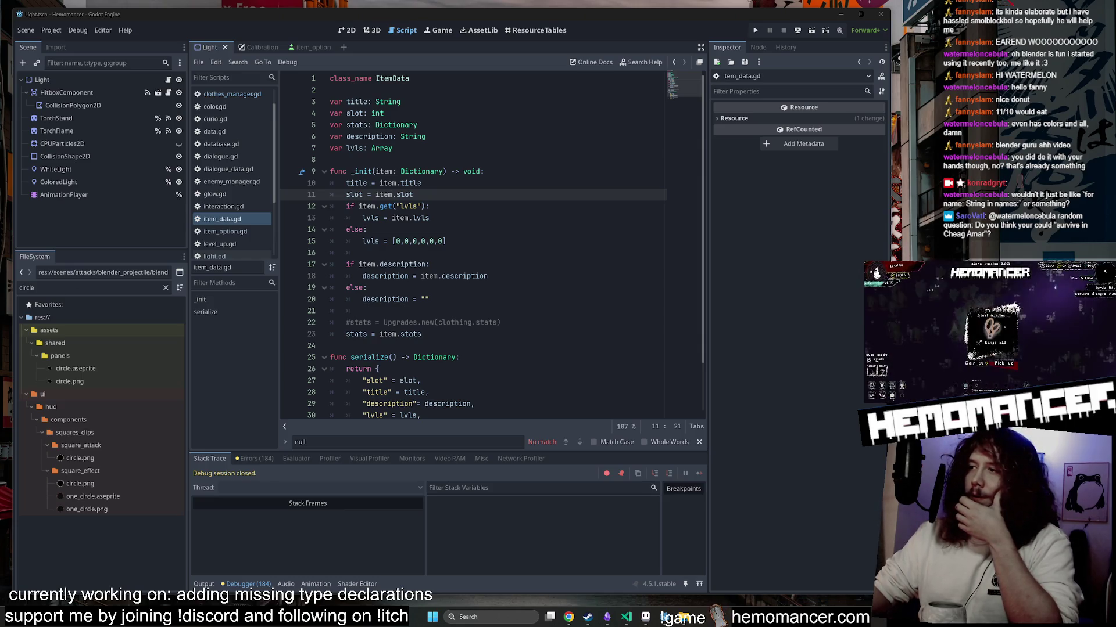
scroll(473, 244, down, 2)
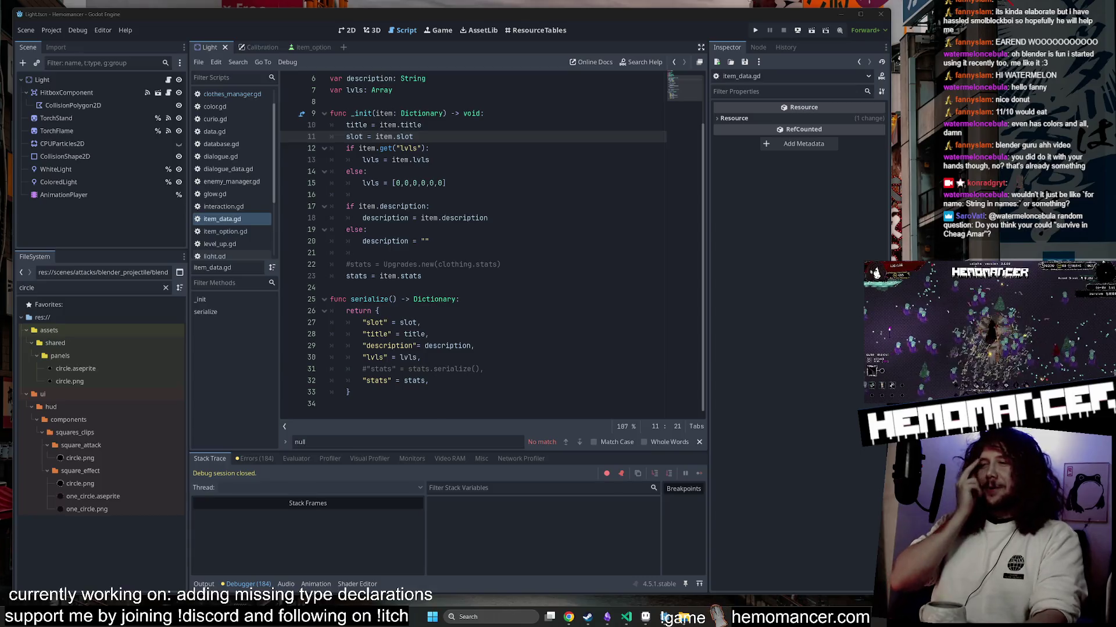
scroll(474, 244, up, 2)
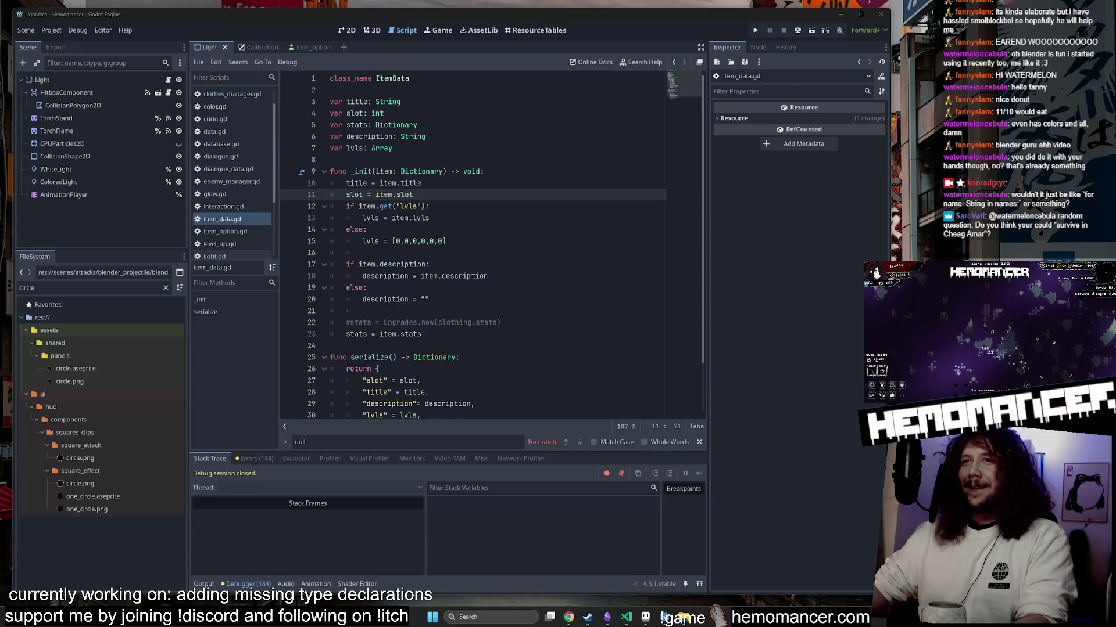
scroll(474, 244, down, 2)
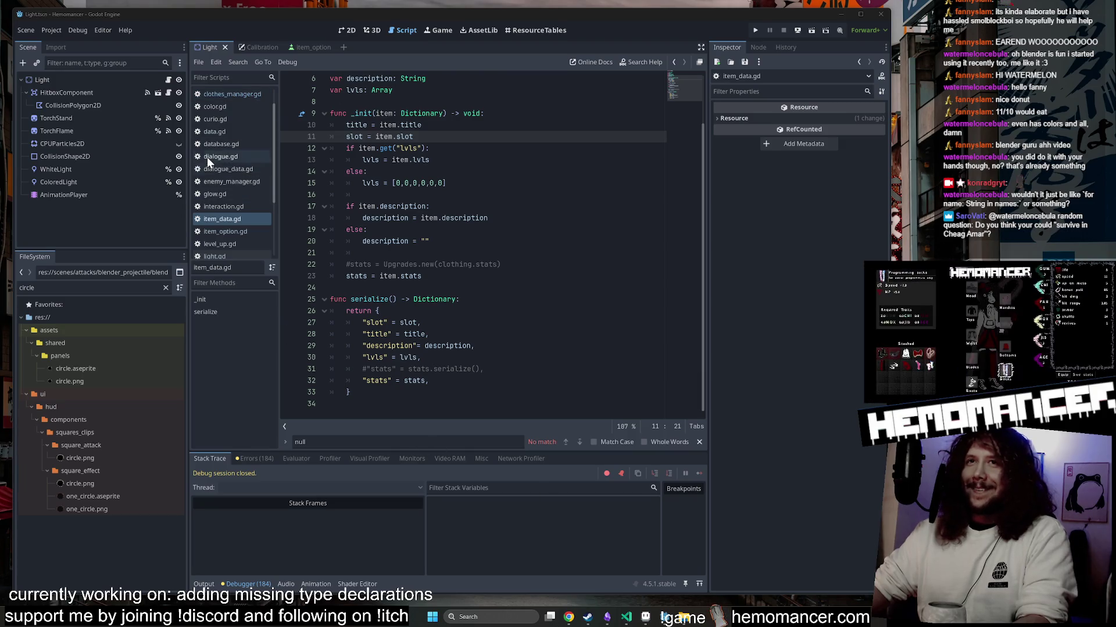
click(230, 230)
click(229, 220)
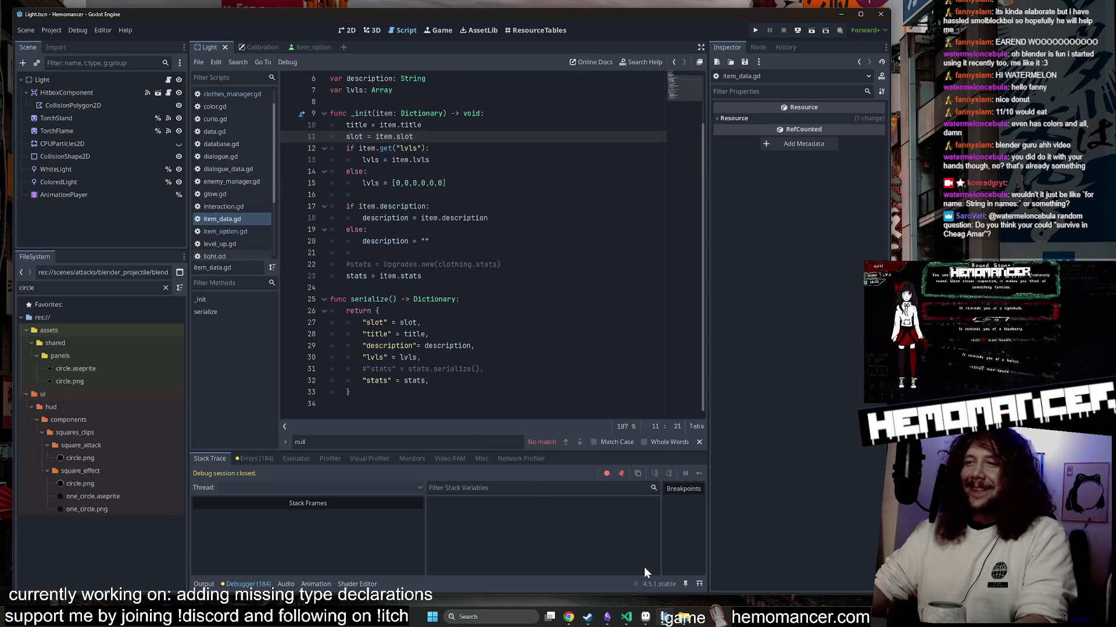
click(254, 459)
Step: Type slot_height on line 68 and direction on line 56 of wardrobe.gd as int
click(430, 538)
scroll(430, 538, down, 1)
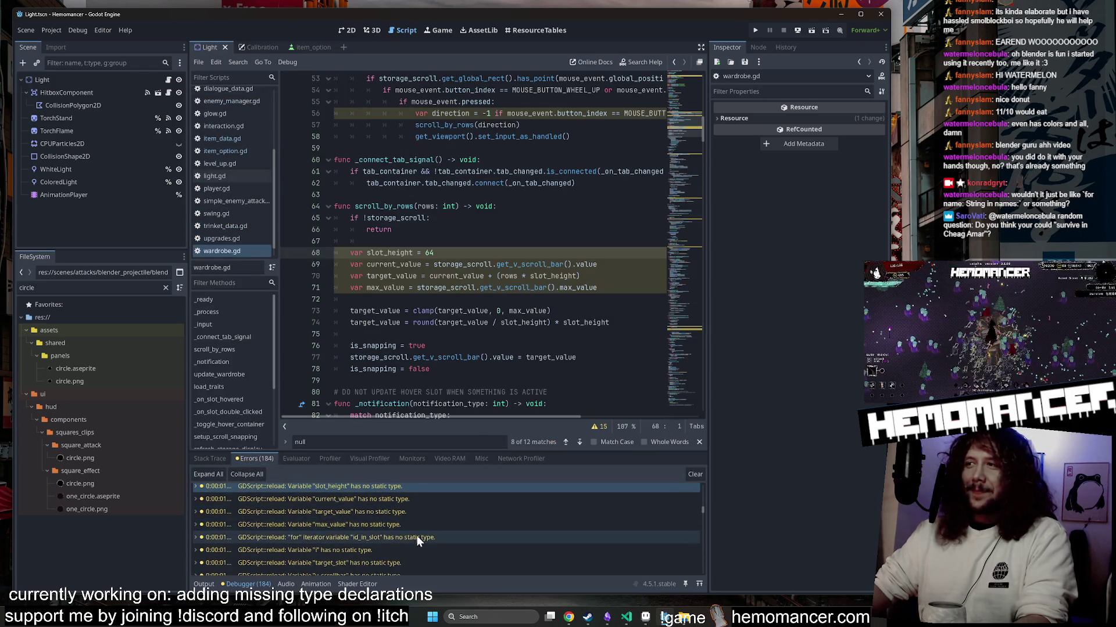
scroll(389, 512, down, 2)
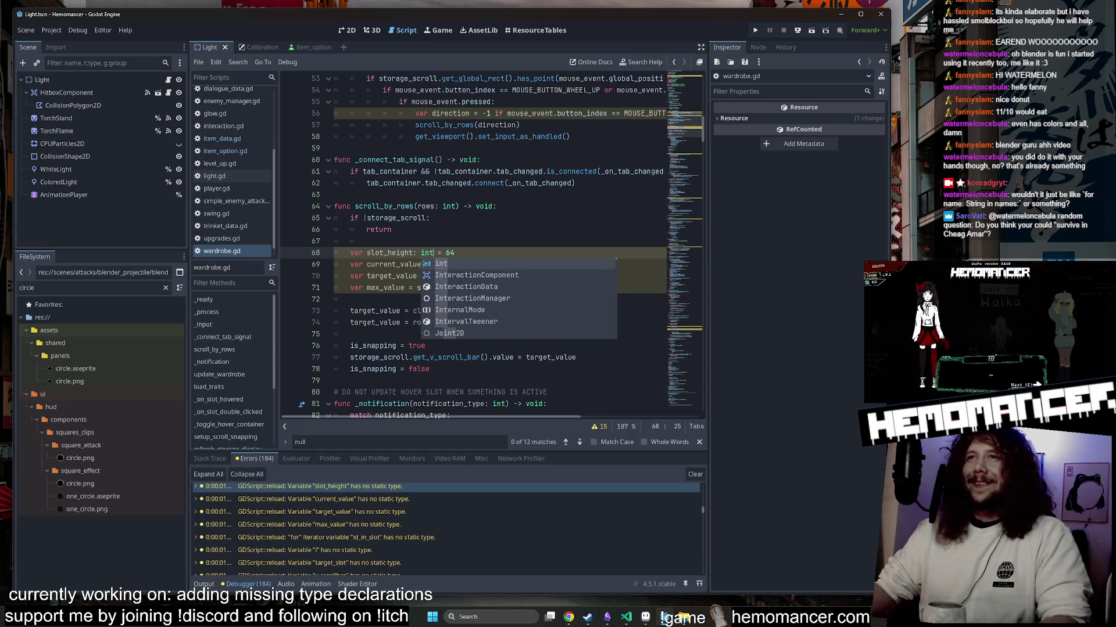
click(459, 206)
scroll(369, 207, right, 3)
scroll(370, 207, left, 3)
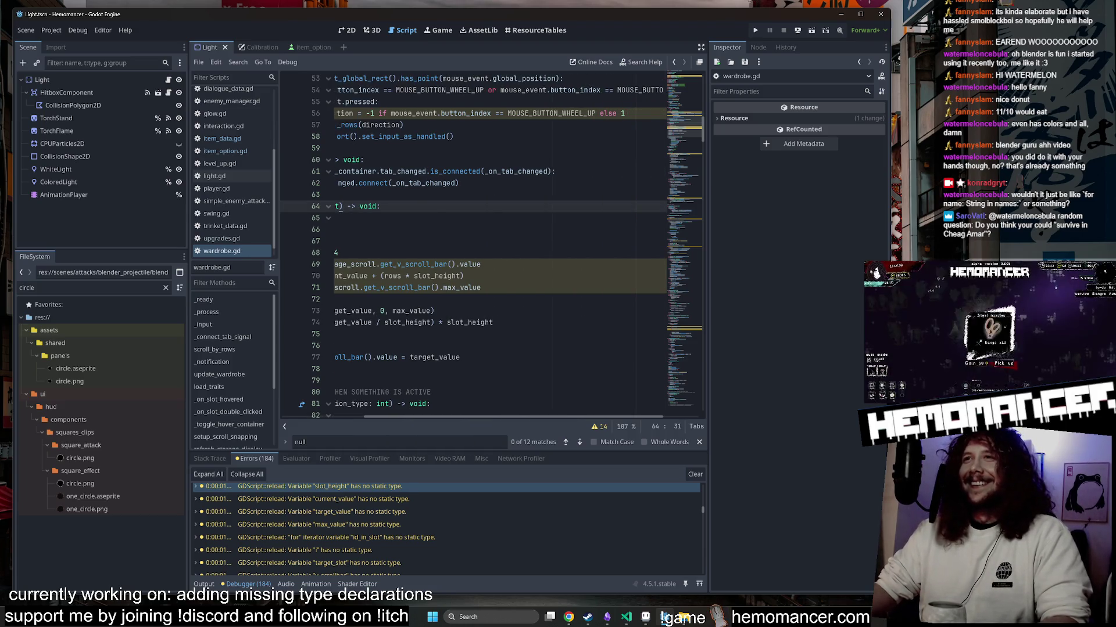
scroll(370, 207, up, 1)
click(473, 148)
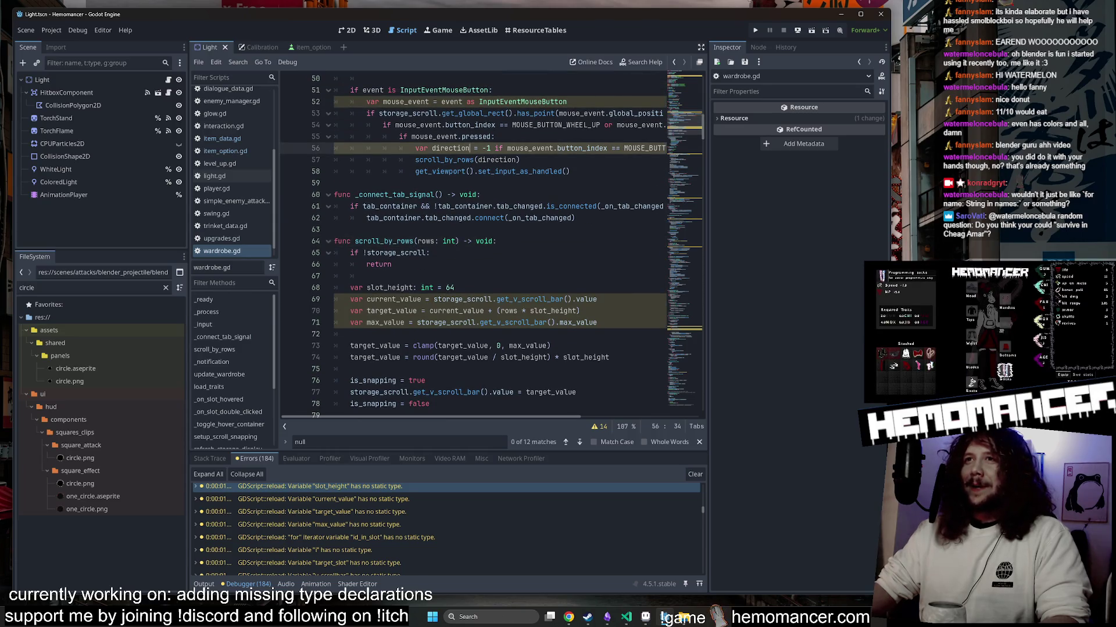
text(: int)
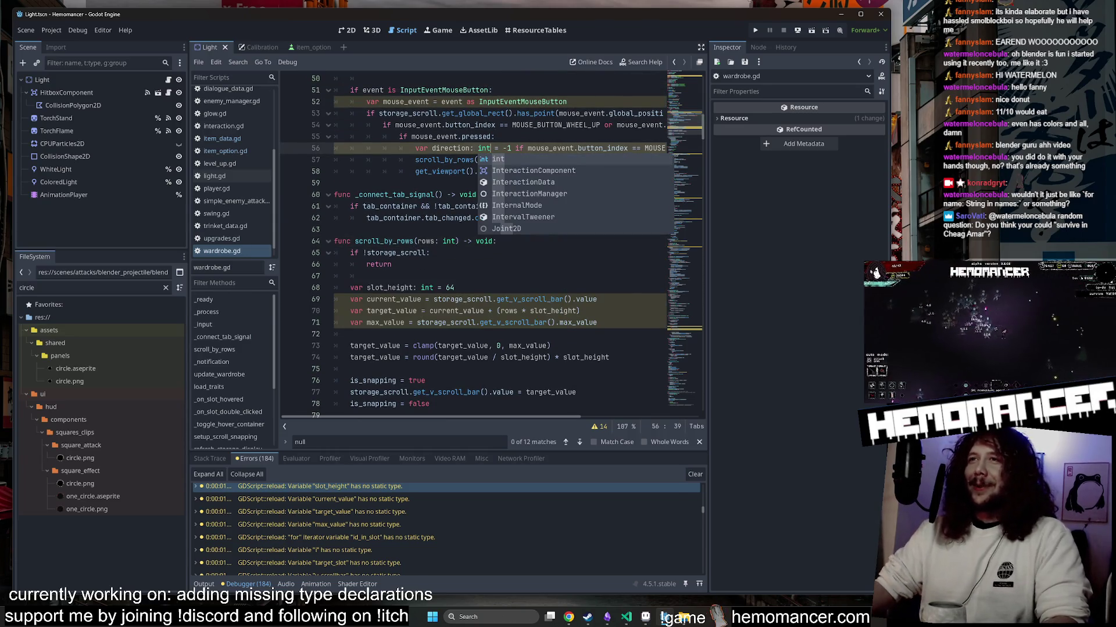
click(335, 183)
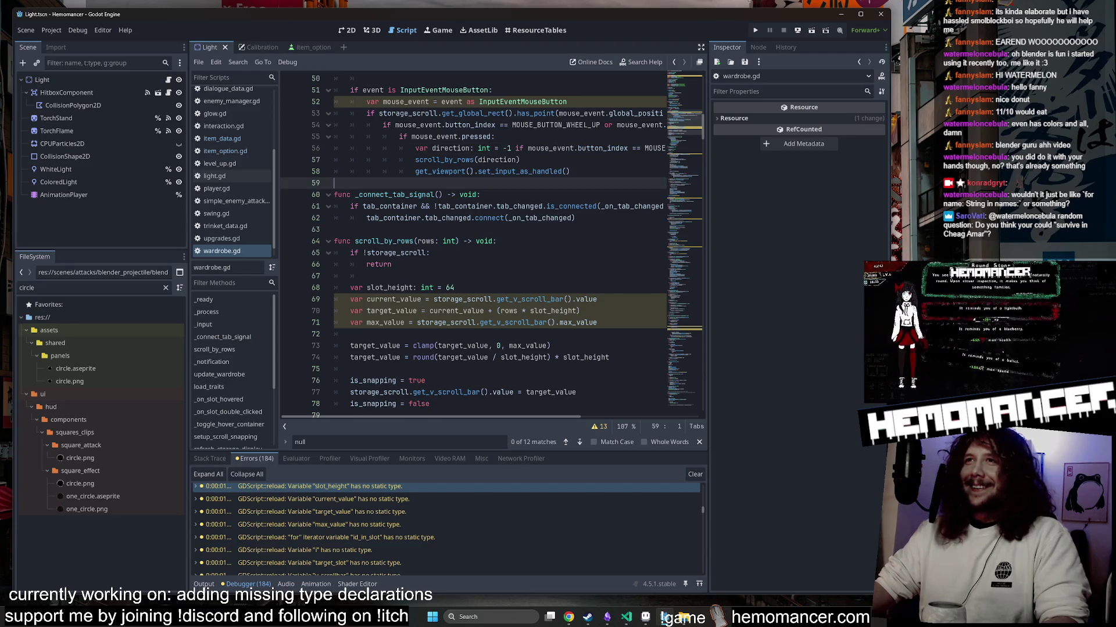
Step: Open stage_select.gd at the untyped minutes variable from the error list
scroll(473, 244, down, 2)
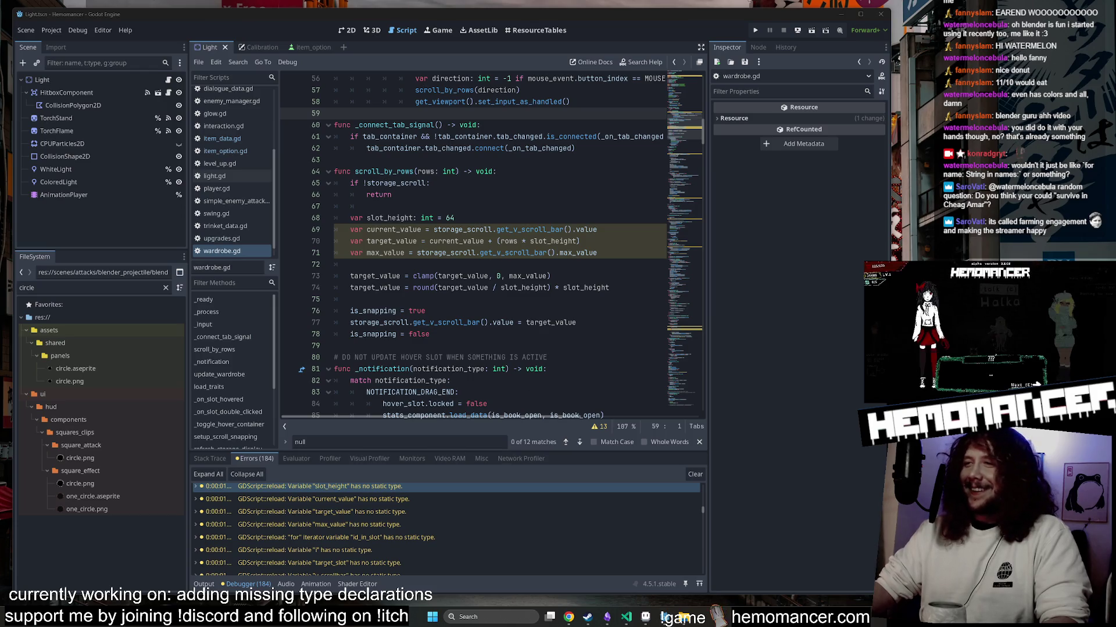
click(371, 346)
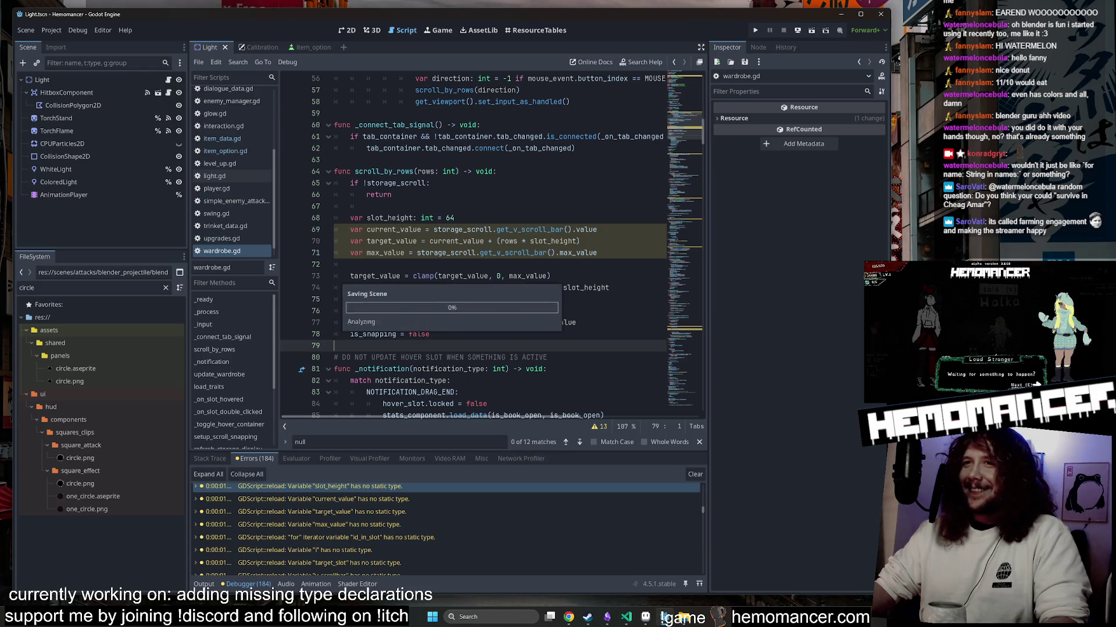
scroll(349, 519, down, 3)
click(368, 519)
click(362, 521)
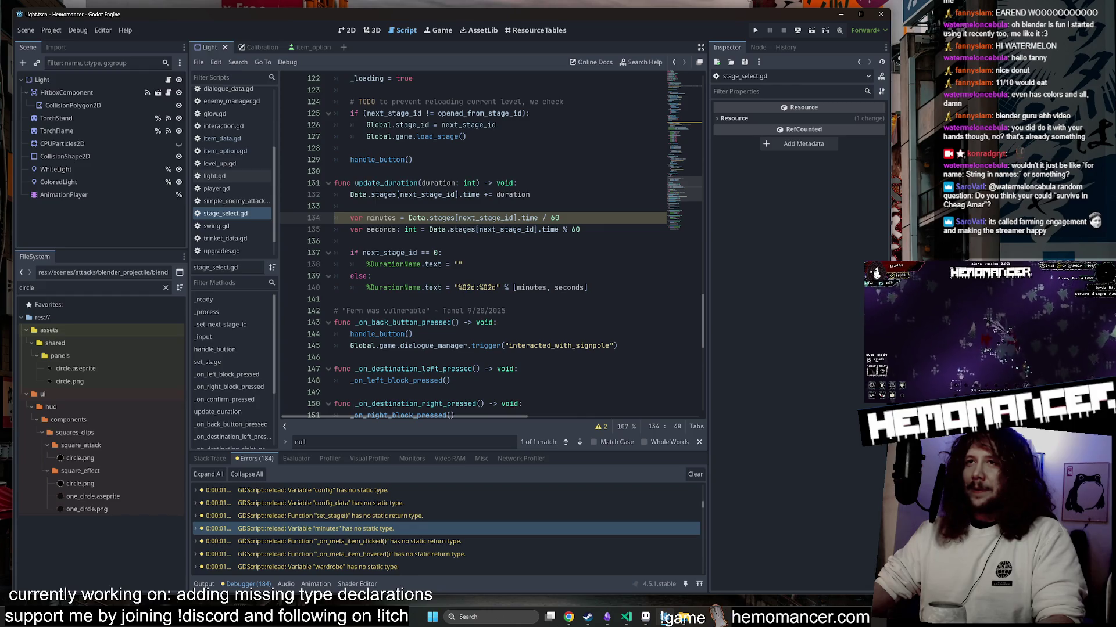
Step: Type minutes as int and give set_stage() a -> void return type
text(: int)
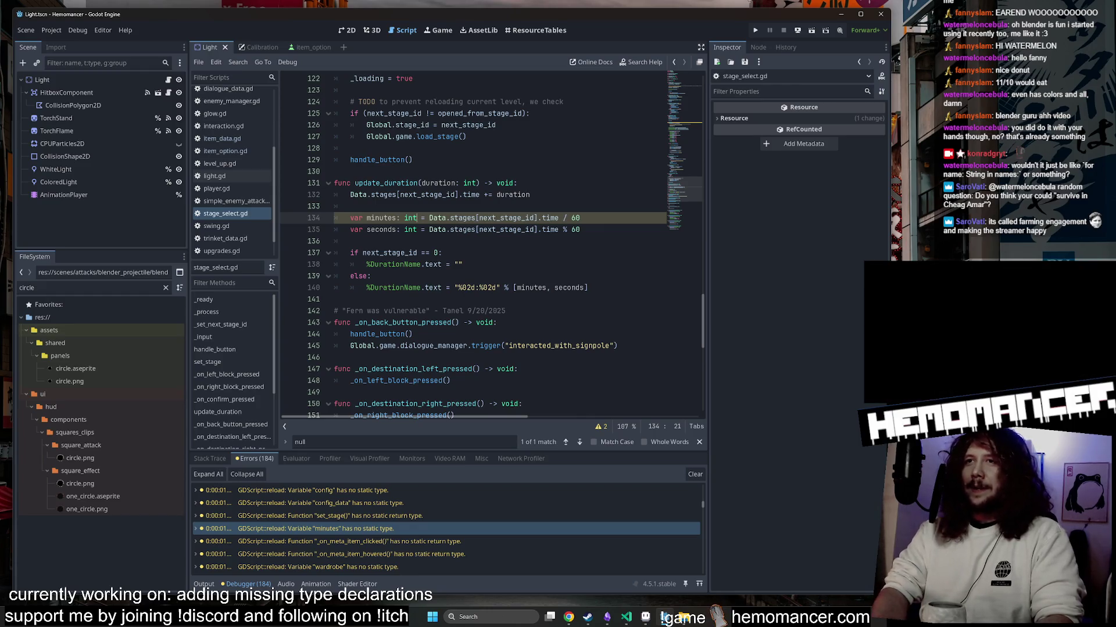
click(422, 183)
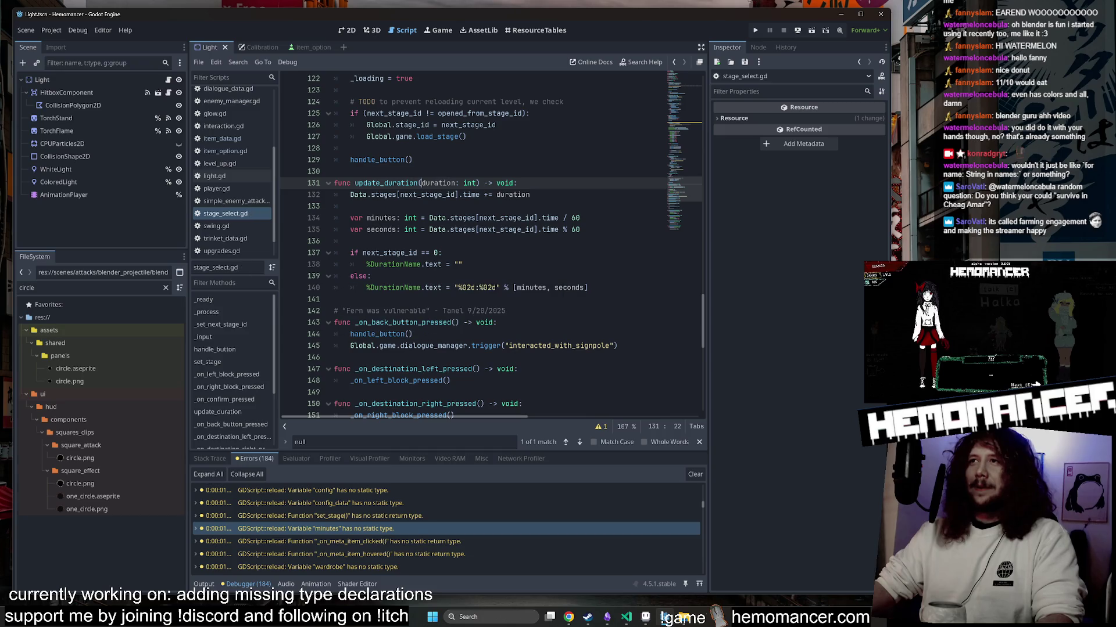
scroll(474, 244, up, 20)
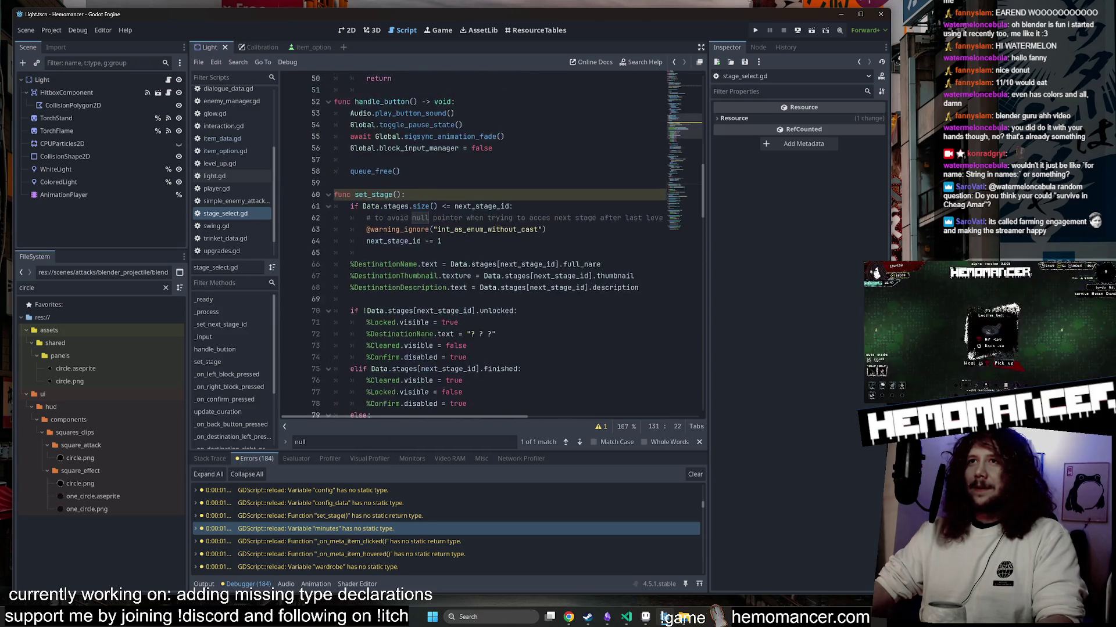
click(398, 169)
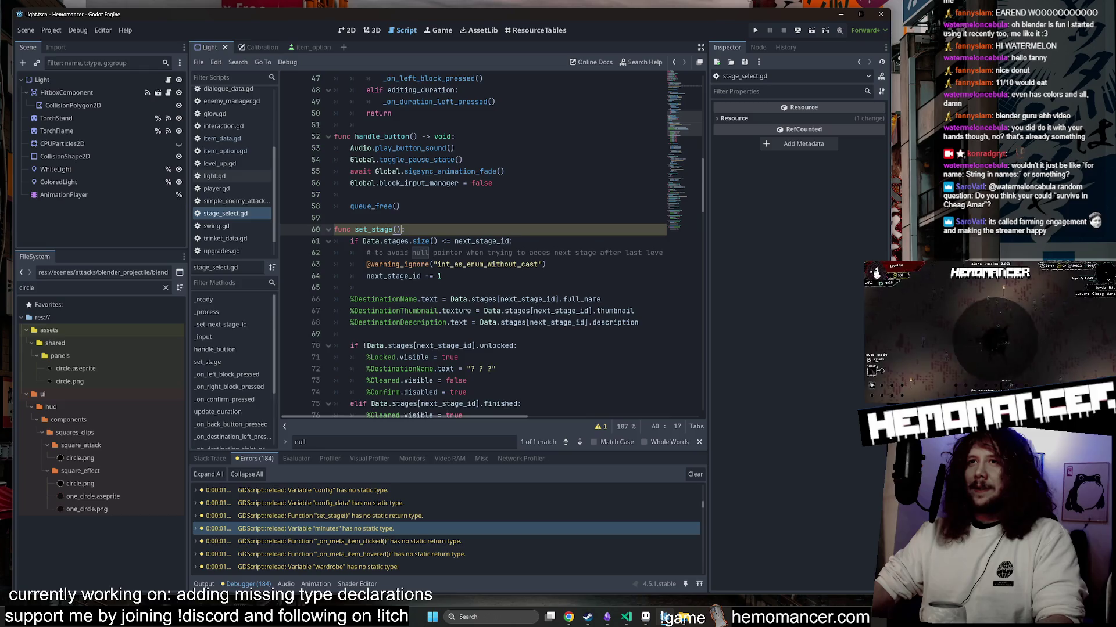
scroll(441, 224, down, 6)
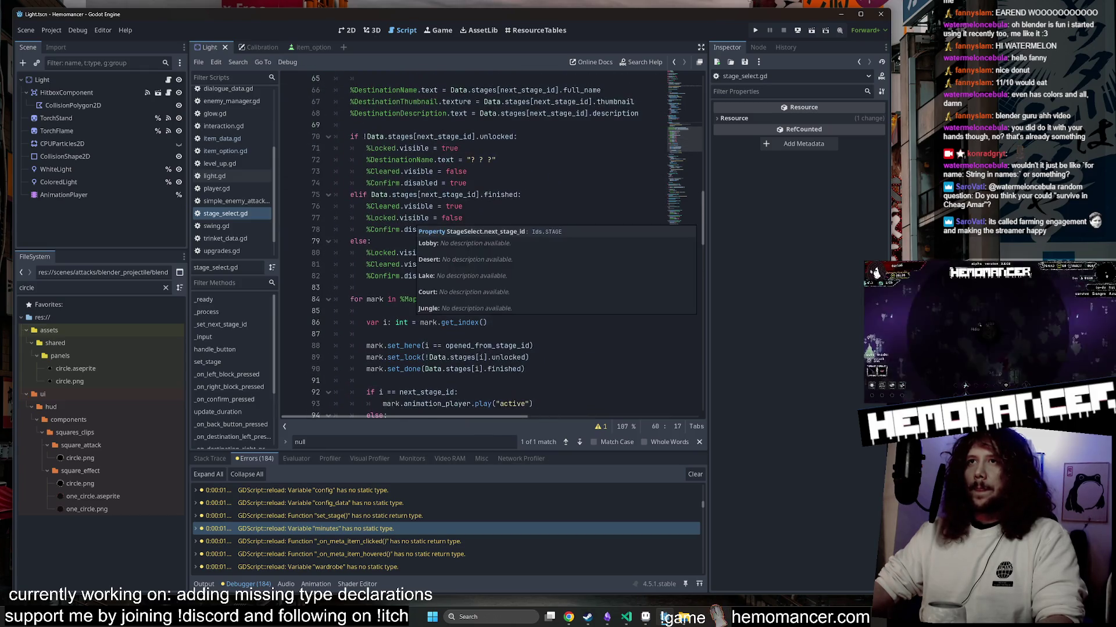
text(-)
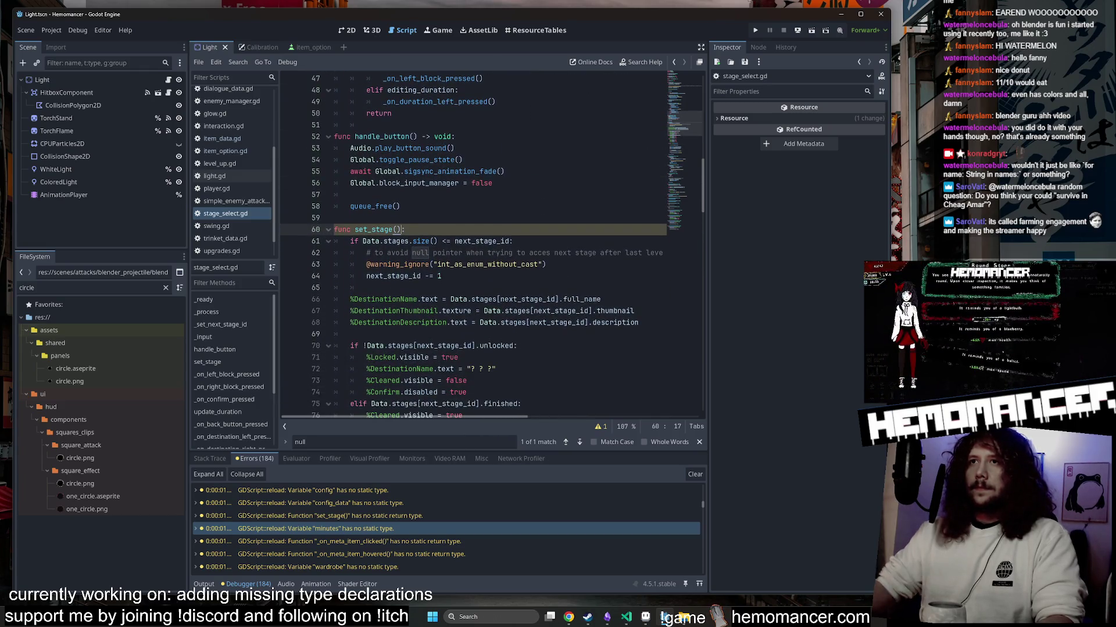
text(> void)
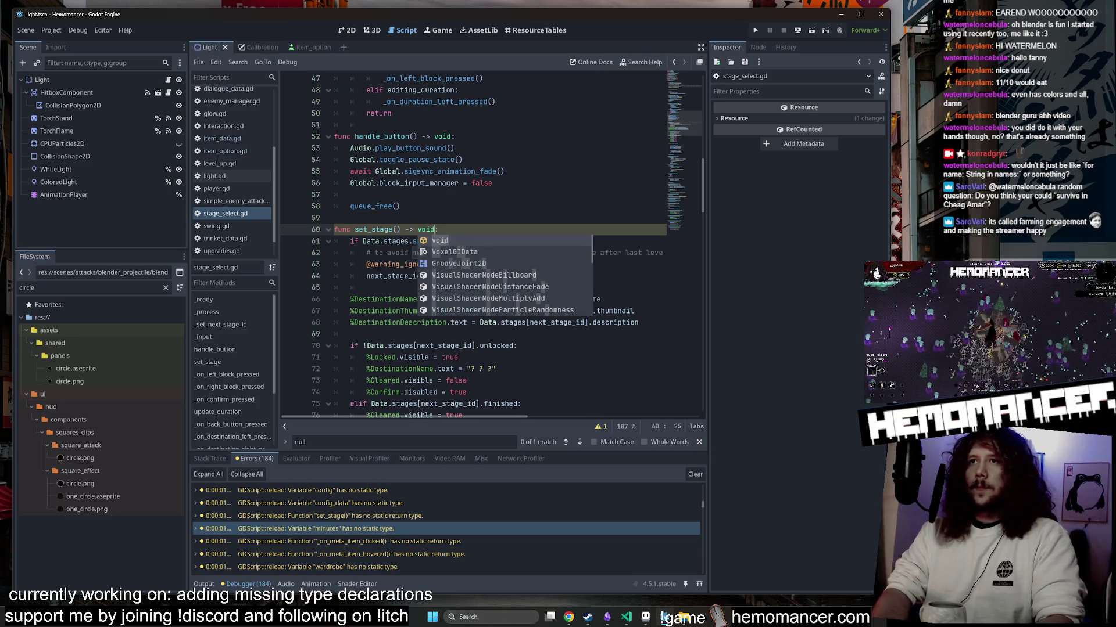
click(401, 207)
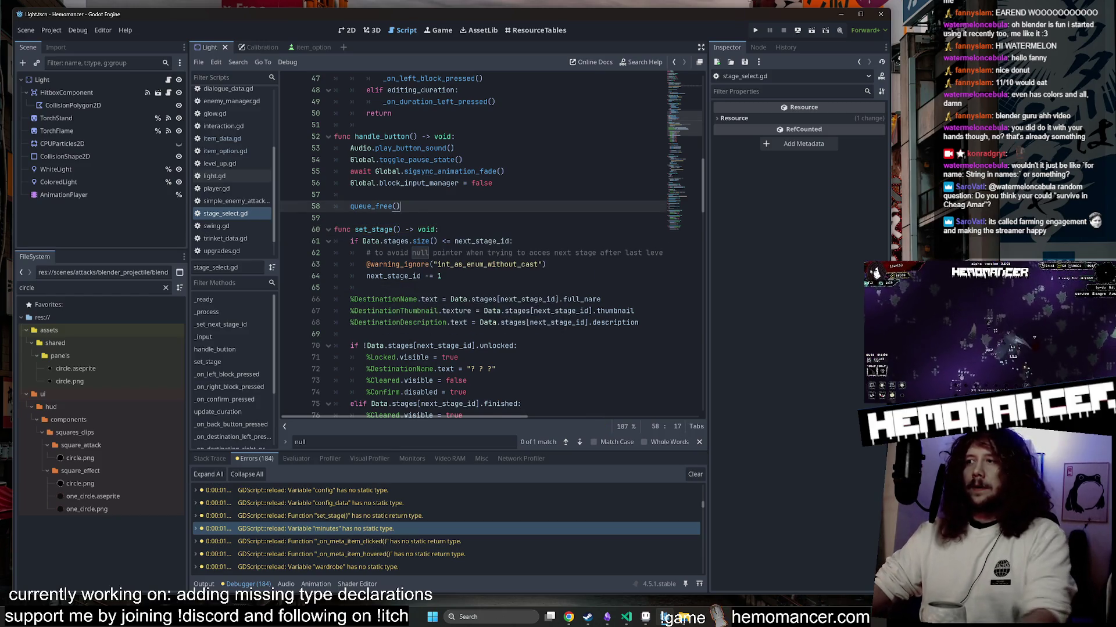
Step: Test-run the game in an enlarged window, then stop it with F8
key(F5)
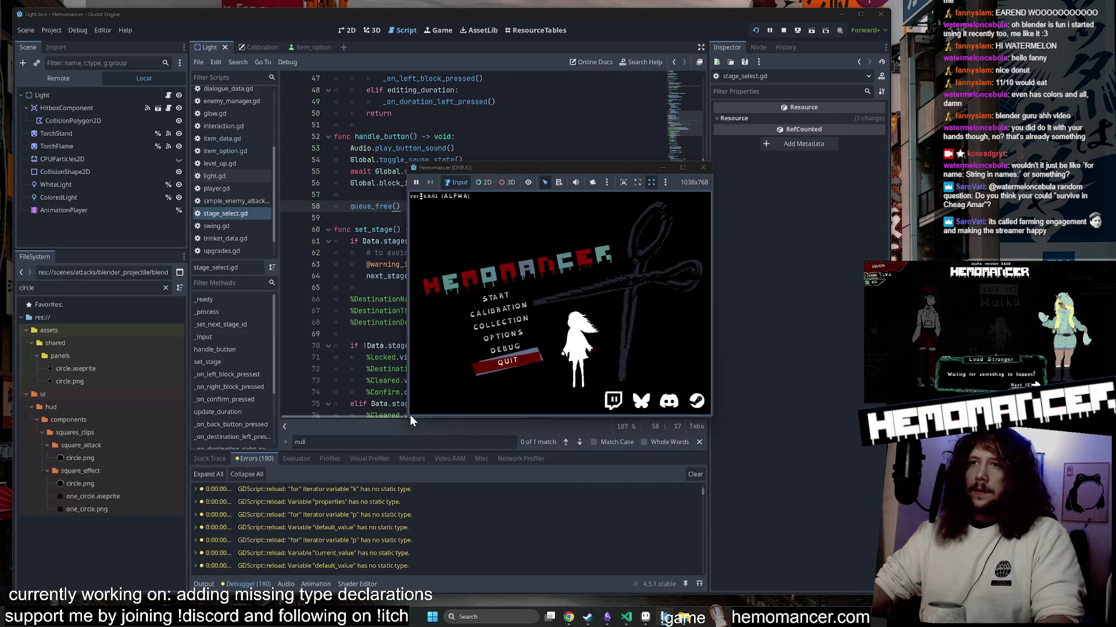
mouse_move(409, 416)
mouse_down()
mouse_move(407, 471)
mouse_move(240, 520)
mouse_up()
drag(540, 168, 540, 147)
key(F8)
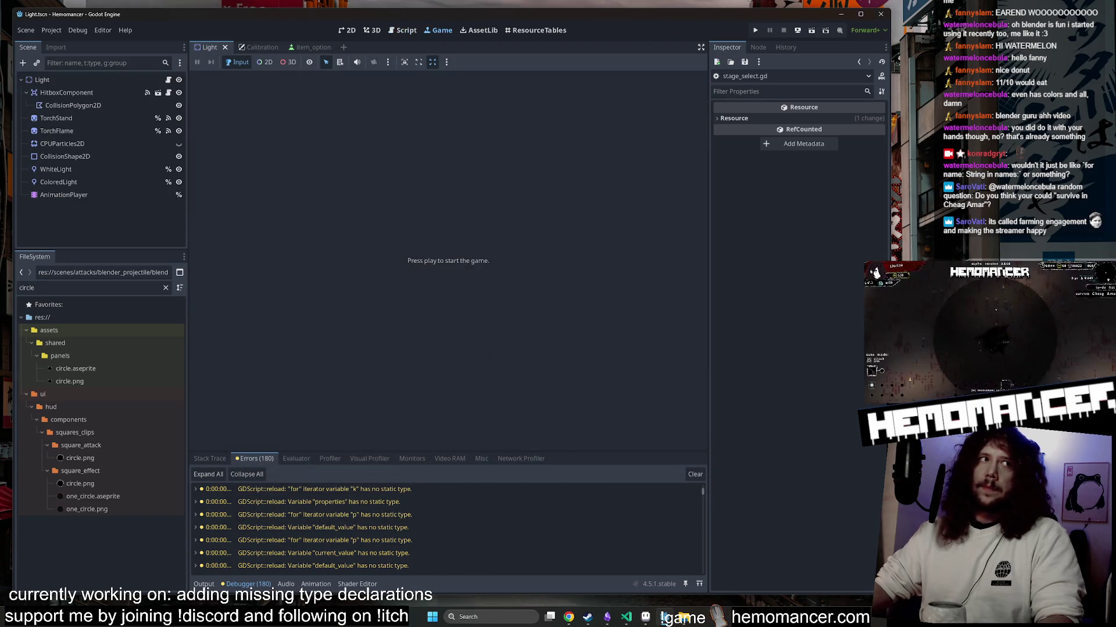
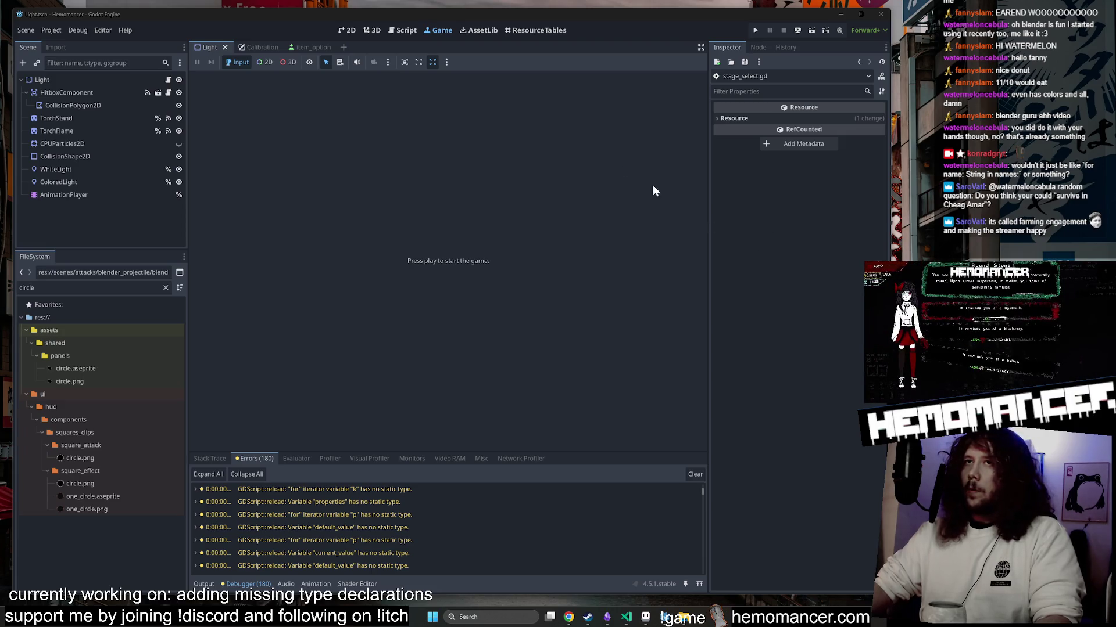
Step: Clear the accumulated warnings, then run the game with F5 and close its window
click(341, 32)
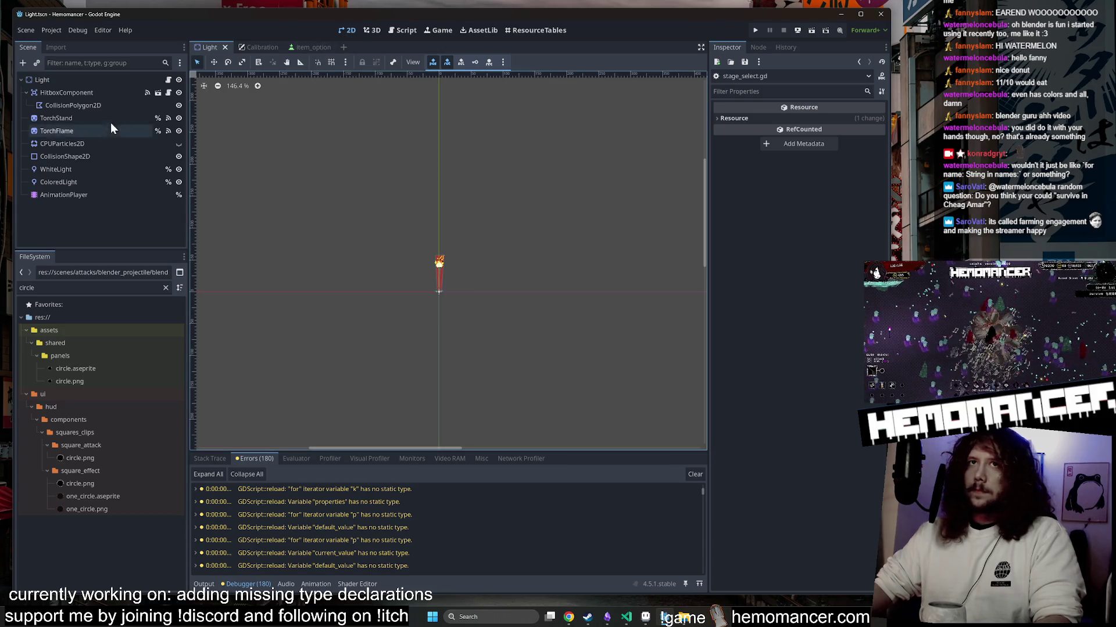
click(168, 79)
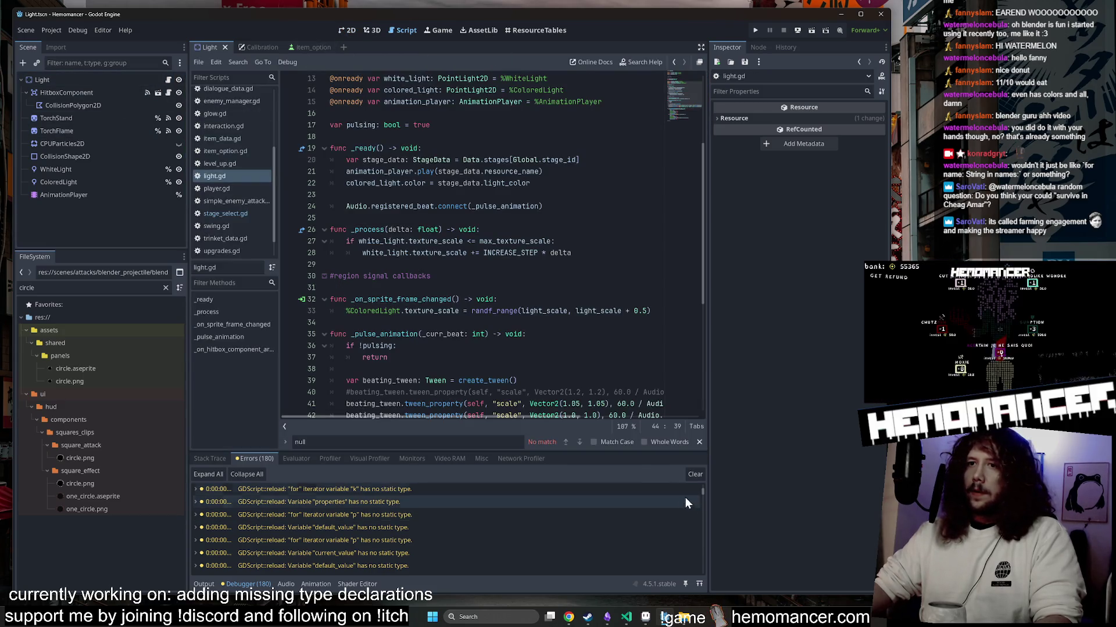
click(699, 475)
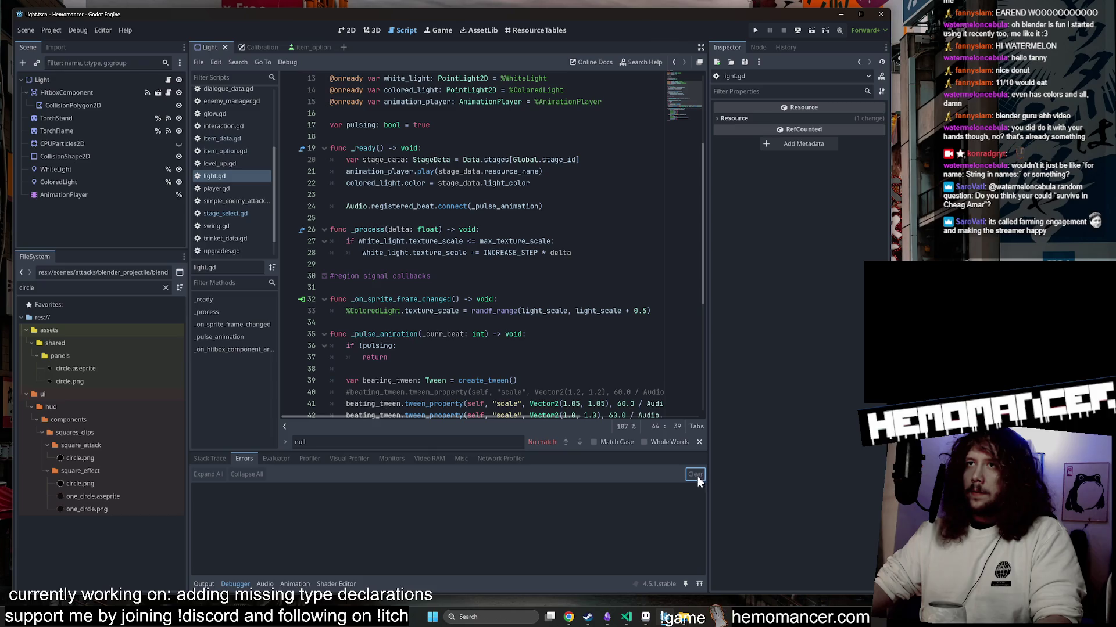
click(360, 218)
key(F5)
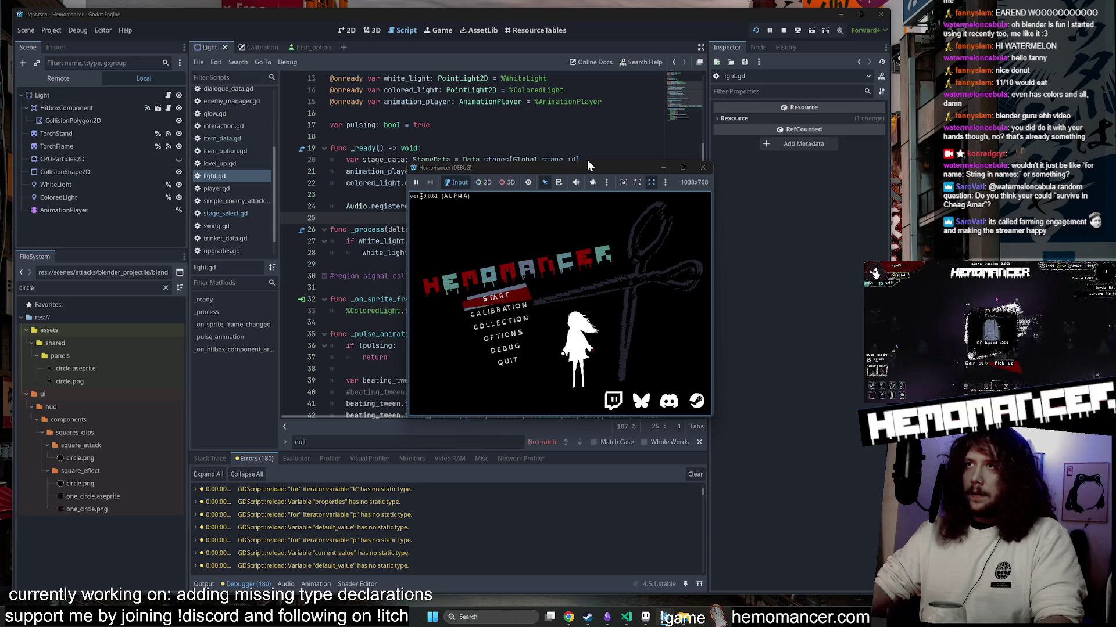
drag(583, 168, 523, 103)
click(637, 106)
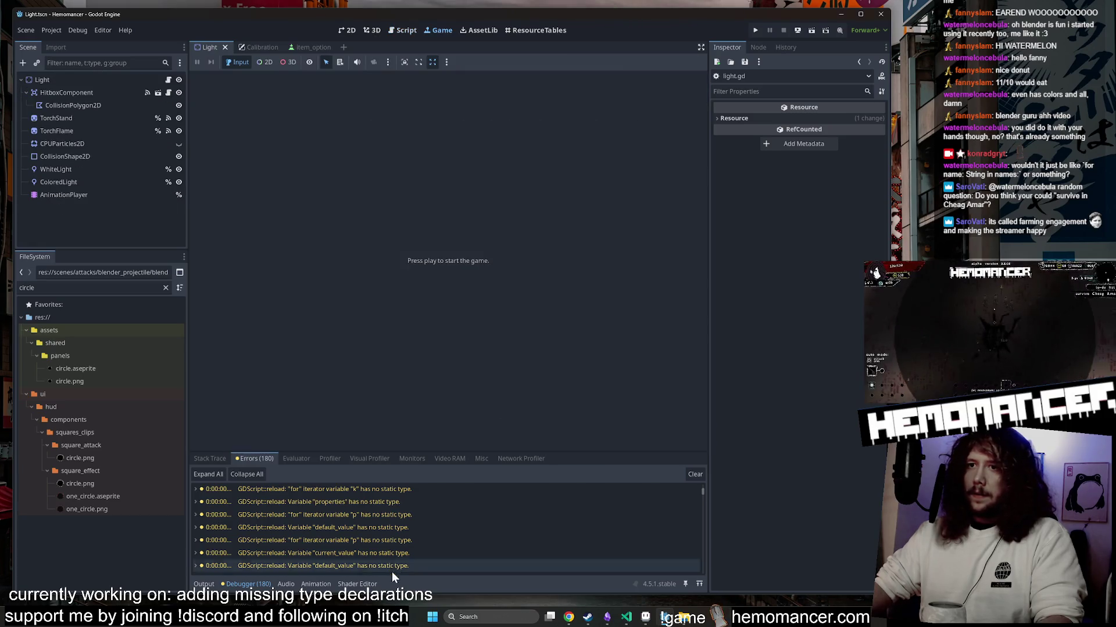
Step: Jump from the warning list to the untyped stage_list declaration in enemy_manager.gd
double_click(392, 553)
click(344, 31)
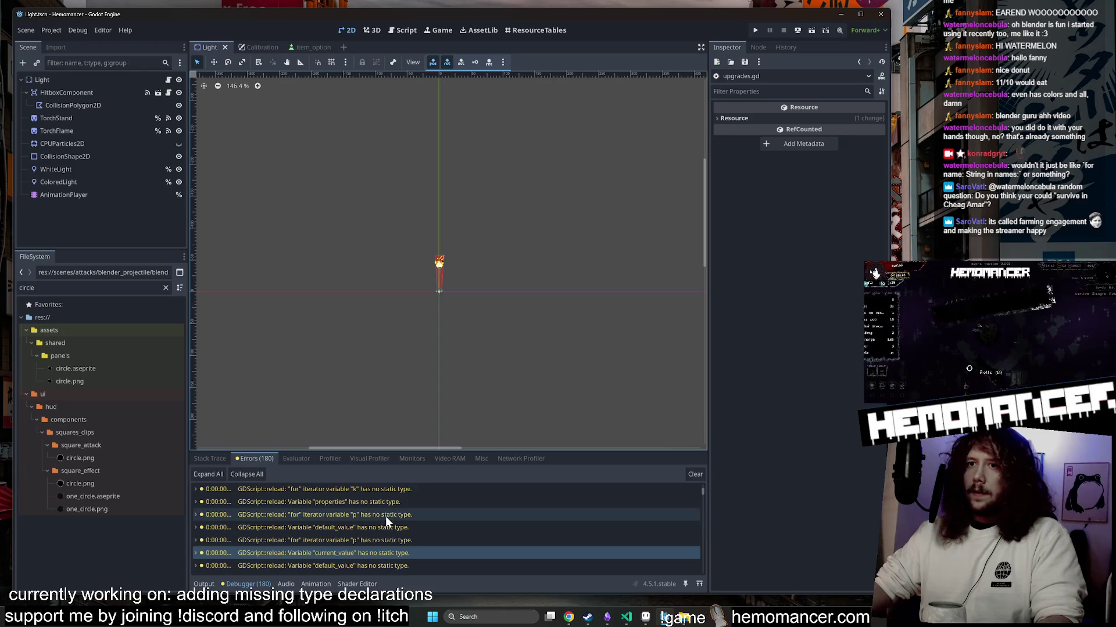
scroll(385, 516, down, 5)
scroll(382, 508, down, 10)
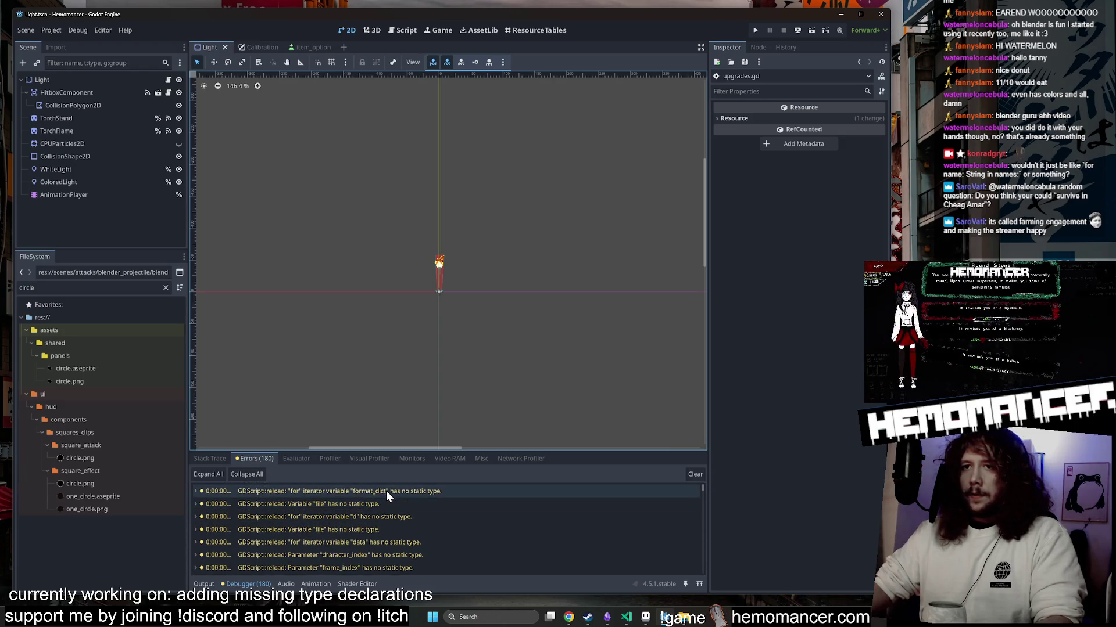
scroll(383, 513, down, 3)
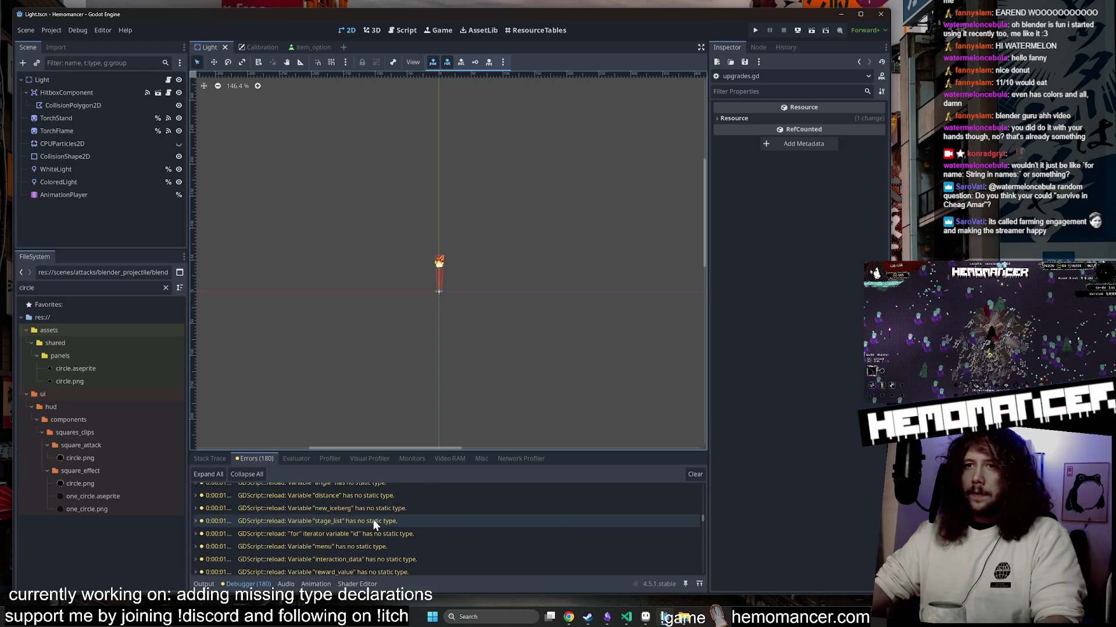
double_click(372, 513)
scroll(363, 525, down, 1)
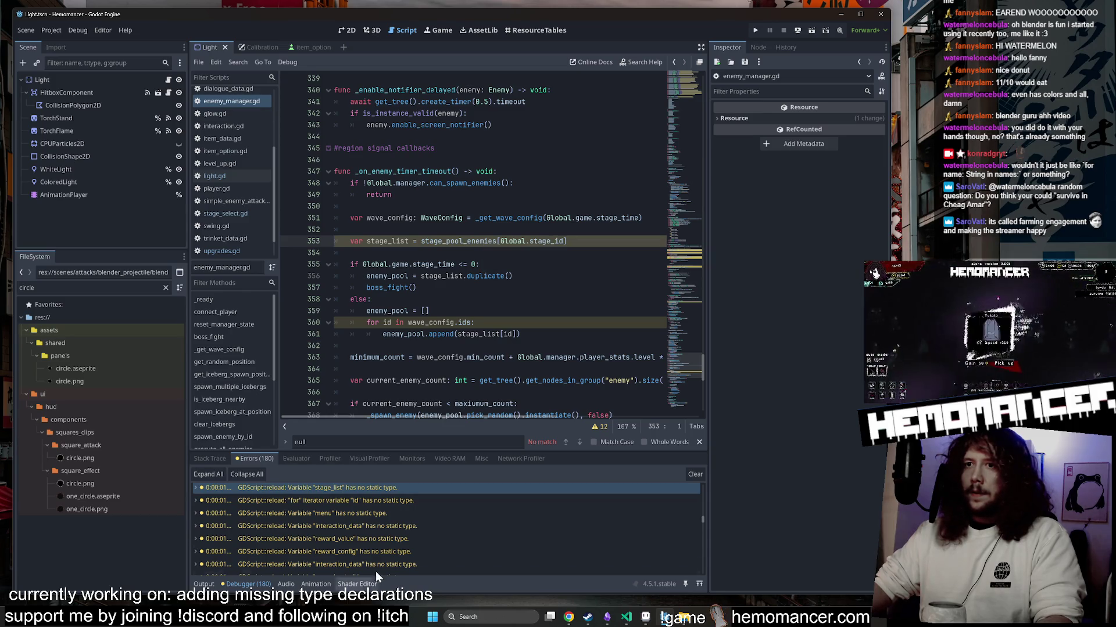
Step: Inspect the untyped color_rect, item and point_shadow declarations from the warning list
scroll(375, 545, down, 5)
scroll(360, 534, down, 5)
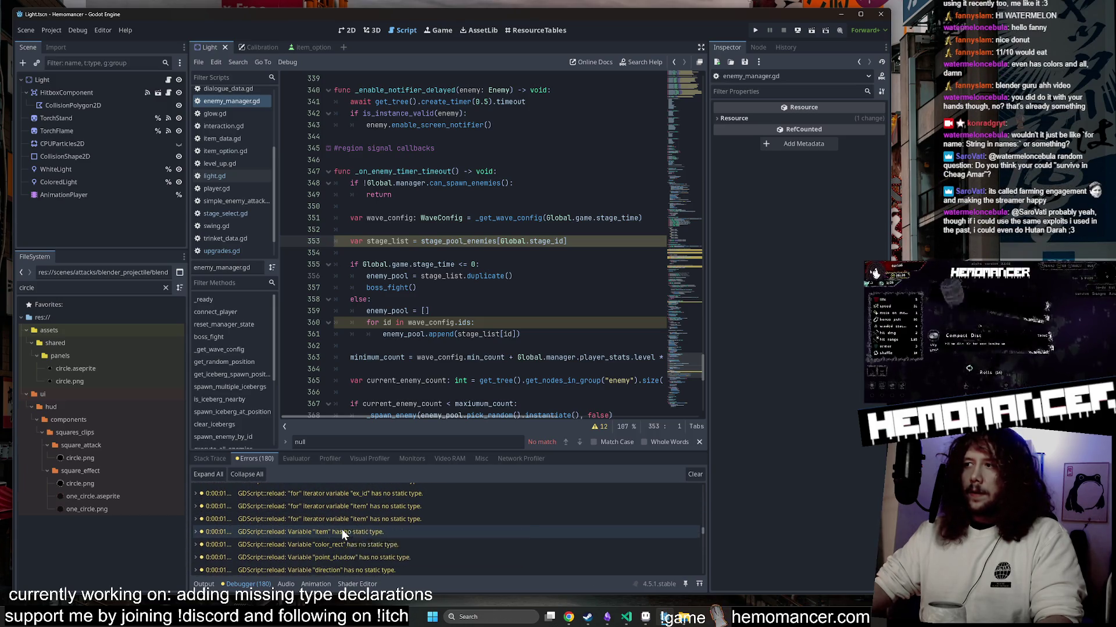
mouse_move(342, 531)
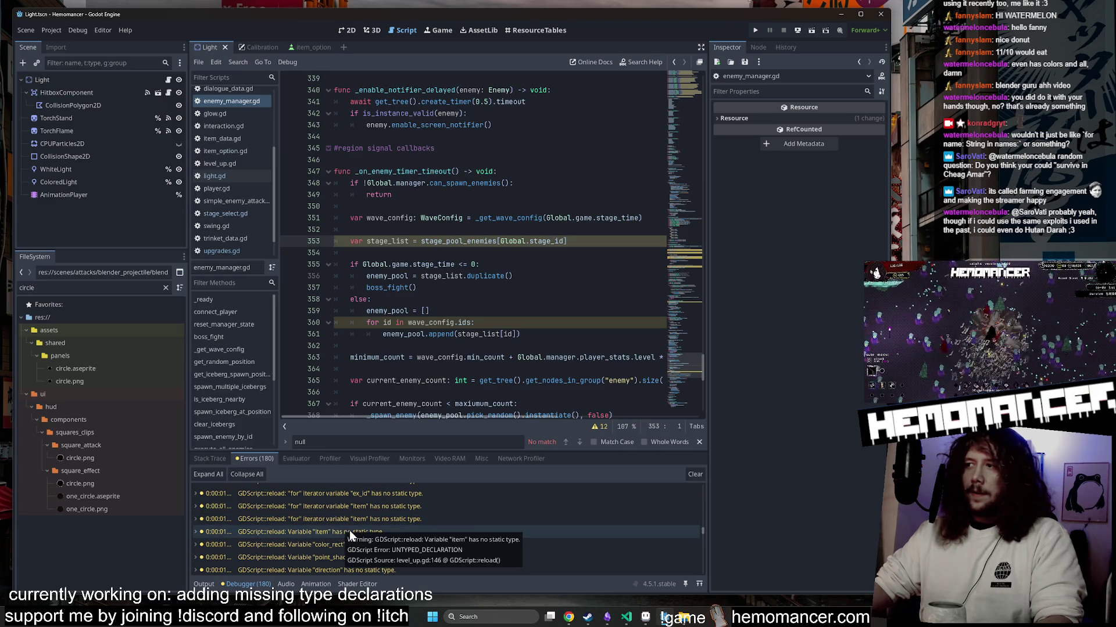
scroll(348, 531, down, 1)
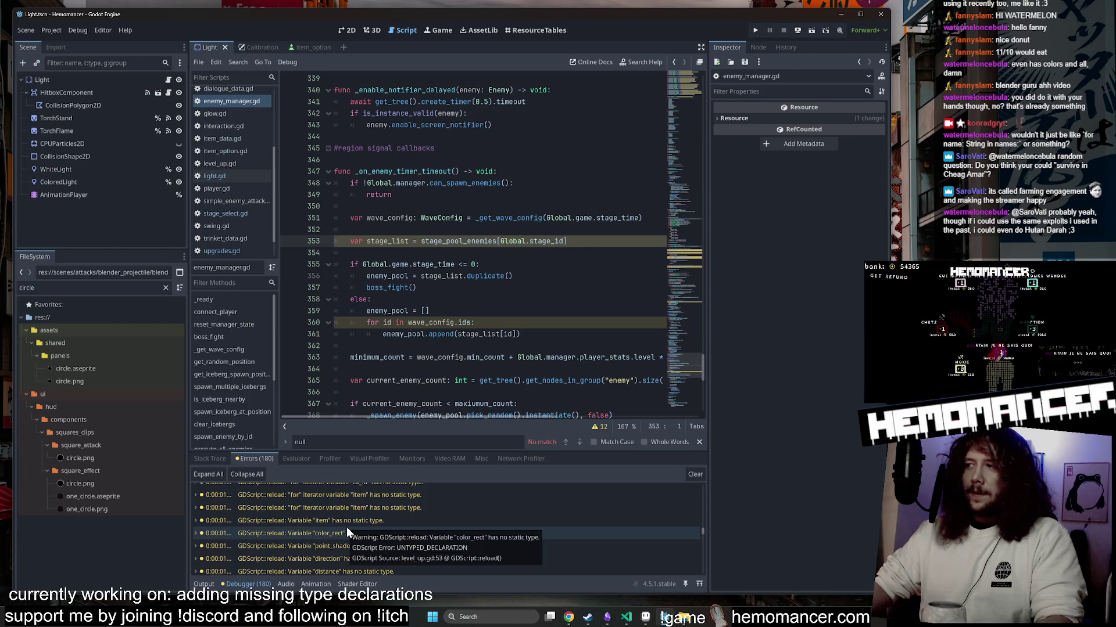
double_click(347, 532)
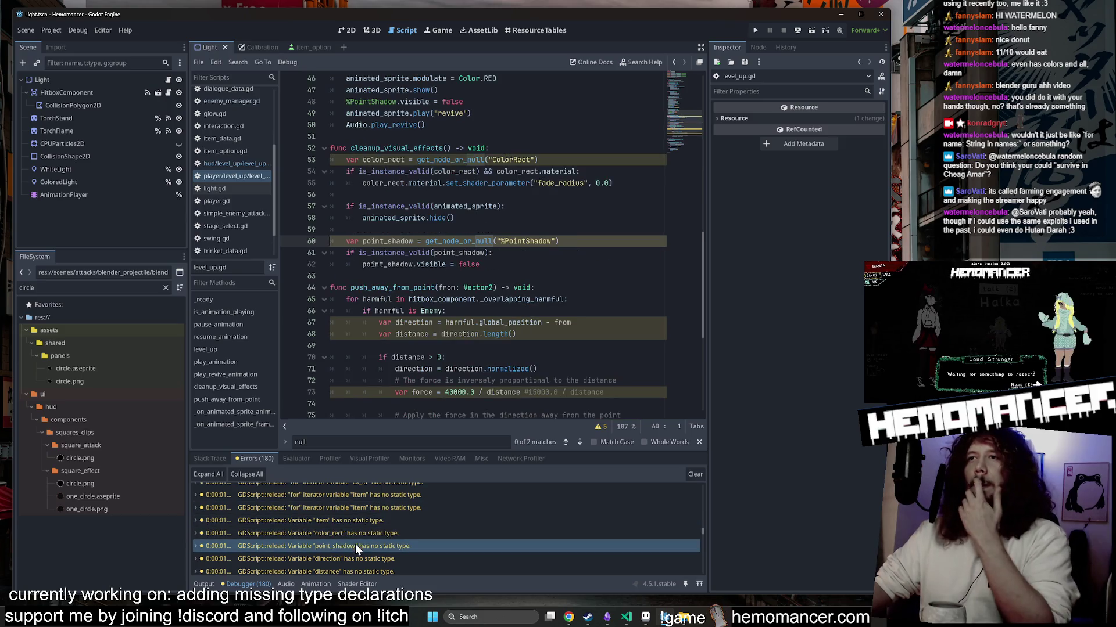
double_click(354, 524)
double_click(346, 547)
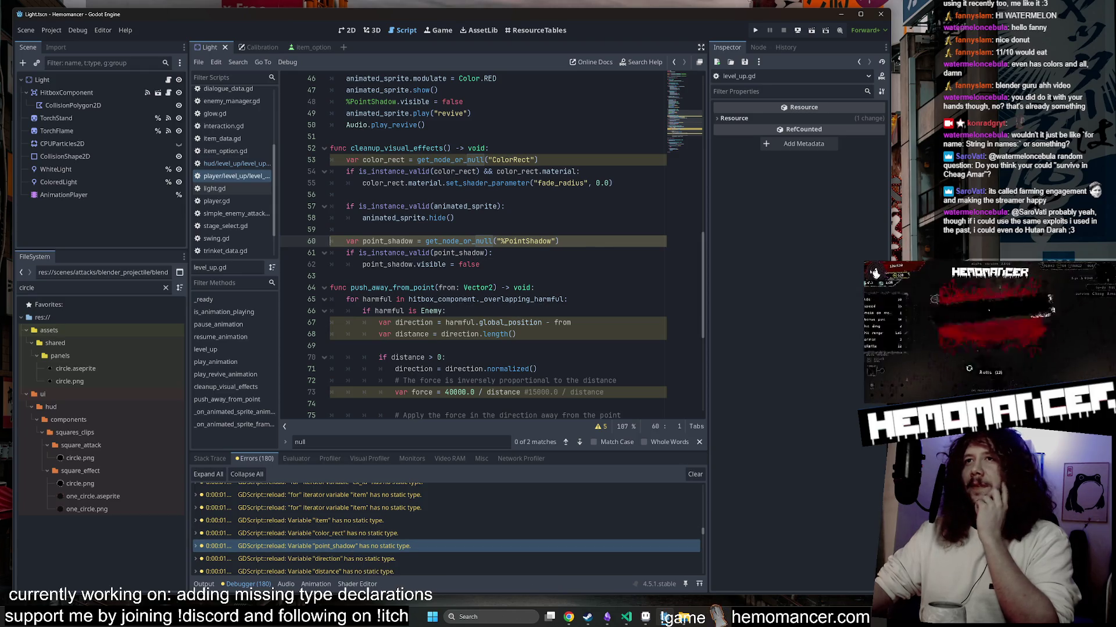
Step: Inspect untyped t and single_goal_instance, then open hud.gd's index counter at line 475
scroll(344, 524, down, 3)
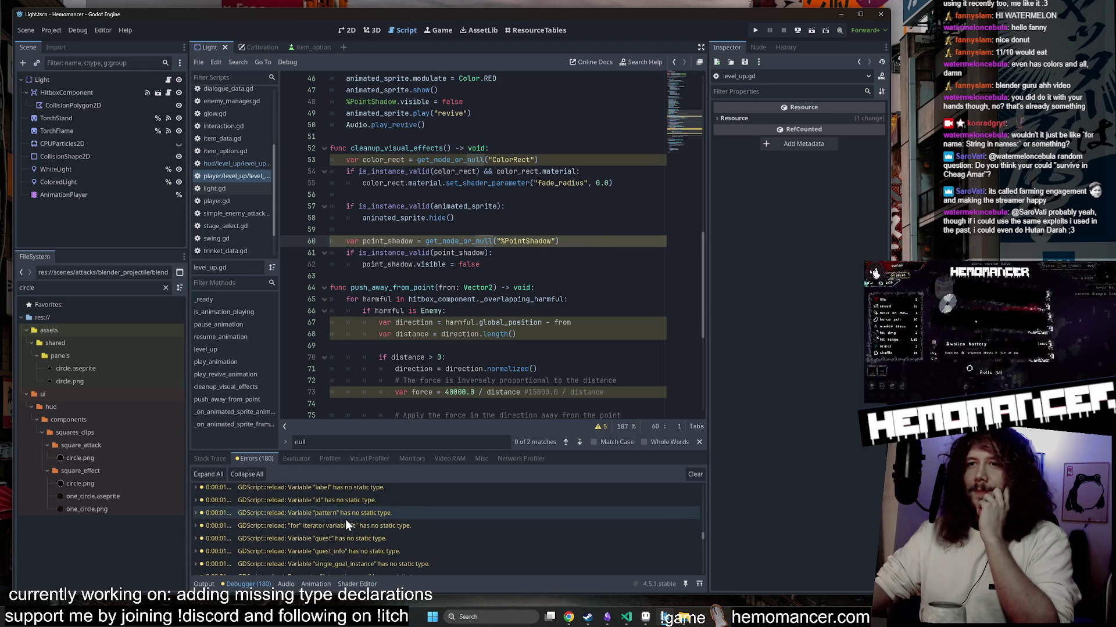
double_click(345, 521)
double_click(329, 561)
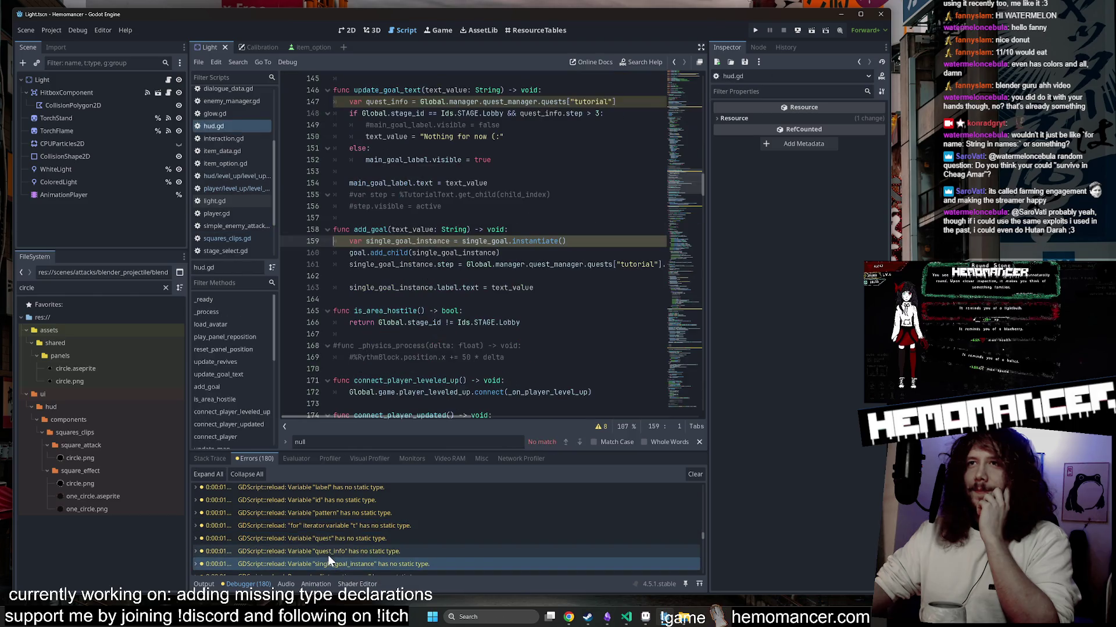
scroll(331, 550, down, 3)
scroll(477, 244, up, 2)
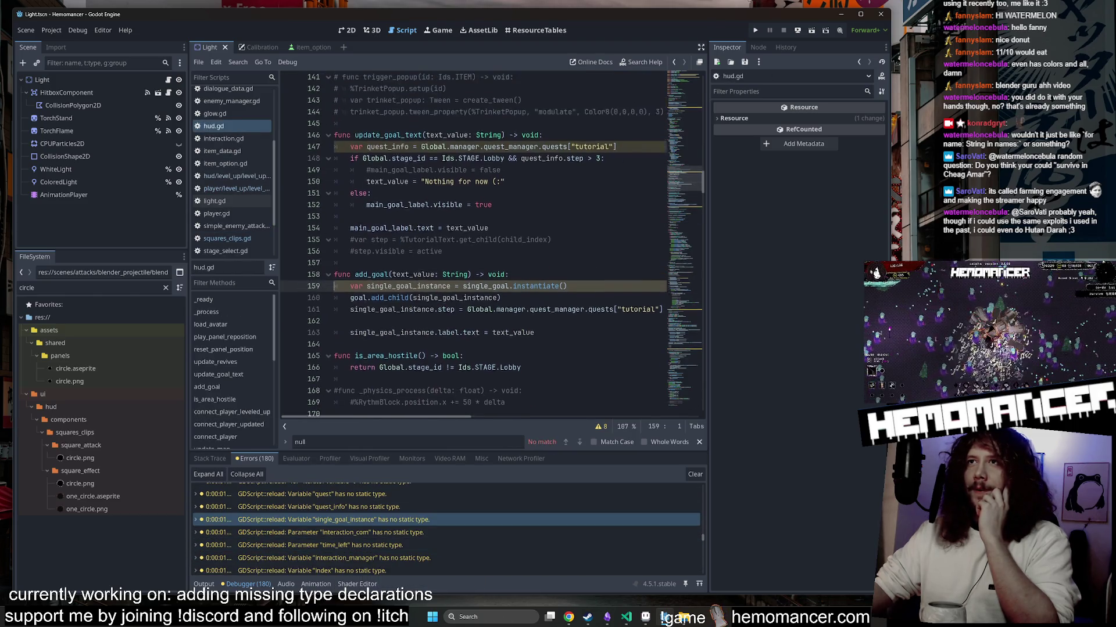
mouse_move(555, 171)
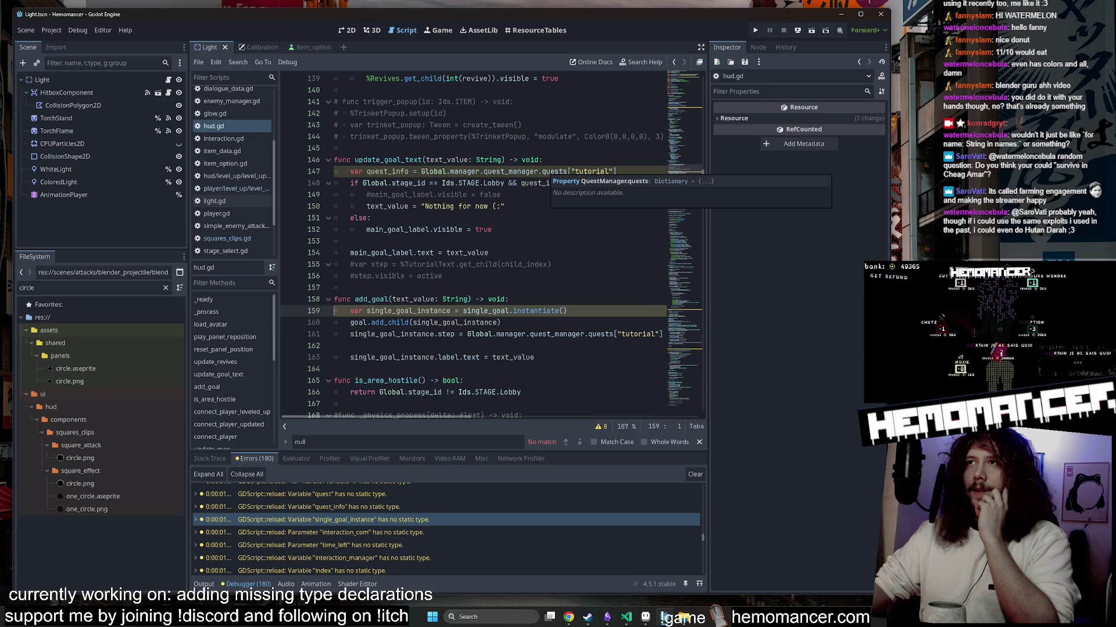
scroll(383, 534, down, 2)
double_click(381, 539)
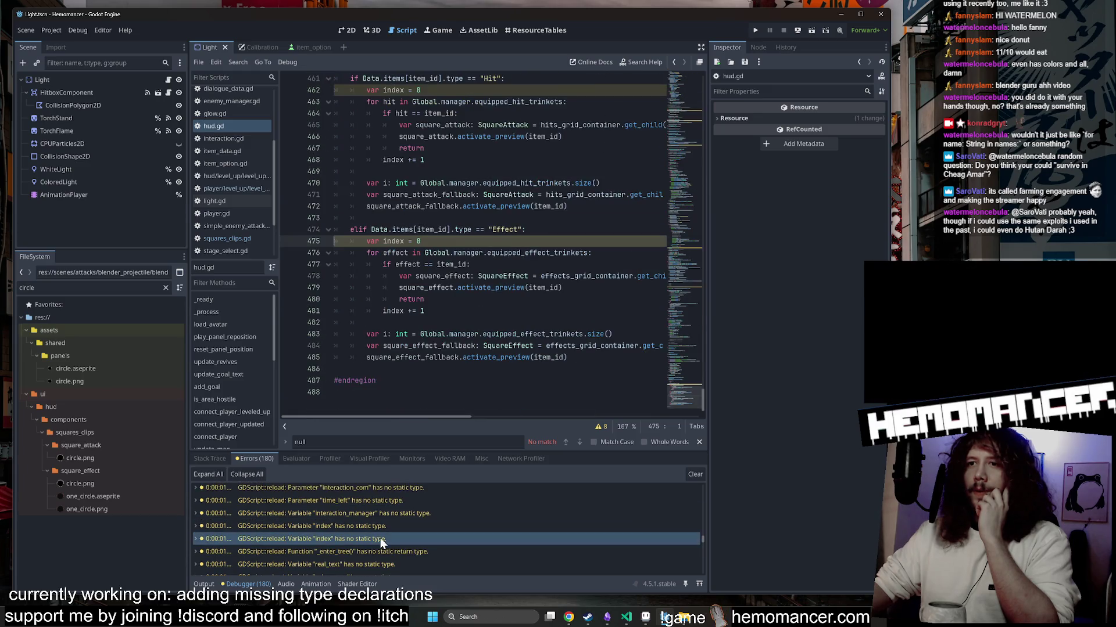
Step: Type both index counters in hud.gd as int and save
click(404, 241)
text(: int)
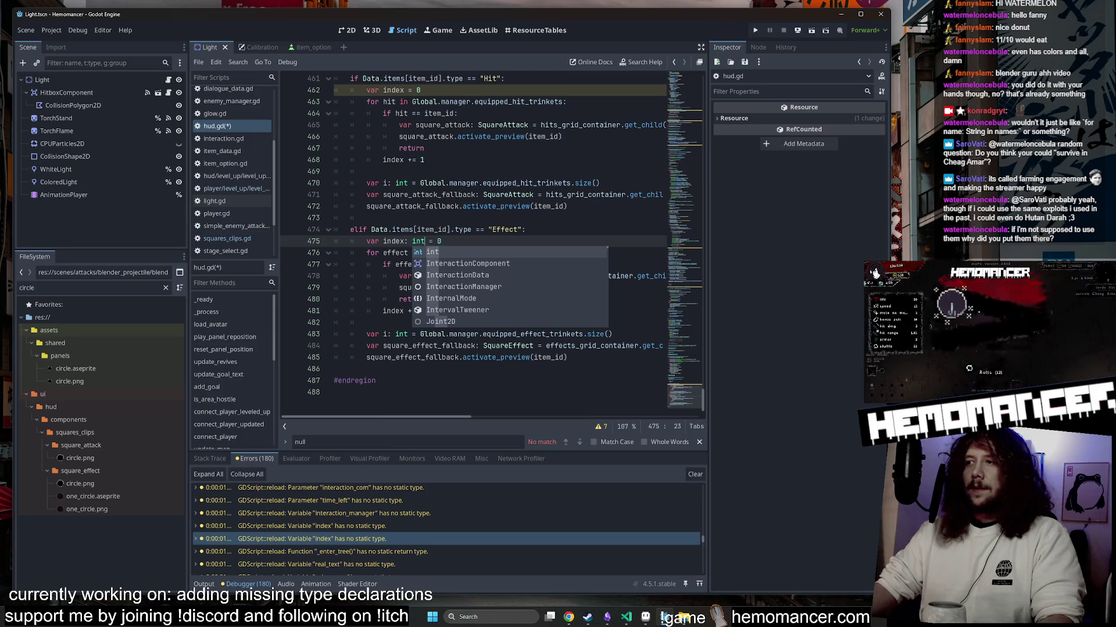
click(406, 90)
text(: in)
scroll(491, 244, up, 1)
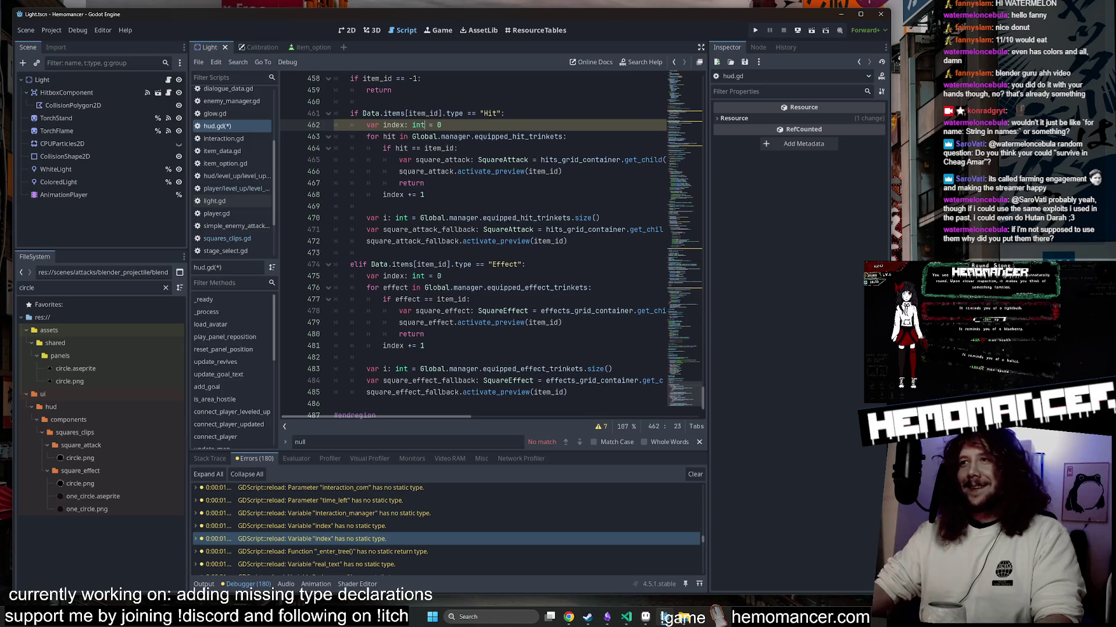
click(366, 253)
key(ctrl+s)
Step: Move the InteractionManager cast into interaction_manager's declared type
scroll(491, 244, up, 20)
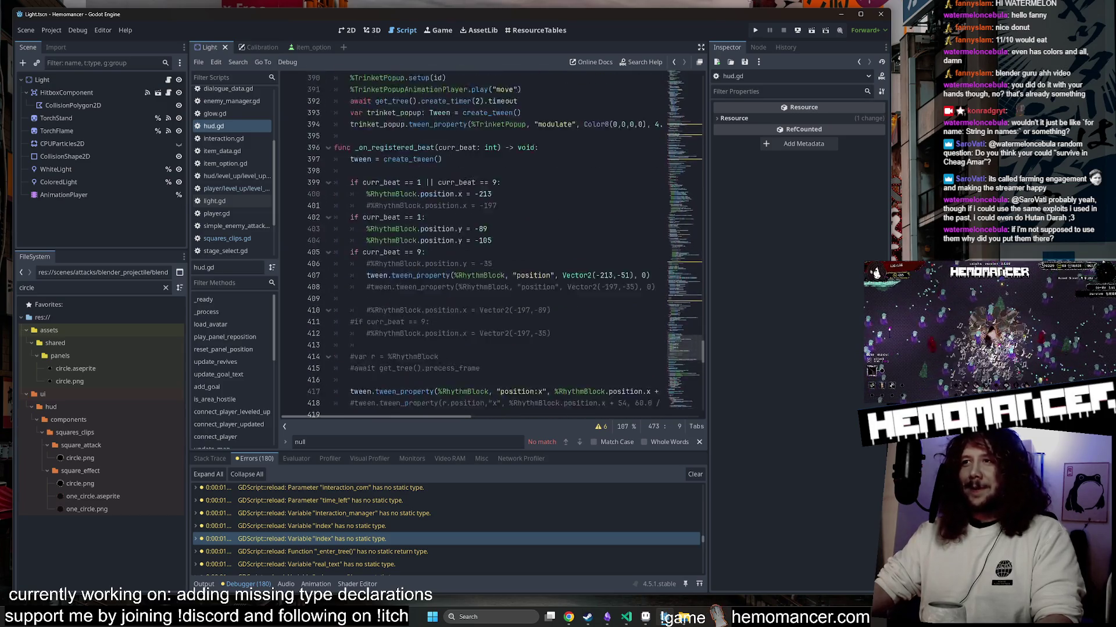
scroll(491, 244, down, 1)
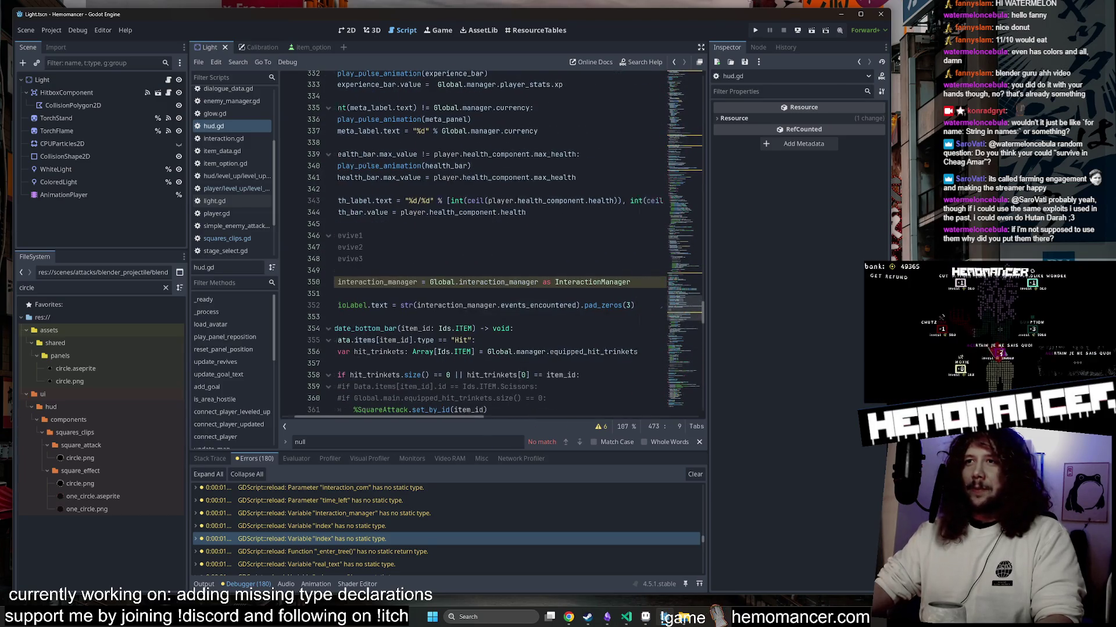
double_click(621, 281)
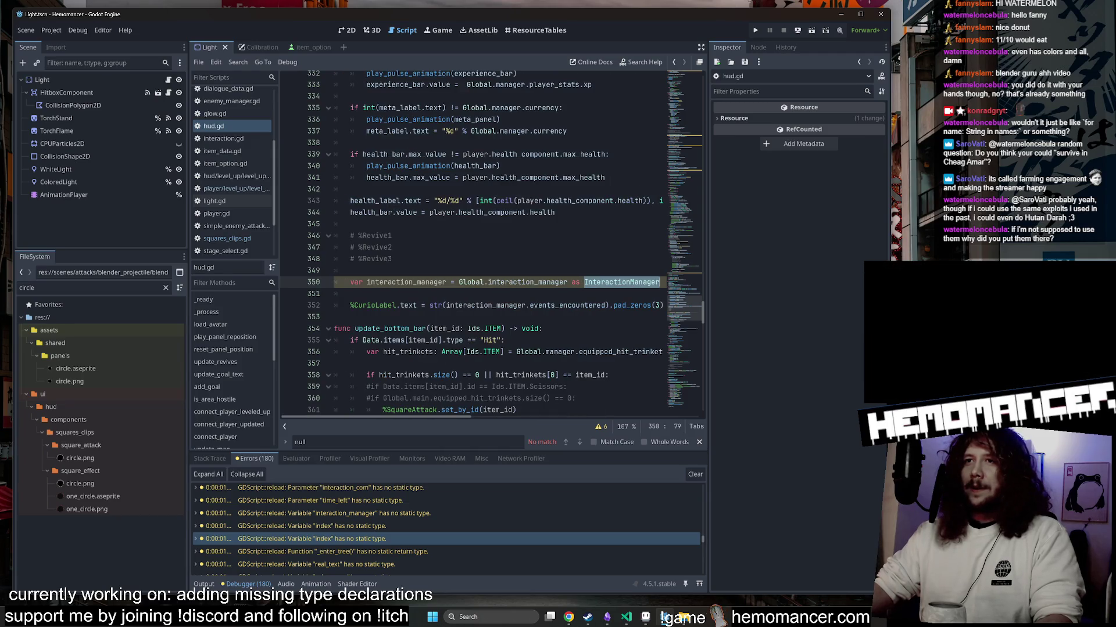
key(ctrl+x)
click(449, 282)
text(:)
key(ctrl+v)
click(406, 223)
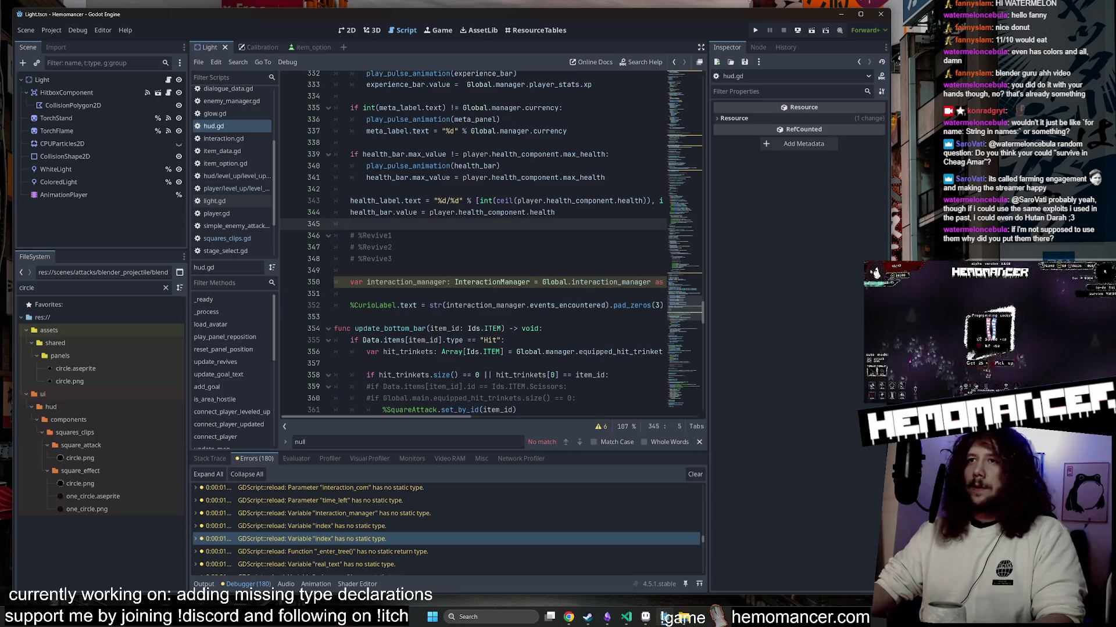
Step: Type update_timer's time_left parameter as int via autocomplete and save hud.gd
drag(678, 313, 685, 277)
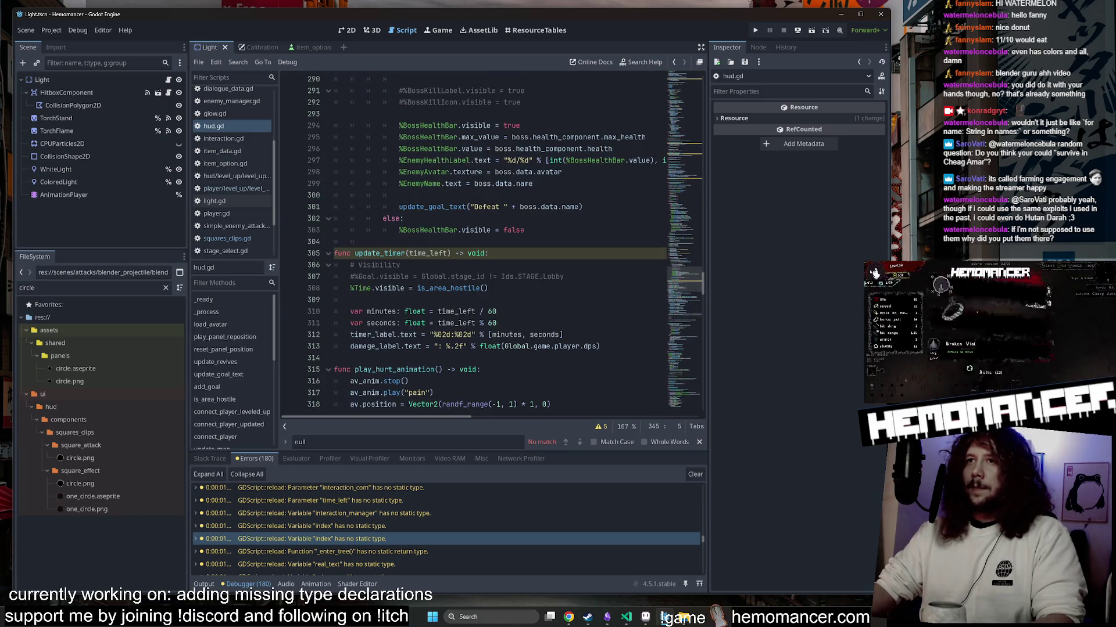
double_click(428, 253)
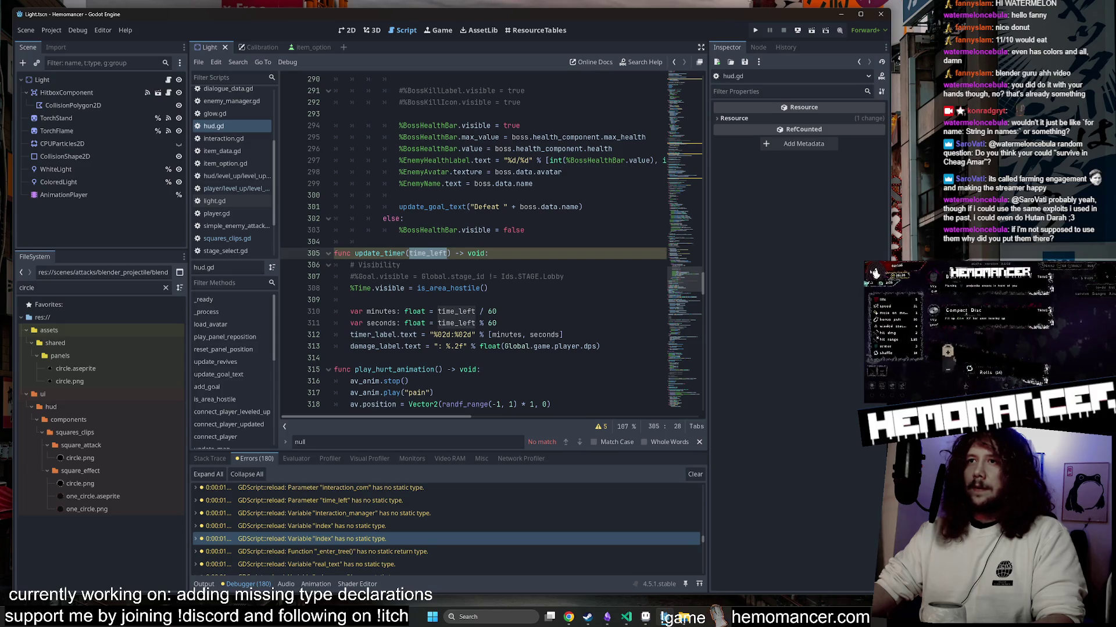
double_click(456, 311)
click(447, 254)
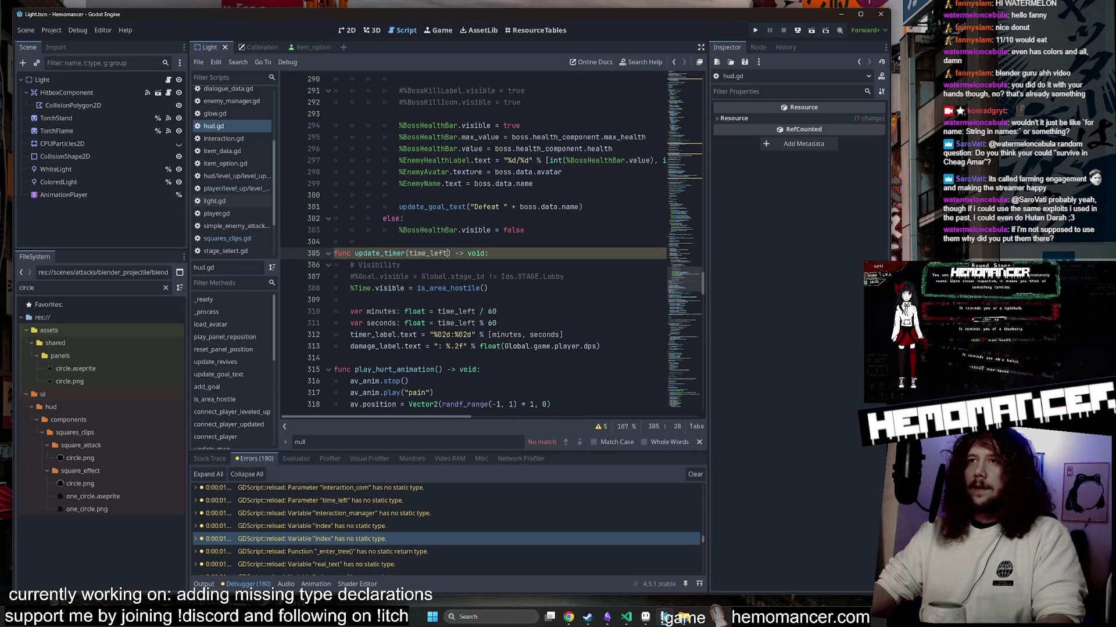
text(: int)
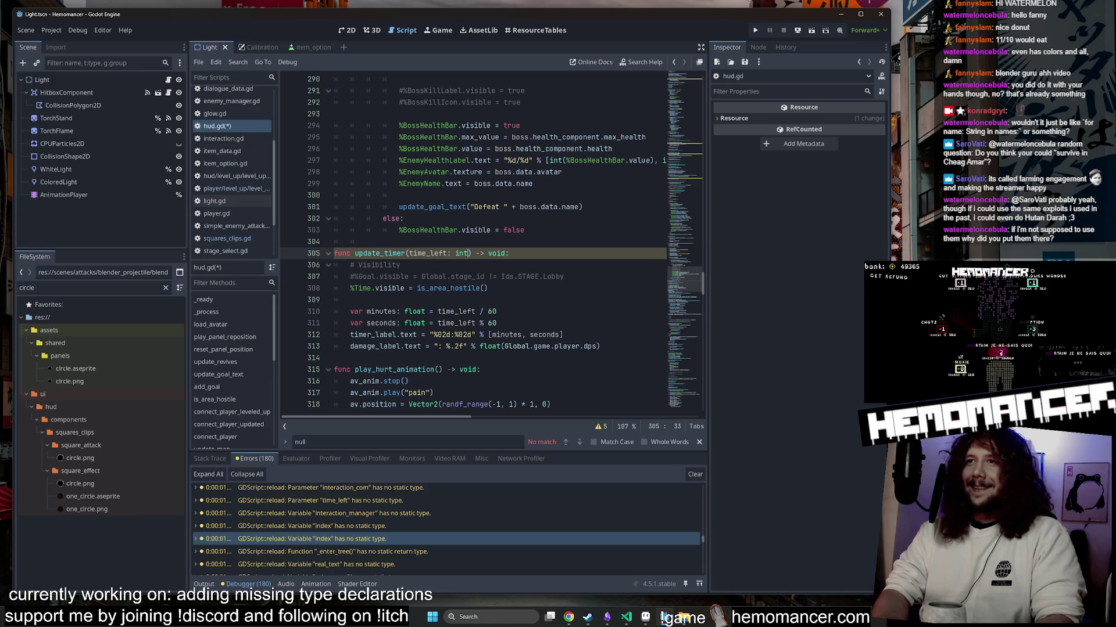
key(ctrl+space)
key(ctrl+s)
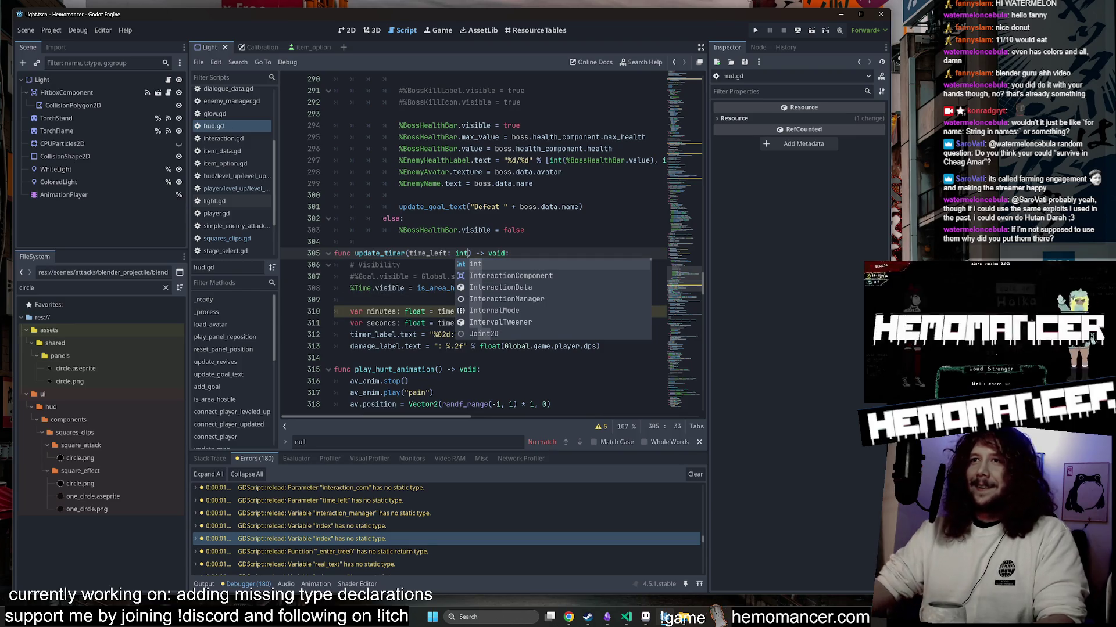
double_click(428, 254)
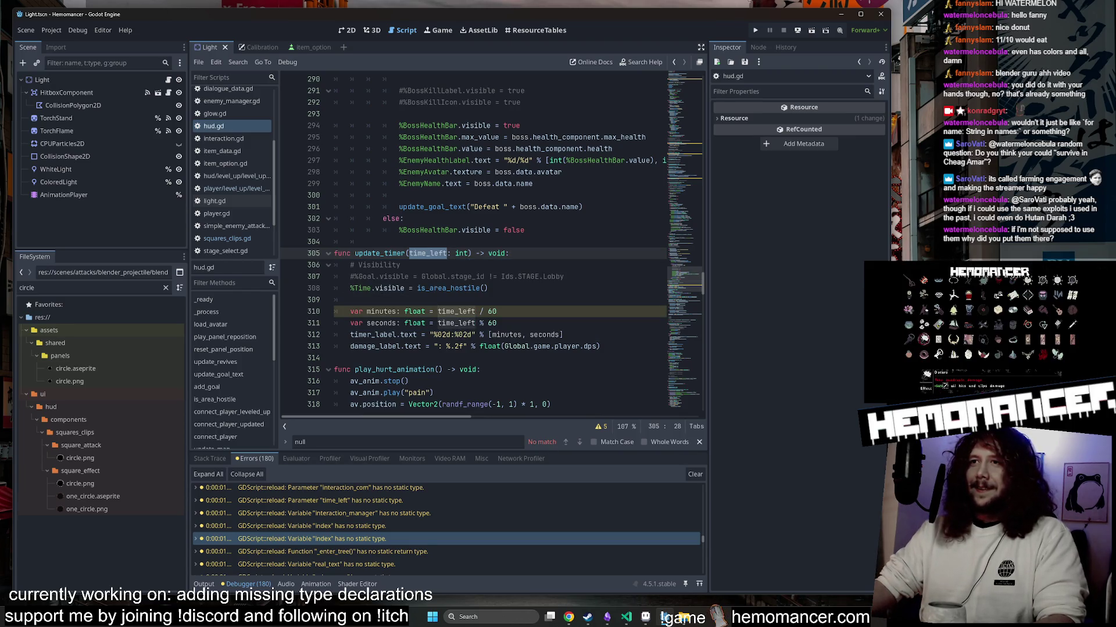
mouse_move(456, 311)
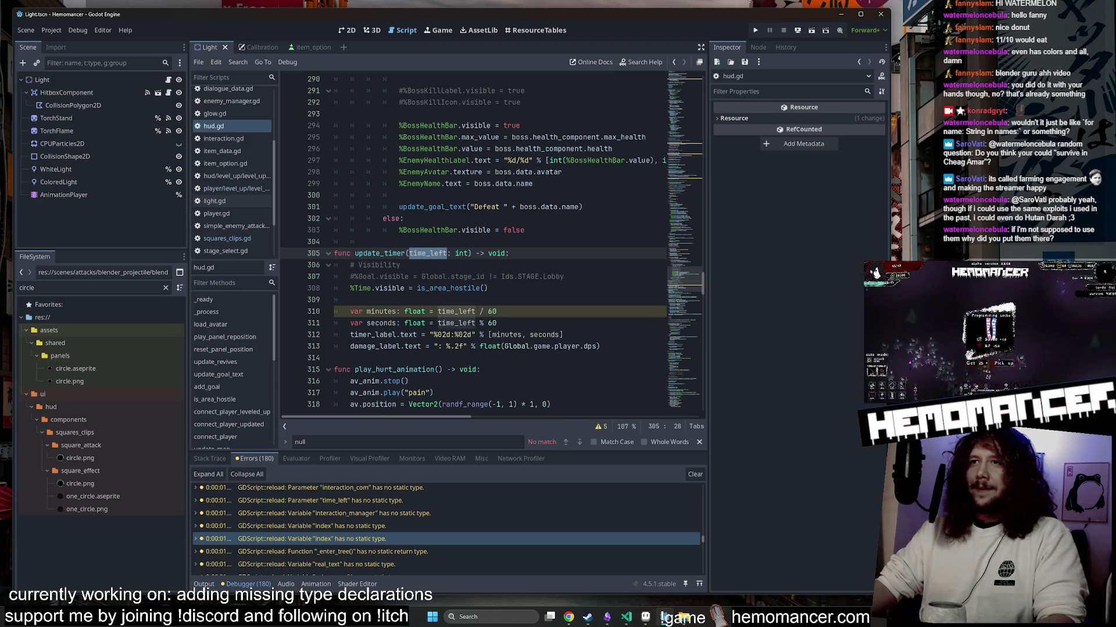
click(351, 300)
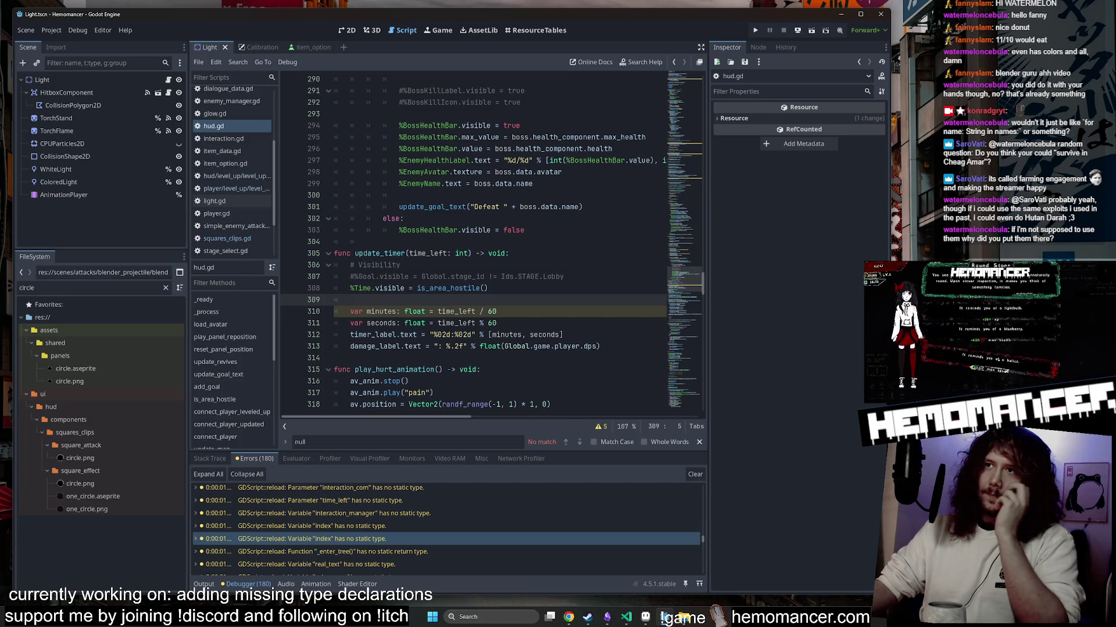
Step: Close the search bar and review time_left's use in the minutes calculation
key(Escape)
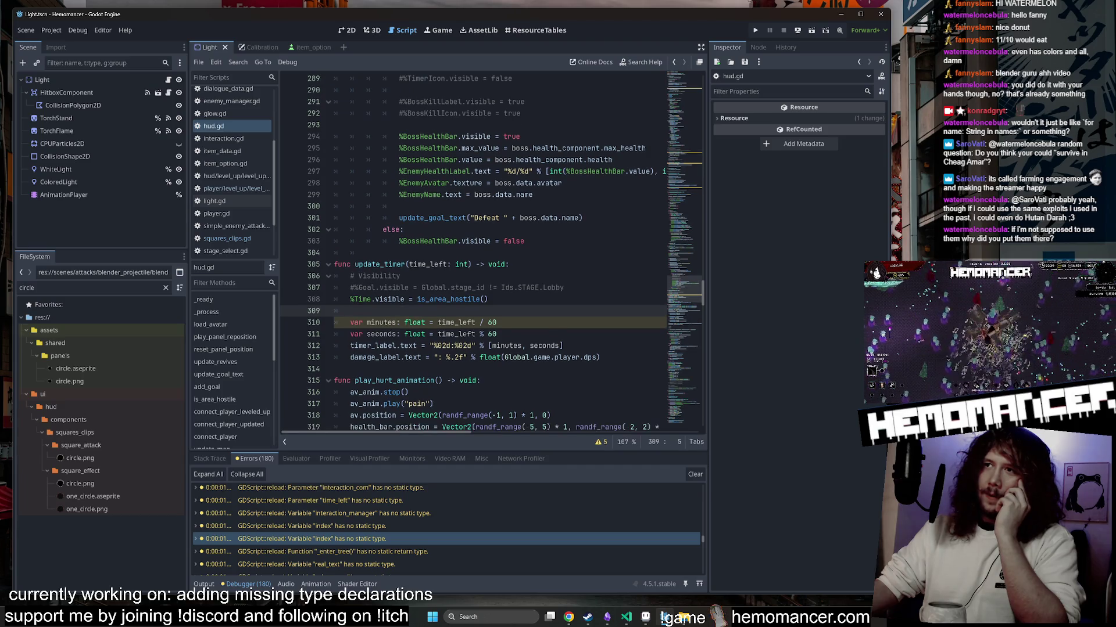
click(337, 369)
click(475, 322)
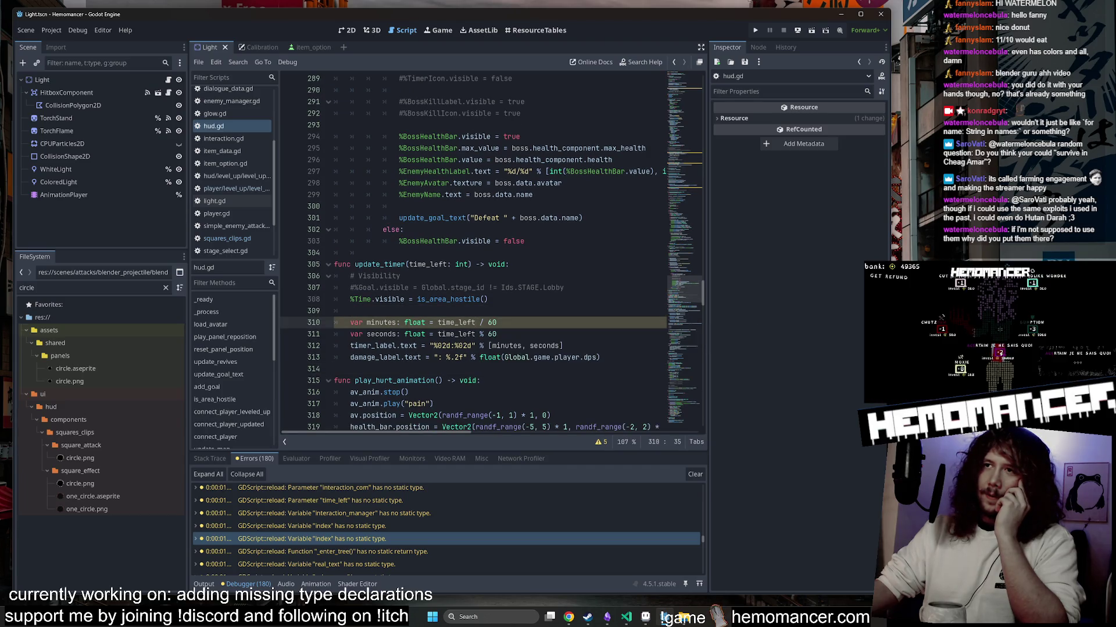
scroll(474, 255, down, 2)
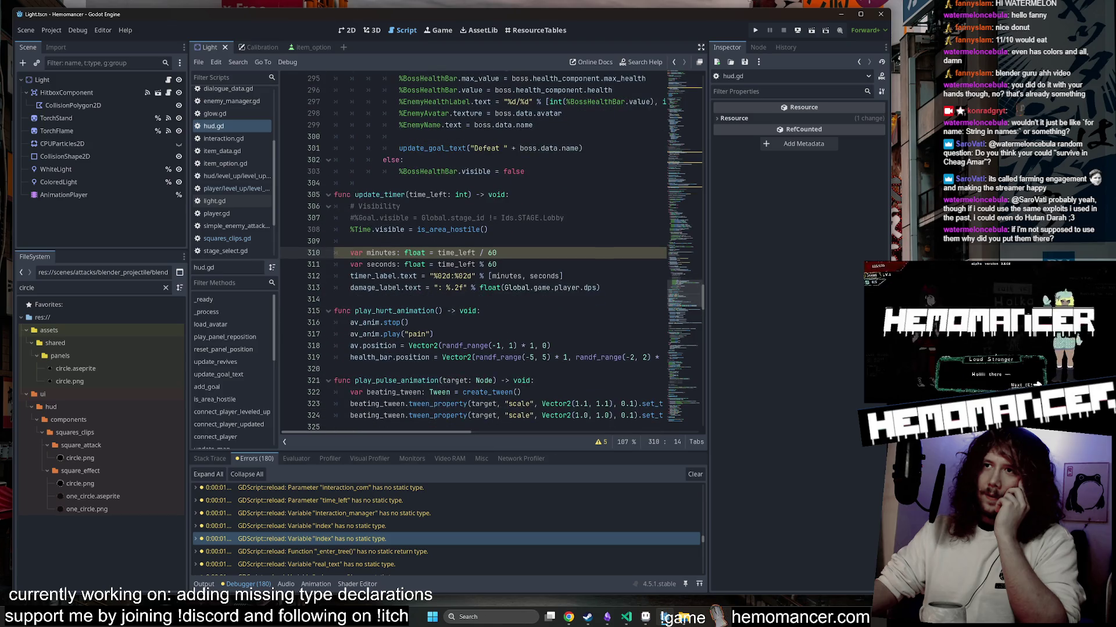
mouse_move(453, 264)
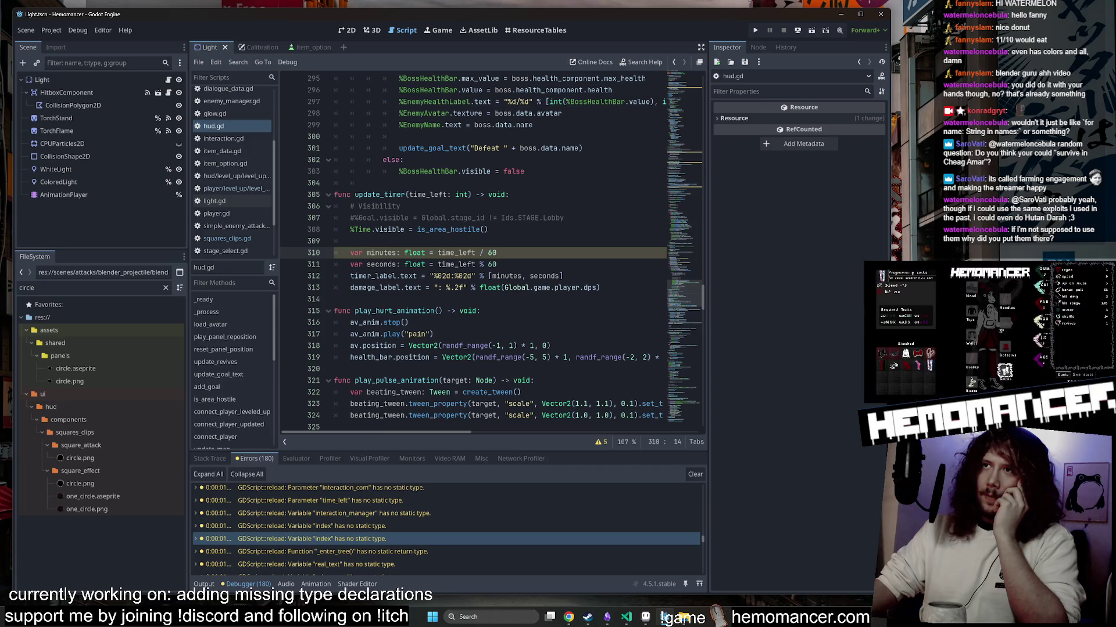
click(472, 195)
Step: Drop time_left's int type, add print(time_left) at update_timer's start, save, and run
key(BackSpace)
key(BackSpace)
key(BackSpace)
key(ctrl+s)
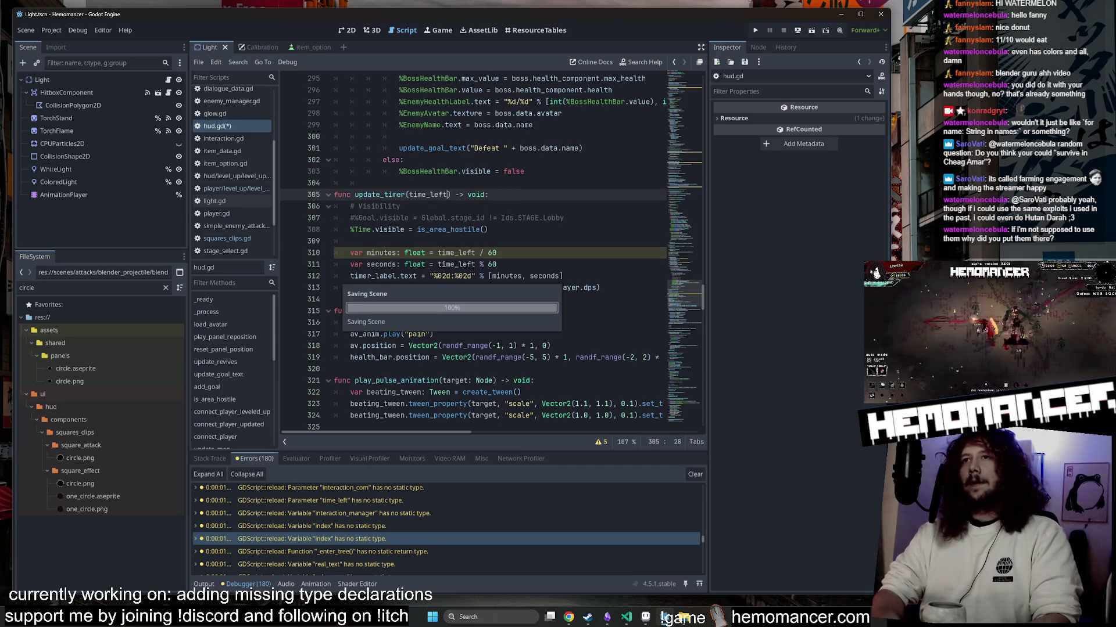
click(489, 195)
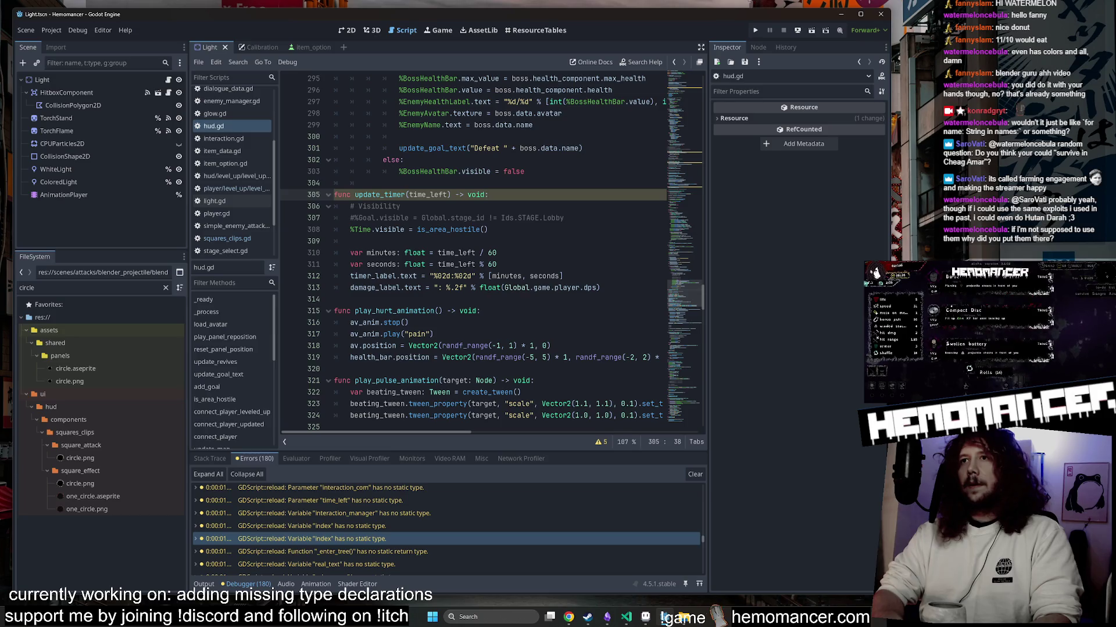
key(Return)
text(print()
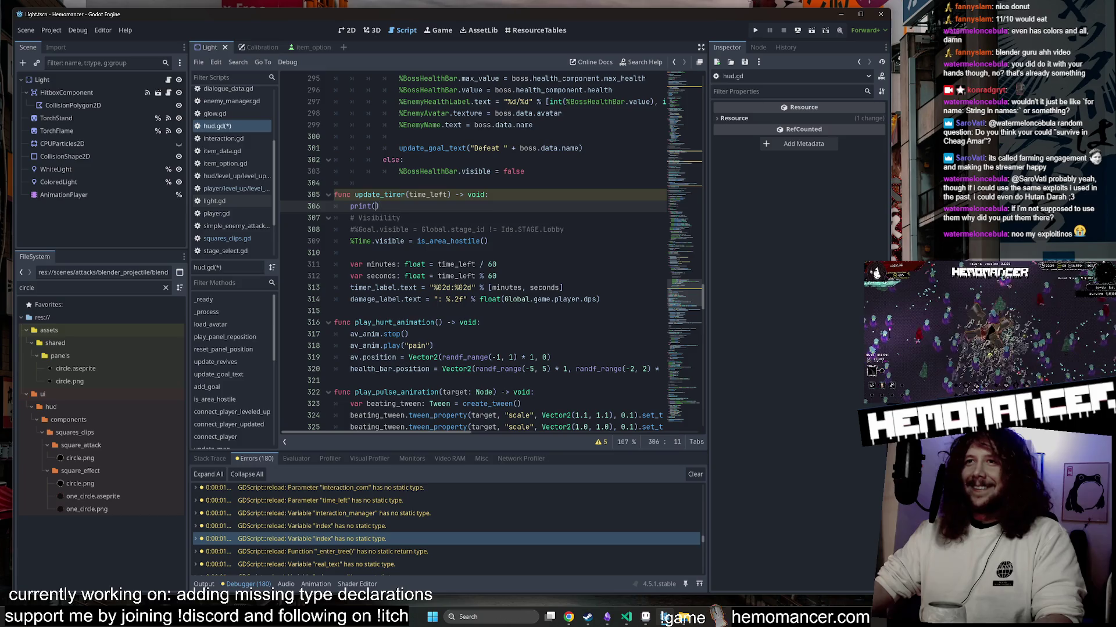
key(Up)
key(ctrl+s)
key(Up)
key(F5)
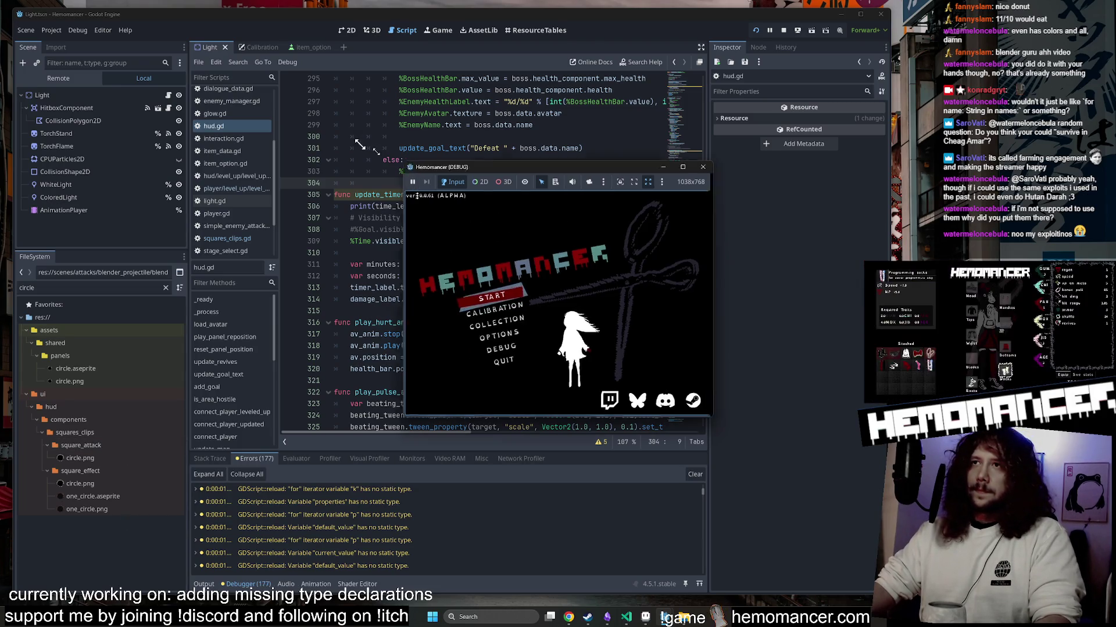
Step: Start a Cheag Amar run from the Travel screen, restart once, then stop the game
drag(408, 164, 137, 48)
key(Return)
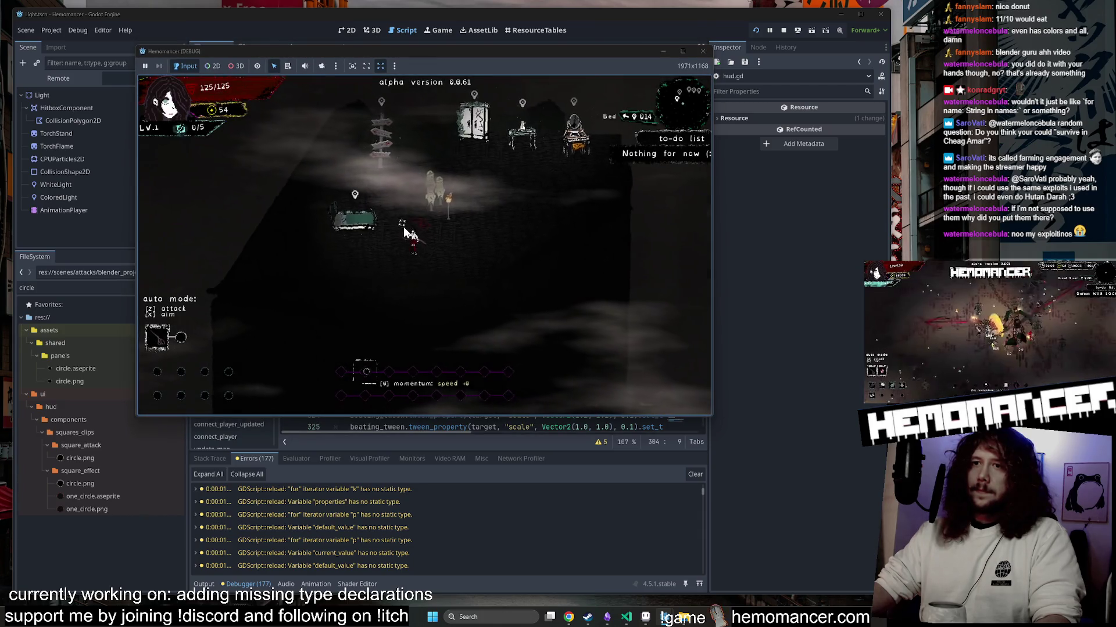
click(404, 238)
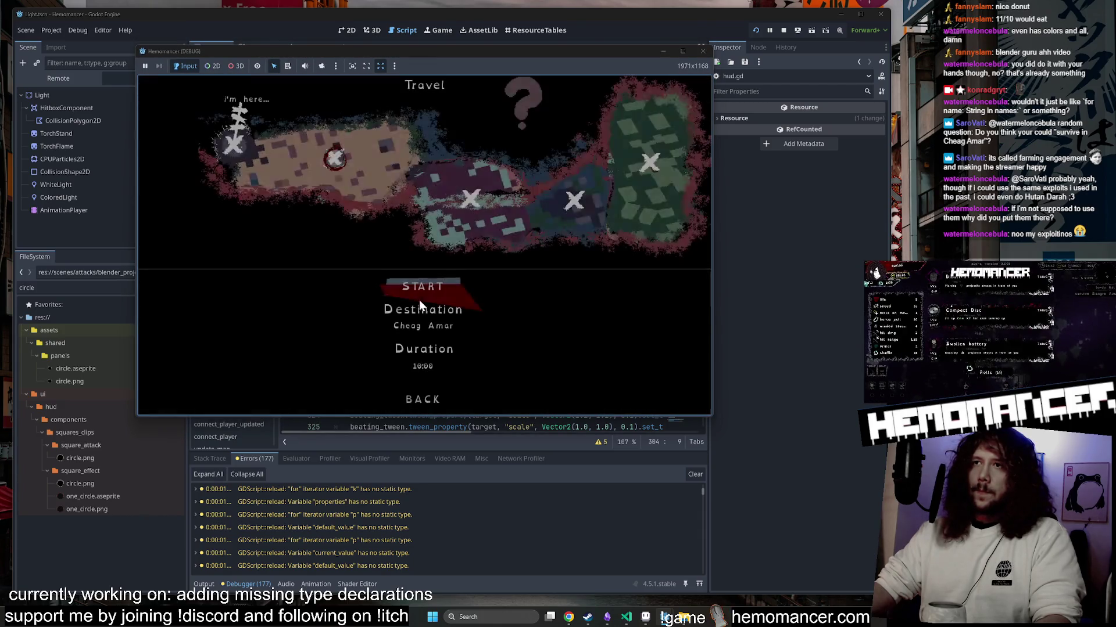
click(420, 291)
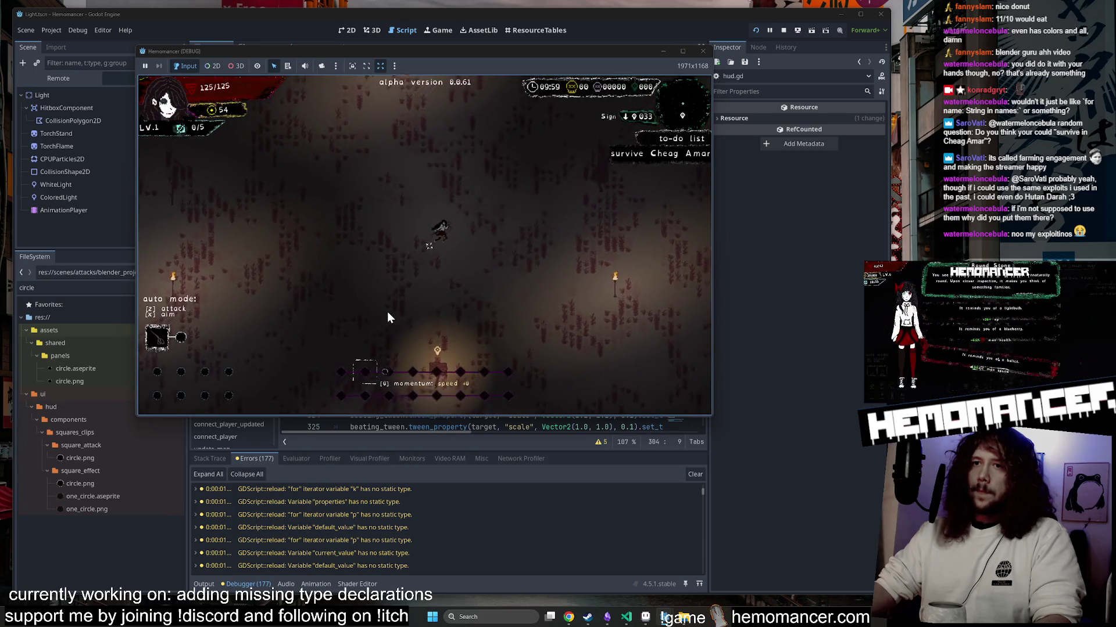
key(F5)
key(Return)
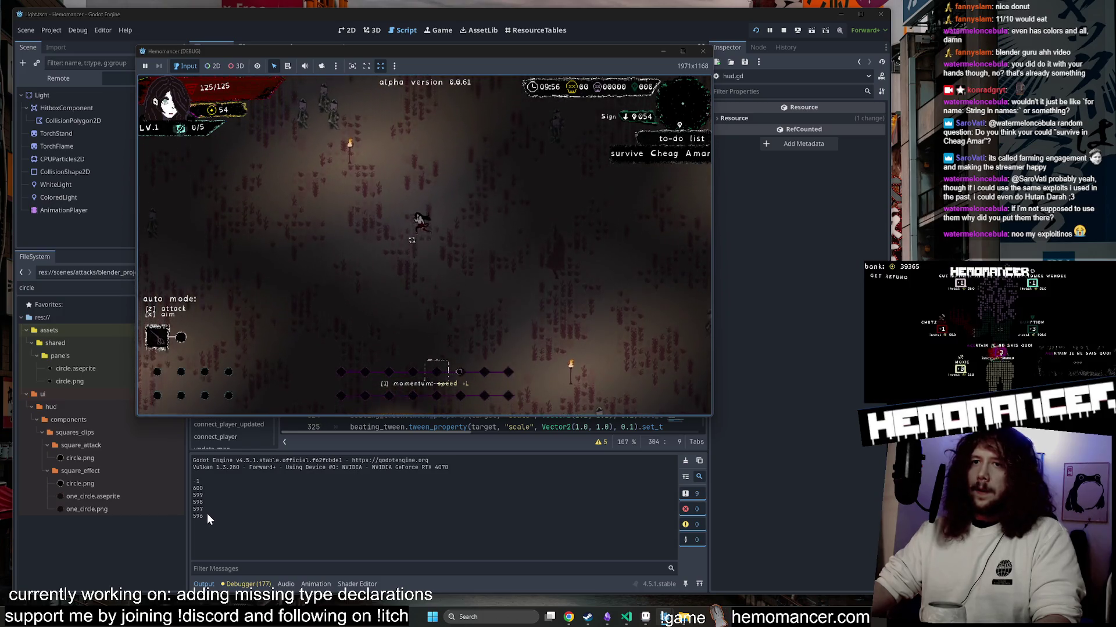
click(703, 52)
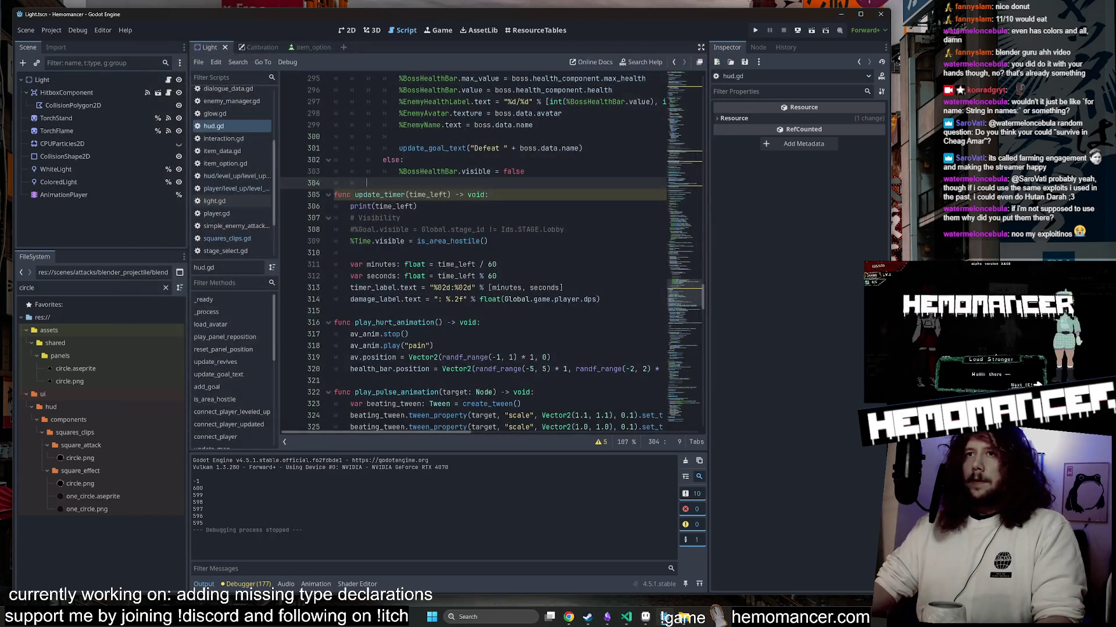
Step: Retype update_timer's time_left parameter as int and save hud.gd
click(446, 195)
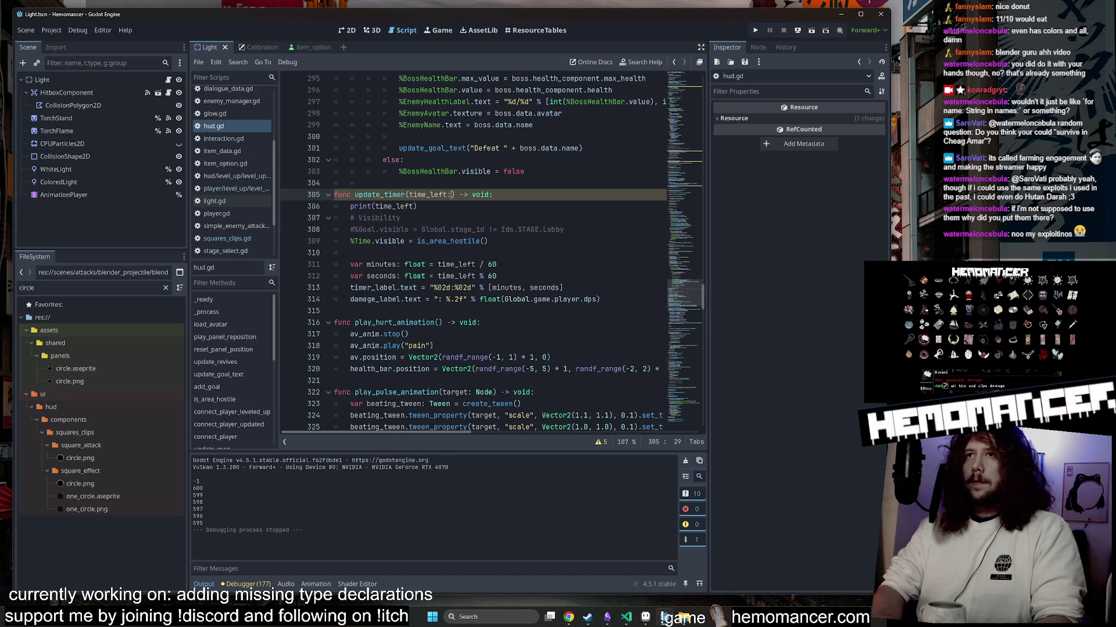
text(: int)
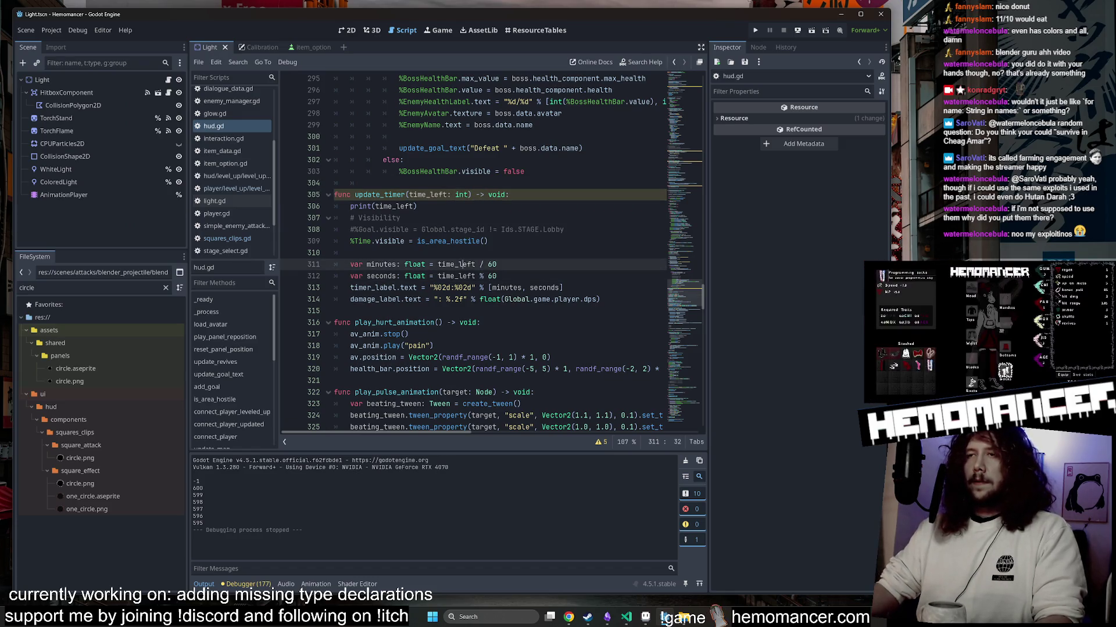
double_click(456, 265)
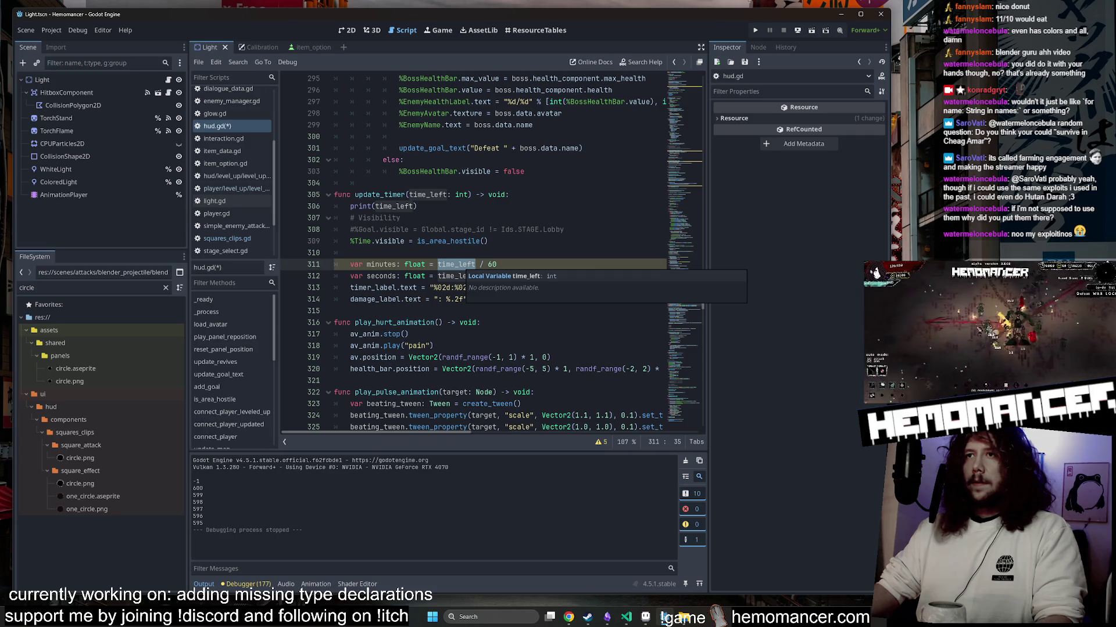
click(351, 252)
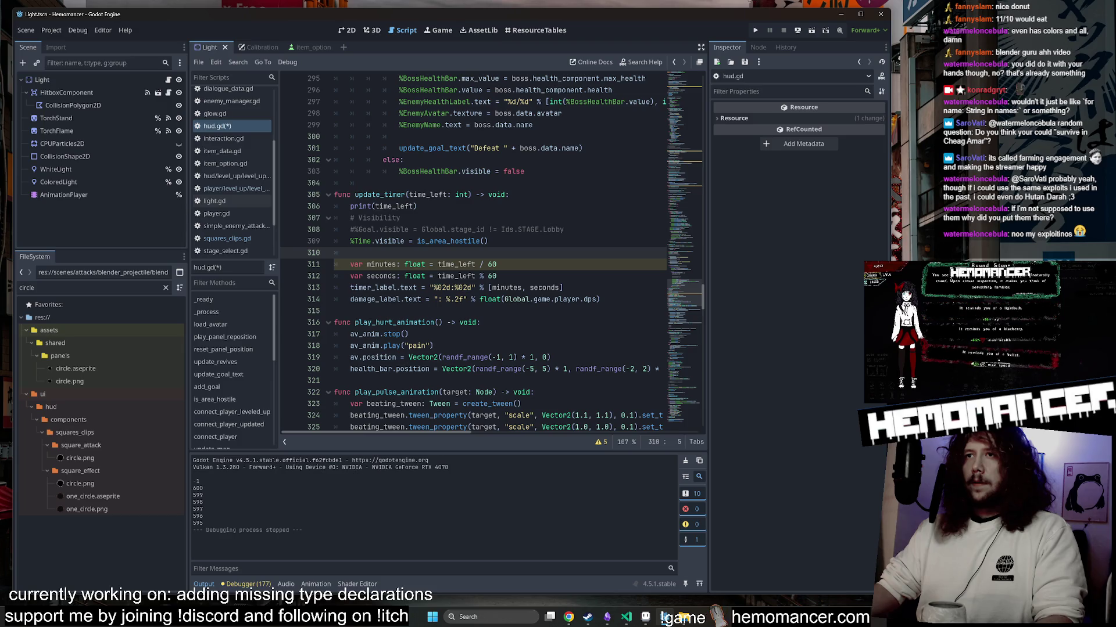
click(379, 264)
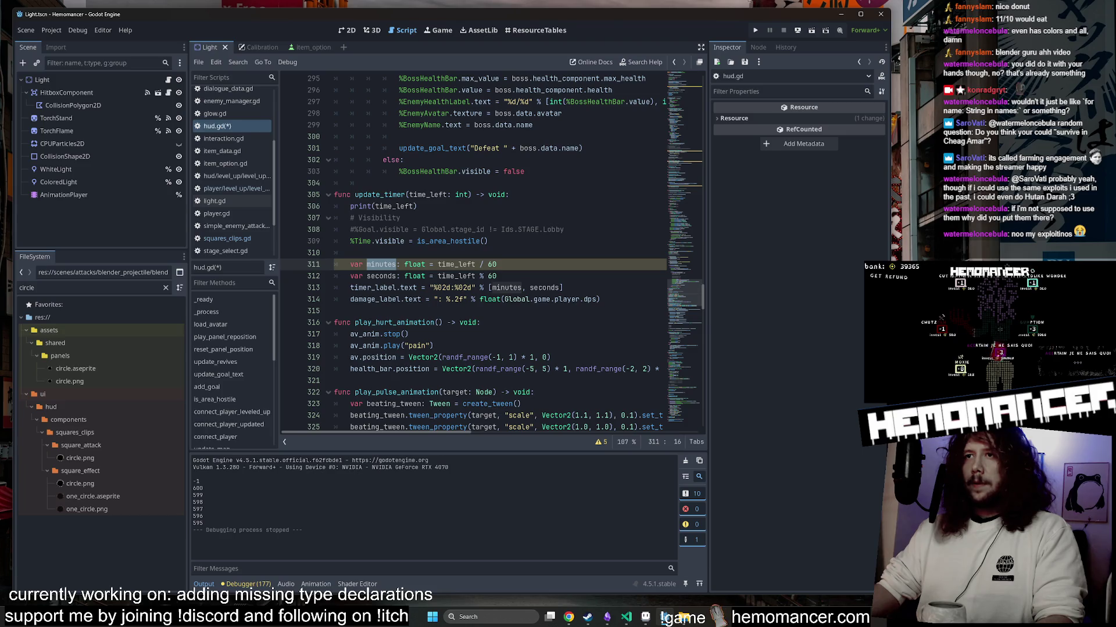
key(ctrl+s)
Step: Delete the print(time_left) line, then briefly run and stop the game
click(417, 206)
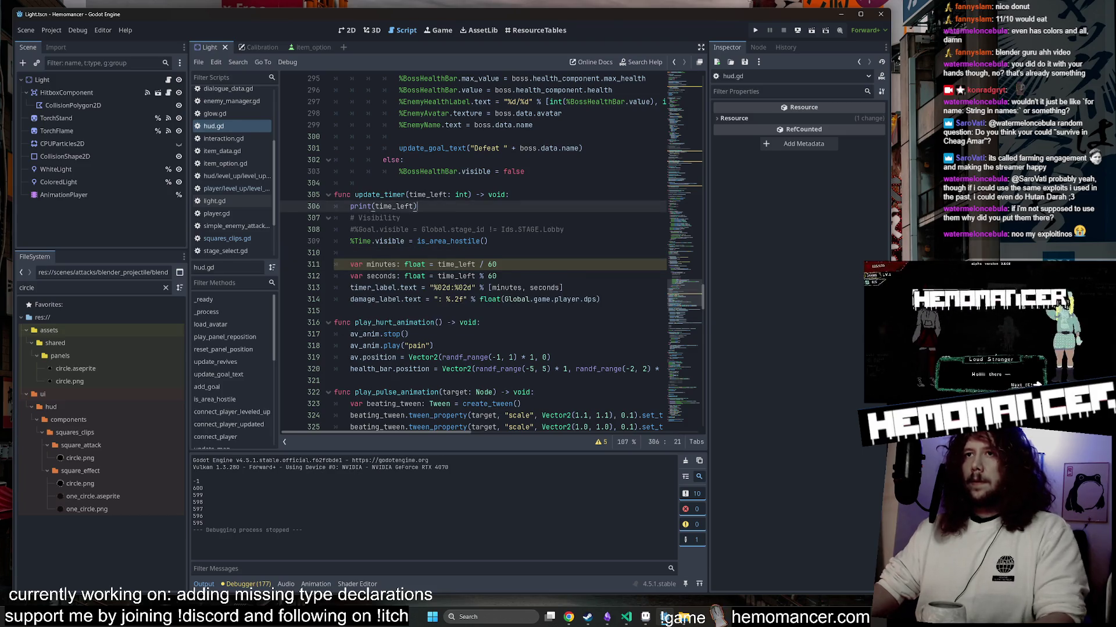
key(ctrl+shift+k)
click(484, 241)
key(F5)
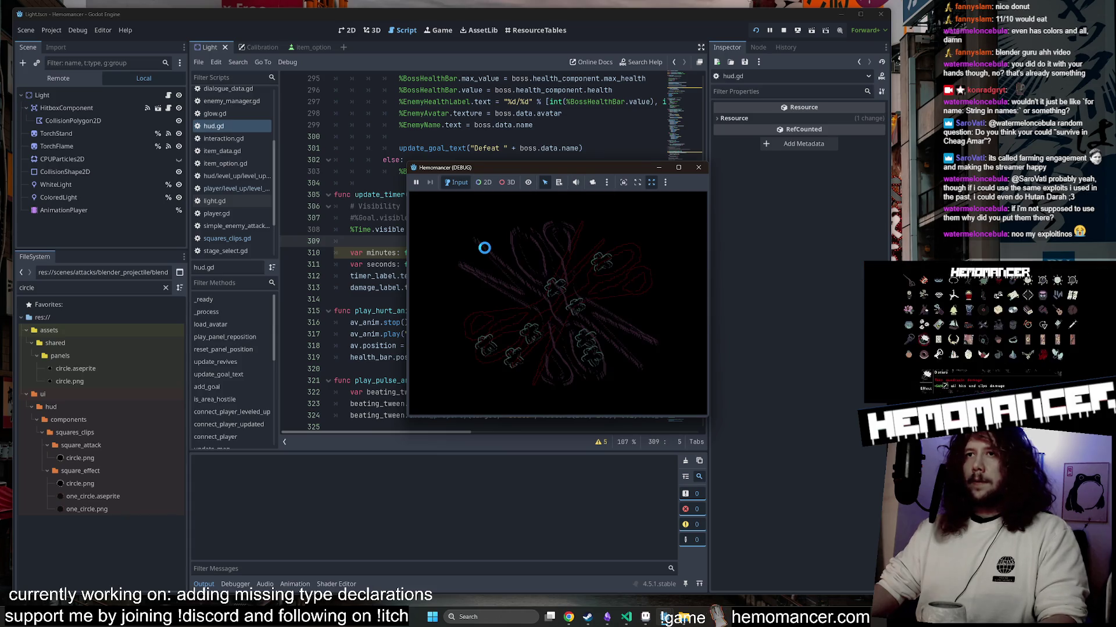
click(699, 168)
Step: Add print(time_left / 60) above the minutes calculation and rerun the game
click(499, 253)
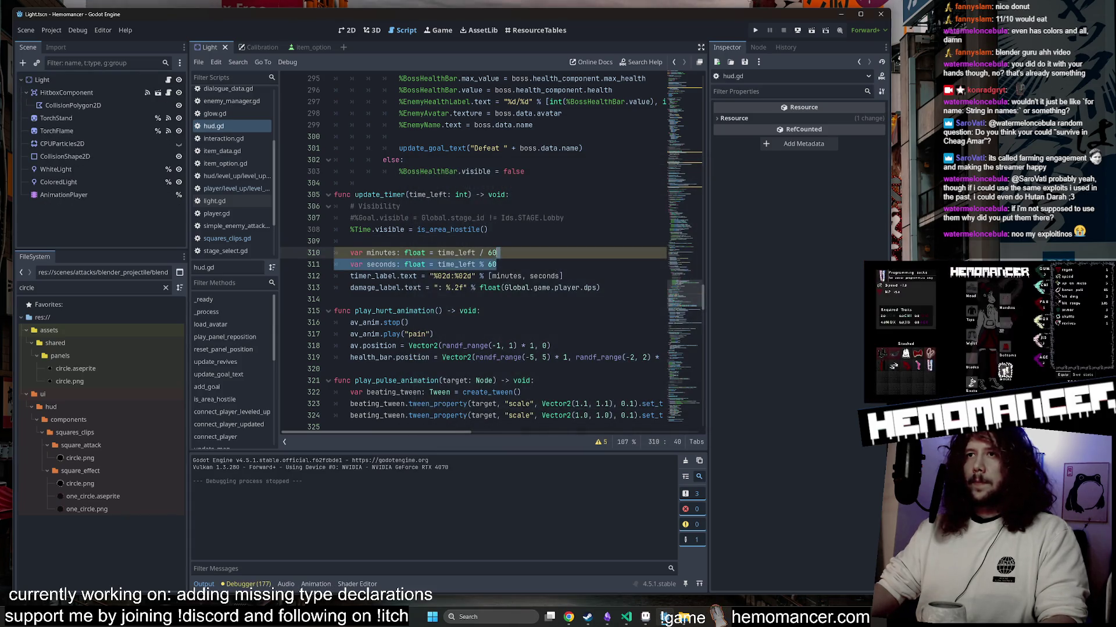
key(ctrl+shift+Return)
key(ctrl+shift+Return)
text(print)
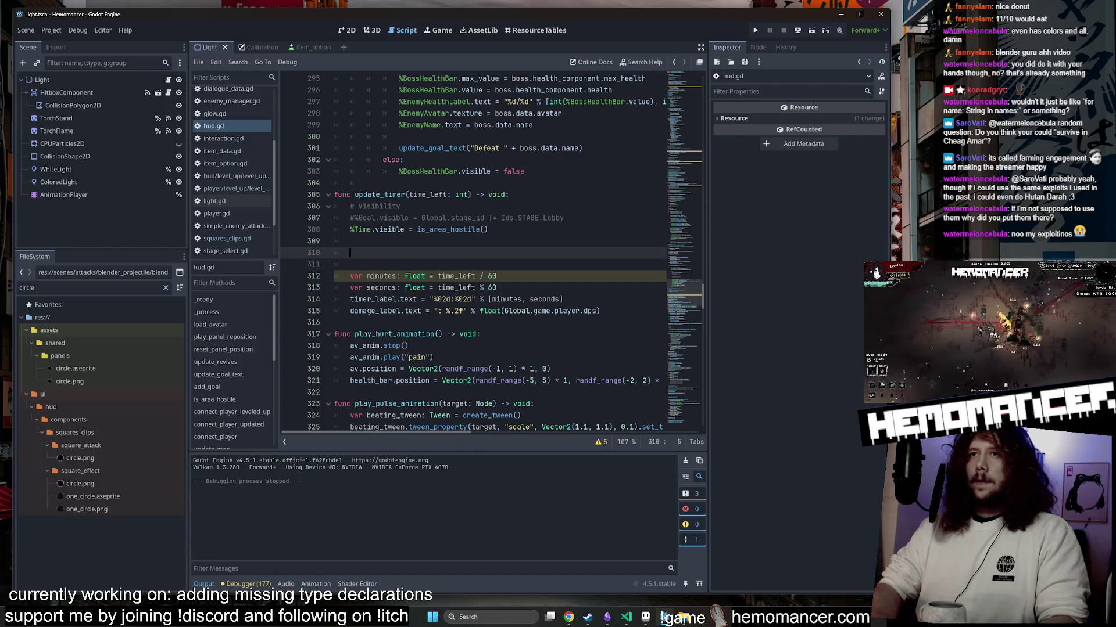
text(())
click(497, 276)
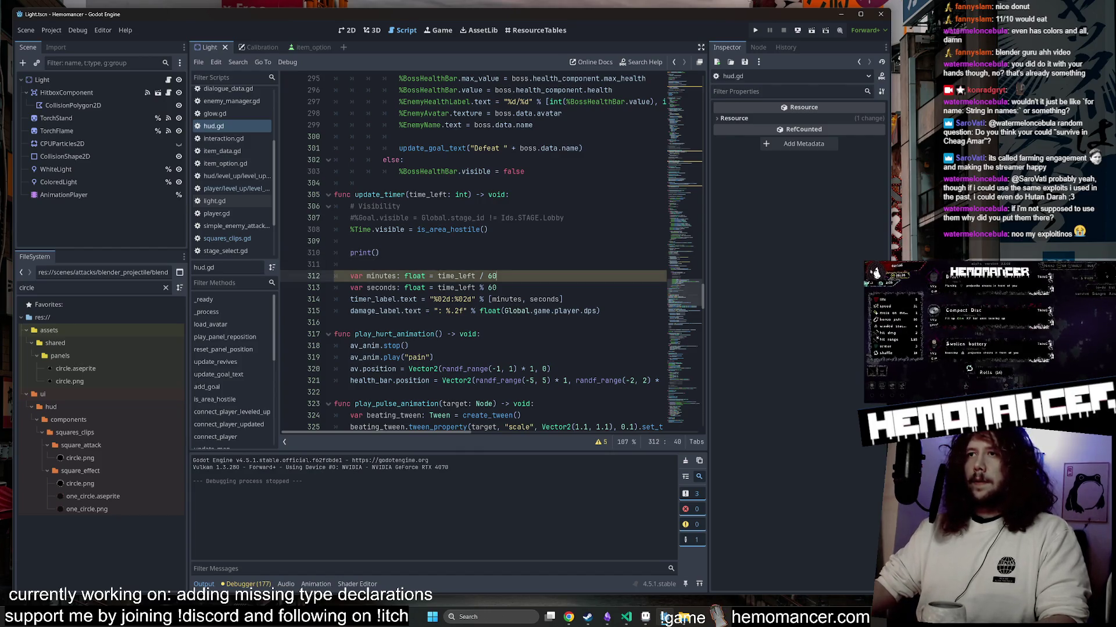
click(375, 253)
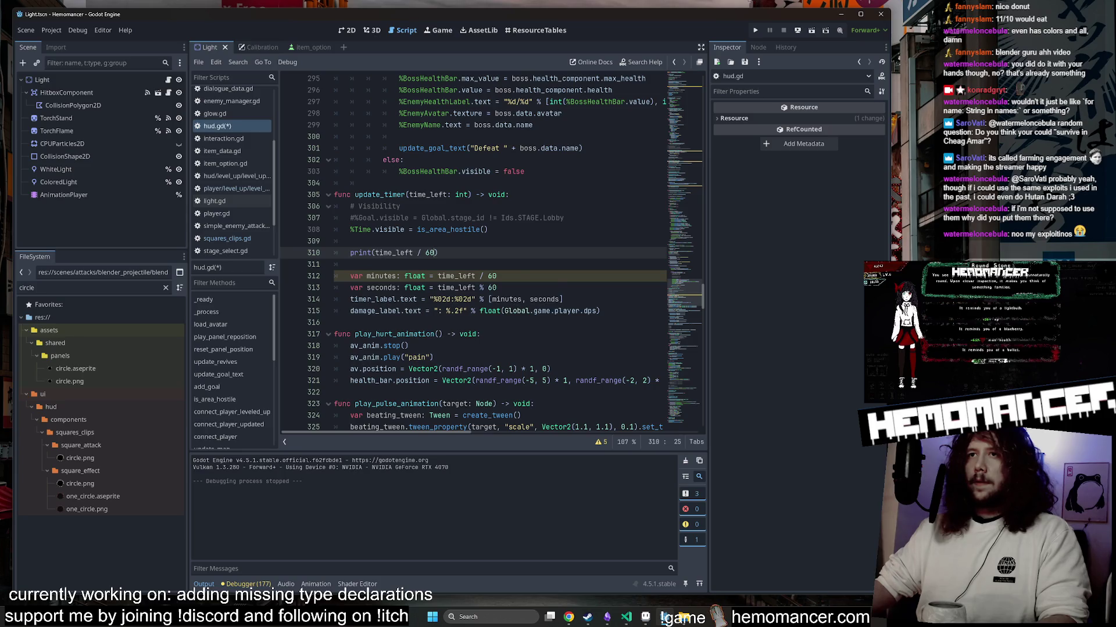
key(F5)
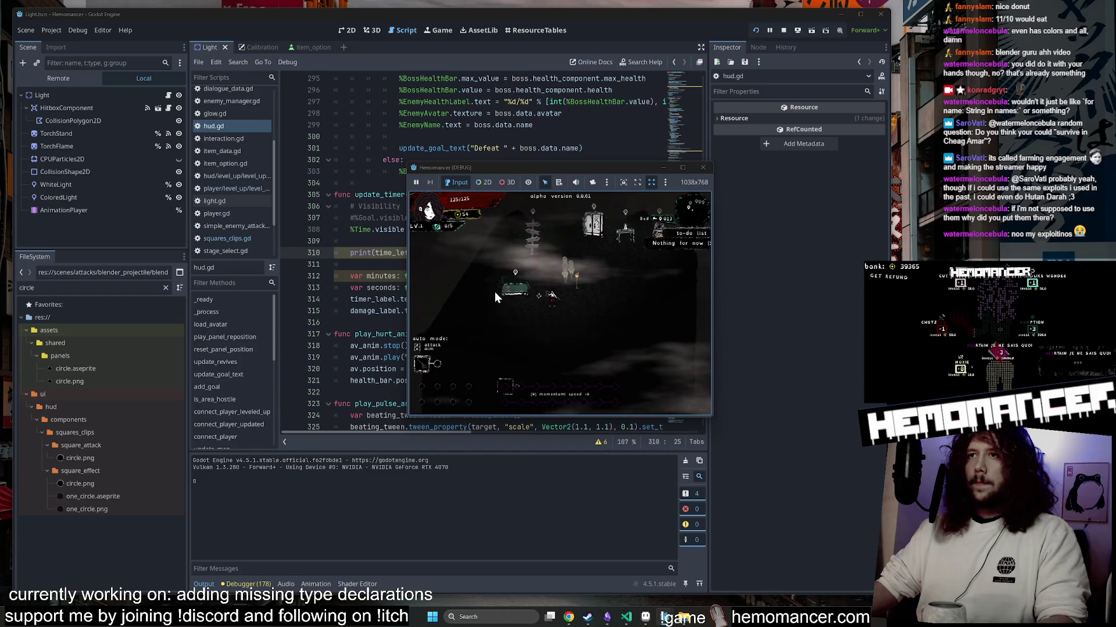
Step: Start a run from the Travel screen so values print, then stop the debug game
key(e)
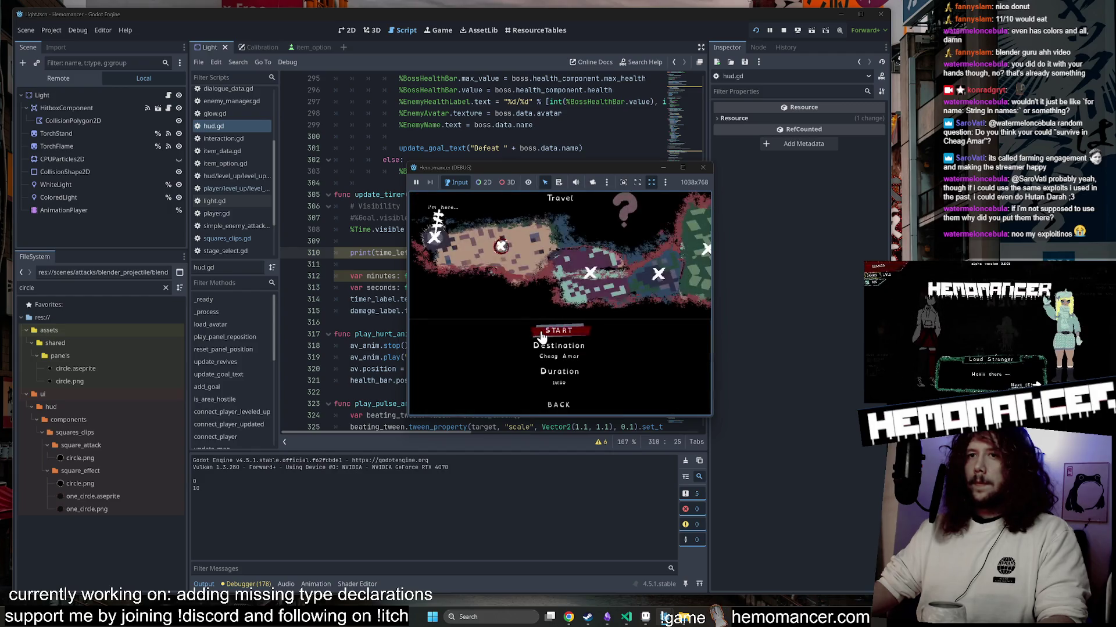
click(540, 337)
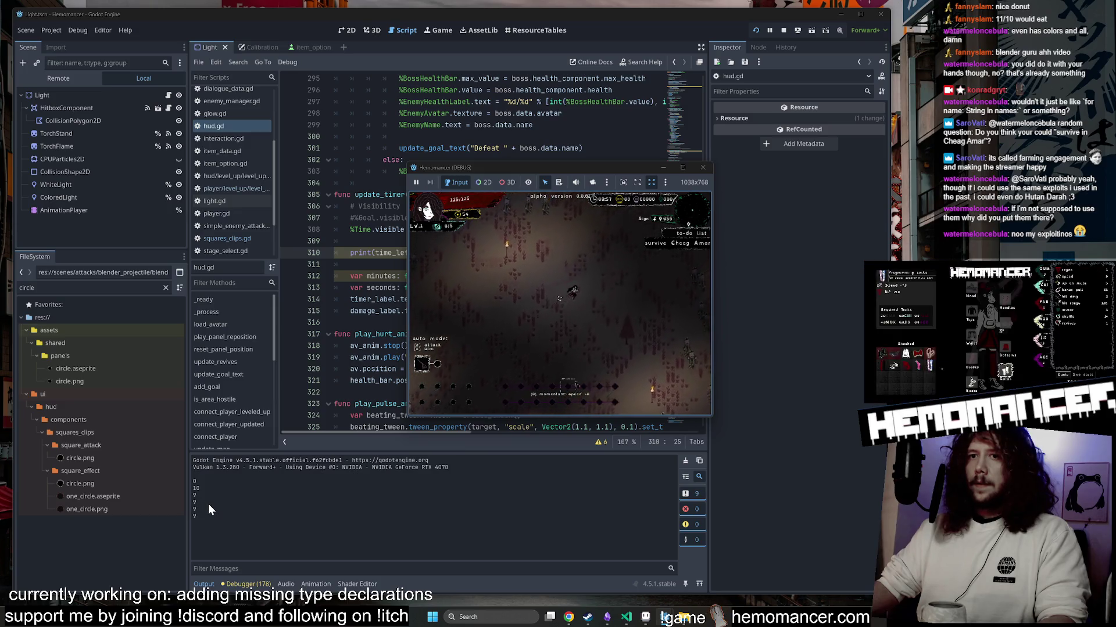
click(703, 167)
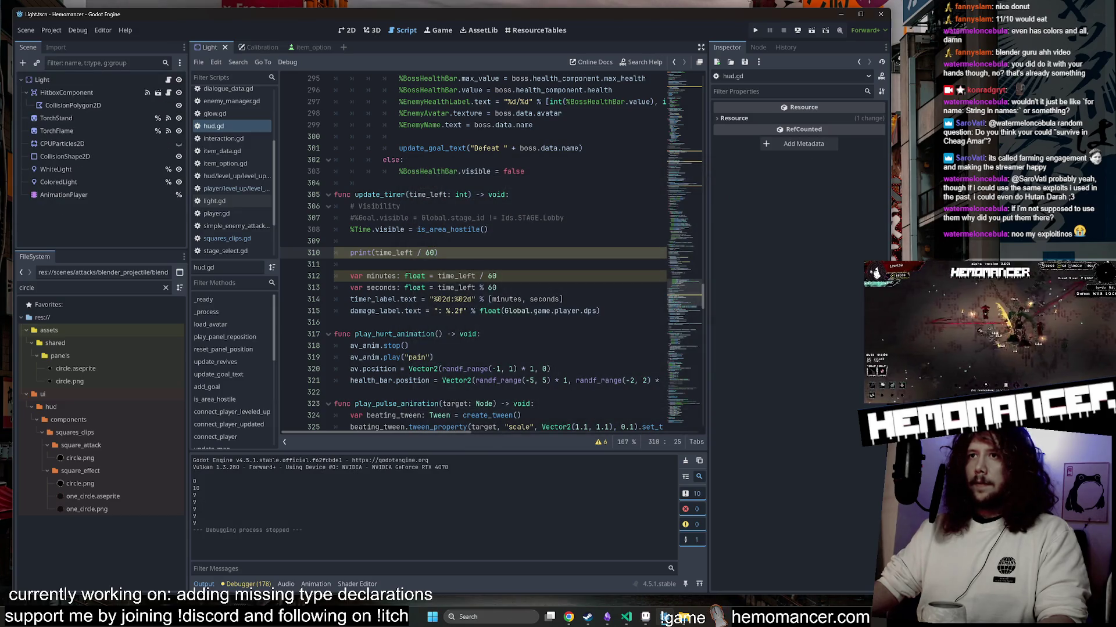
Step: Change minutes from float to int and delete the print(time_left / 60) and blank lines
click(383, 276)
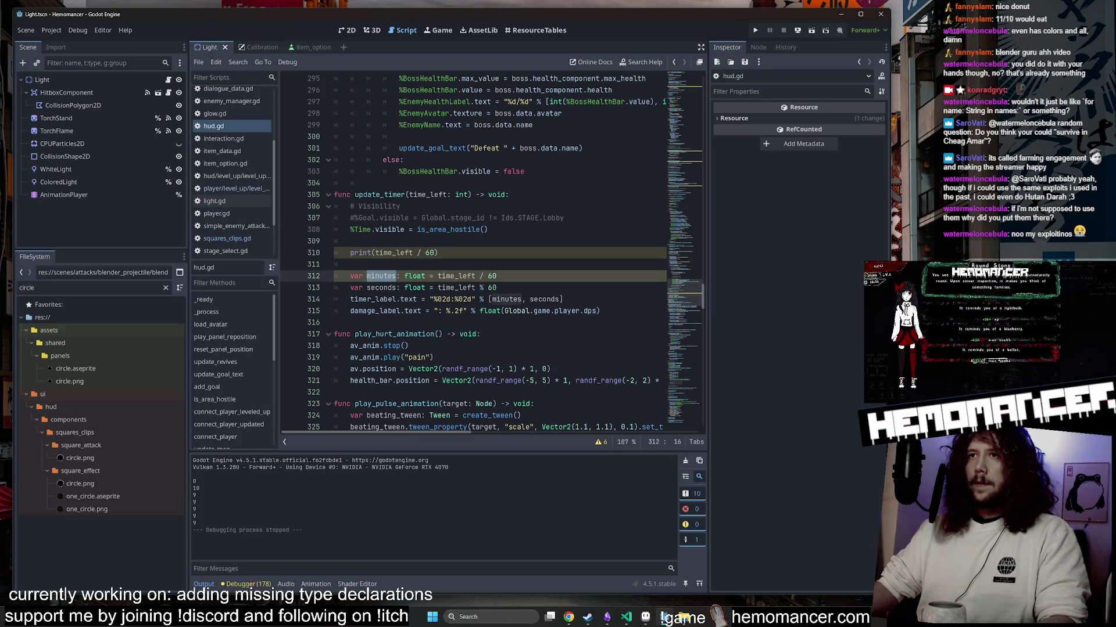
click(423, 276)
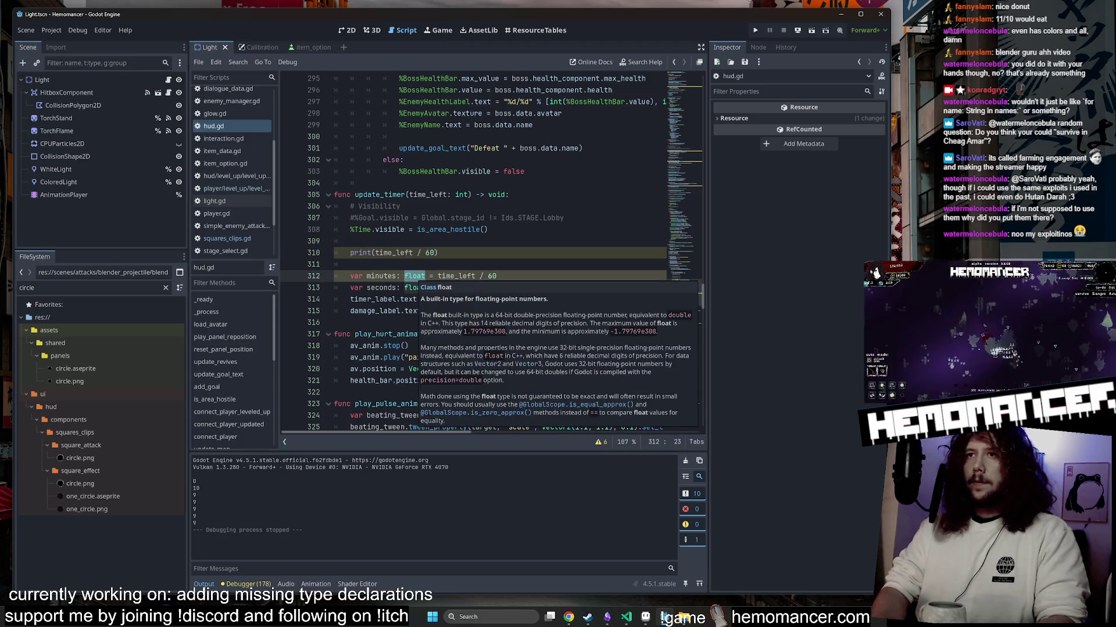
text(int)
click(434, 253)
key(End)
key(ctrl+s)
key(ctrl+shift+k)
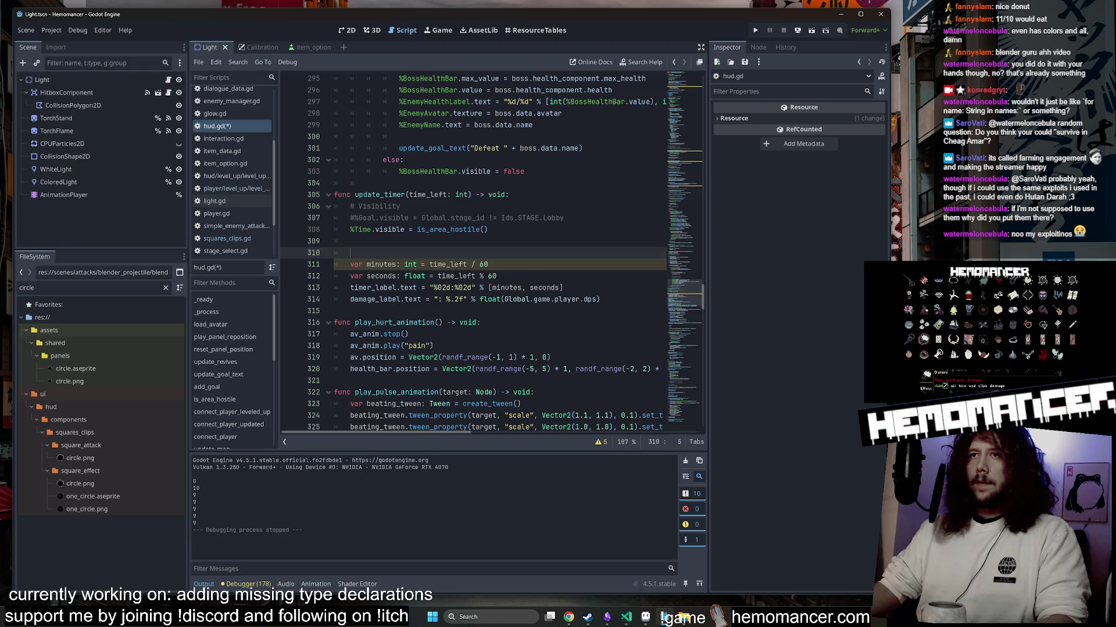
key(ctrl+shift+k)
key(ctrl+s)
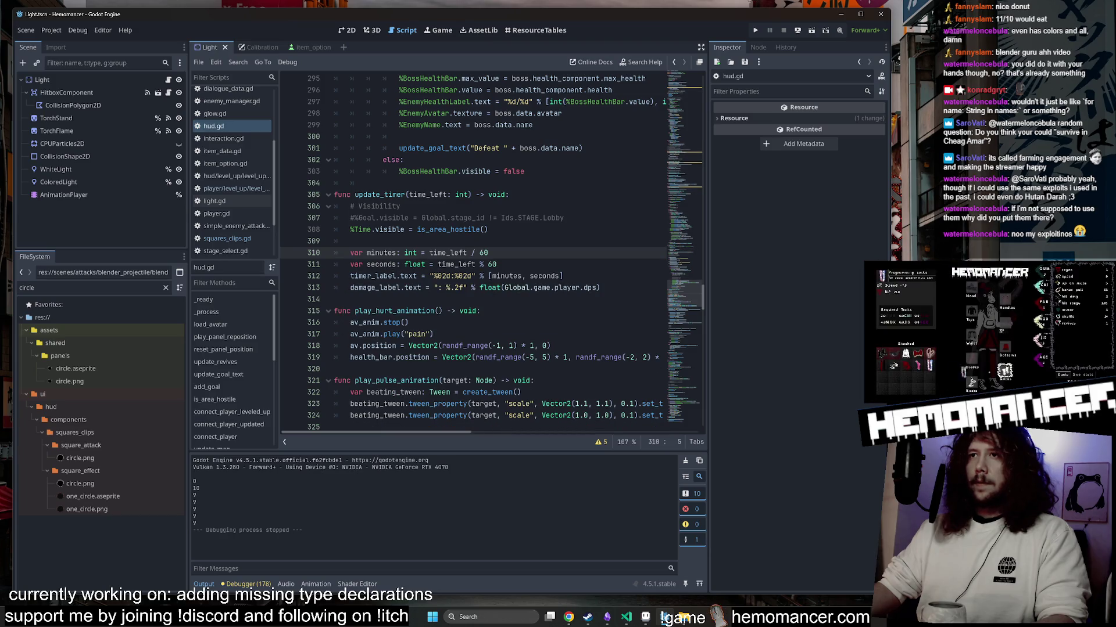
Step: Change the seconds variable's type from float to int
click(407, 265)
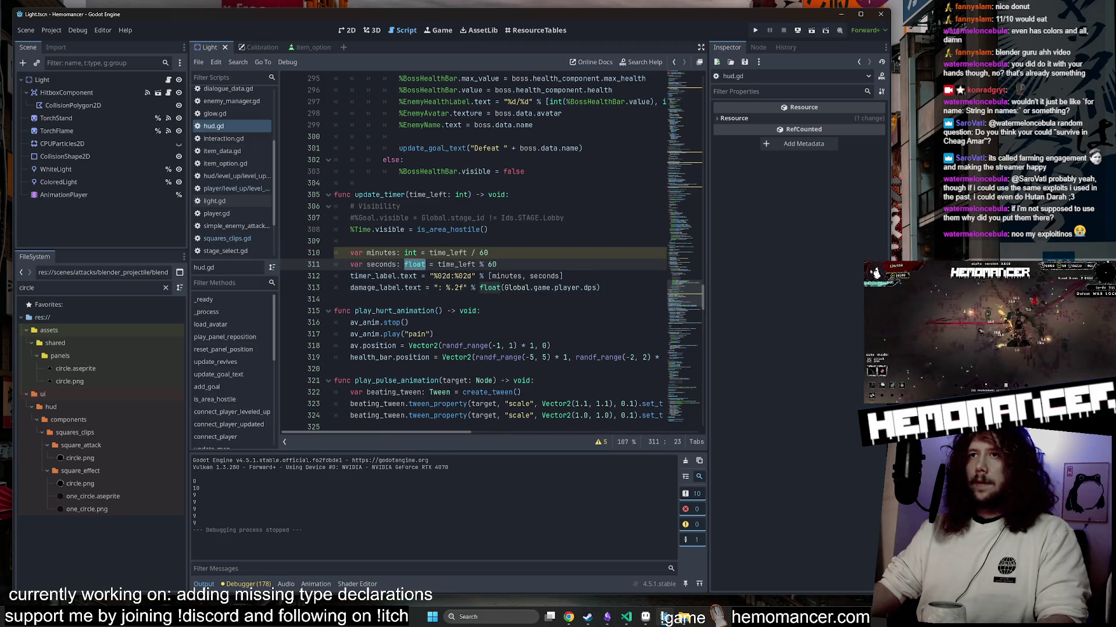
text(int)
click(433, 218)
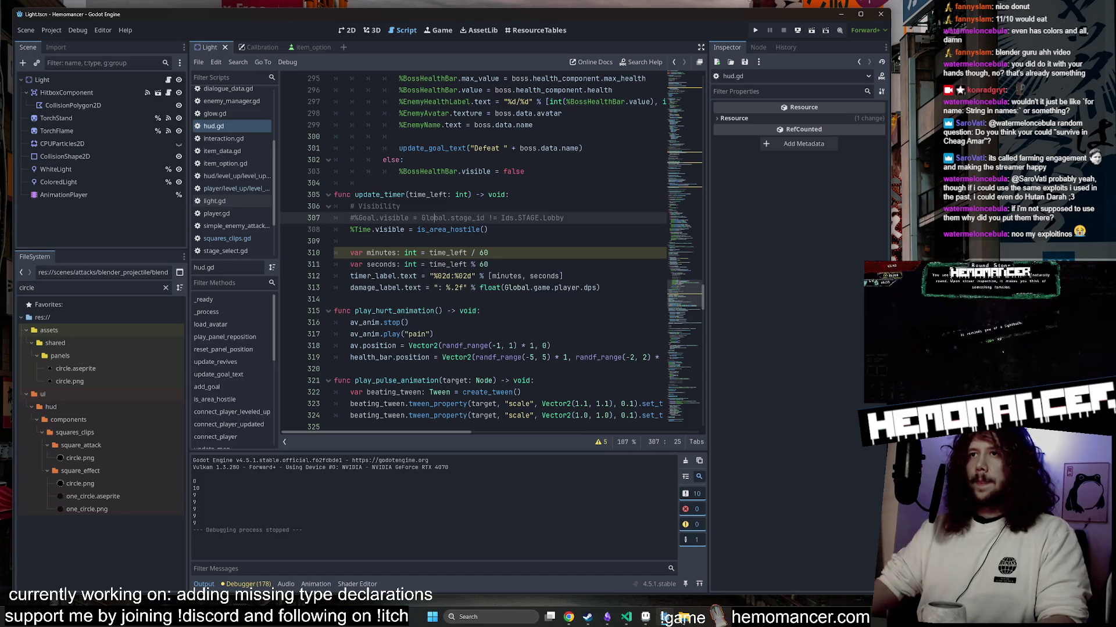
click(488, 230)
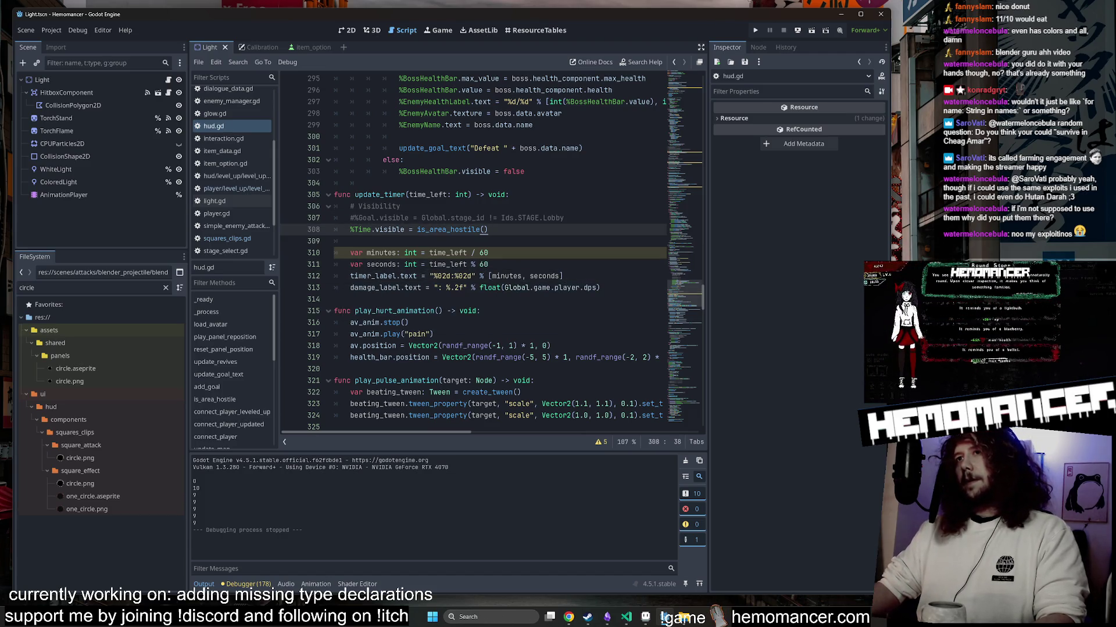
Step: Review the minutes line, undoing an accidental type deletion, and confirm time_left is int
click(381, 252)
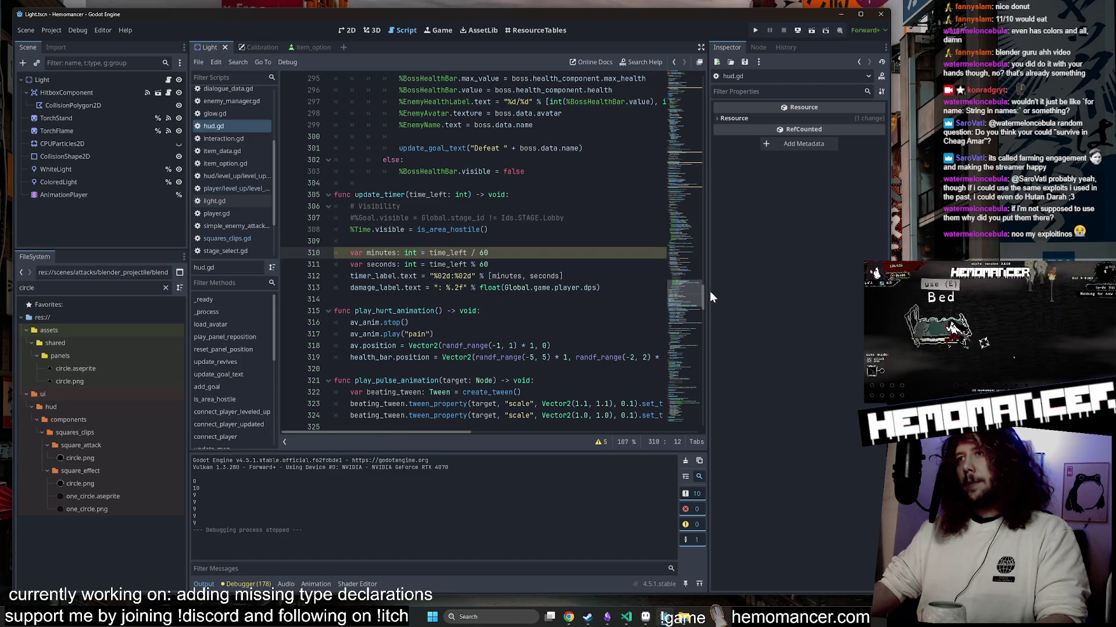
drag(708, 290, 793, 291)
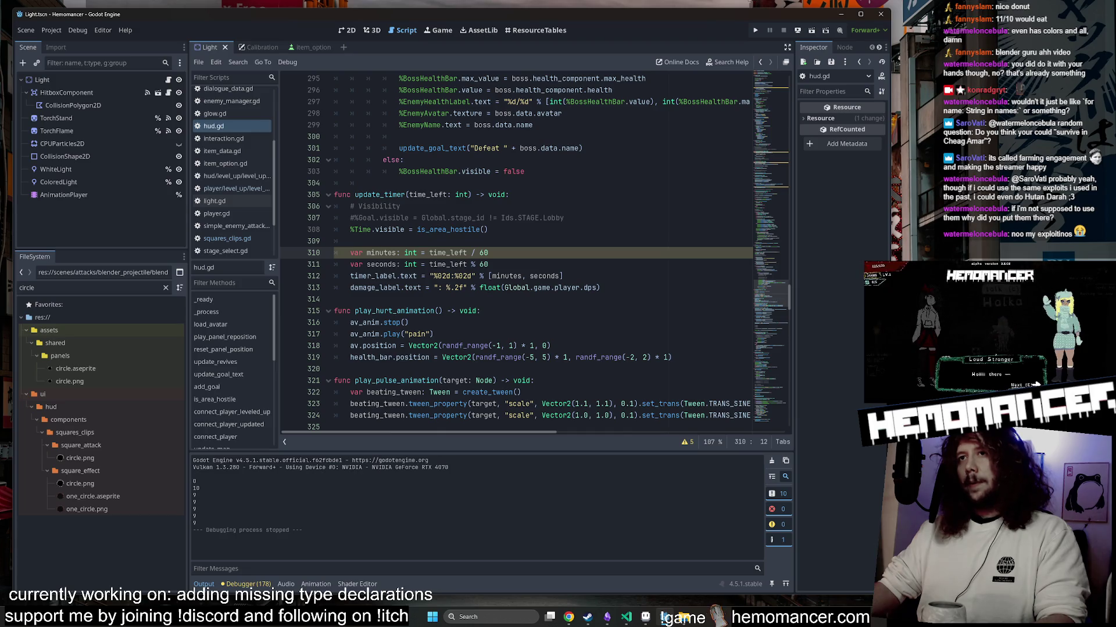
click(488, 253)
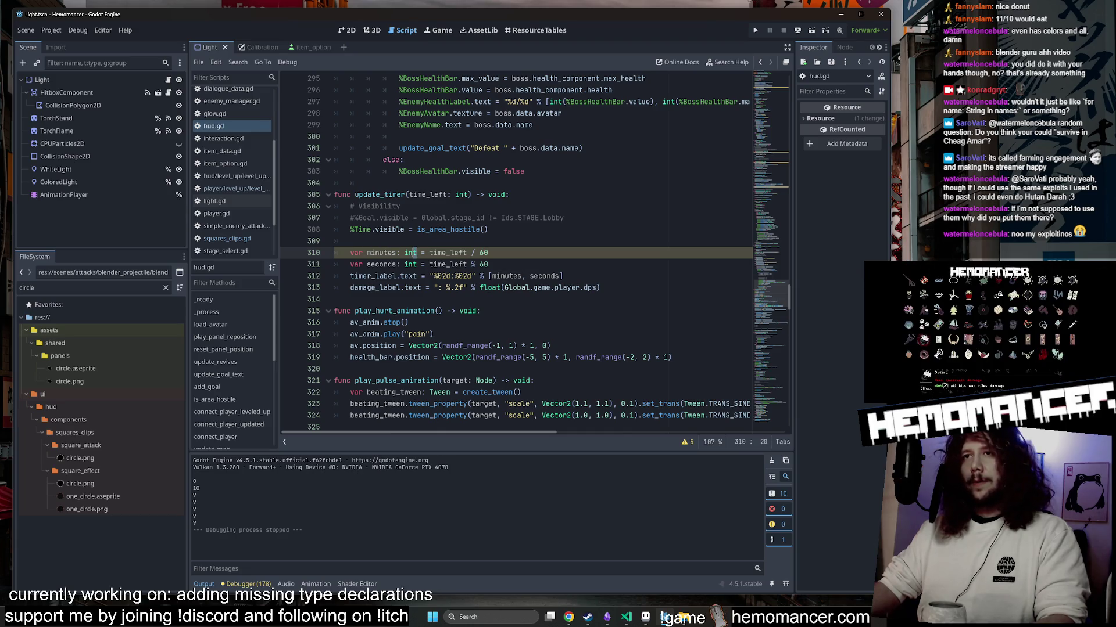
key(BackSpace)
click(471, 288)
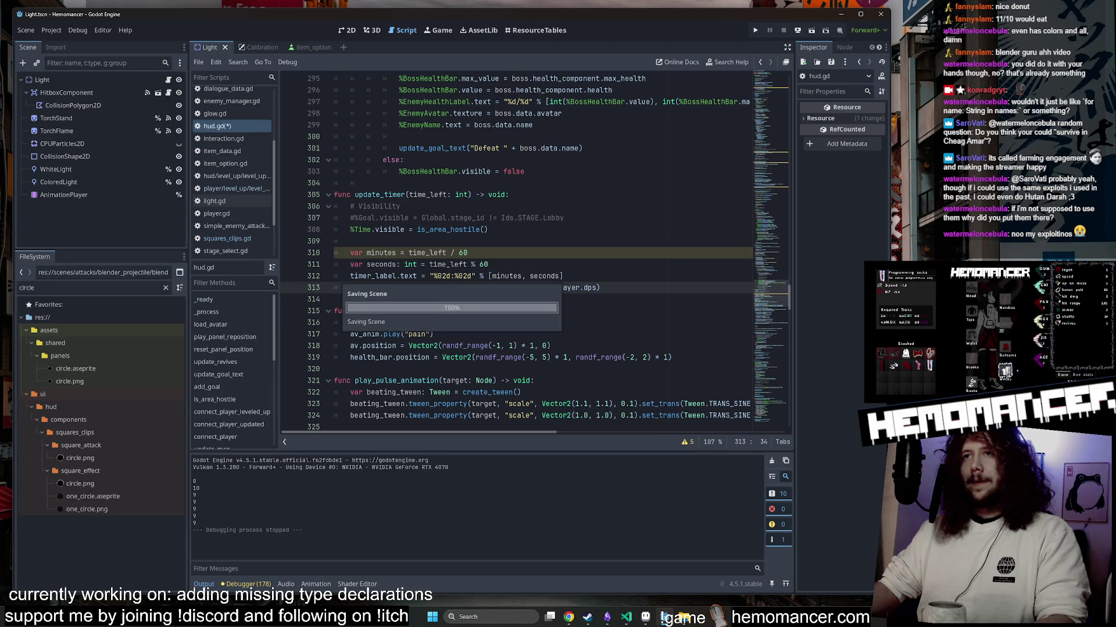
key(ctrl+z)
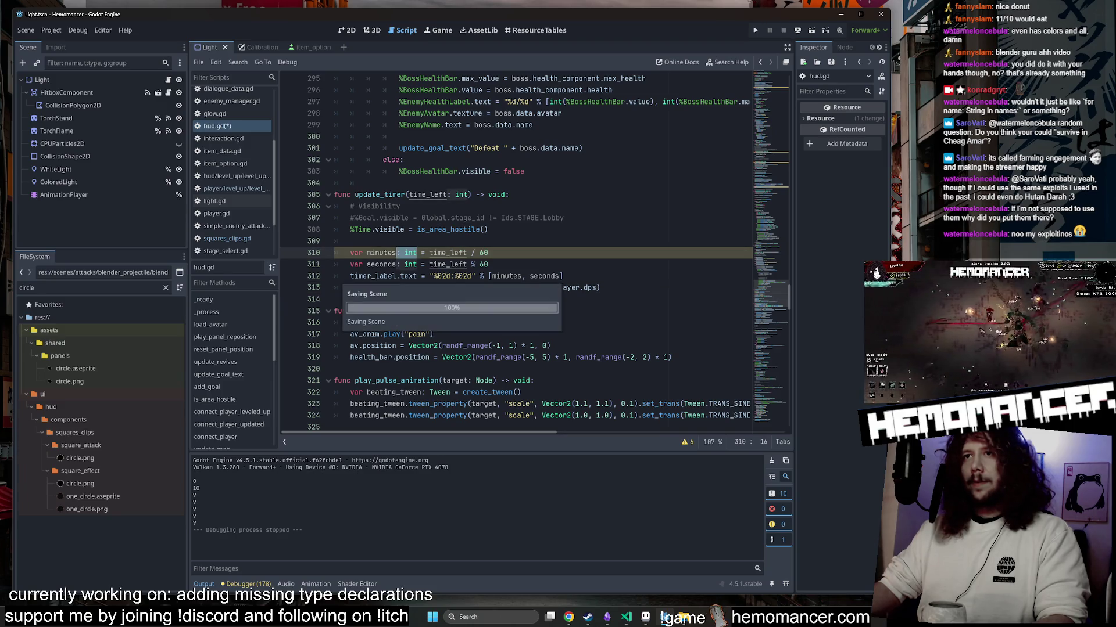
double_click(448, 253)
click(489, 253)
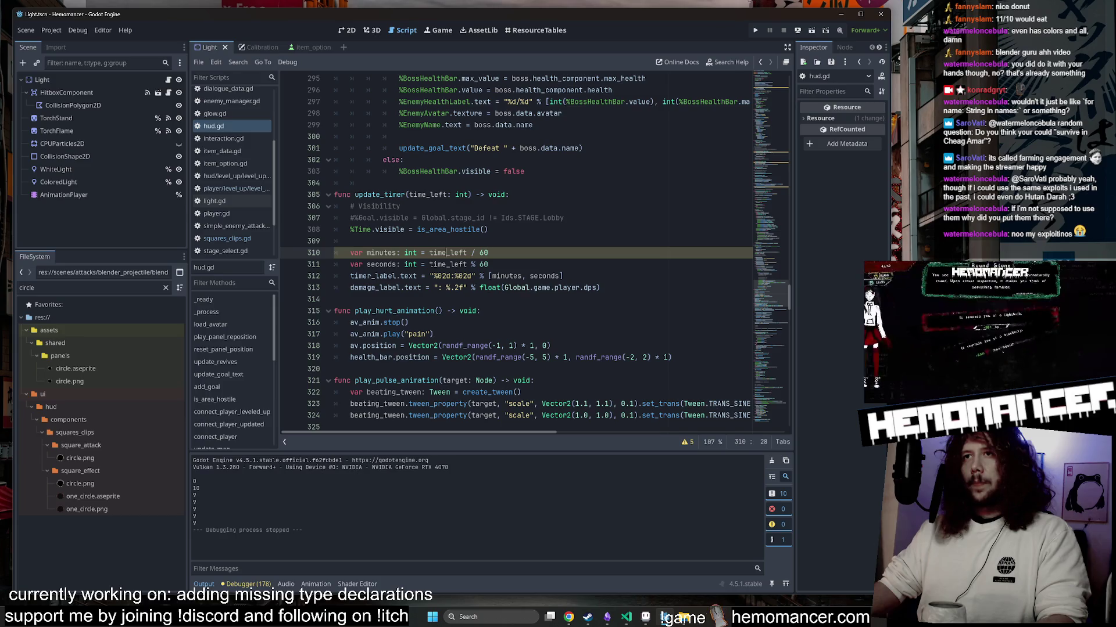
double_click(448, 253)
double_click(428, 195)
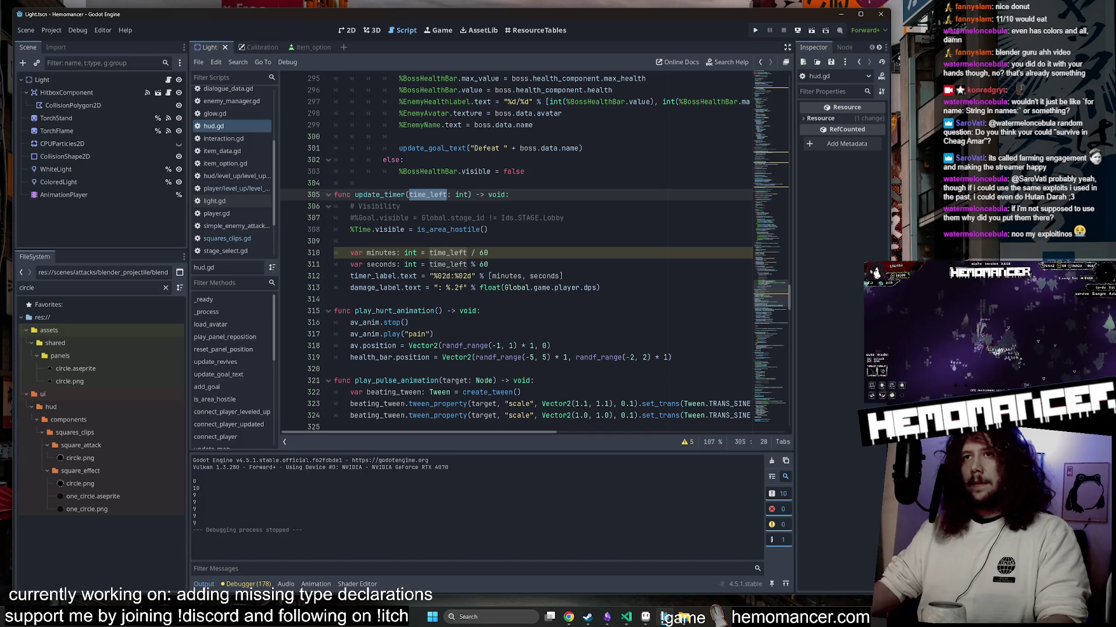
click(375, 253)
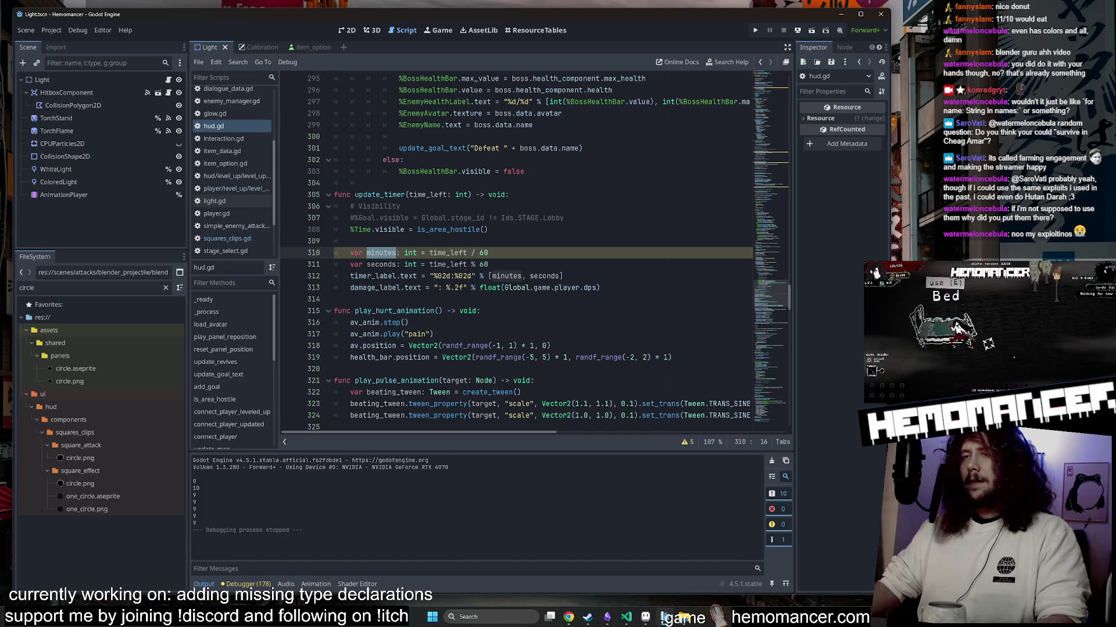
Step: Run the game, start a trip from the Travel menu, and show the debugger's errors
key(F5)
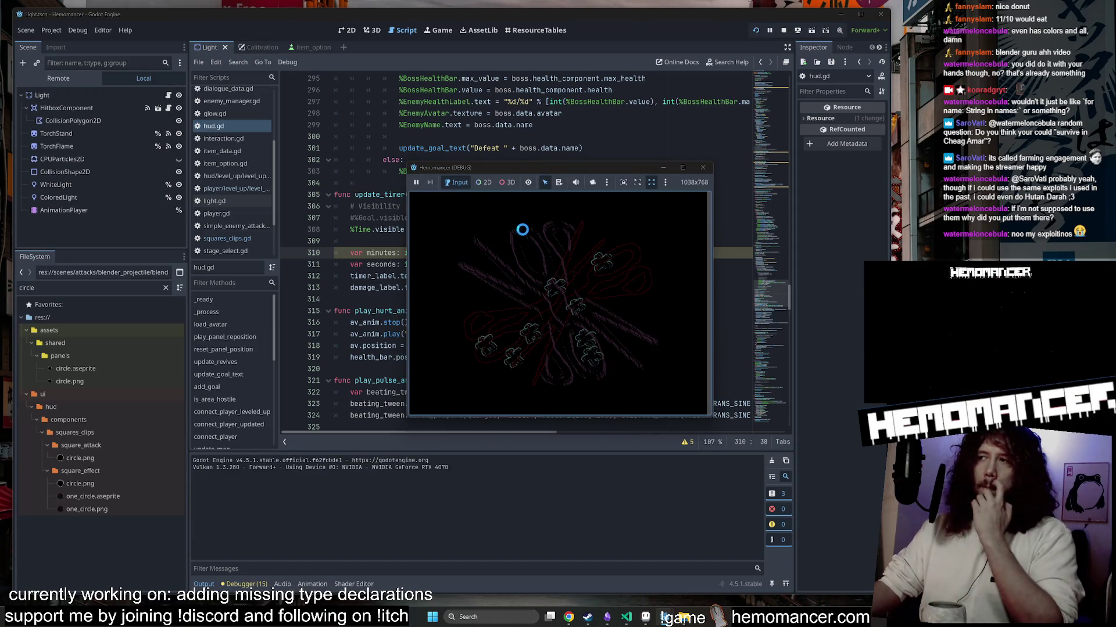
click(529, 266)
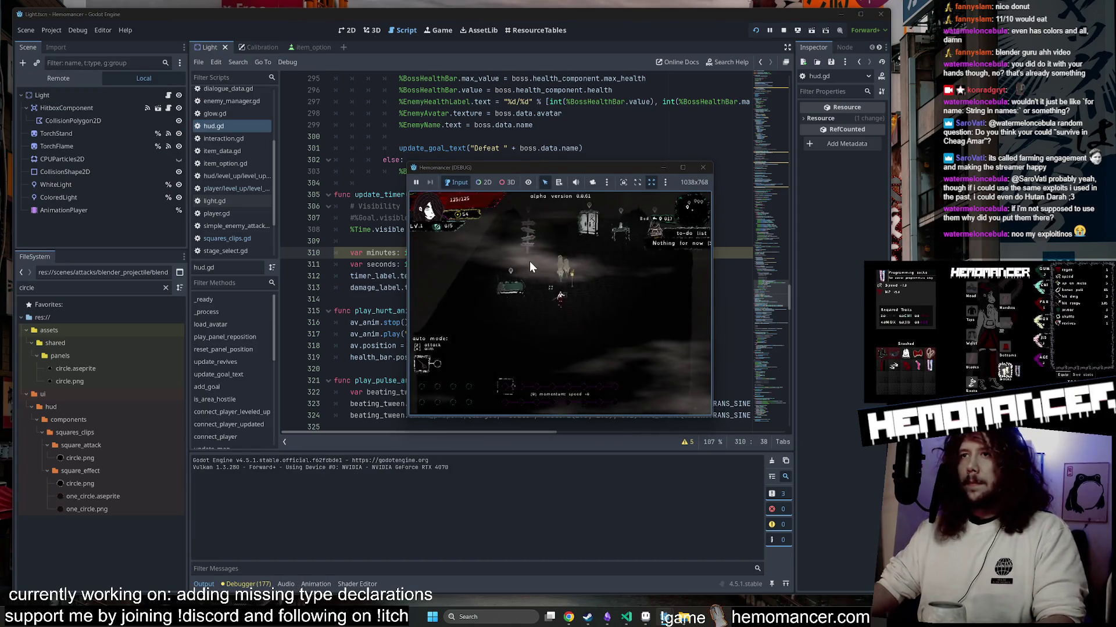
key(e)
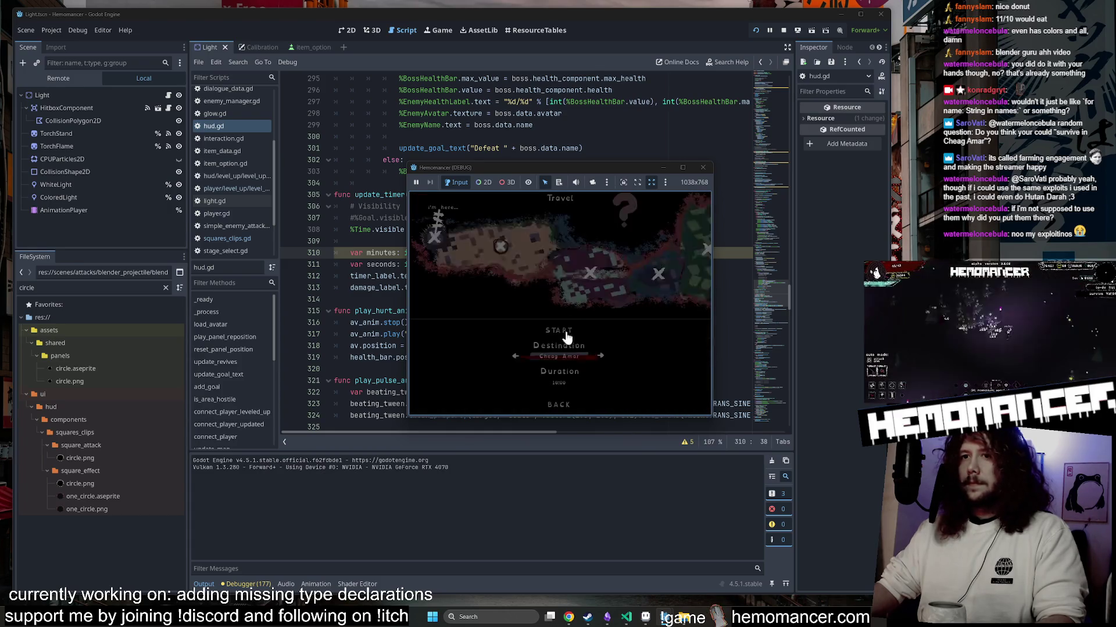
click(554, 332)
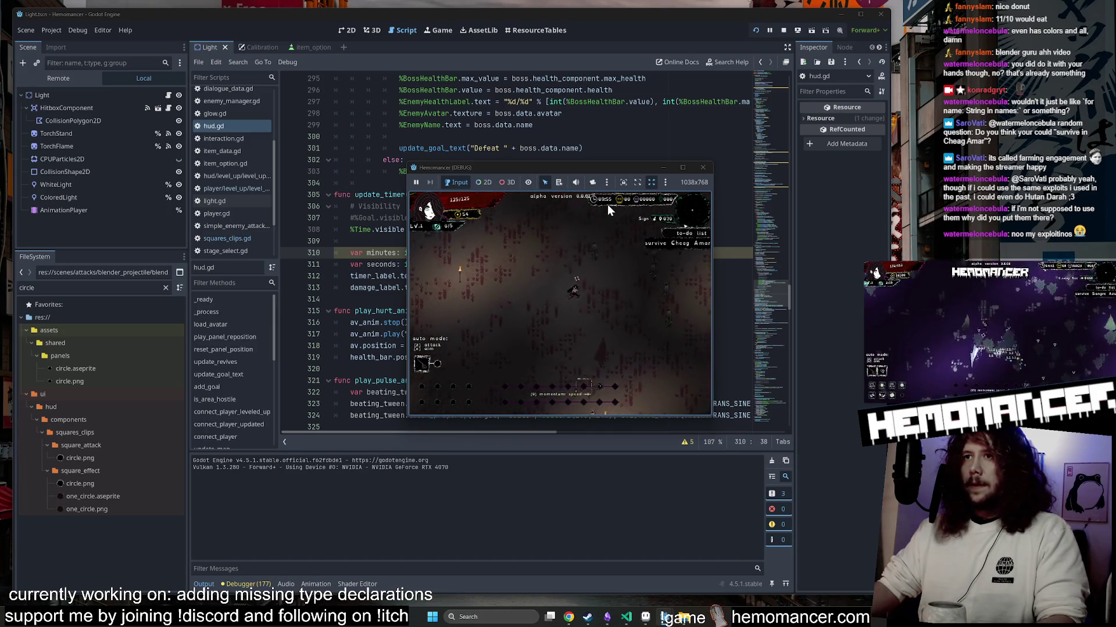
click(257, 581)
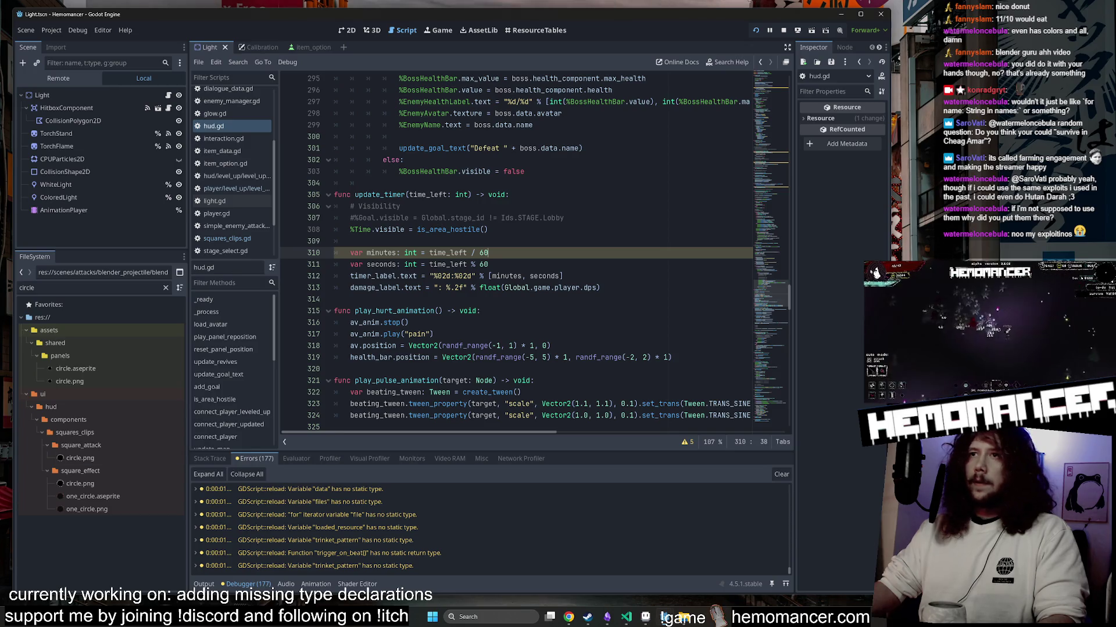
click(550, 197)
Step: Rerun into gameplay, stop the game, and enlarge the error list panel
key(F5)
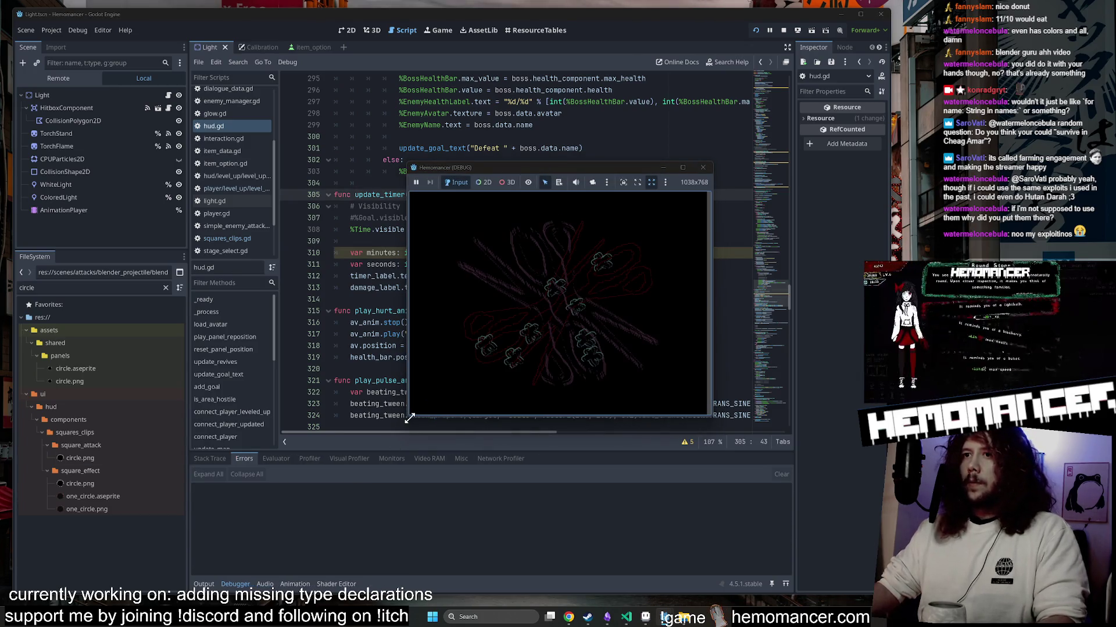
key(Return)
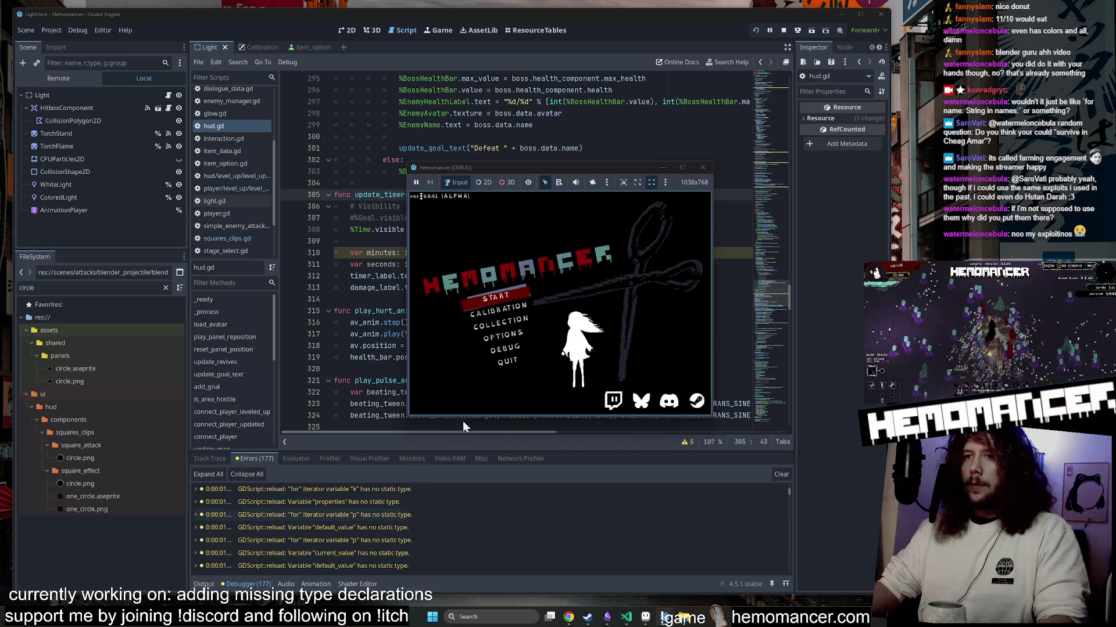
click(703, 167)
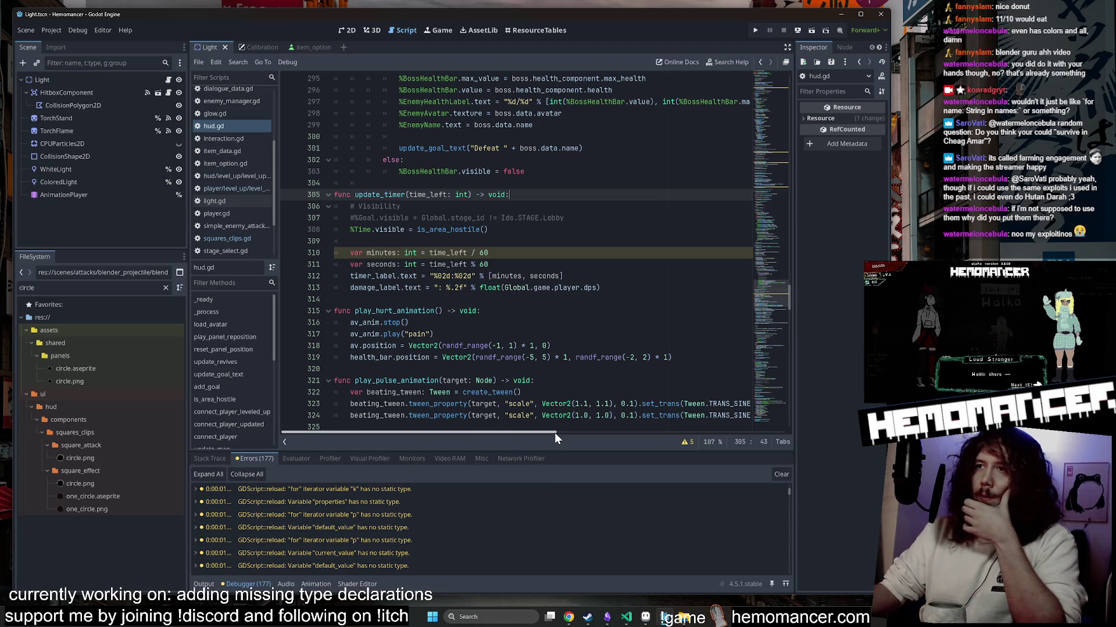
drag(556, 453, 508, 221)
Step: Enlarge the error list and step through the untyped-variable warnings down to the angle variable
click(482, 332)
click(447, 357)
click(412, 395)
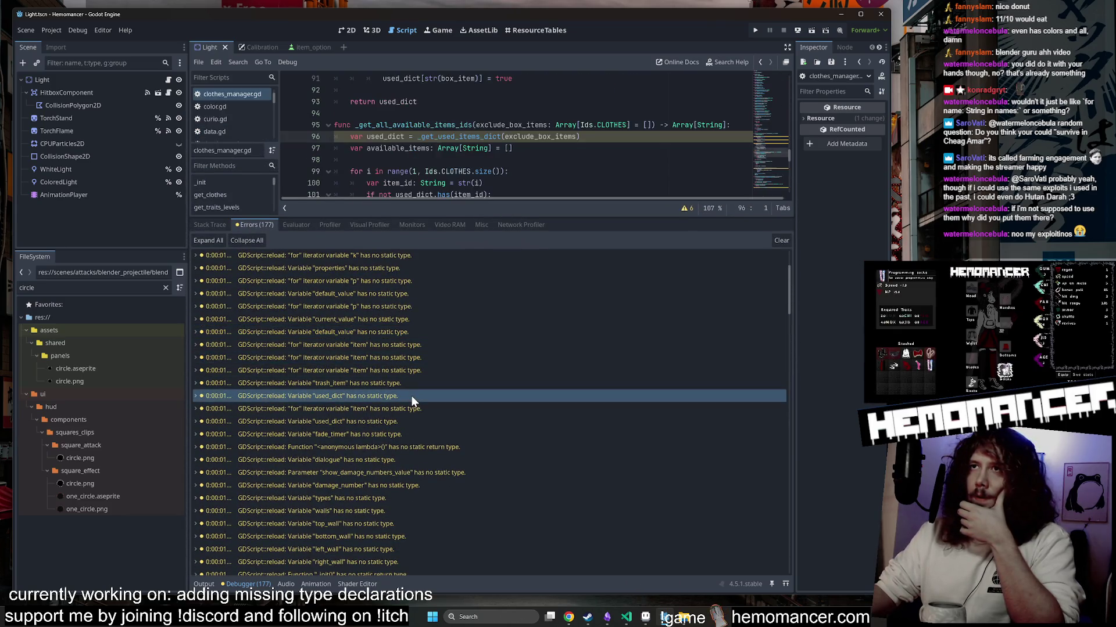
scroll(422, 416, down, 5)
click(421, 416)
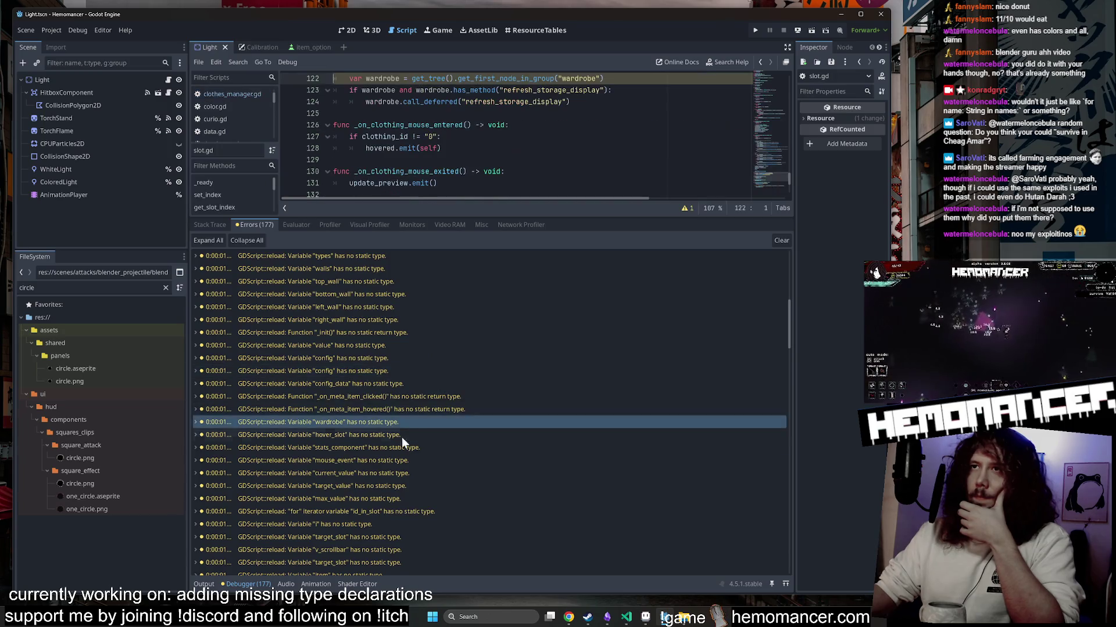
scroll(401, 437, down, 3)
click(396, 442)
scroll(396, 441, down, 3)
click(400, 429)
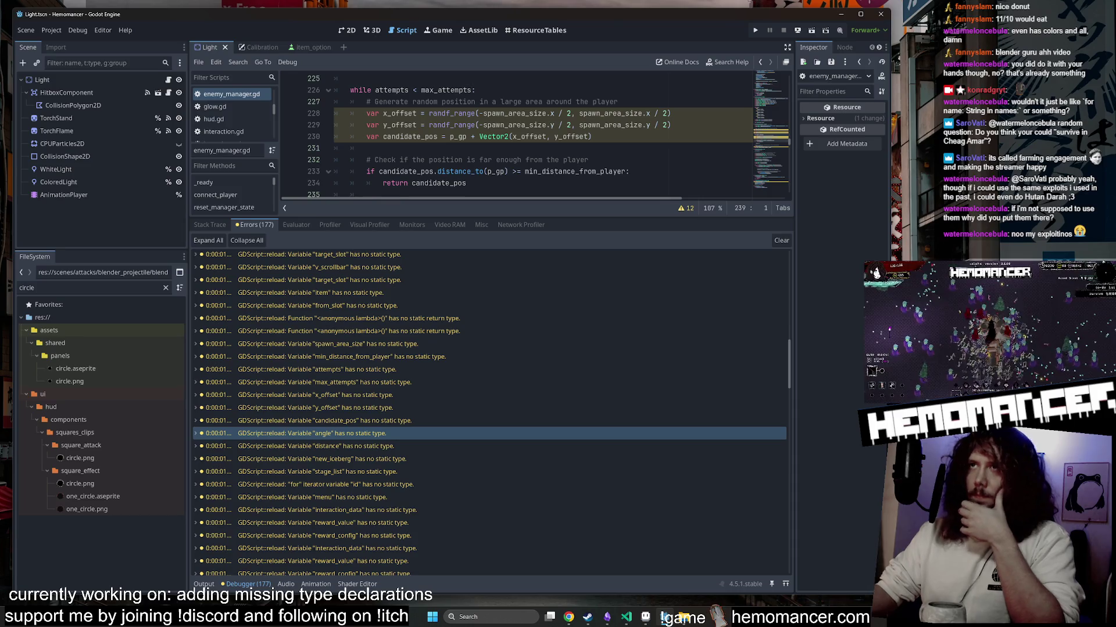
Step: Type x_offset and y_offset as float and candidate_pos as Vector2, then return to the 2D view
click(424, 114)
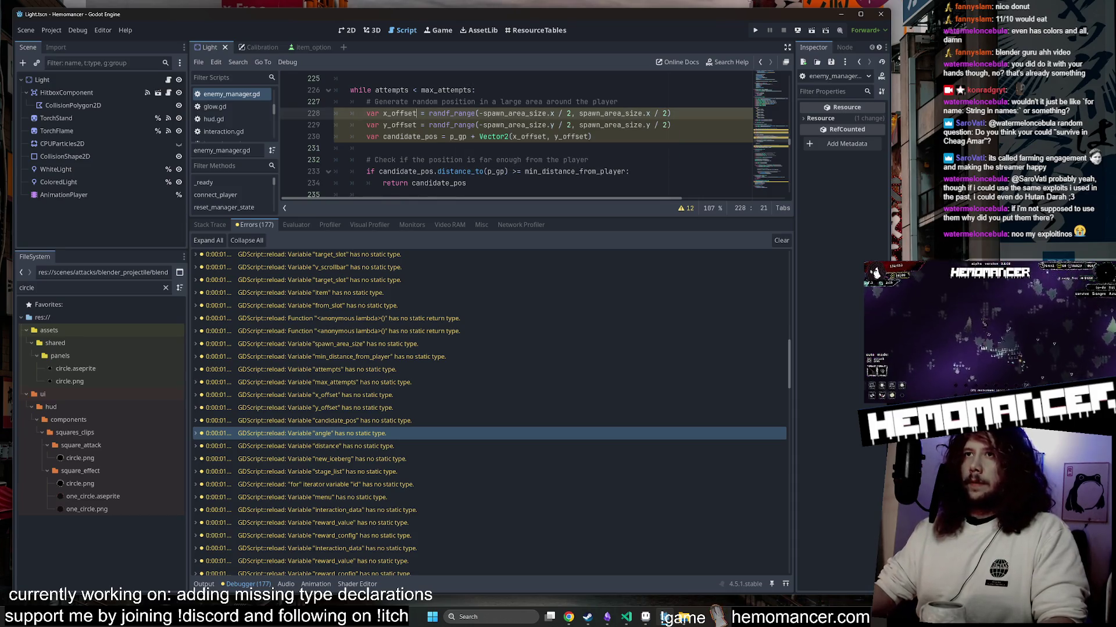
text(: float)
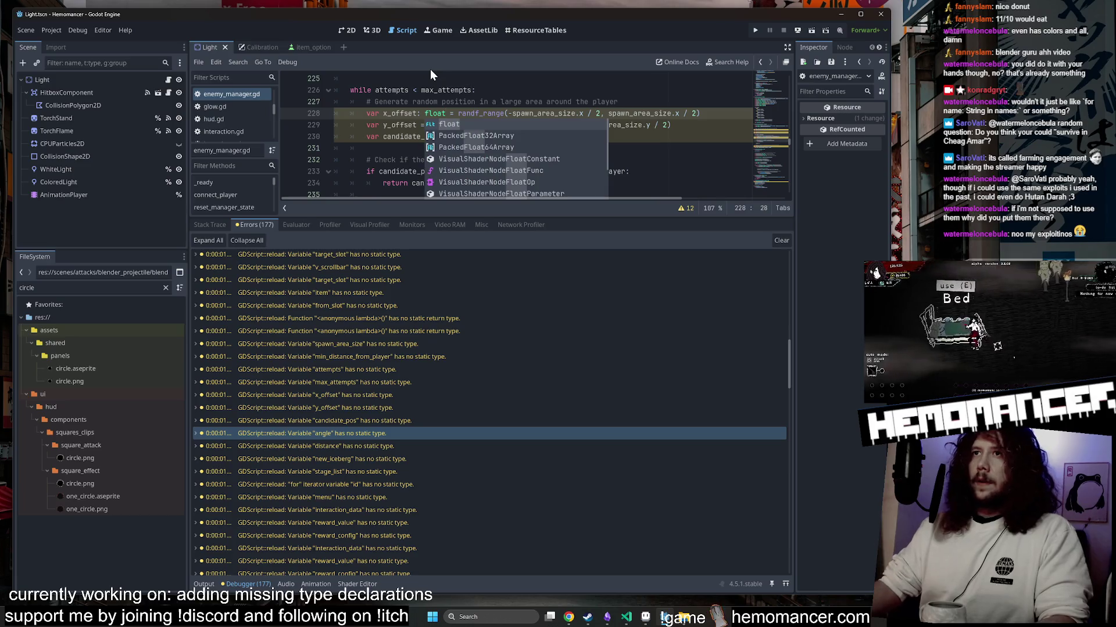
key(Escape)
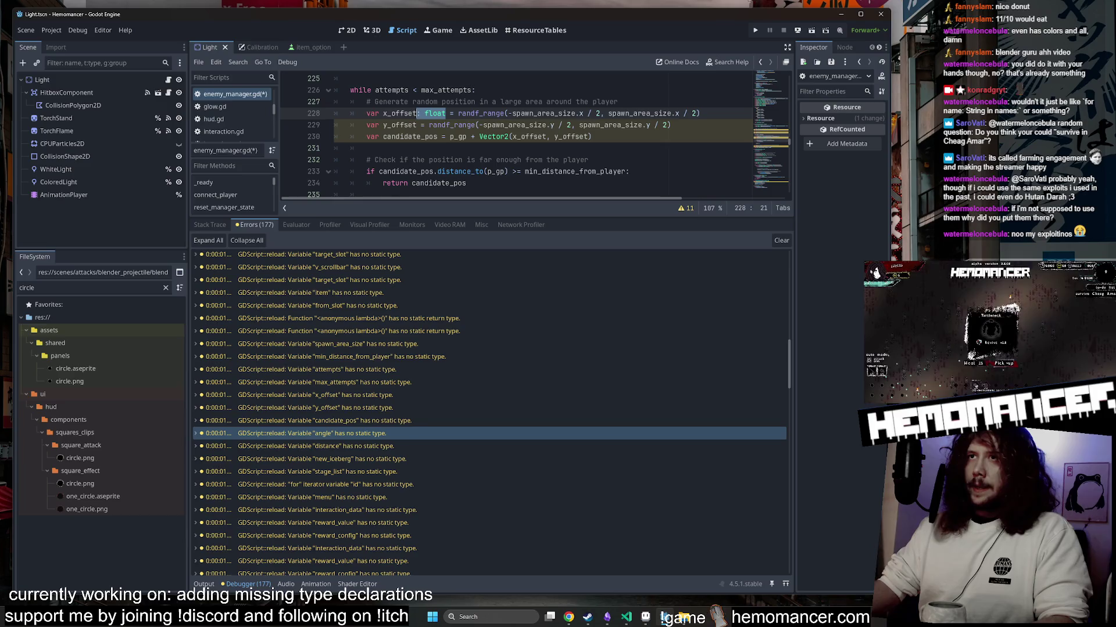
key(Down)
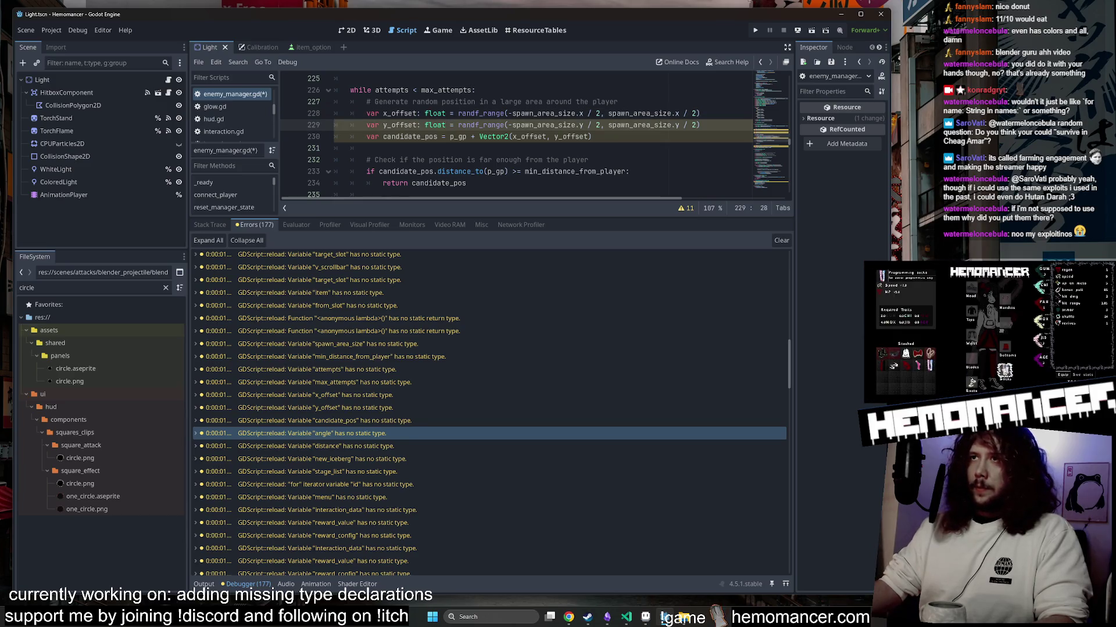
click(439, 136)
text(: Vecto)
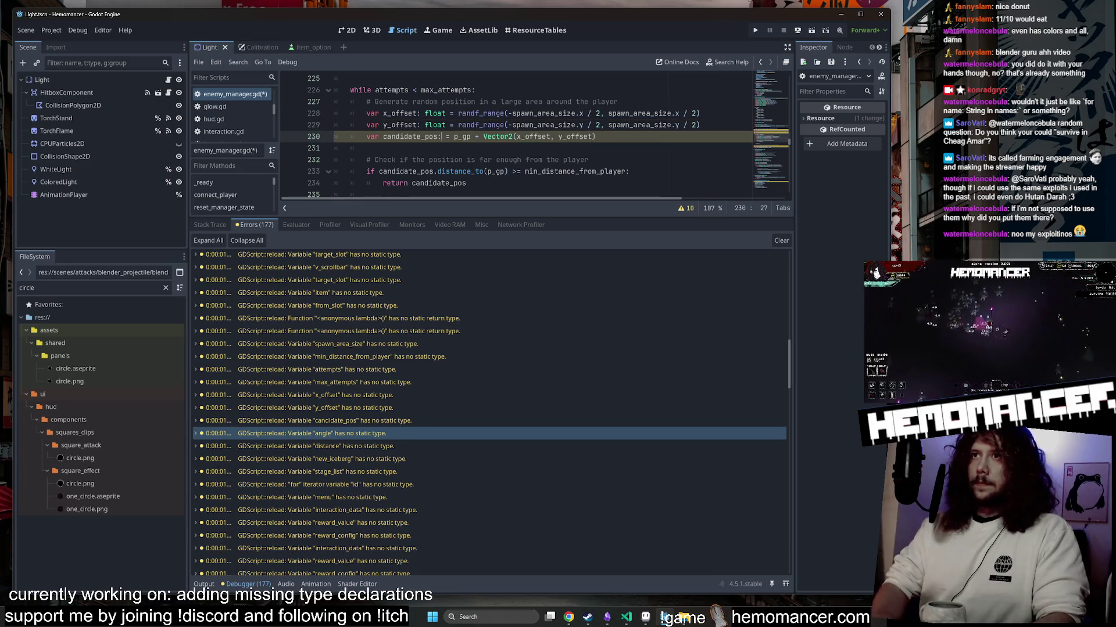
text(r2)
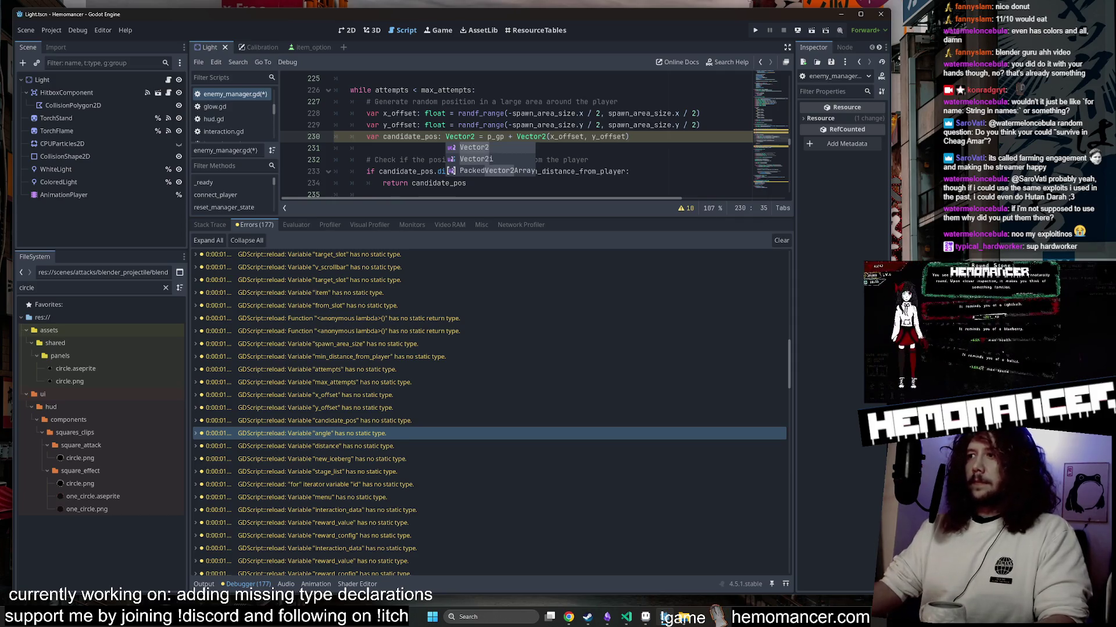
click(352, 29)
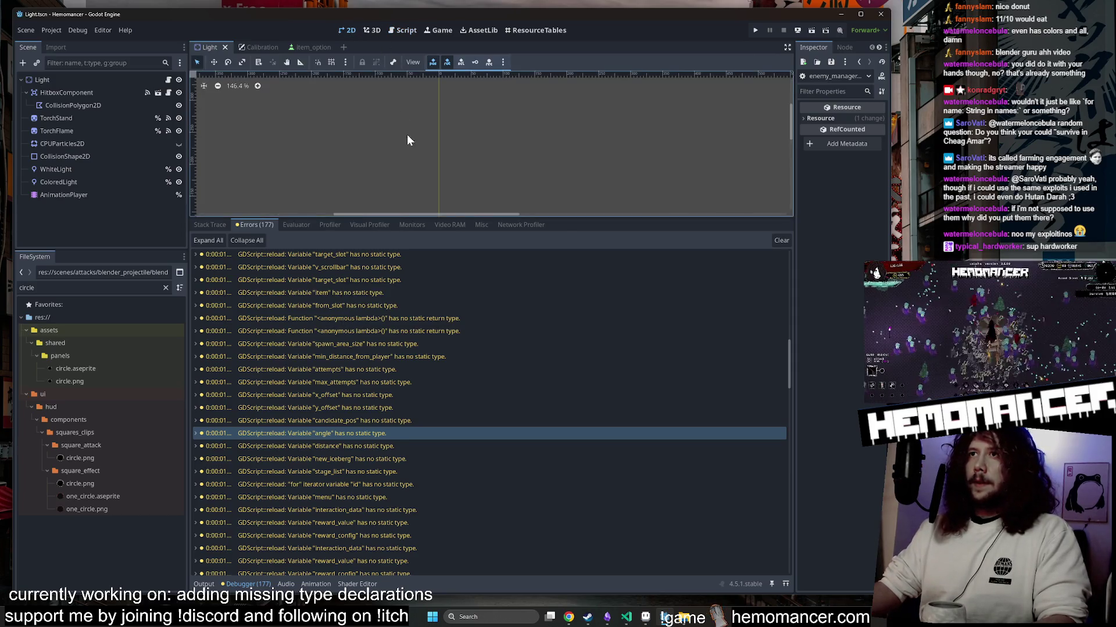
Step: Run Hemomancer with F5 and enlarge and widen the debug game window
key(F5)
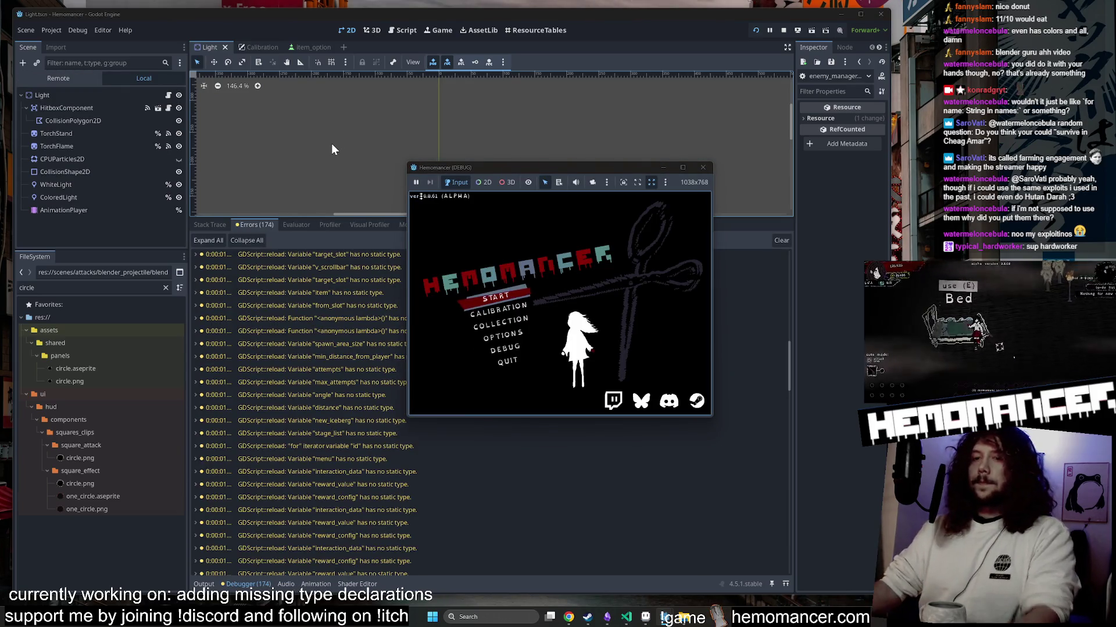
mouse_move(408, 416)
mouse_down()
mouse_move(341, 510)
mouse_move(237, 575)
mouse_move(234, 565)
mouse_up()
drag(601, 172, 605, 51)
mouse_move(716, 446)
mouse_down()
mouse_move(794, 552)
mouse_move(740, 559)
mouse_up()
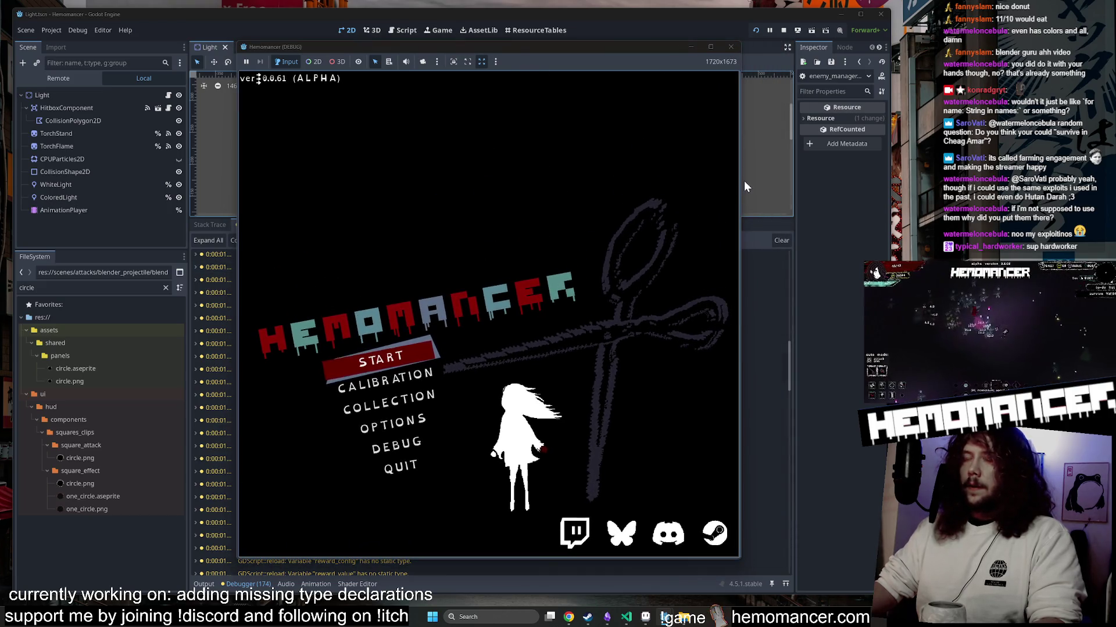
drag(741, 180, 793, 180)
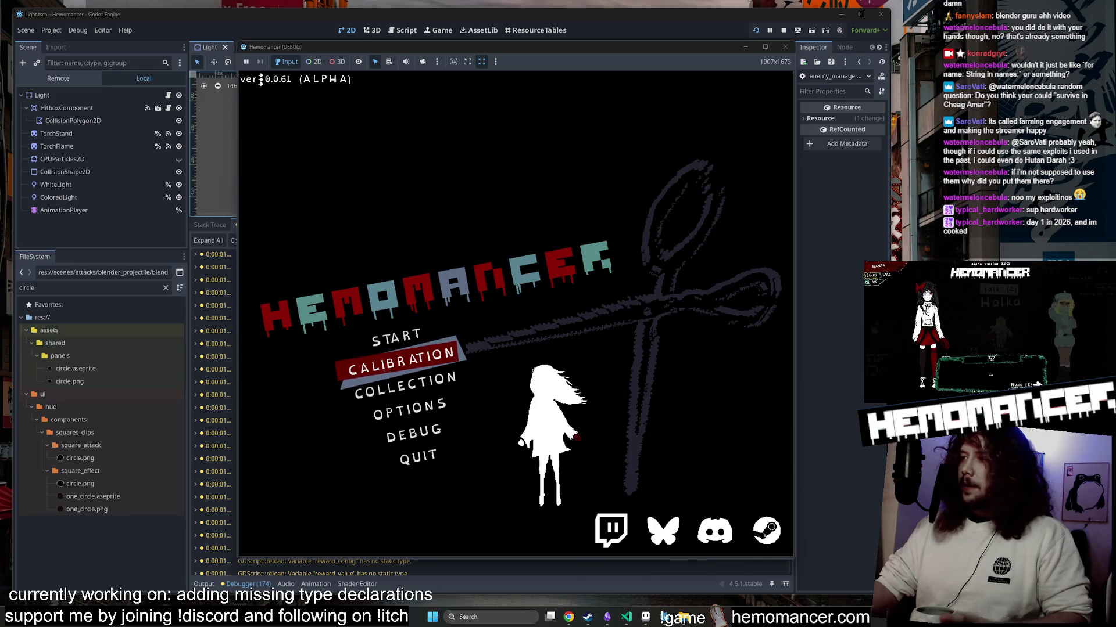
Step: Browse the title menu's COLLECTION and OPTIONS entries, then start a game into the hub
key(Down)
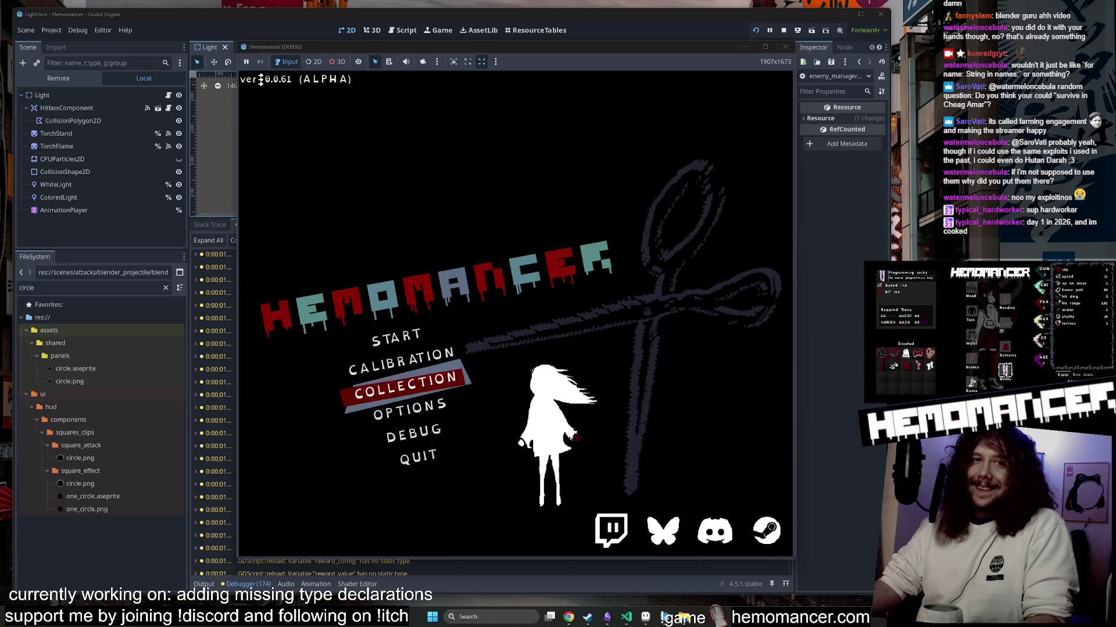
key(Down)
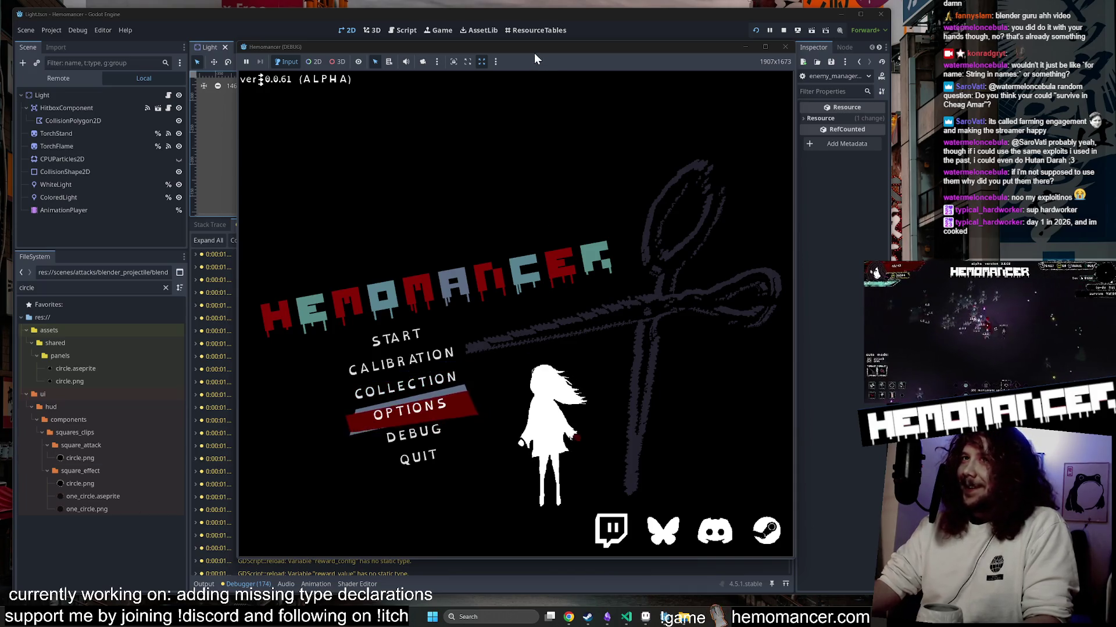
drag(530, 48, 498, 34)
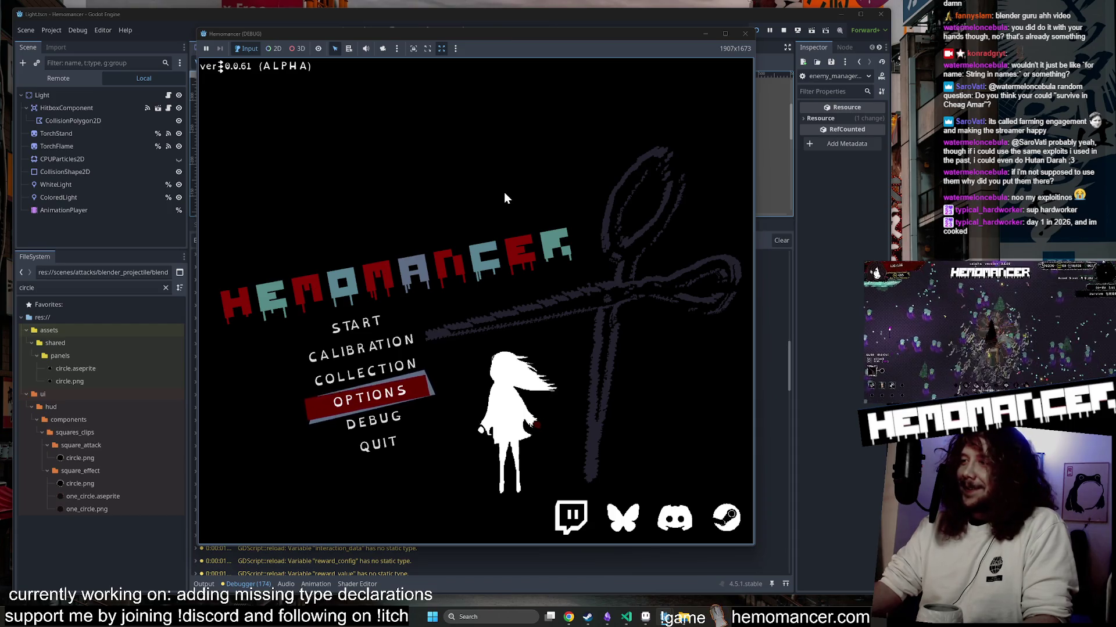
key(Up)
key(Up)
key(Up)
key(Return)
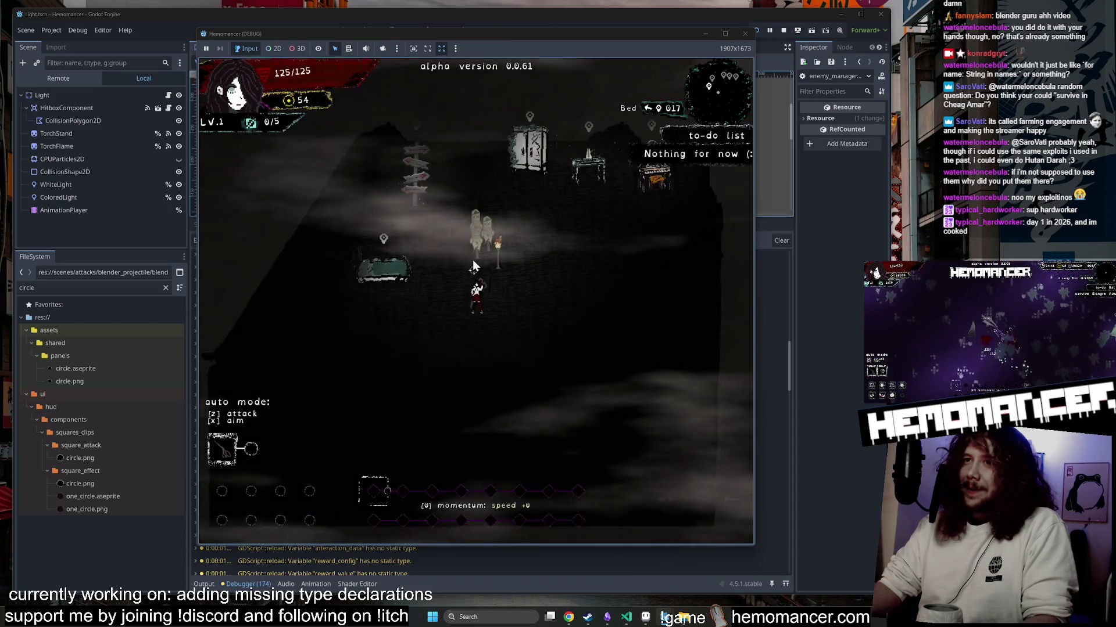
Step: Walk to the signpole, travel into the survive Cheag Amar level, then return to the editor
key(w)
key(a)
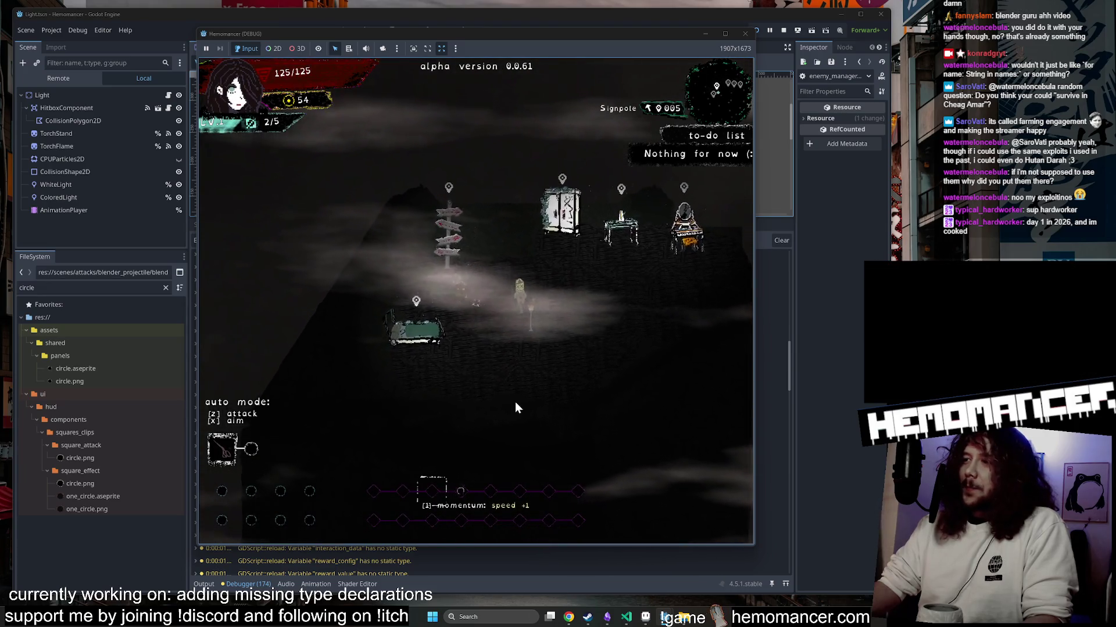
key(e)
click(466, 330)
key(w)
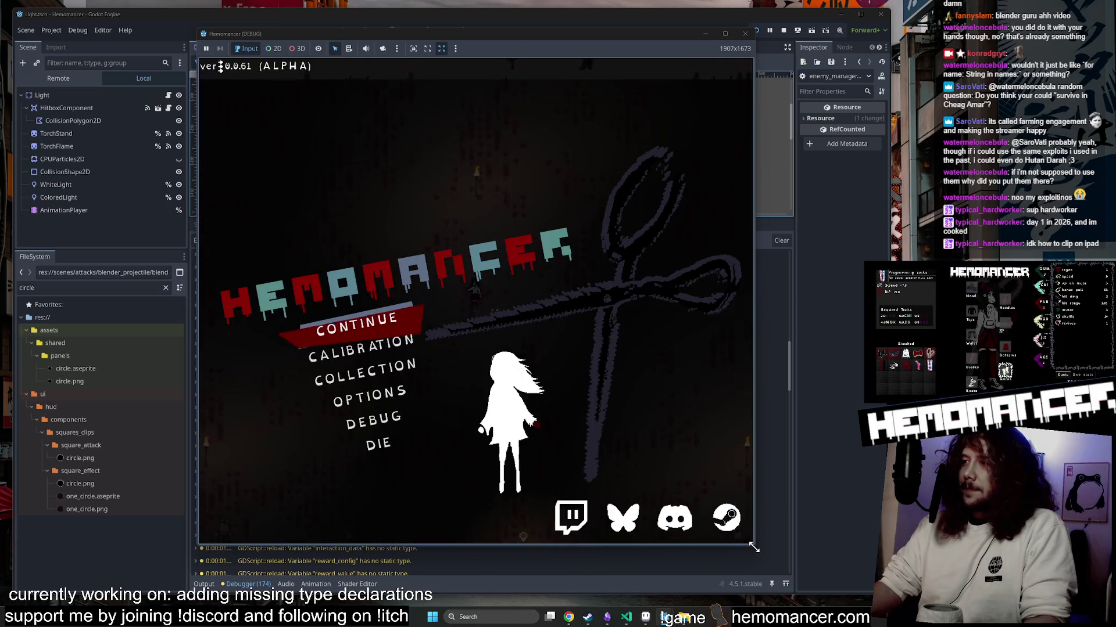
drag(753, 544, 882, 579)
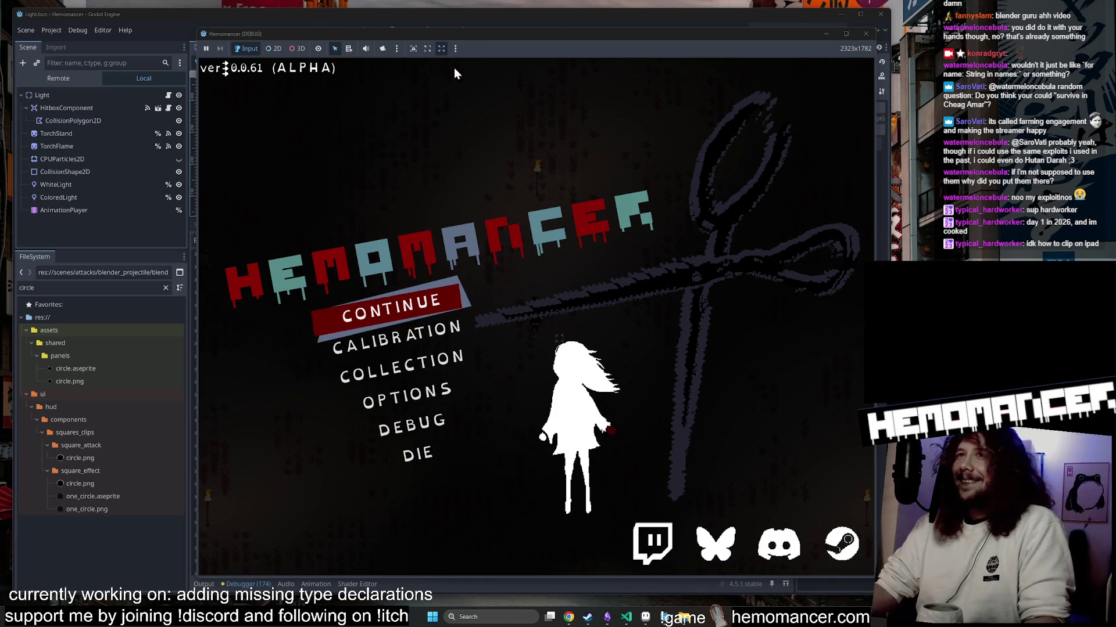
drag(515, 36, 460, 34)
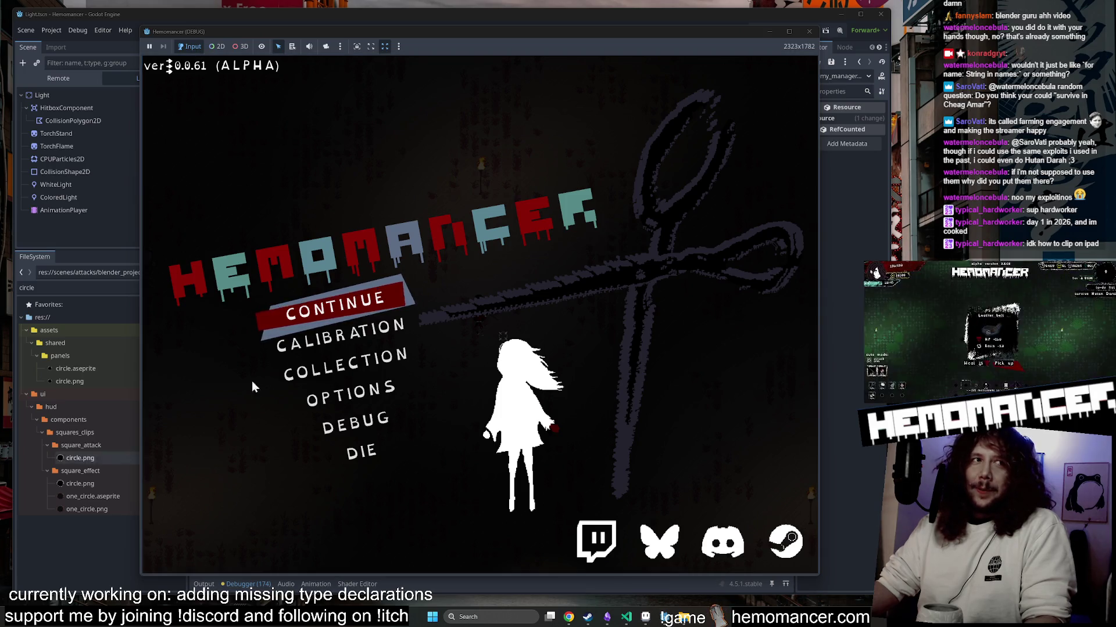
click(821, 46)
click(61, 29)
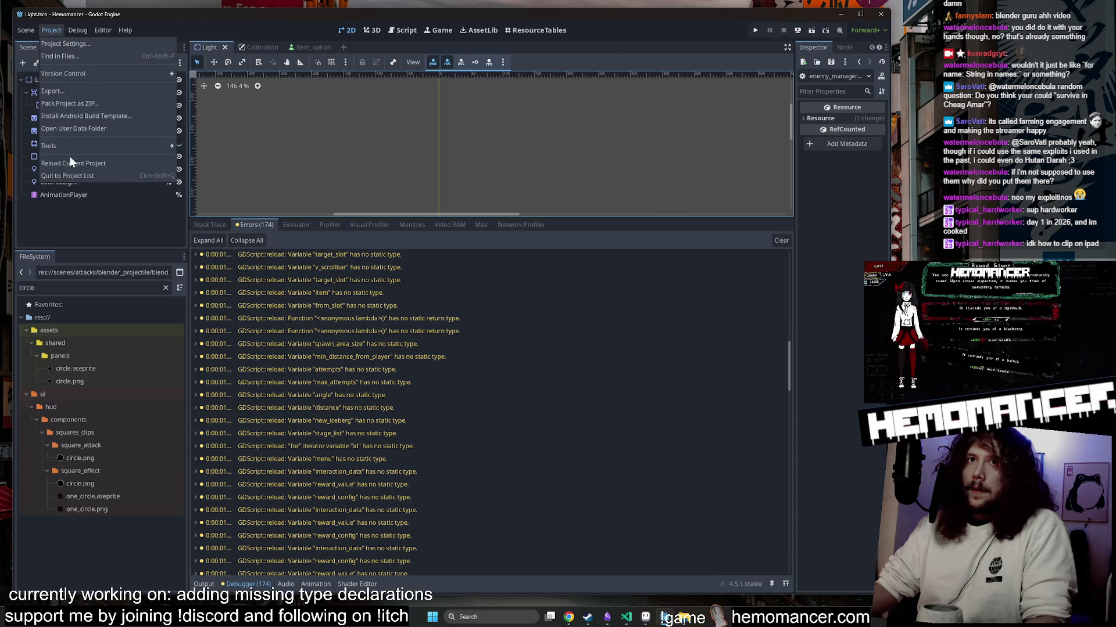
Step: Revert the GDScript Untyped Declaration warning to Ignore in Project Settings and rerun the game
click(60, 46)
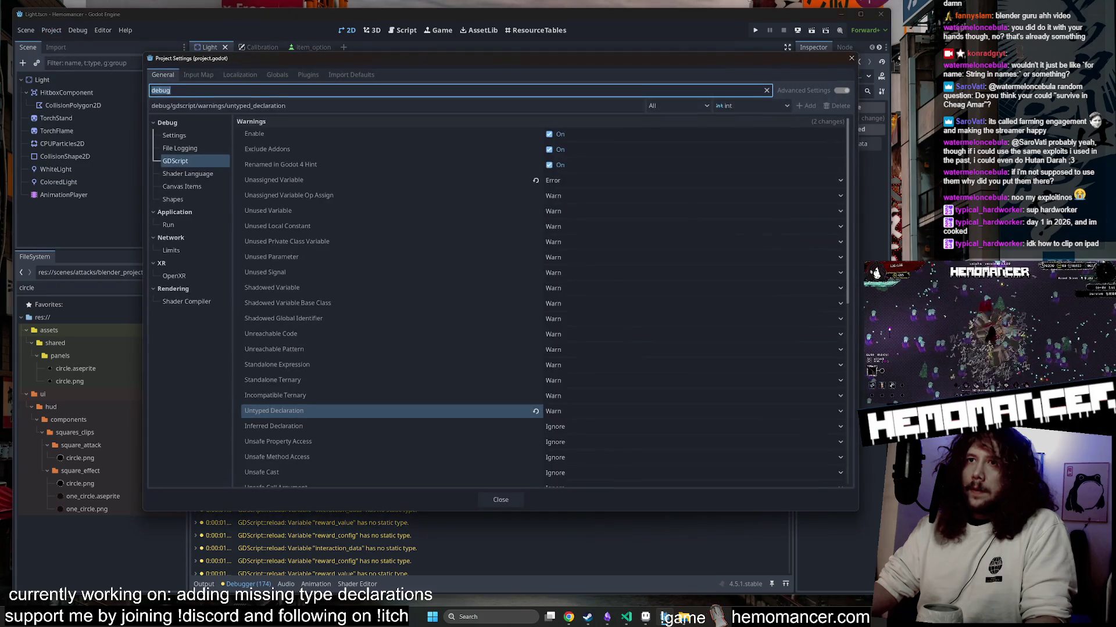
click(534, 410)
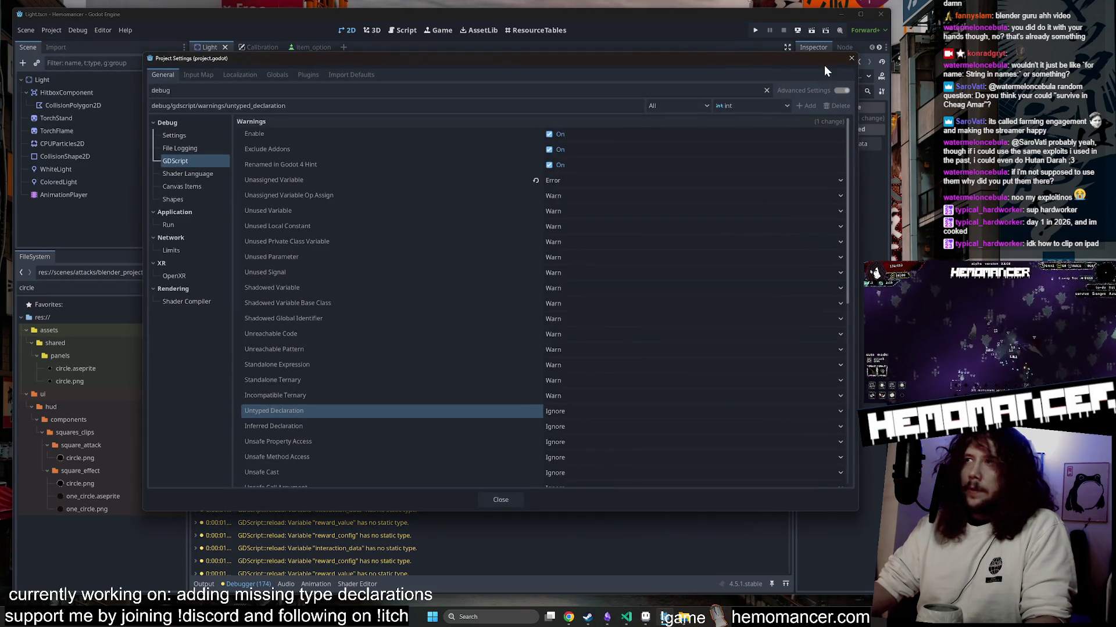
click(850, 59)
key(F5)
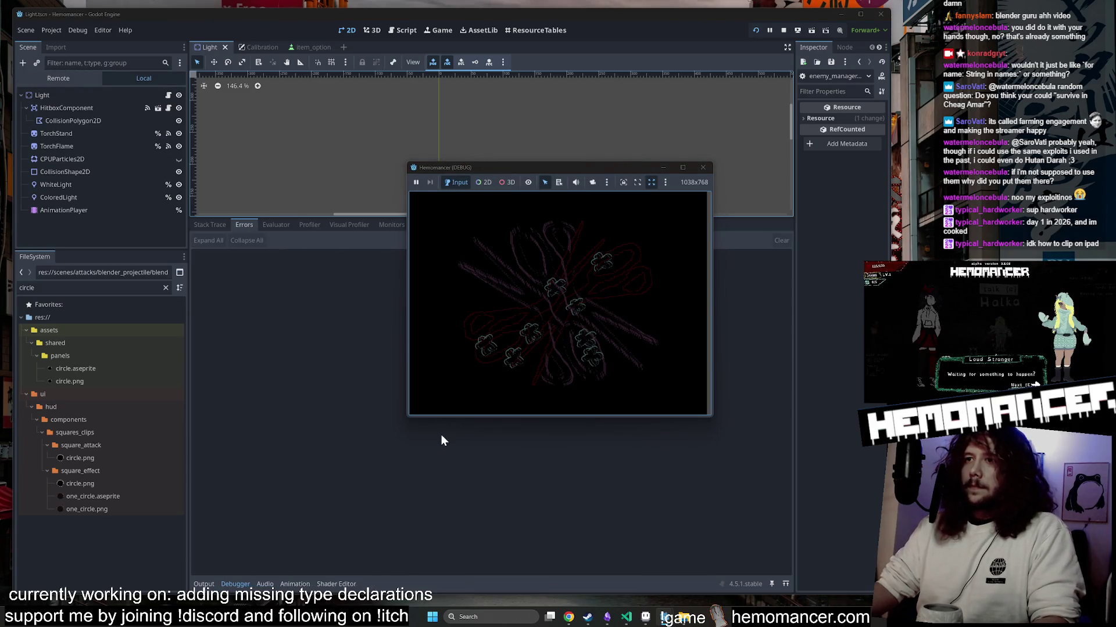
Step: Make the rerun game window taller, move it right, then close it
drag(409, 417, 457, 487)
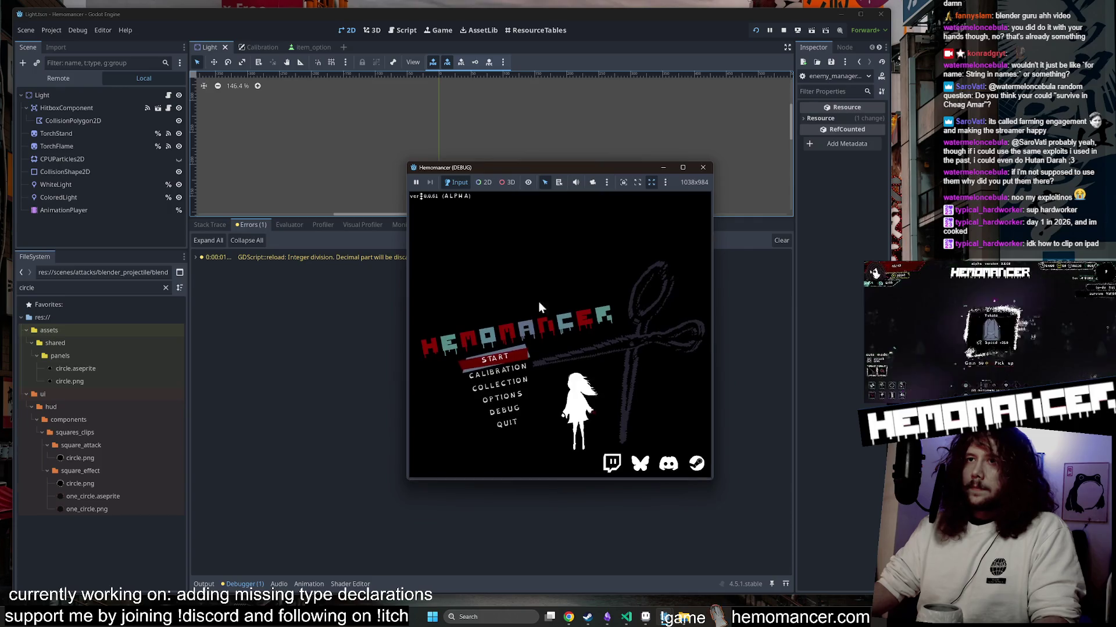
mouse_move(565, 172)
mouse_down()
mouse_move(813, 154)
mouse_move(713, 193)
mouse_up()
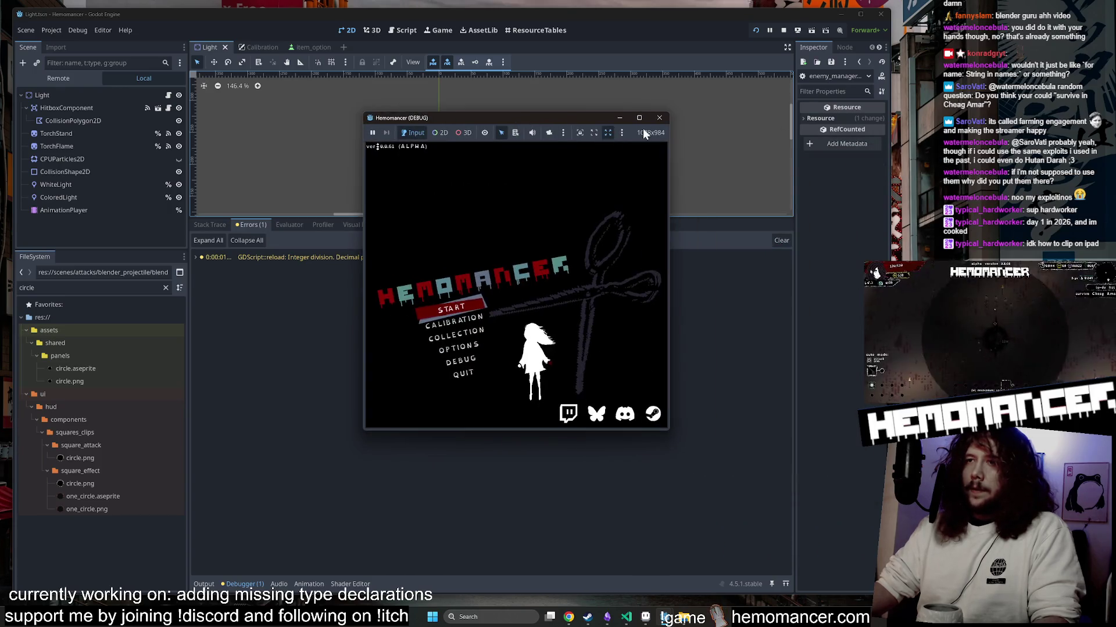
click(664, 117)
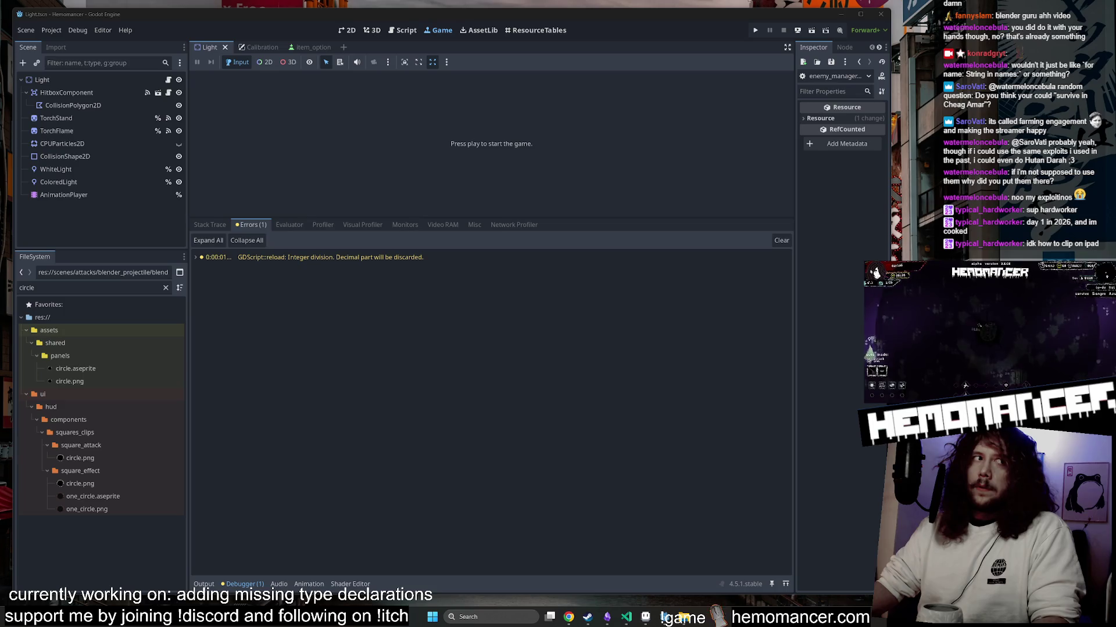
double_click(388, 258)
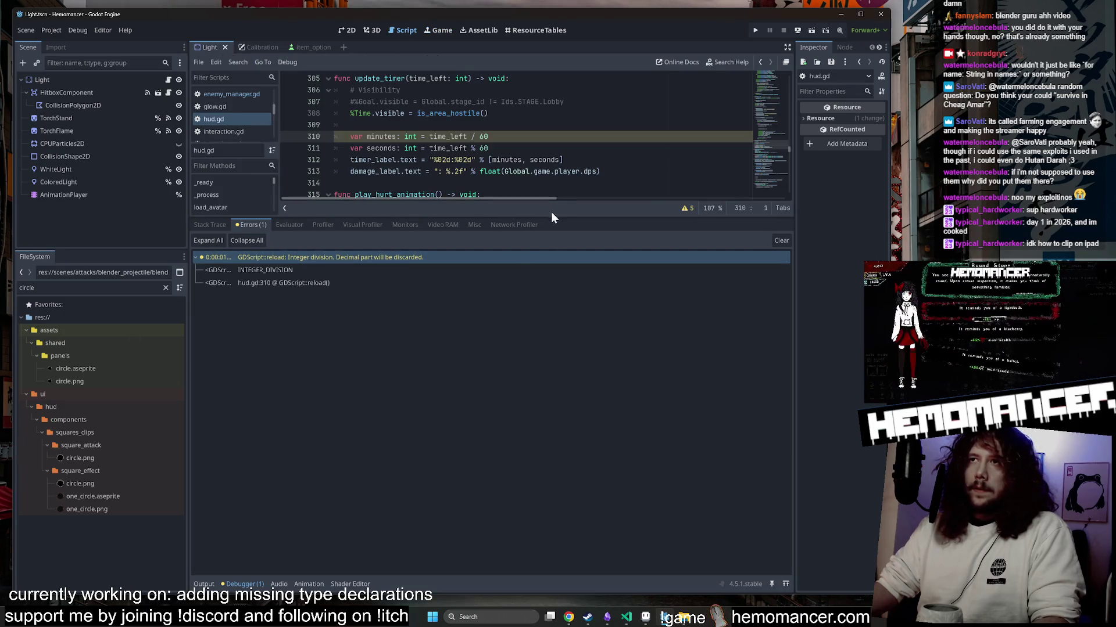
drag(563, 218, 555, 364)
click(407, 125)
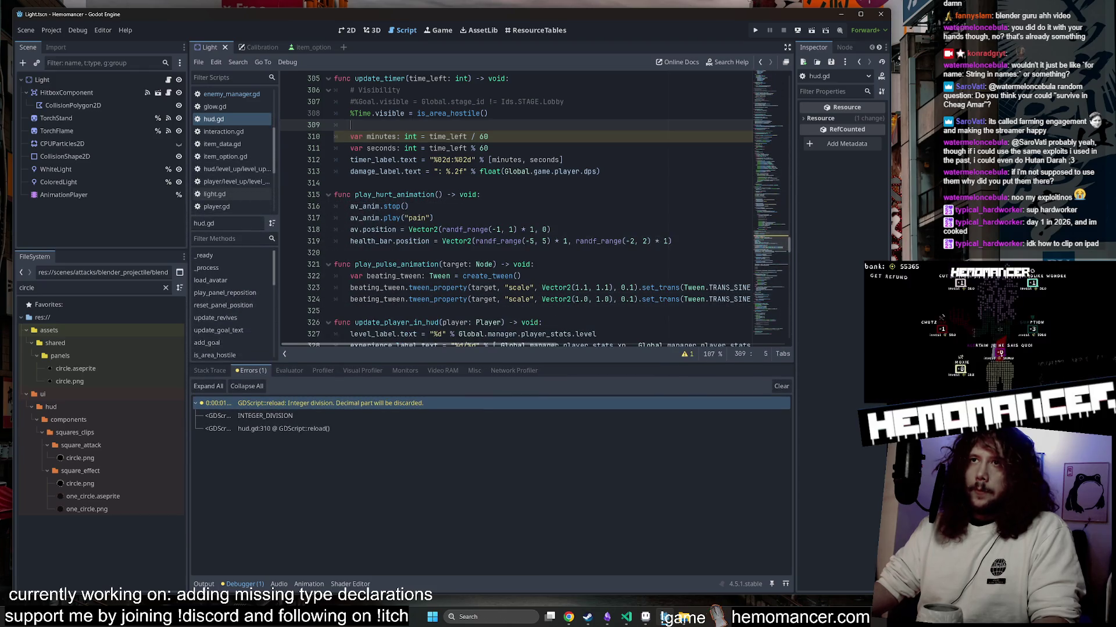
key(Return)
text(@w)
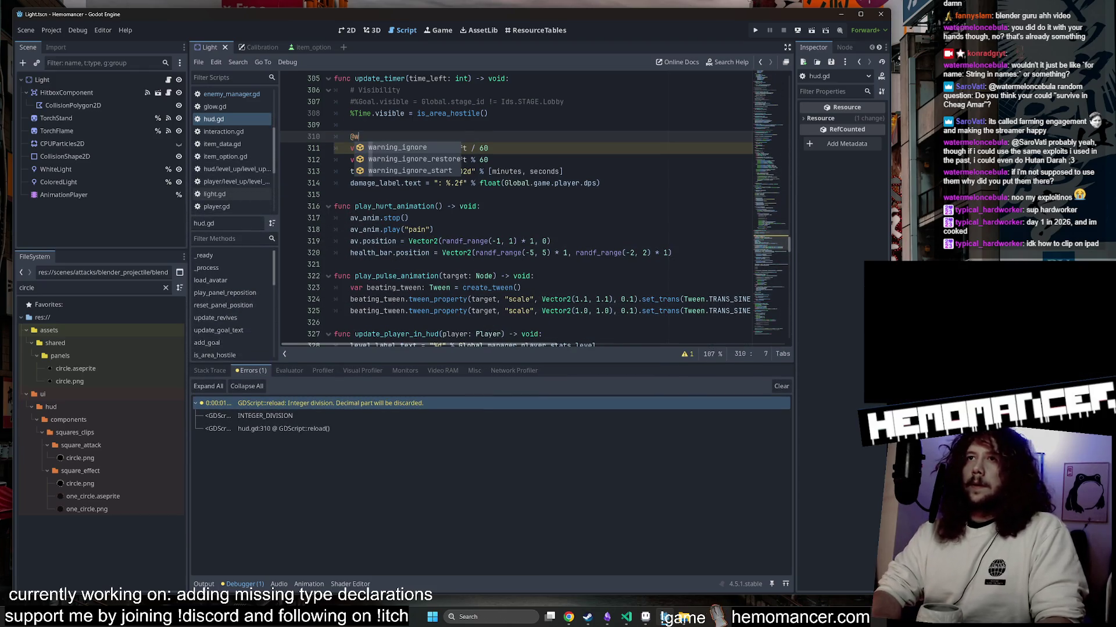
key(Return)
text(ing_ignore(int)
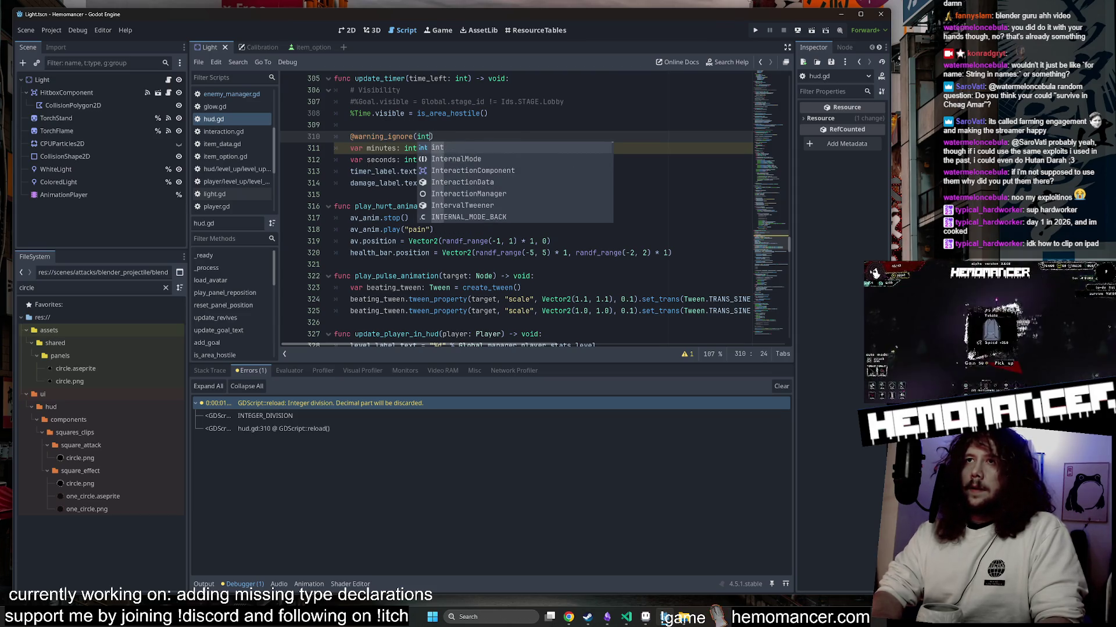
key(BackSpace)
key(BackSpace)
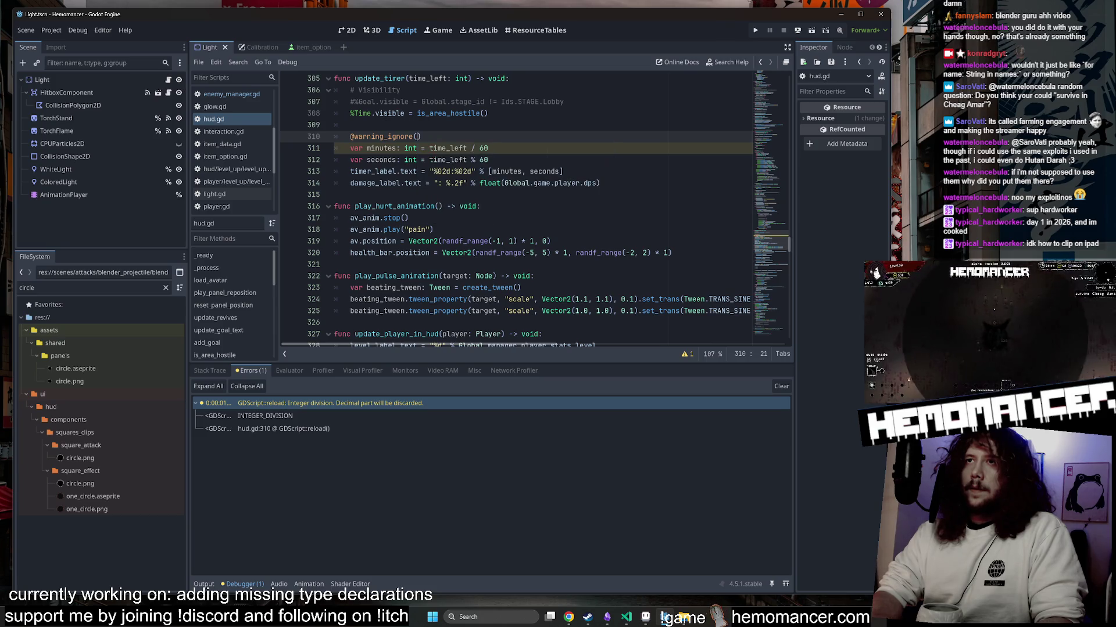
text(integer)
key(Return)
key(Down)
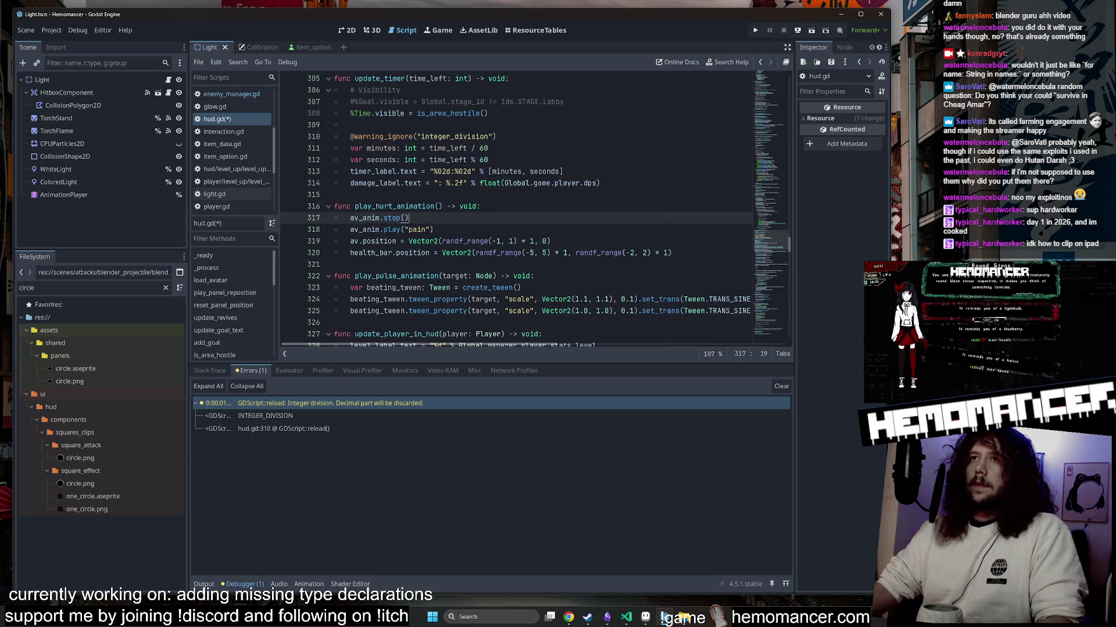
key(F5)
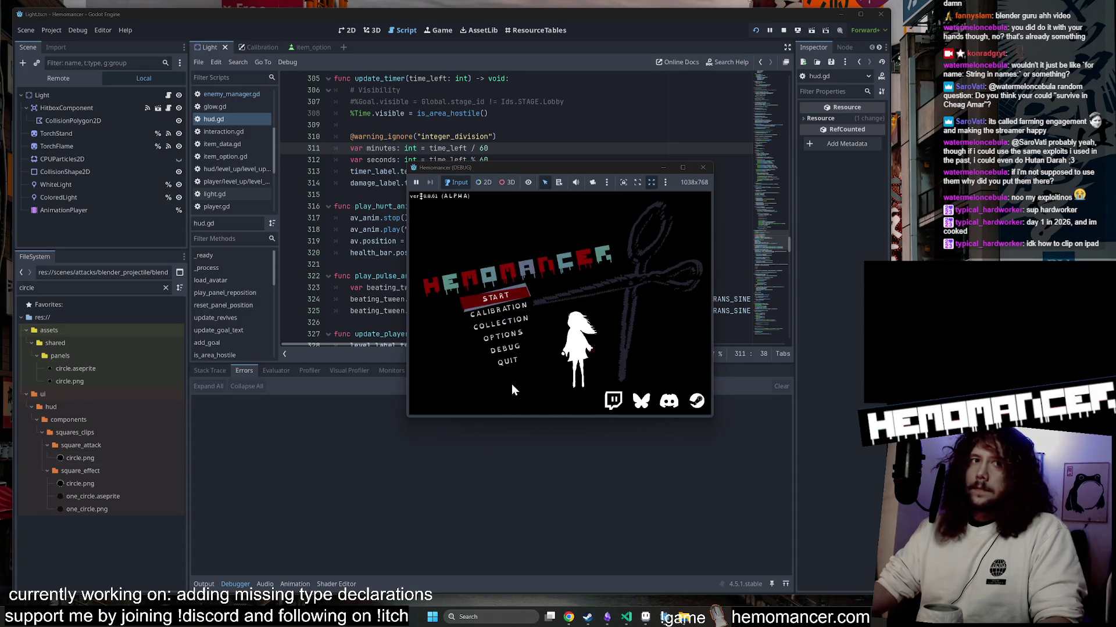
Step: Show the Output log, enlarge and raise the game window, and start a new run
click(203, 584)
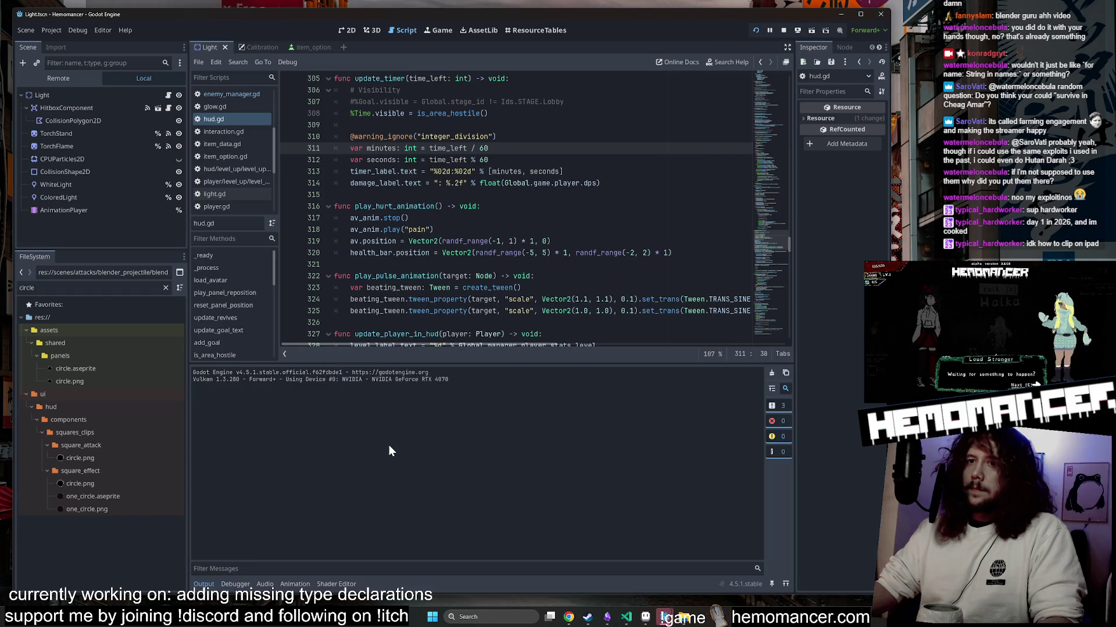
click(431, 410)
drag(409, 418, 263, 568)
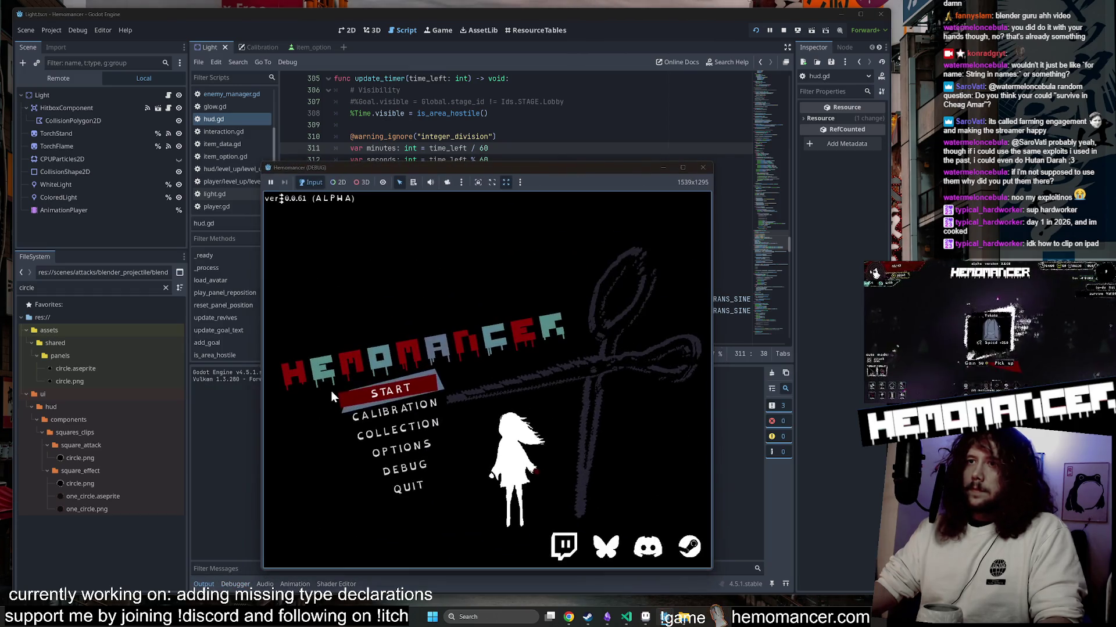
drag(549, 162, 589, 70)
click(427, 291)
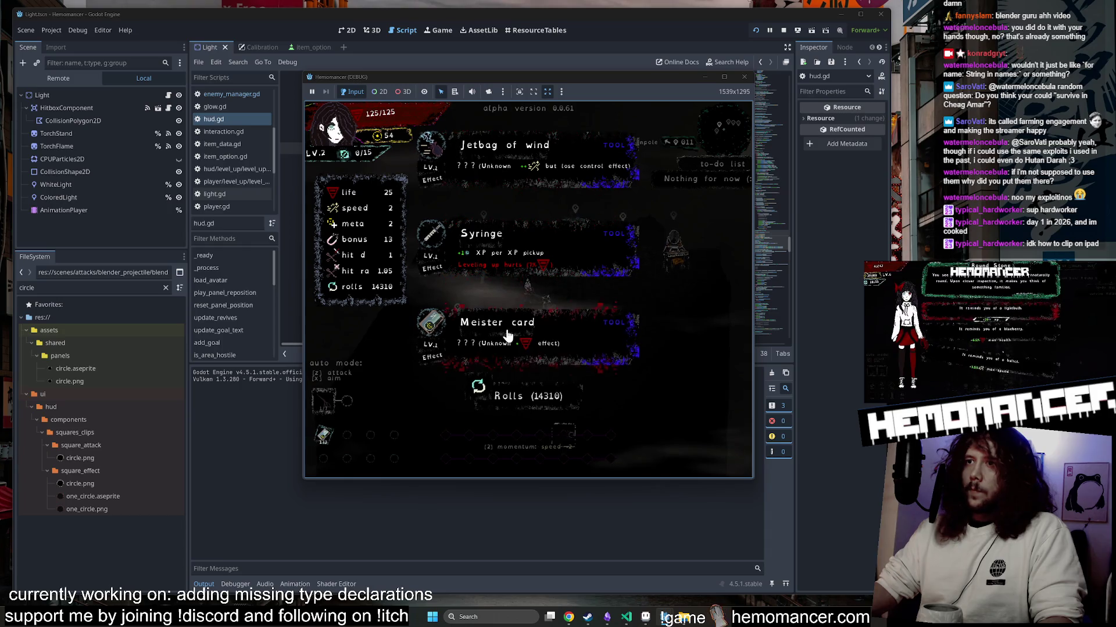
Step: Take the Meister card and Piercing upgrades on the way to Cheag Amar, then pause and close the game
click(506, 333)
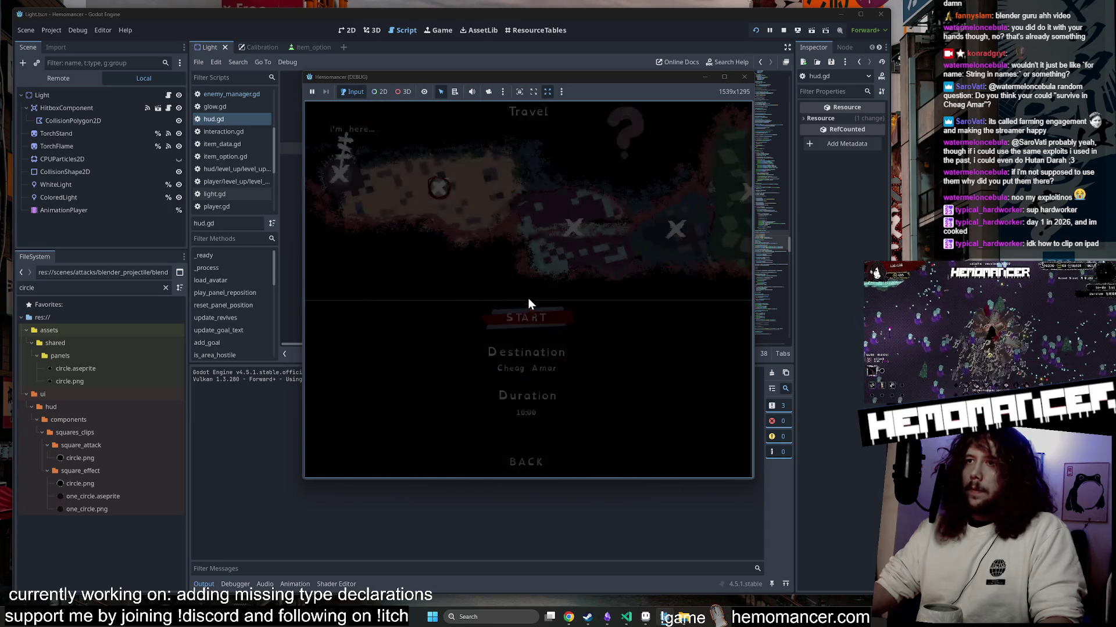
click(526, 309)
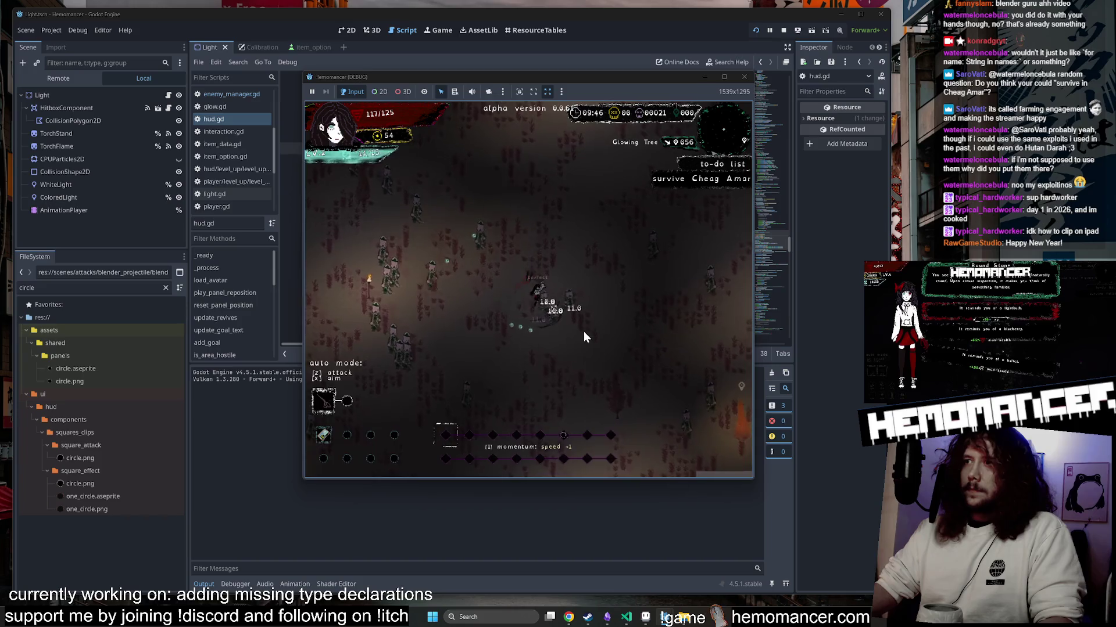
key(Return)
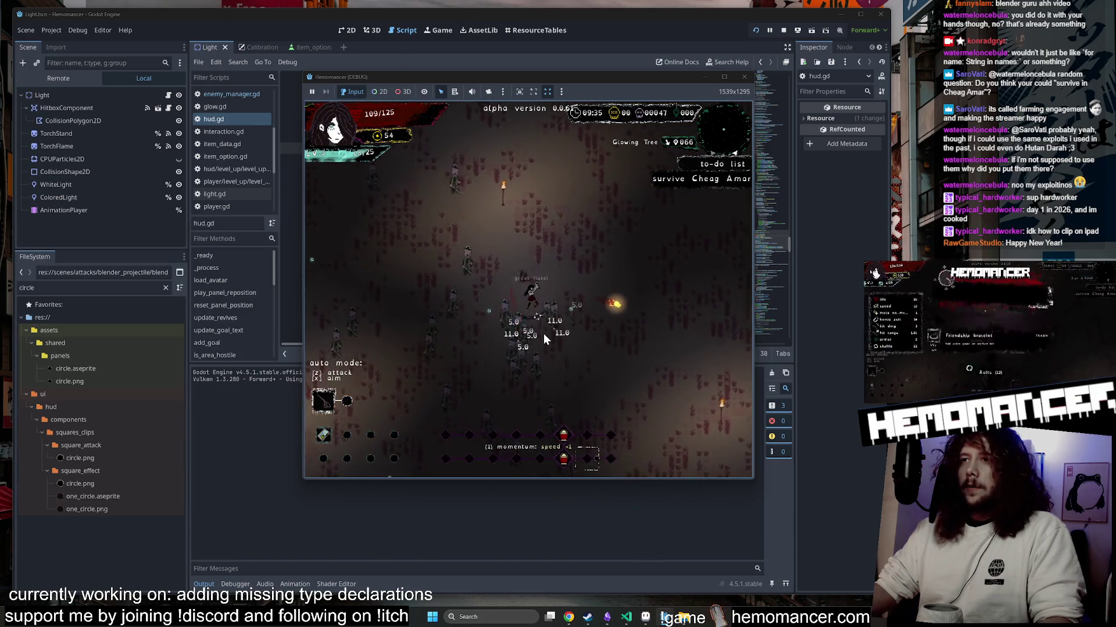
key(Escape)
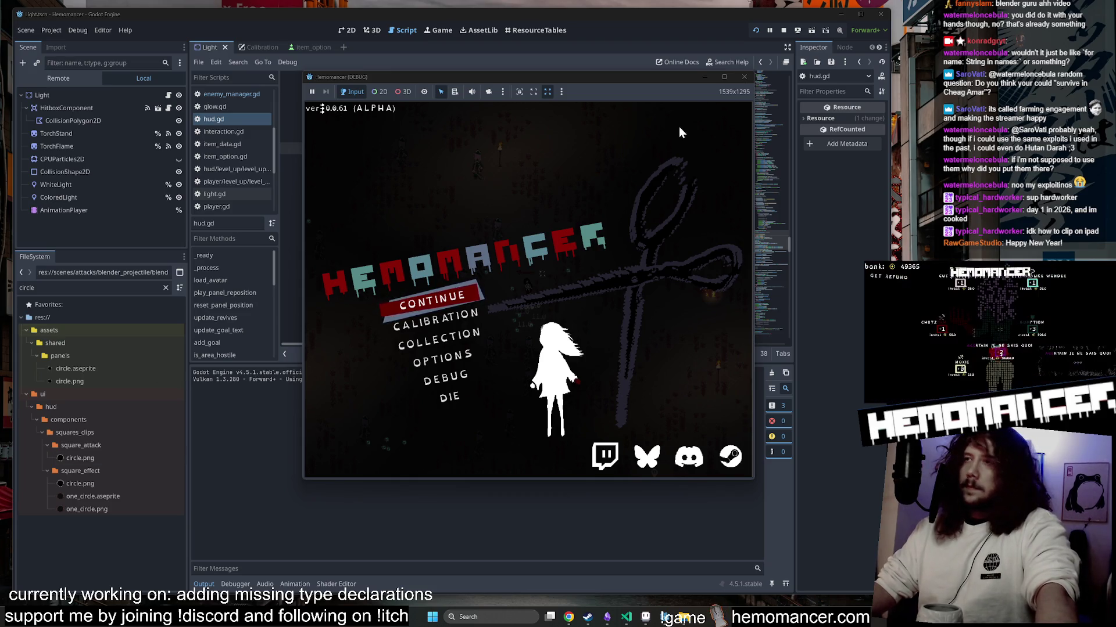
click(744, 77)
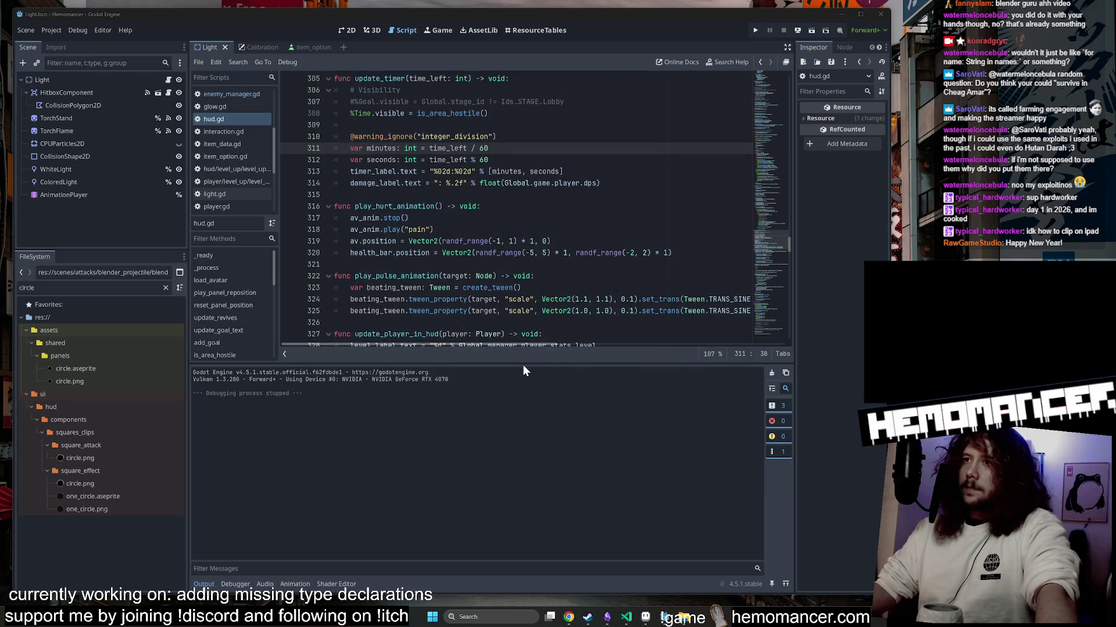
Step: Heighten the script editor over the Output log and select the GPU name 4070 in the Vulkan line
mouse_move(523, 365)
mouse_down()
mouse_move(515, 470)
mouse_move(519, 457)
mouse_up()
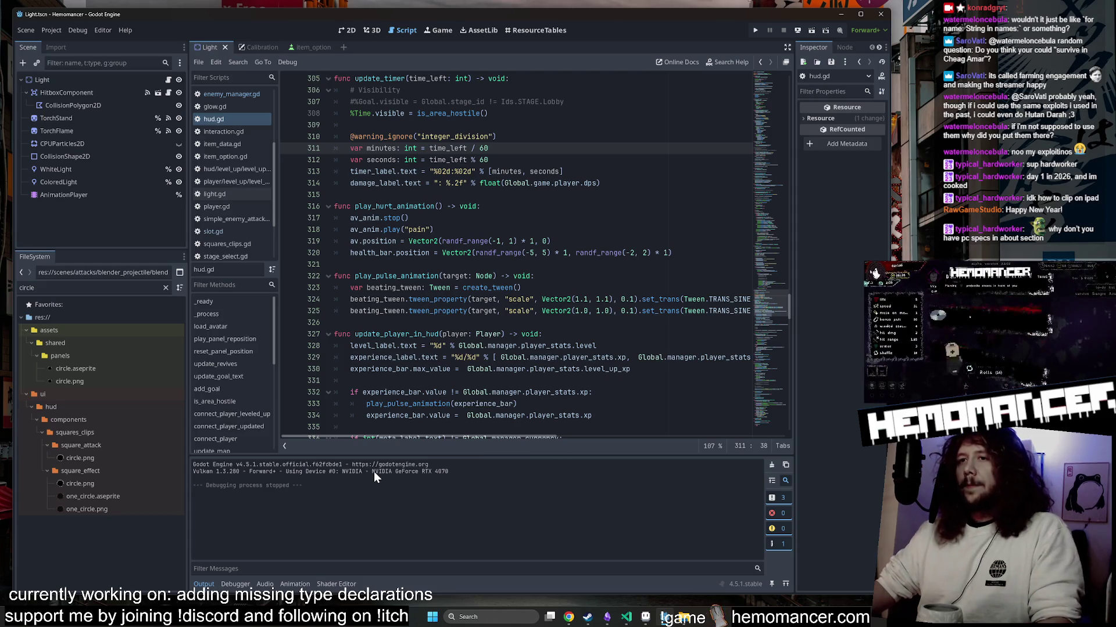
drag(396, 472, 448, 472)
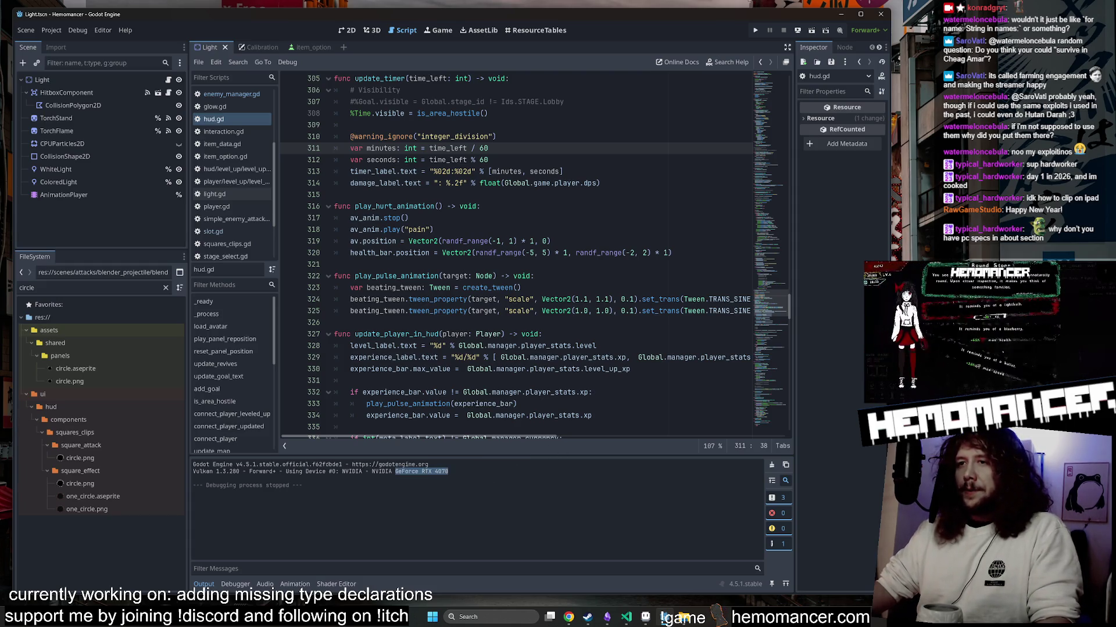
double_click(441, 472)
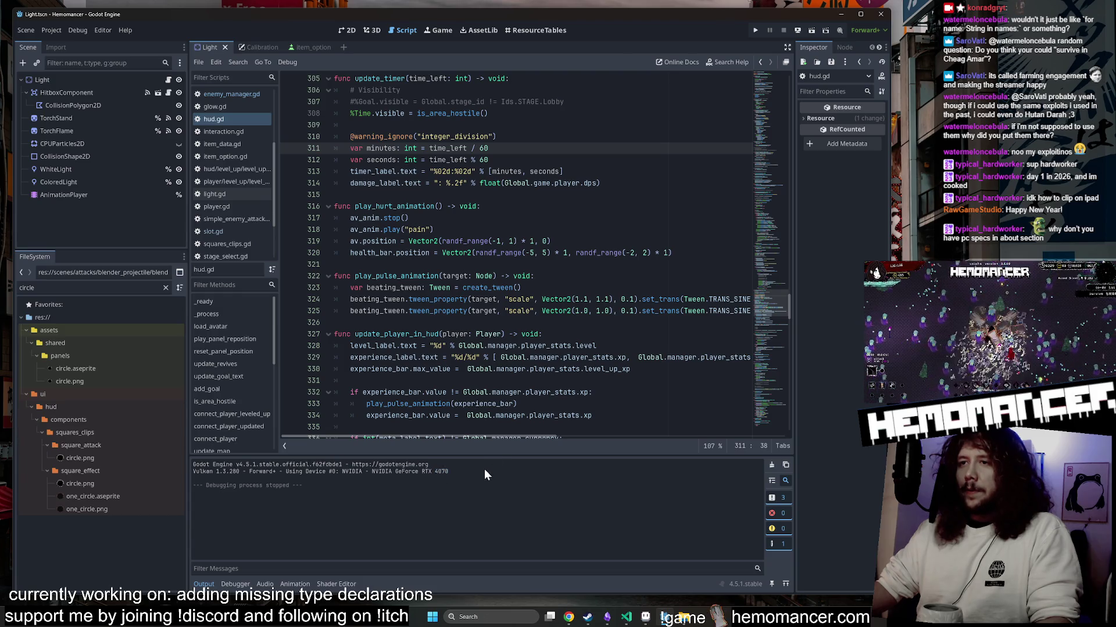
mouse_move(509, 455)
mouse_down()
mouse_move(508, 364)
mouse_move(491, 443)
mouse_move(492, 425)
mouse_up()
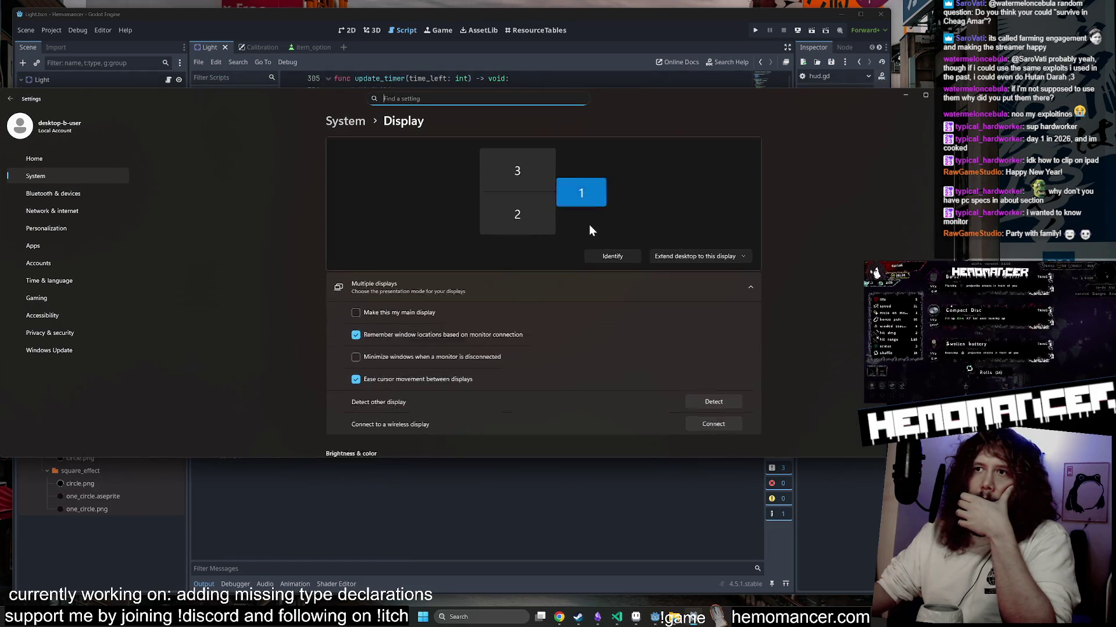
scroll(589, 224, down, 5)
scroll(589, 224, down, 2)
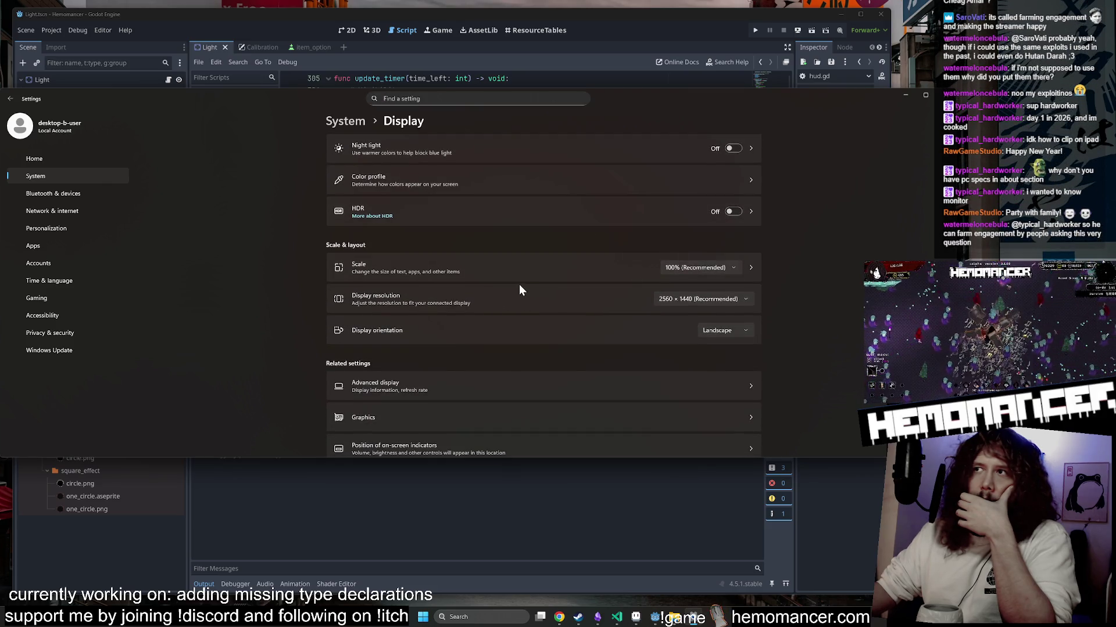
scroll(519, 285, down, 3)
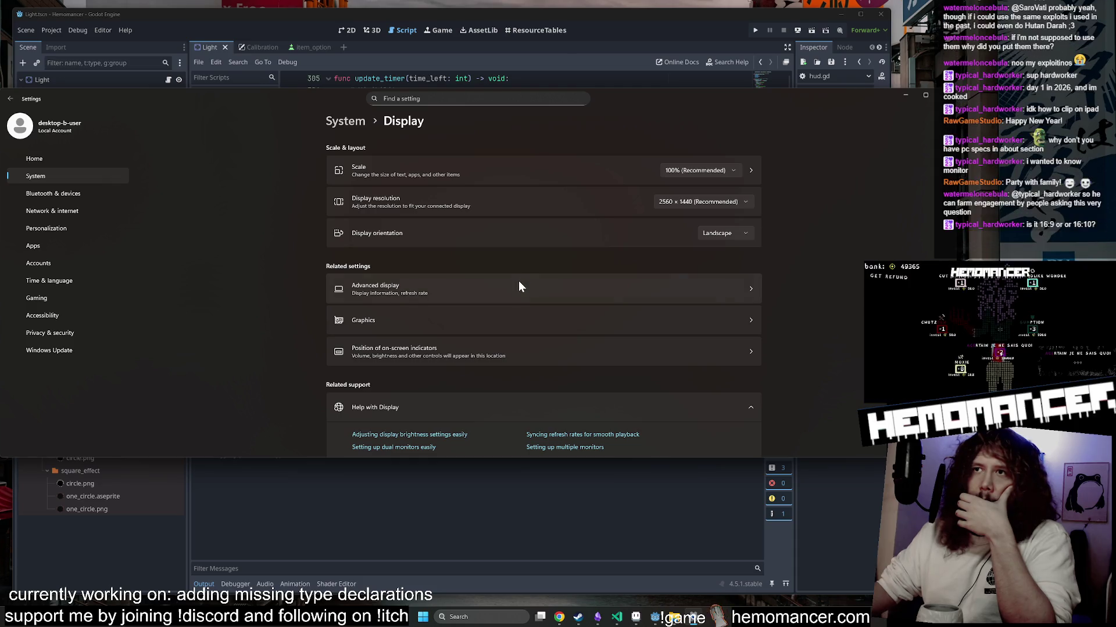
click(518, 281)
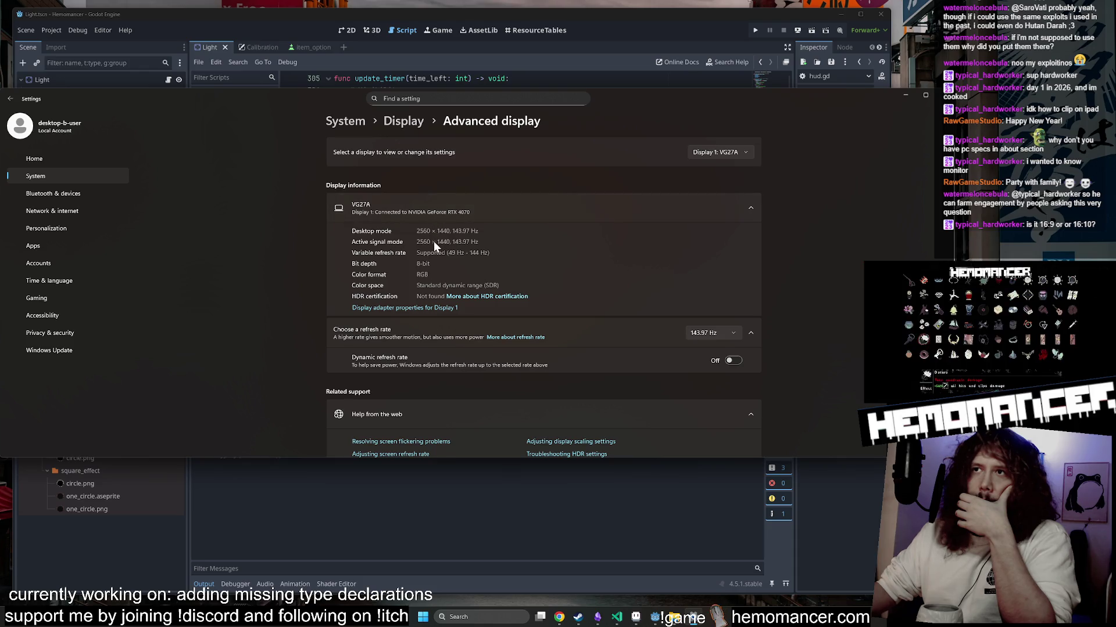
scroll(433, 247, down, 1)
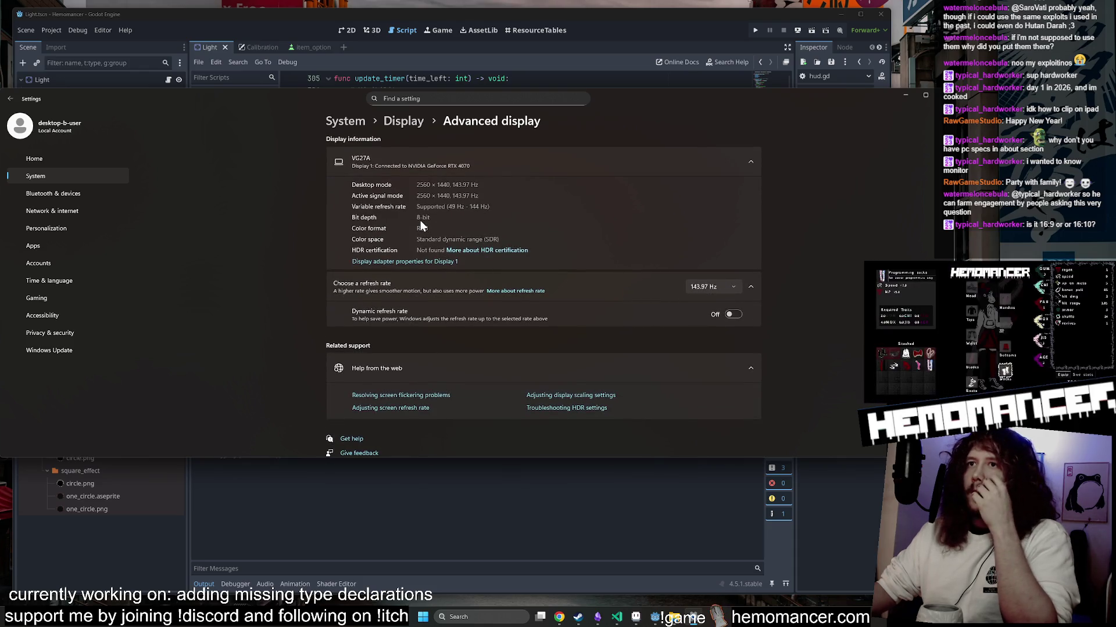
scroll(420, 221, up, 1)
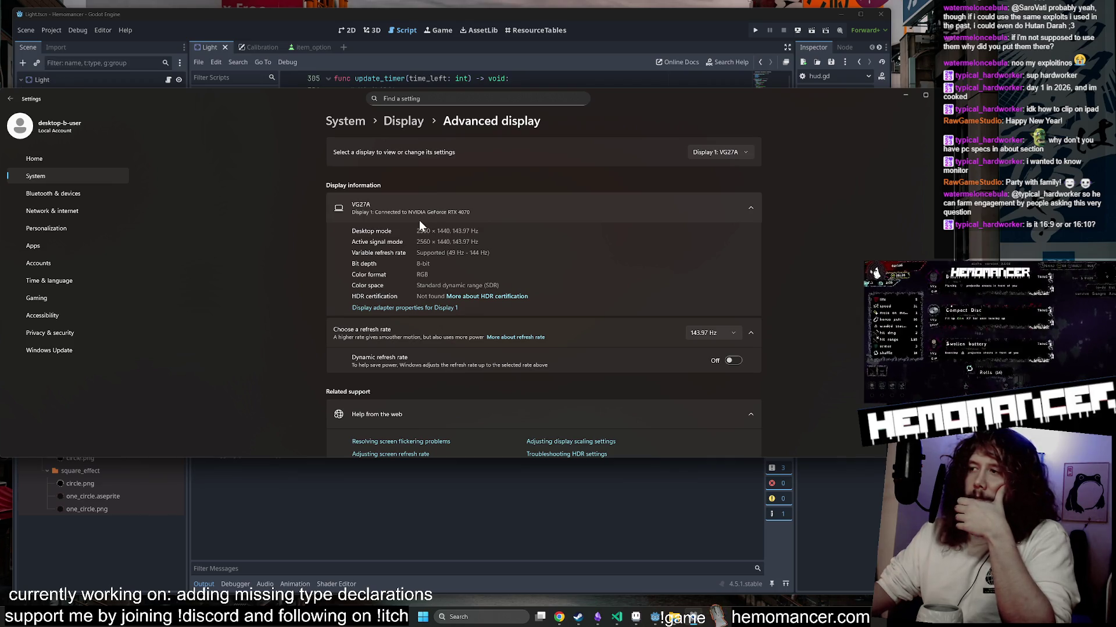
scroll(544, 227, down, 1)
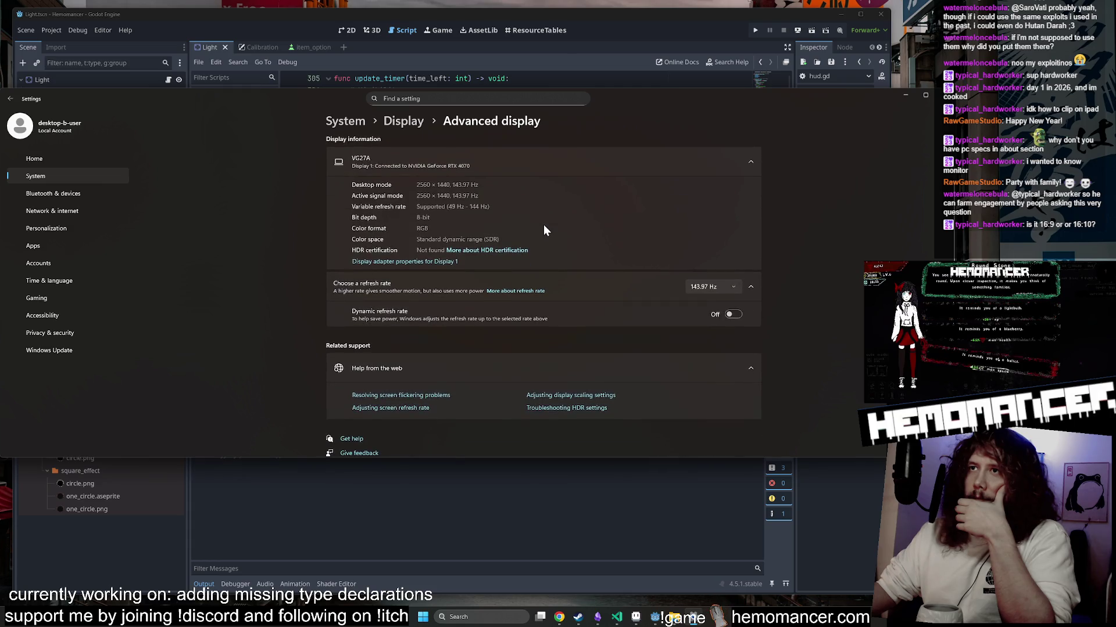
scroll(544, 227, up, 1)
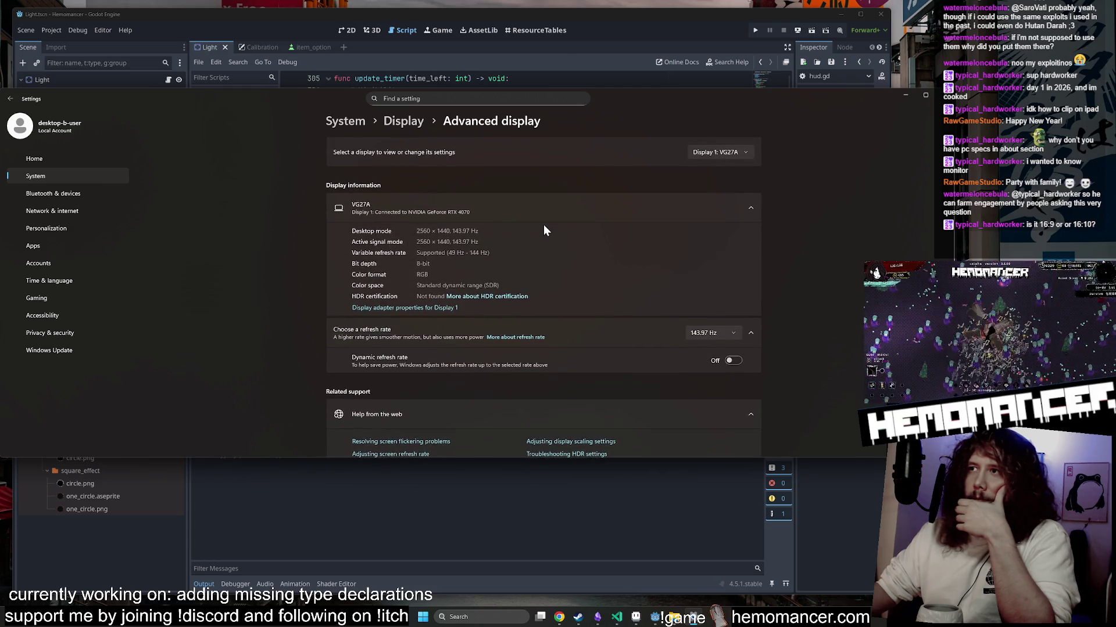
click(742, 153)
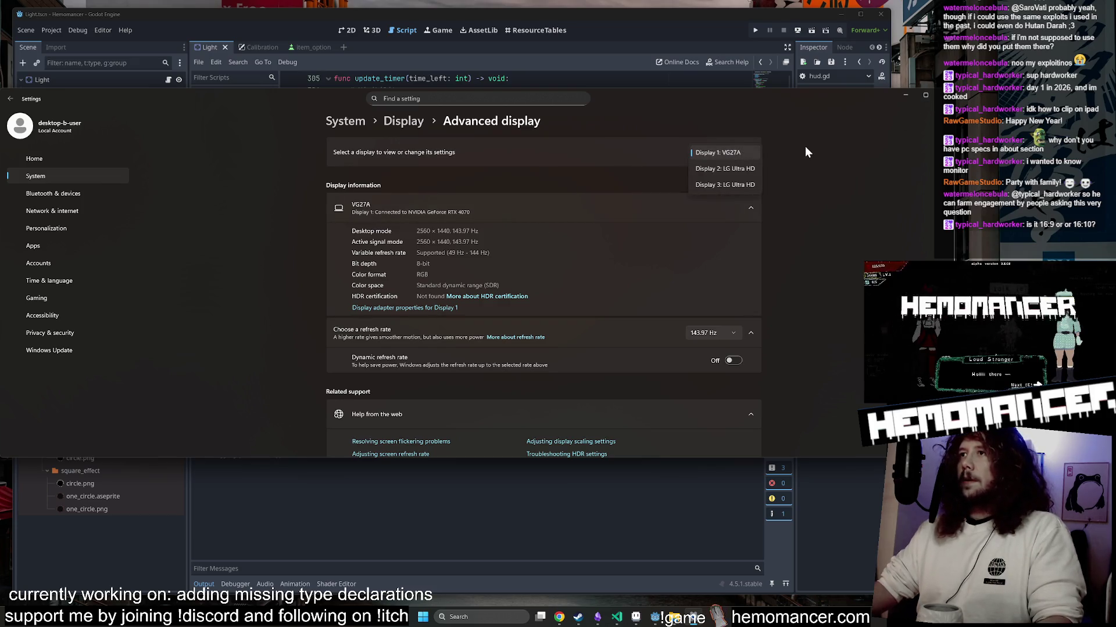
click(737, 154)
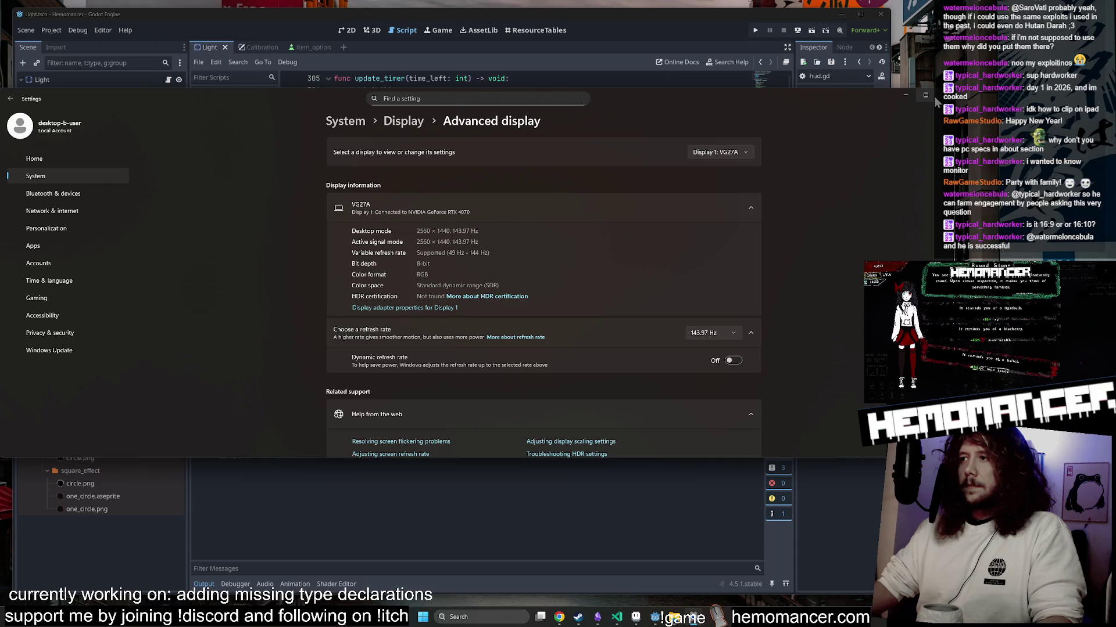
mouse_move(935, 99)
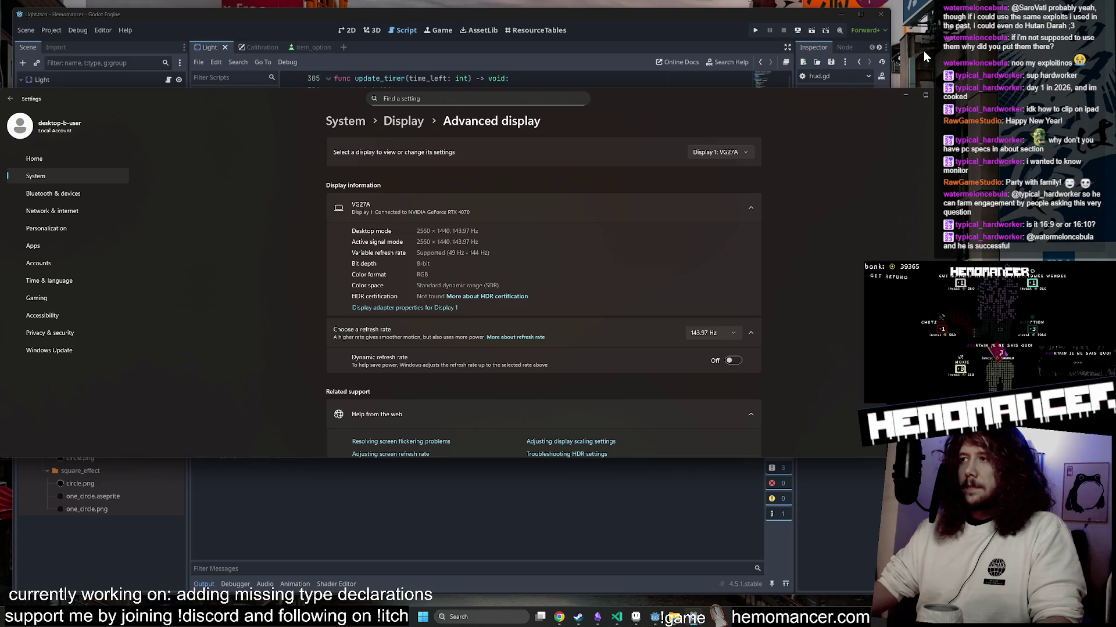
click(945, 94)
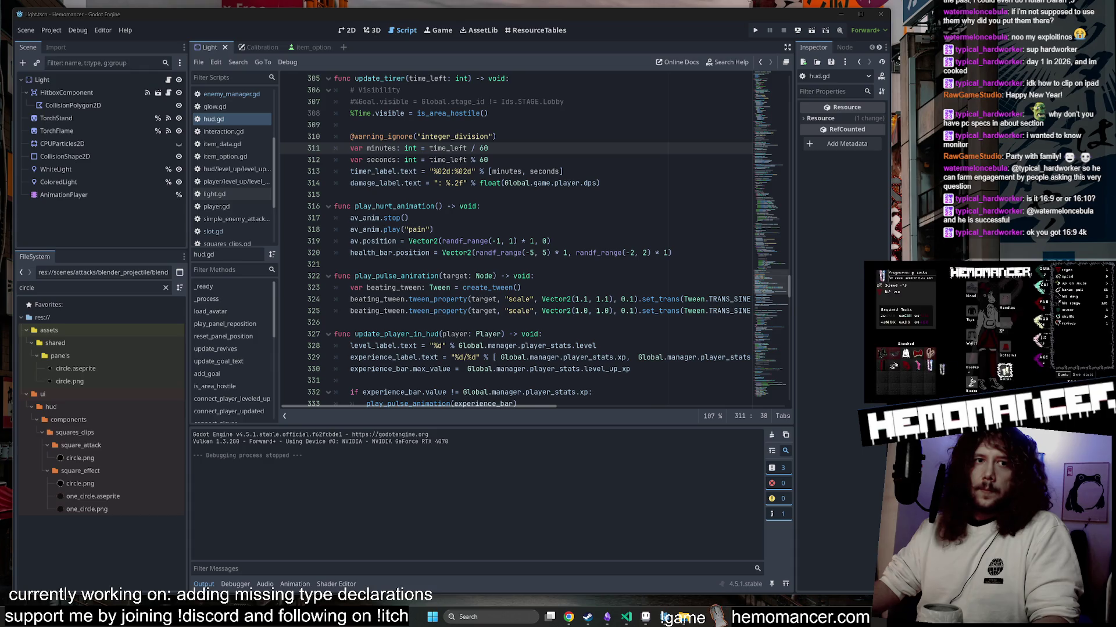
click(488, 159)
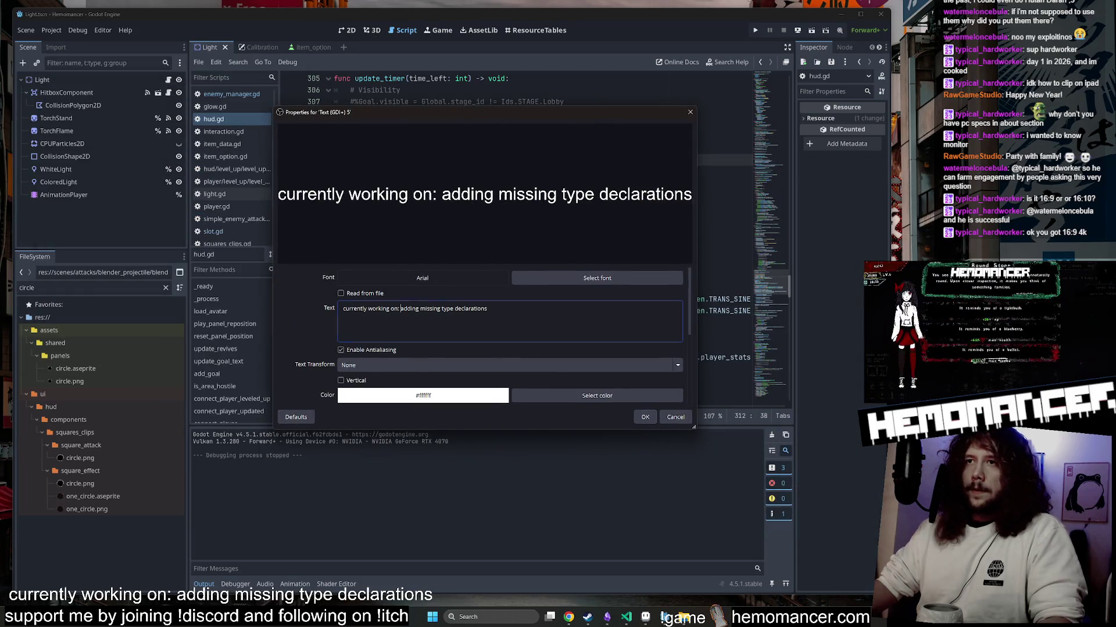
Step: Replace the caption's task text with 'nothing, done for today (:' and confirm it
key(shift+End)
text(nothing, done )
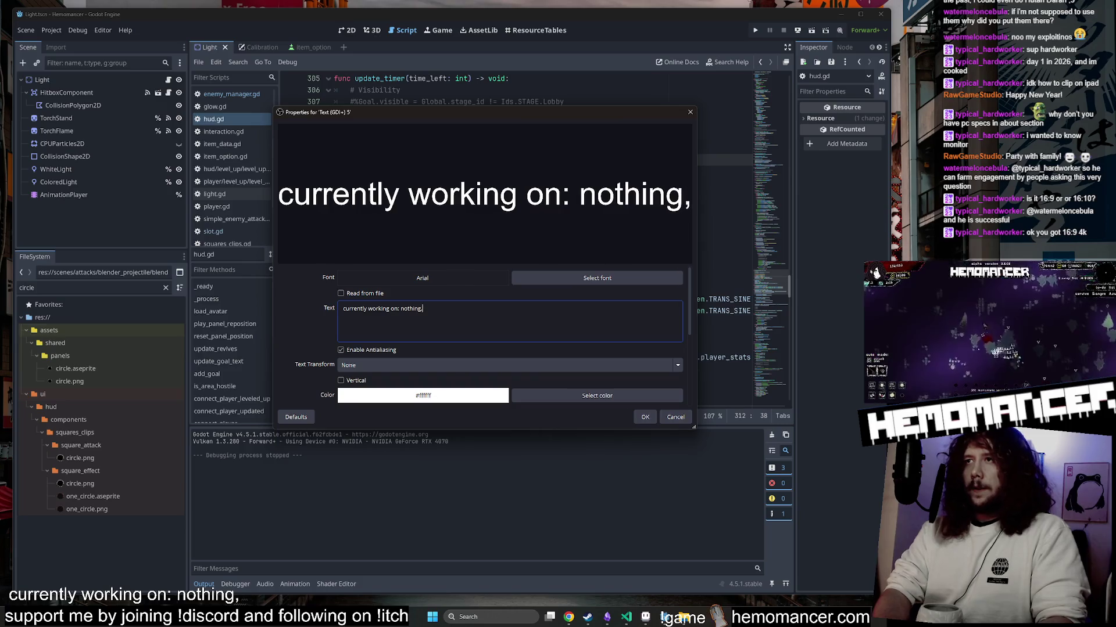
text(for today)
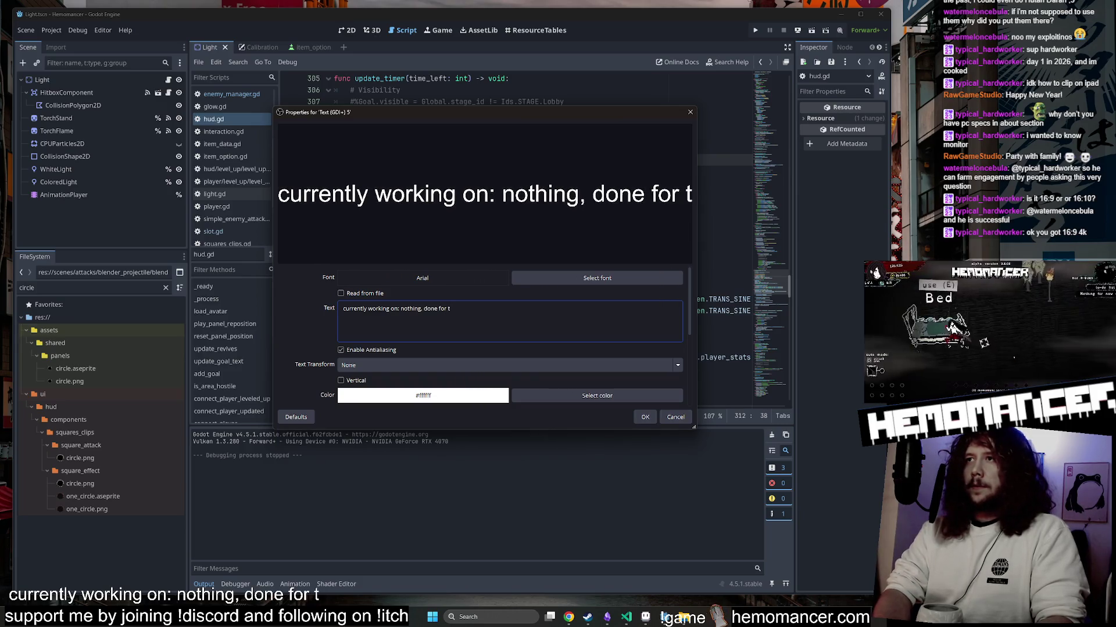
text( (:)
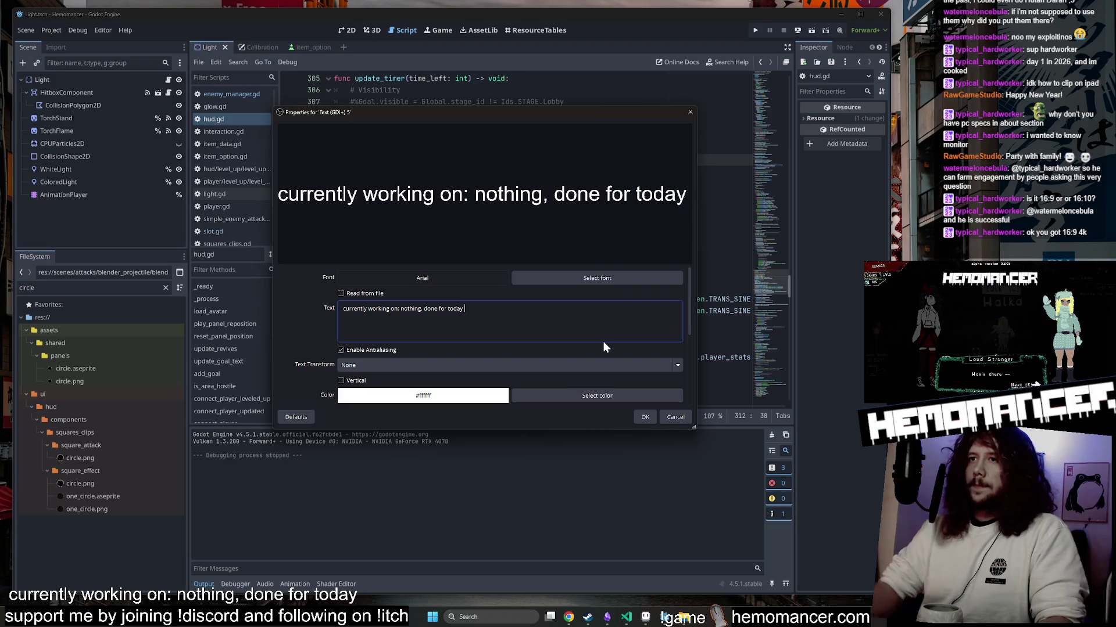
click(645, 417)
click(600, 183)
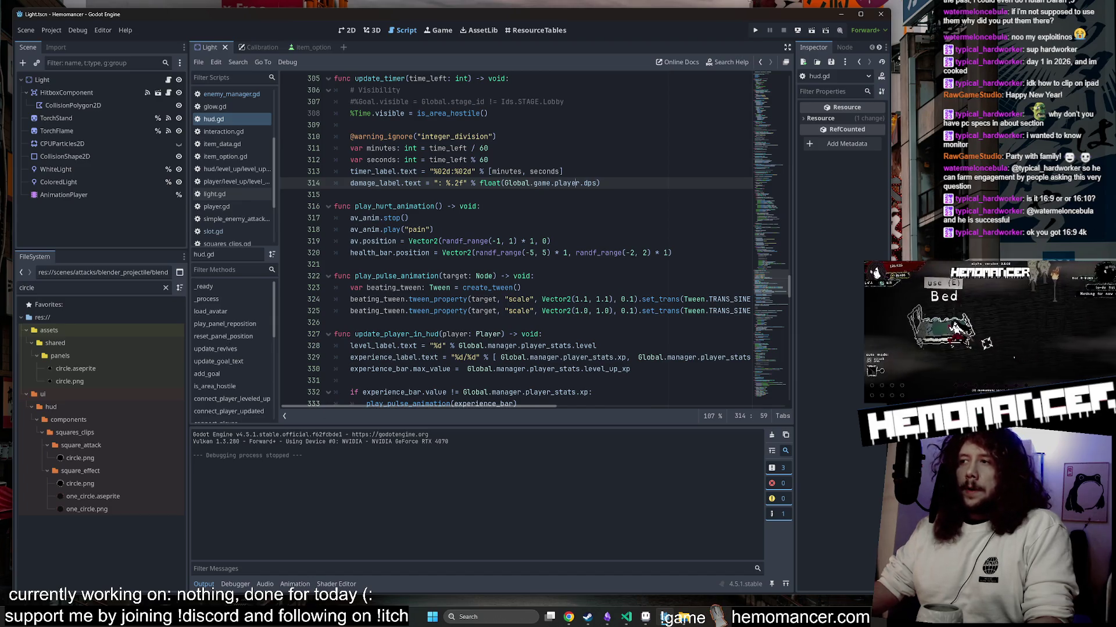
Step: Save the Light scene with Ctrl+S from hud.gd's line 313, then save it again
key(Up)
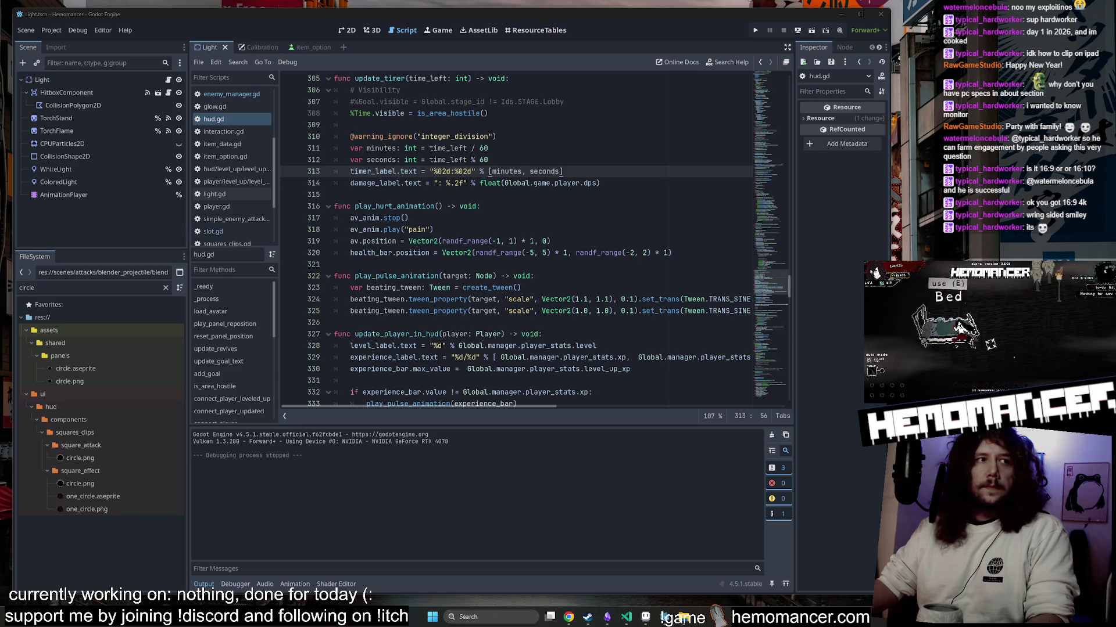
key(ctrl+s)
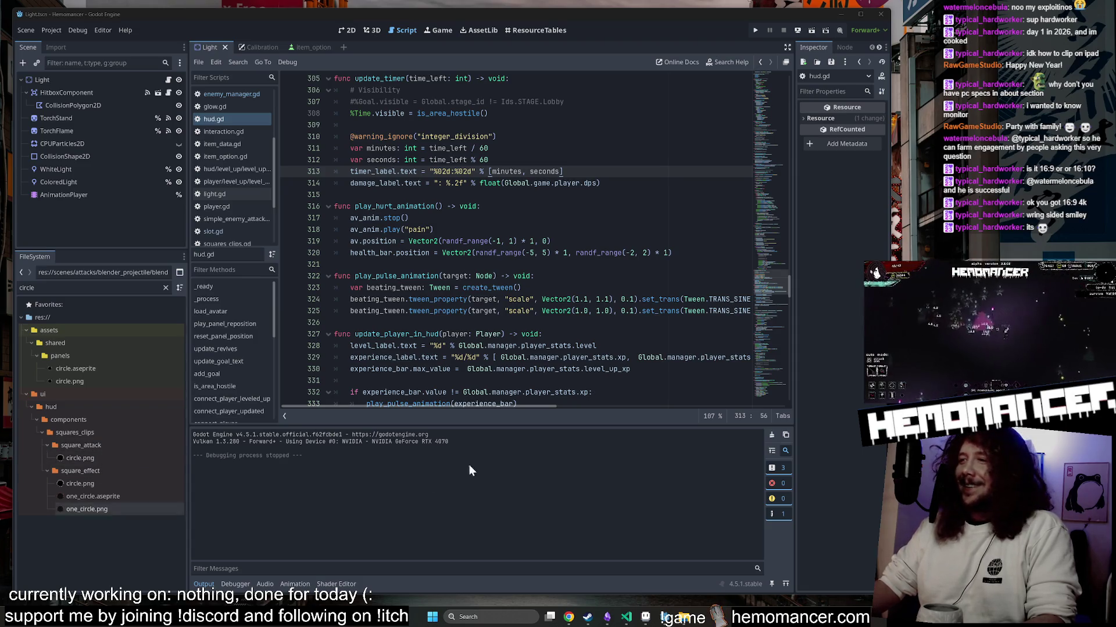
click(545, 171)
key(ctrl+s)
click(497, 136)
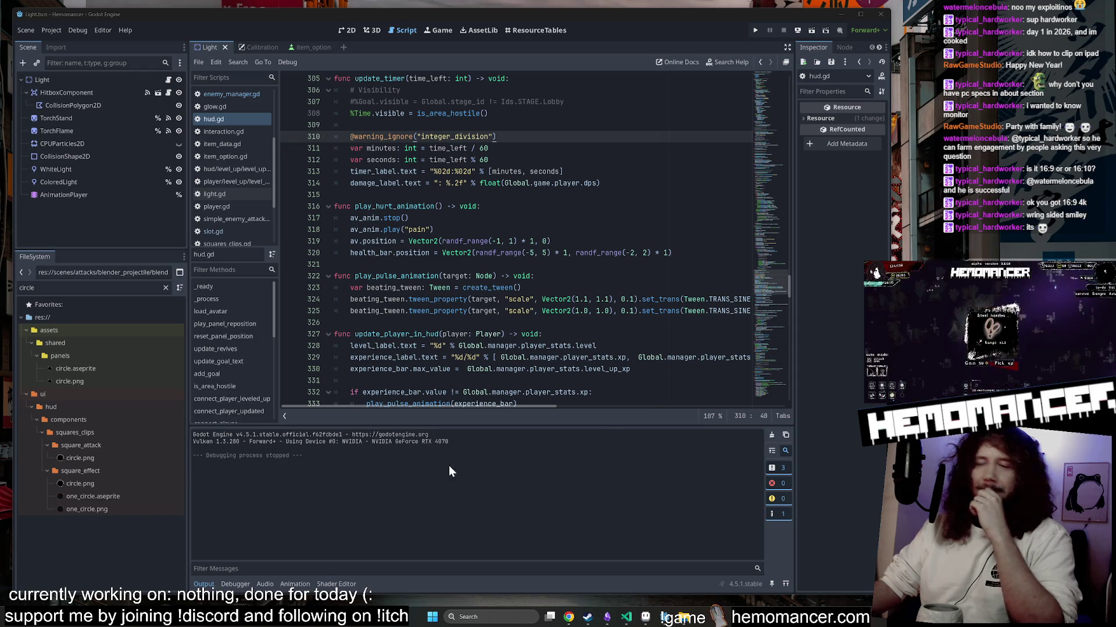
key(Down)
key(Down)
key(Down)
scroll(517, 238, up, 14)
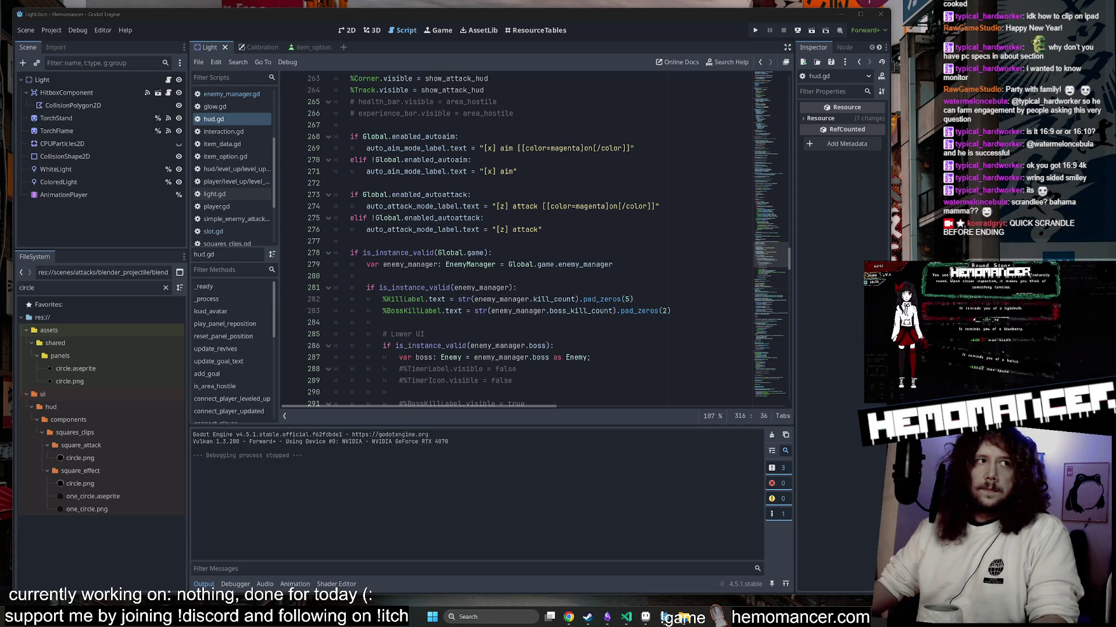
mouse_move(558, 626)
mouse_down()
mouse_move(558, 63)
mouse_move(473, 84)
mouse_move(524, 89)
mouse_move(491, 116)
mouse_up()
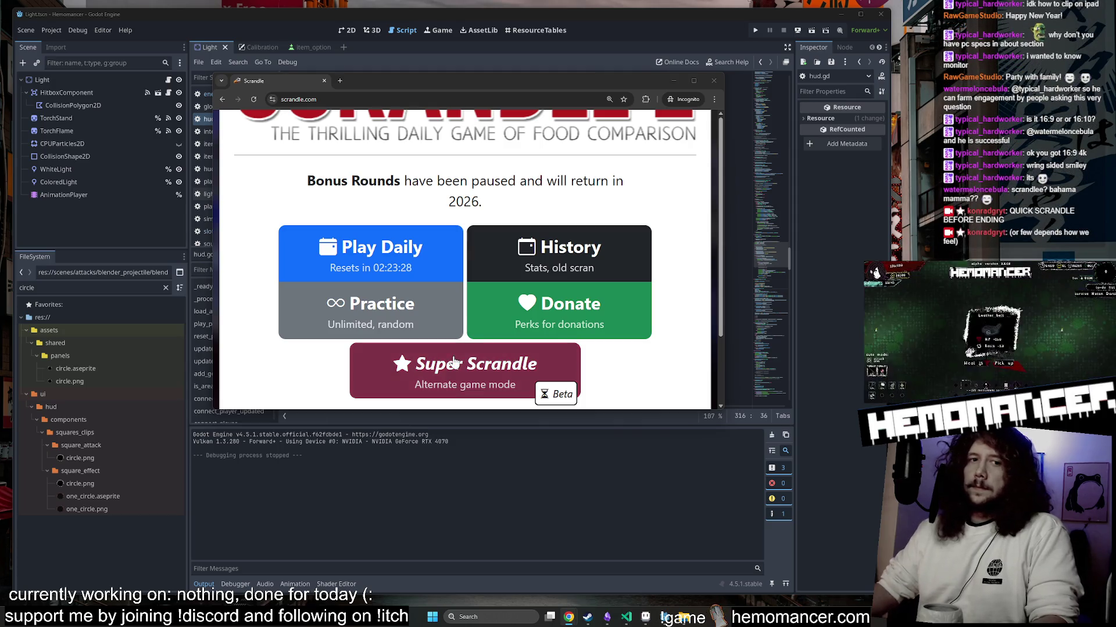
Step: Start the daily Scrandle round and resize the browser so the Hotdog and Pie cards show large
click(358, 259)
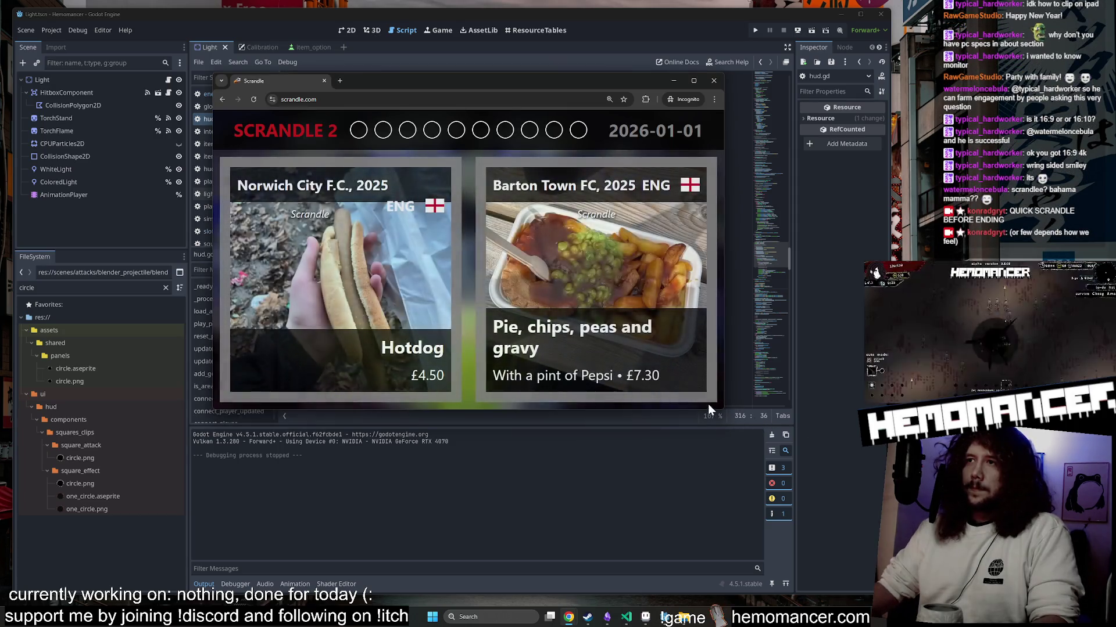
mouse_move(717, 407)
mouse_down()
mouse_move(841, 534)
mouse_move(914, 580)
mouse_move(885, 580)
mouse_up()
mouse_move(585, 87)
mouse_down()
mouse_move(512, 42)
mouse_move(470, 37)
mouse_up()
mouse_move(765, 532)
mouse_down()
mouse_move(754, 538)
mouse_move(727, 507)
mouse_up()
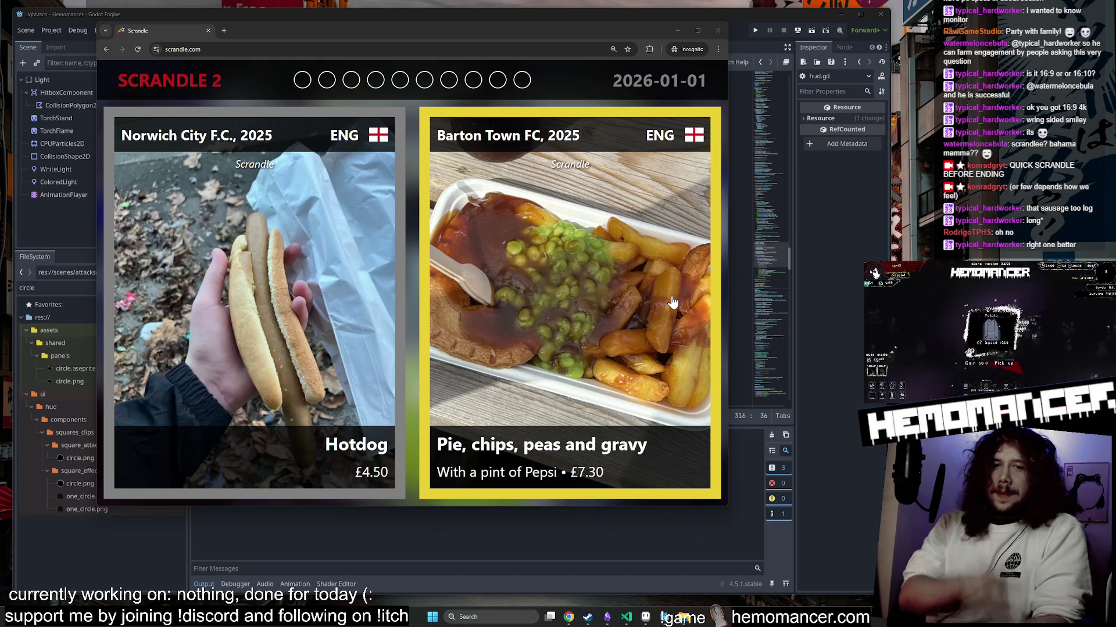
Step: Vote for the pie, chips, peas and gravy, then pick the Zapiekanka over the hotdogs
click(662, 292)
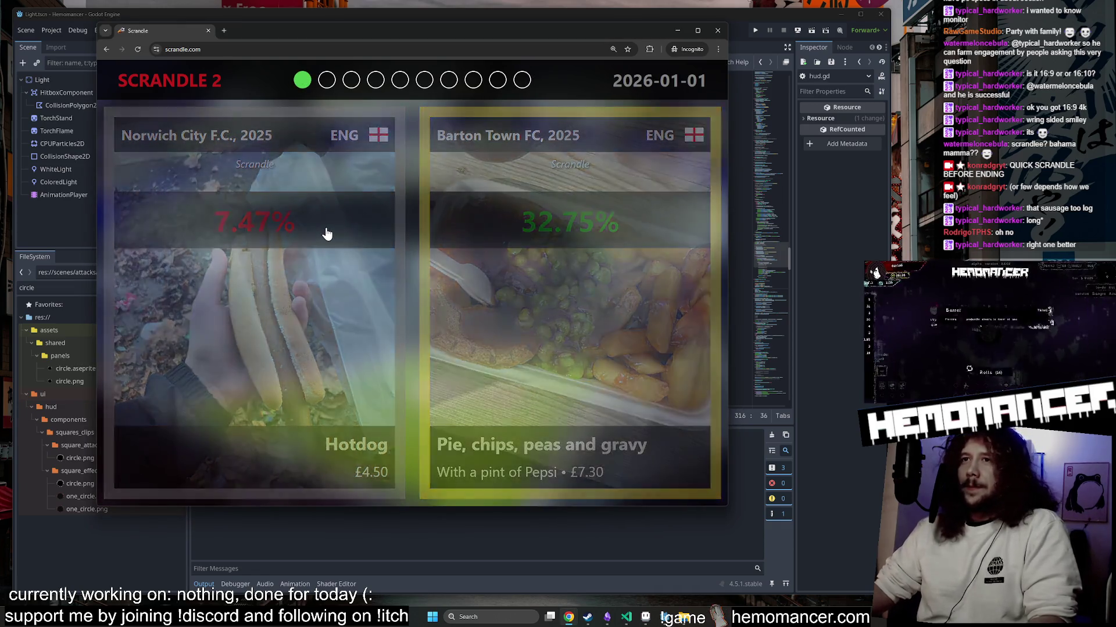
mouse_move(447, 33)
mouse_down()
mouse_move(462, 51)
mouse_move(495, 51)
mouse_move(475, 47)
mouse_up()
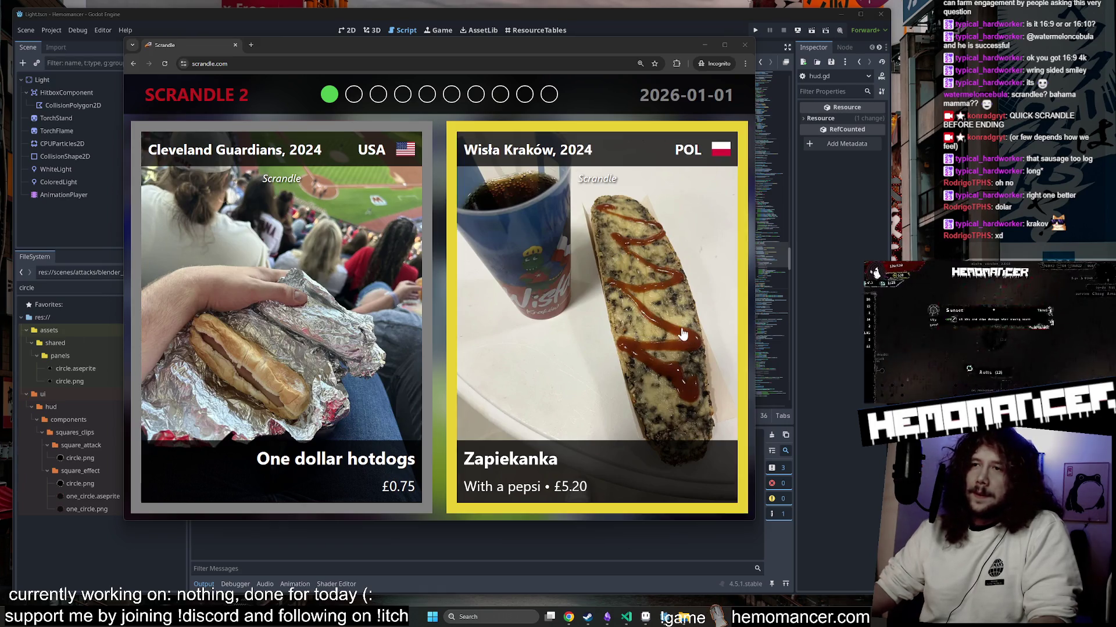
drag(397, 45, 448, 57)
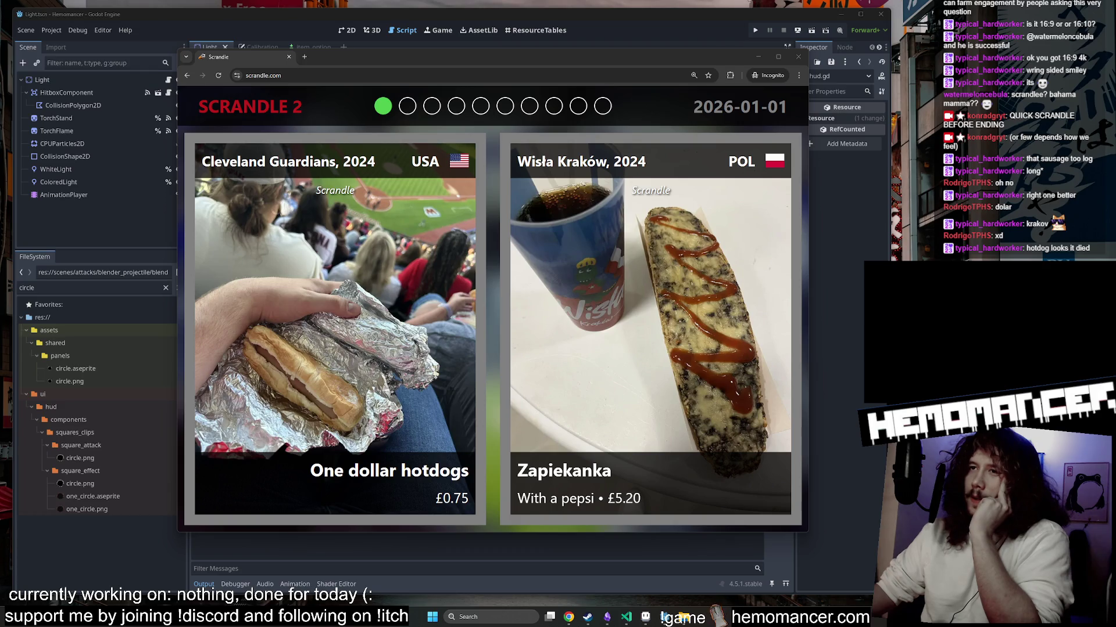
click(598, 406)
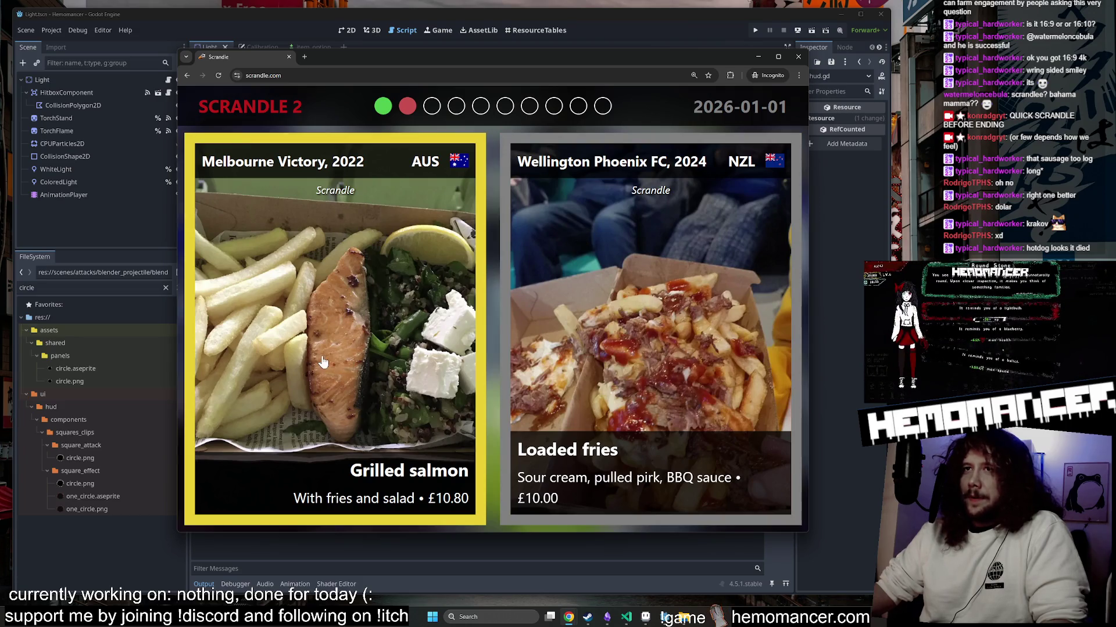
Step: Pick the grilled salmon over loaded fries, then the signature burger over the hot dog
click(400, 339)
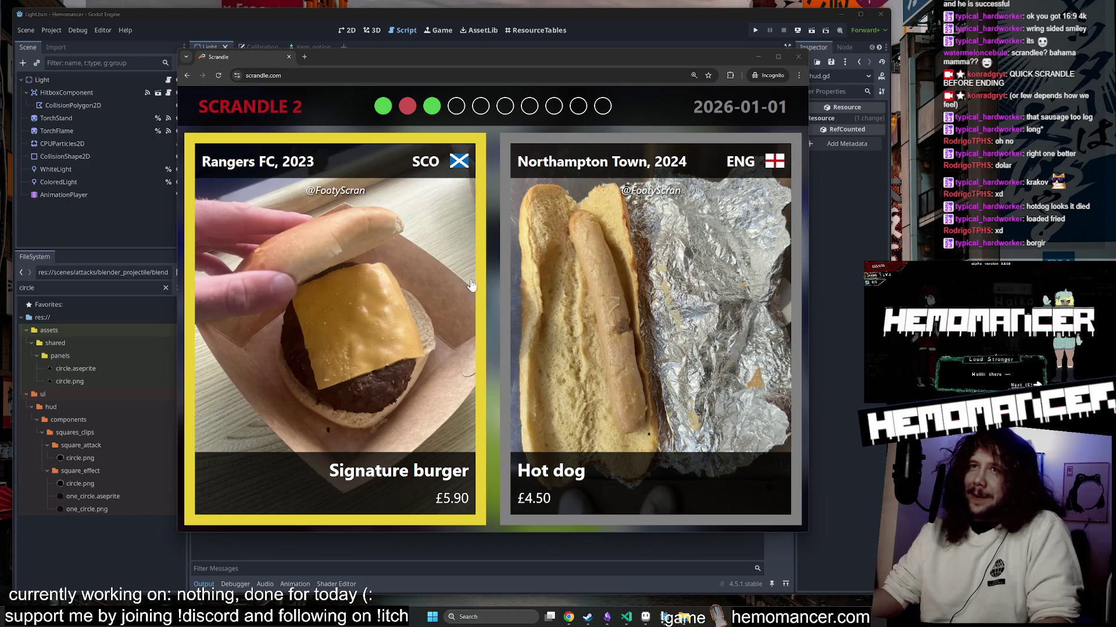
click(382, 353)
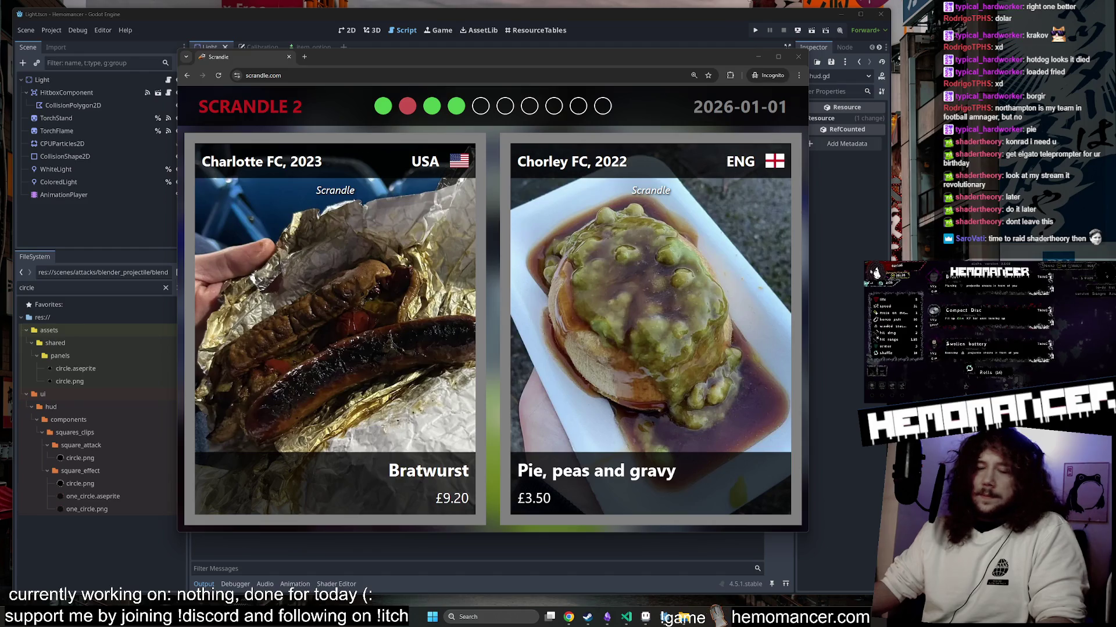
mouse_move(0, 473)
mouse_down()
mouse_move(647, 173)
mouse_move(639, 131)
mouse_up()
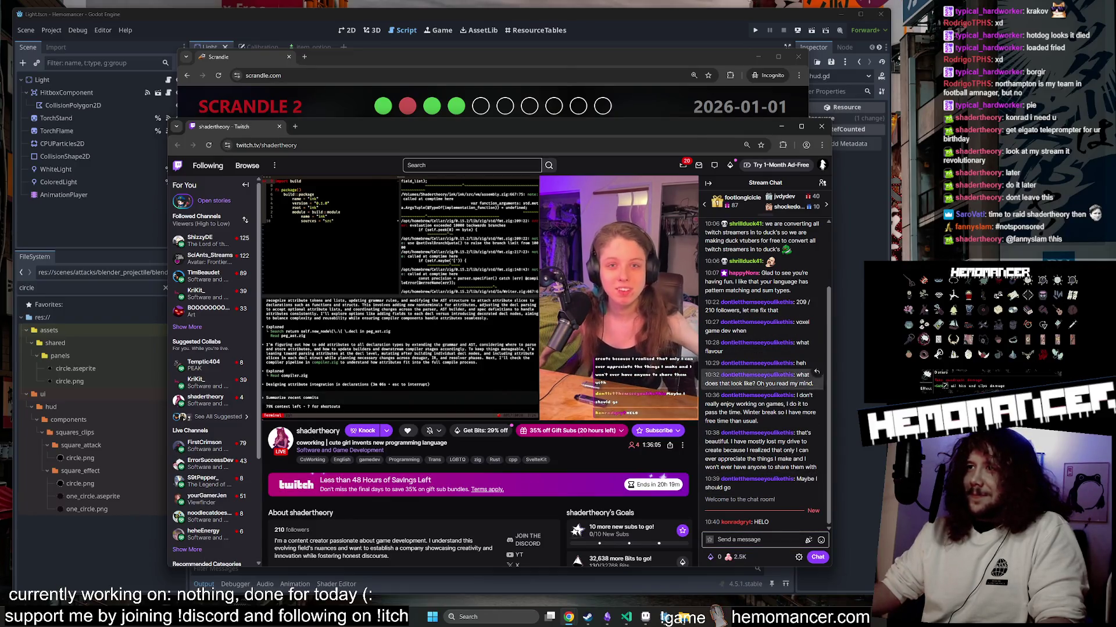
mouse_move(681, 123)
mouse_down()
mouse_move(633, 51)
mouse_move(604, 37)
mouse_up()
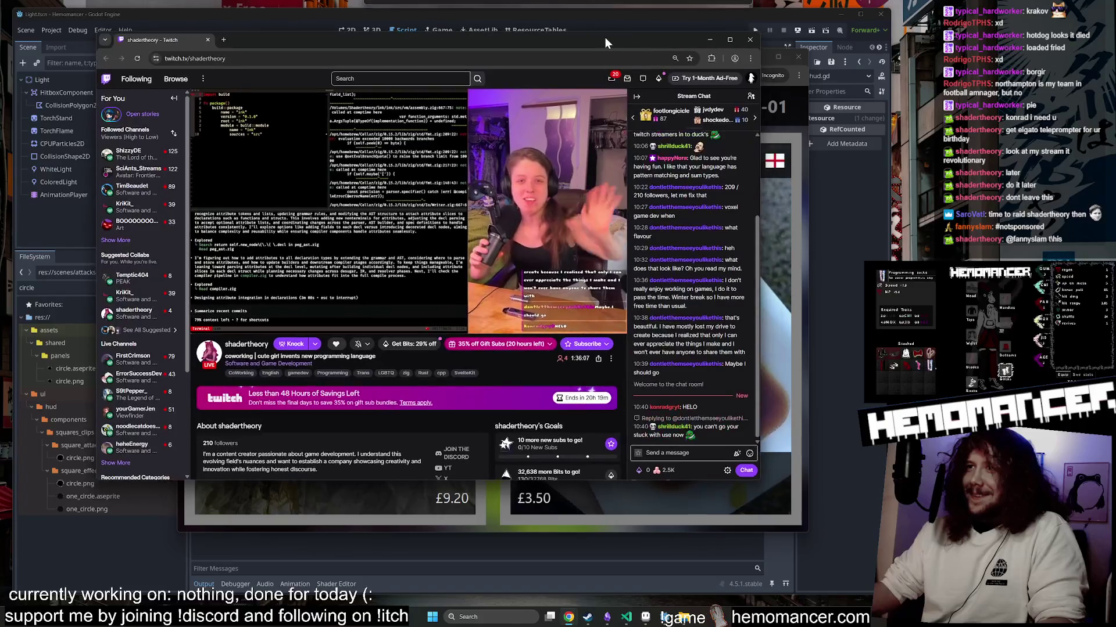
drag(757, 484, 840, 562)
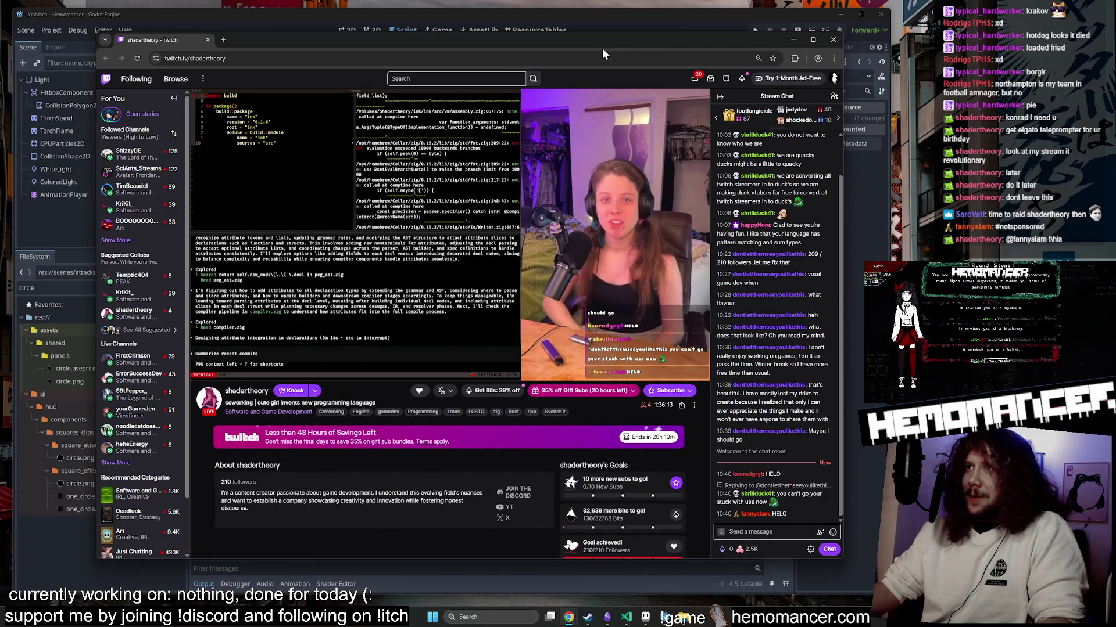
drag(602, 45, 563, 52)
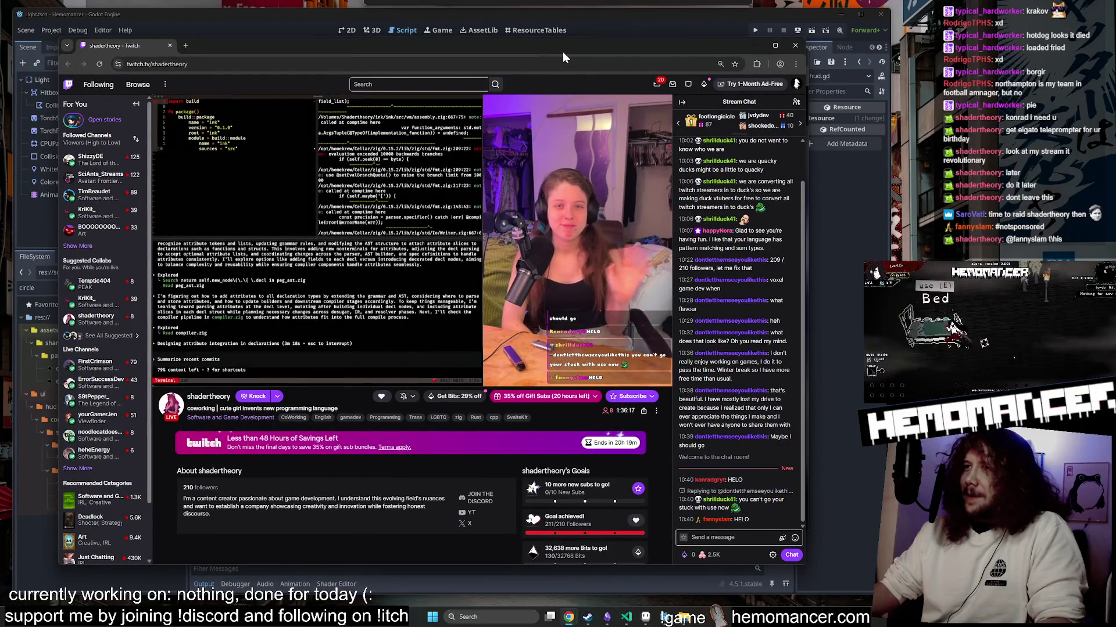
drag(562, 51, 563, 54)
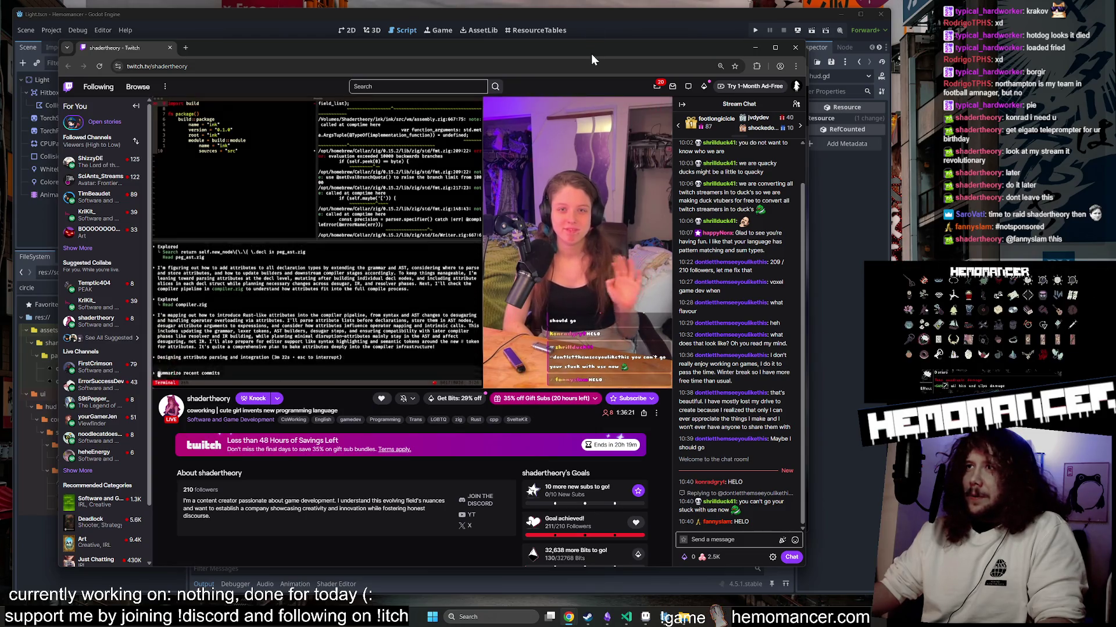
drag(588, 51, 592, 51)
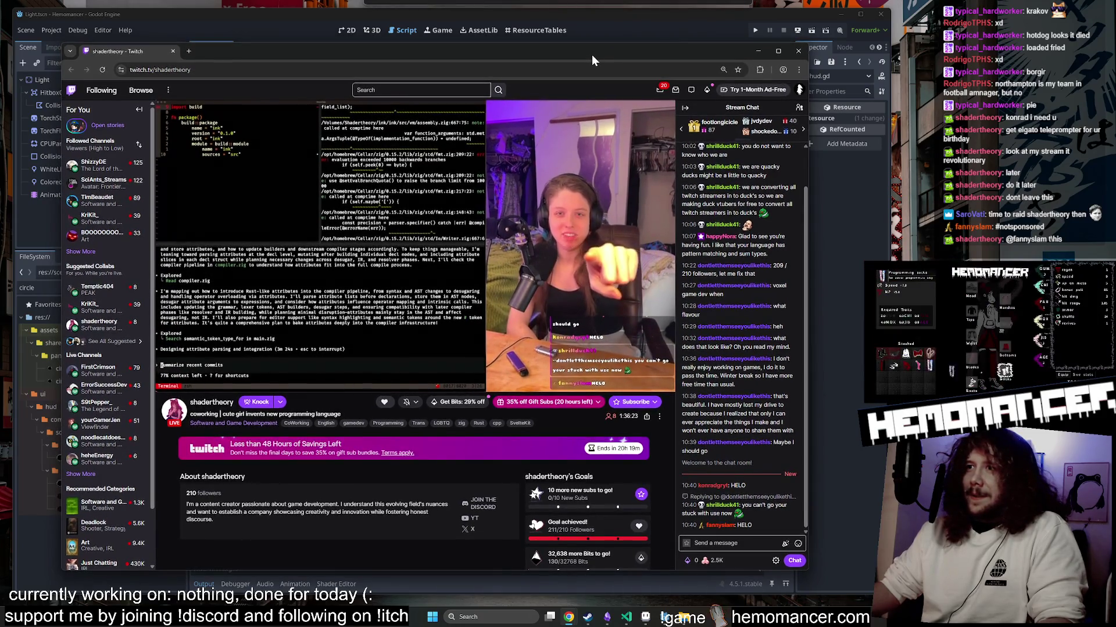
mouse_move(591, 54)
mouse_down()
mouse_move(540, 79)
mouse_move(539, 0)
mouse_up()
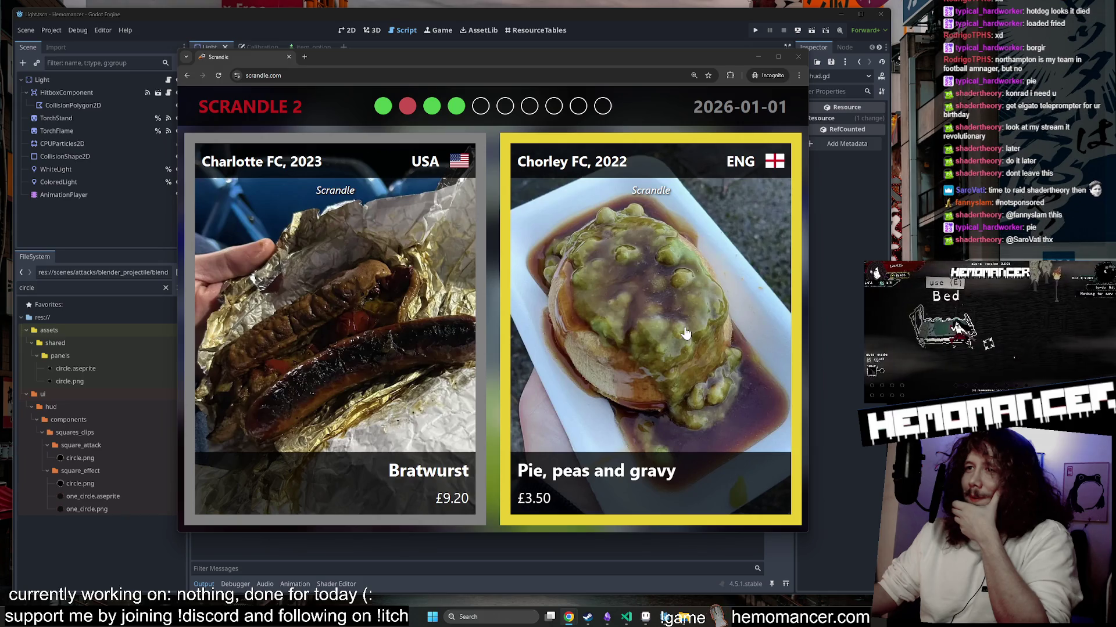
Step: Vote for pie, peas and gravy, chicken big mack and chips, then the double cheeseburger over butter pie
click(685, 333)
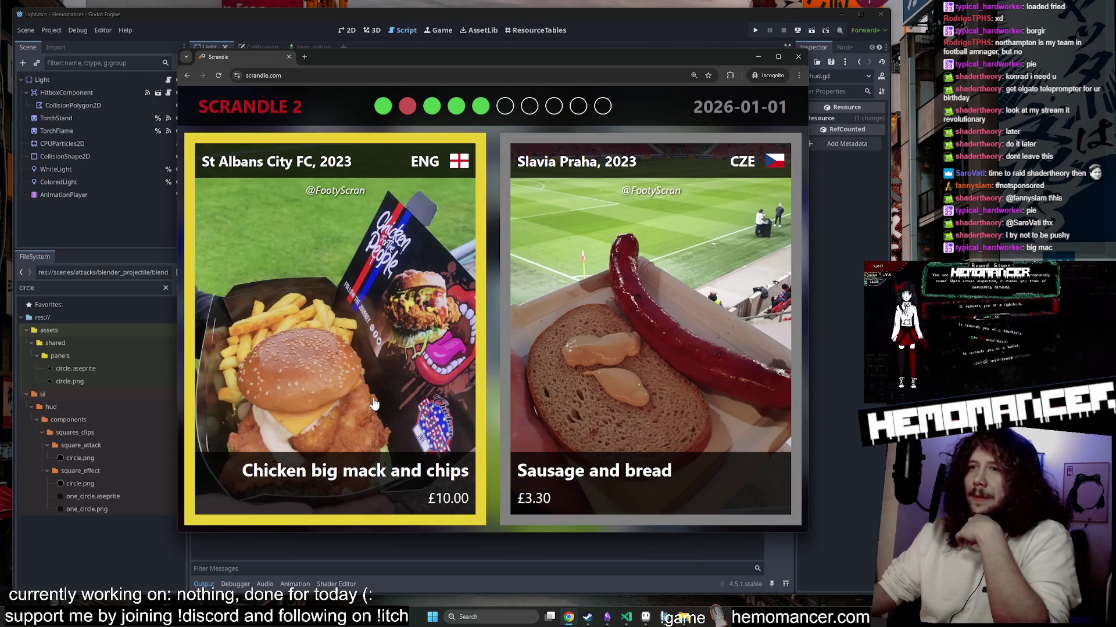
click(345, 330)
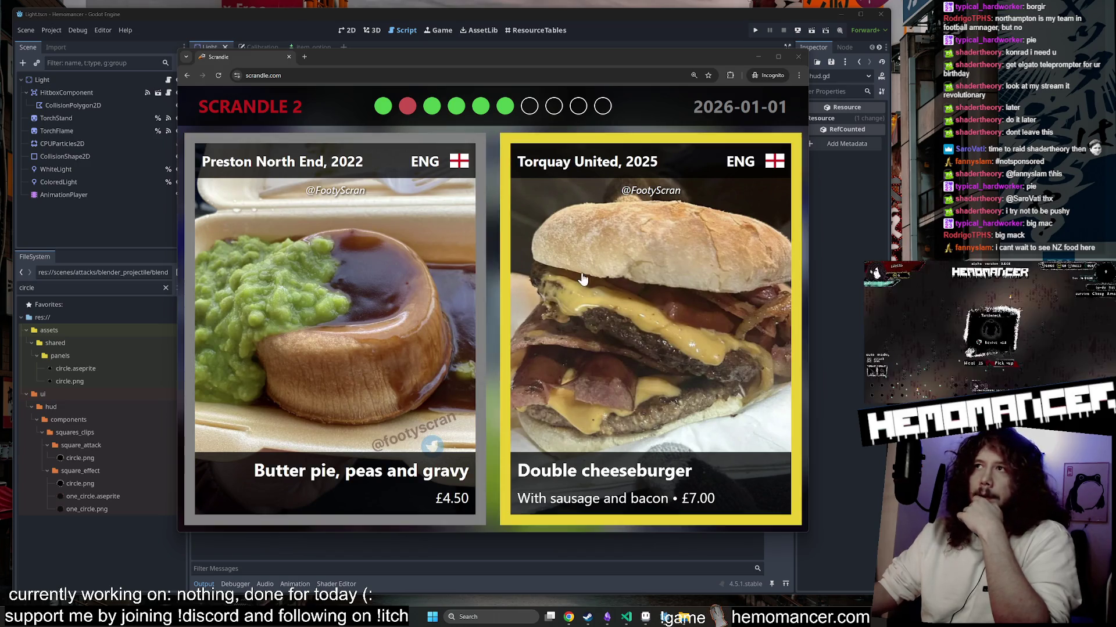
click(469, 125)
key(ctrl+a)
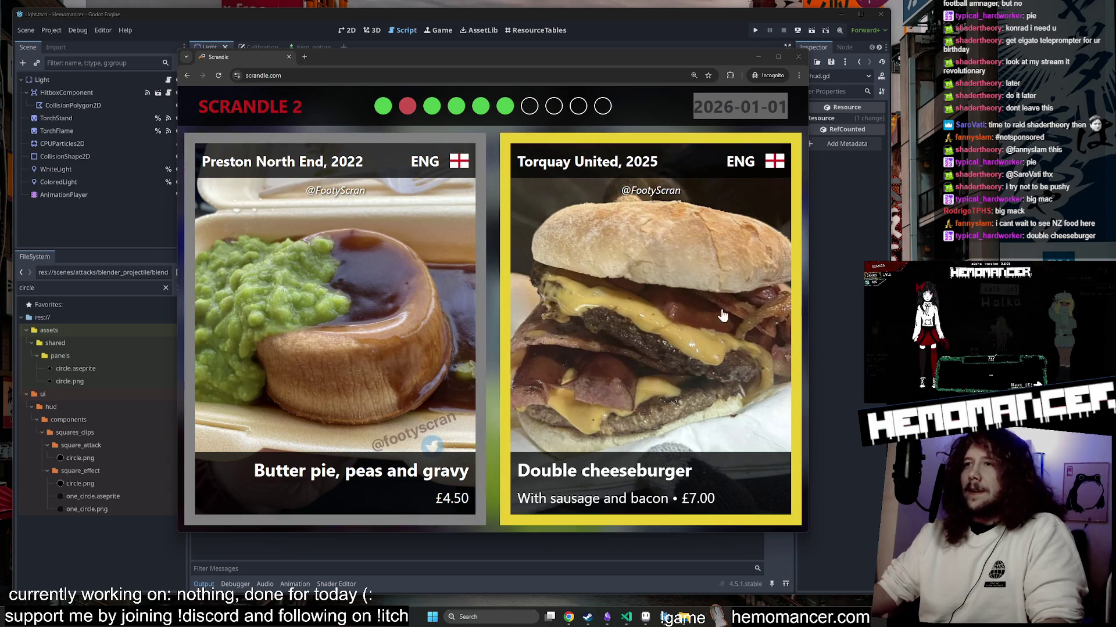
click(511, 273)
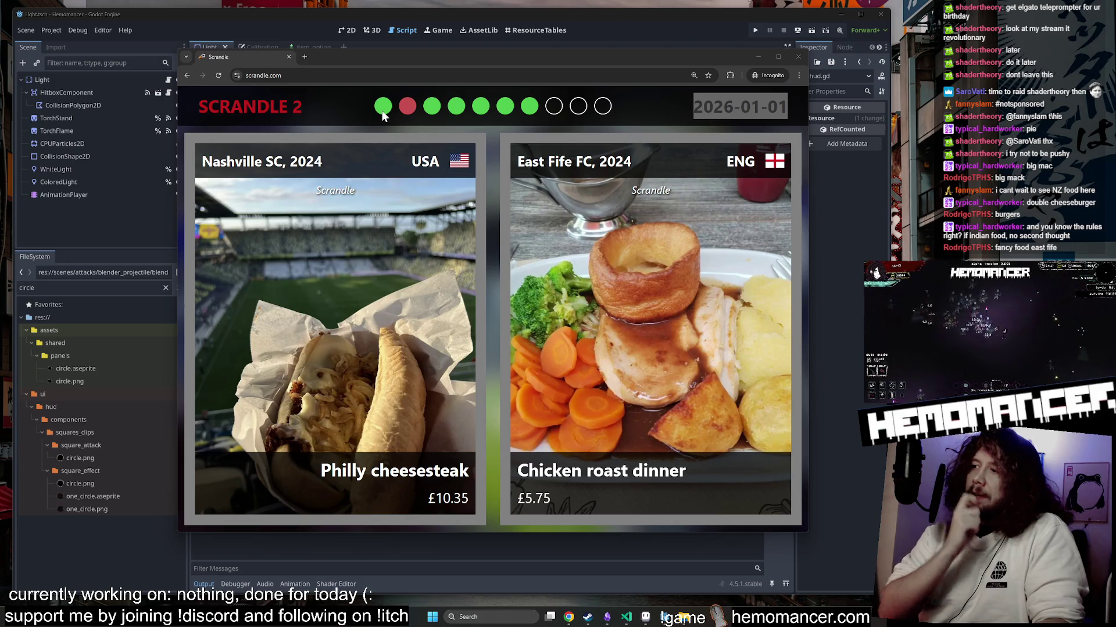
Step: Choose the Chicken roast dinner as the better stadium food in round eight
click(620, 283)
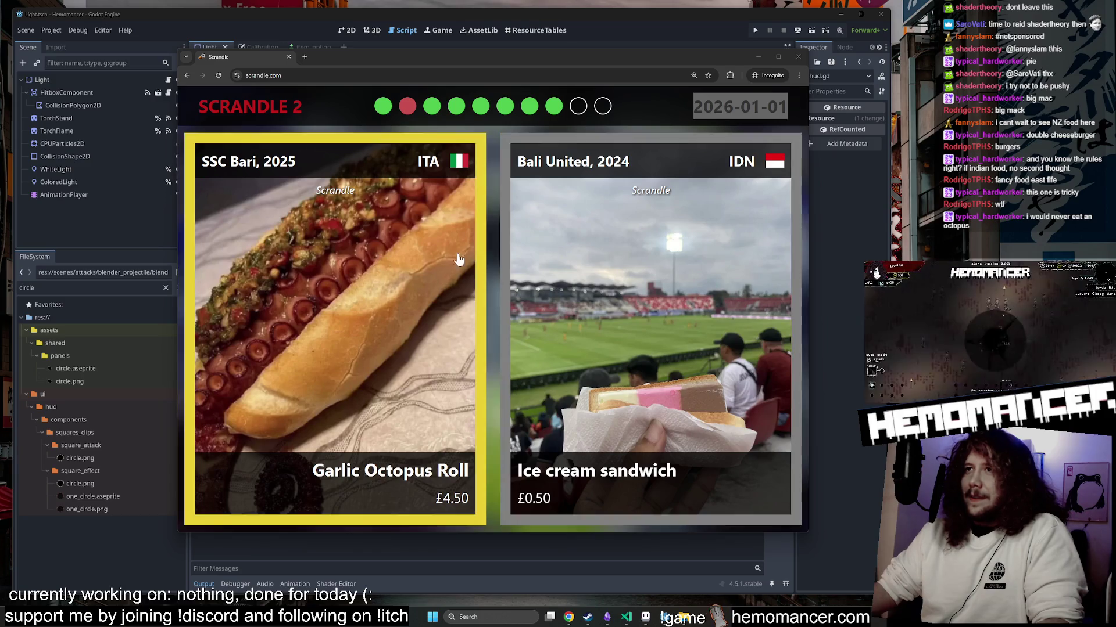
Step: Pick the Ice cream sandwich and the Loaded sausage roll, then close the Scrandle results window
click(572, 252)
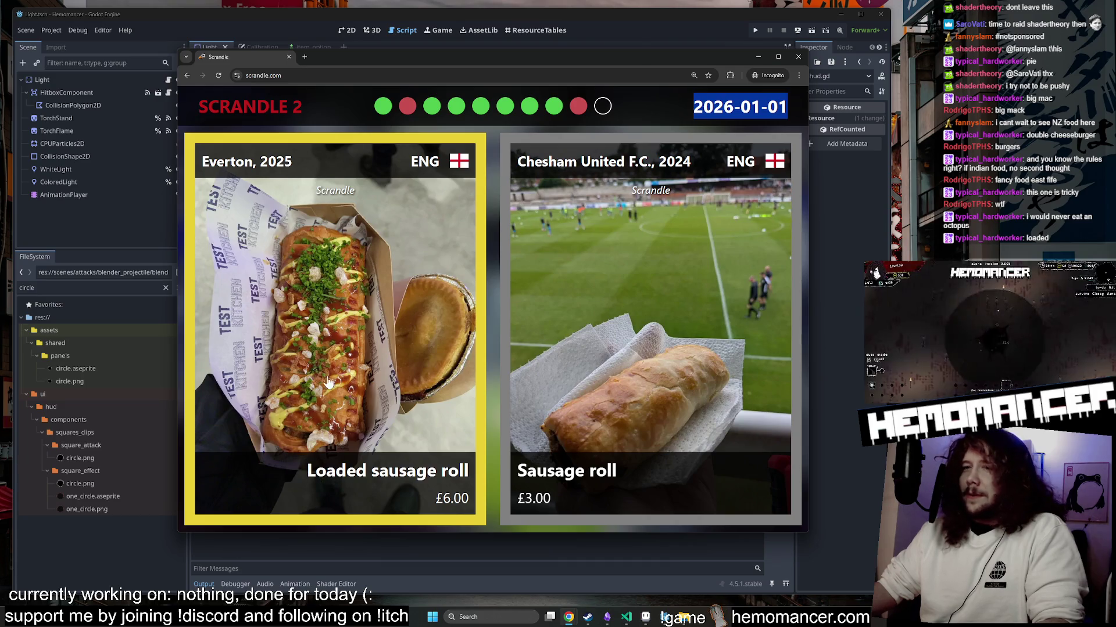
click(331, 340)
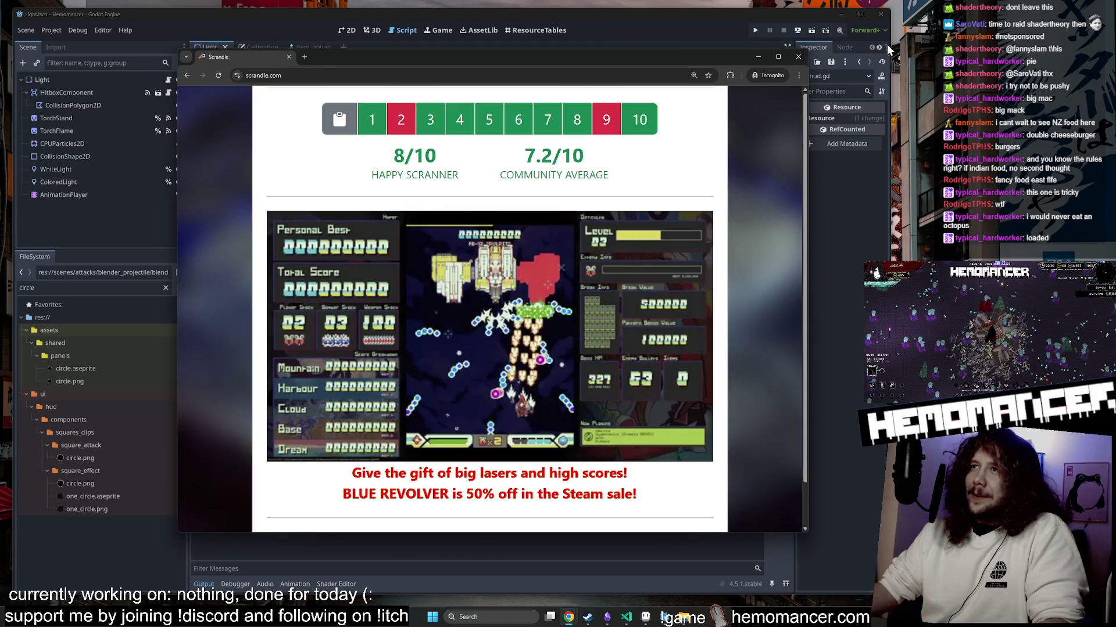
click(798, 56)
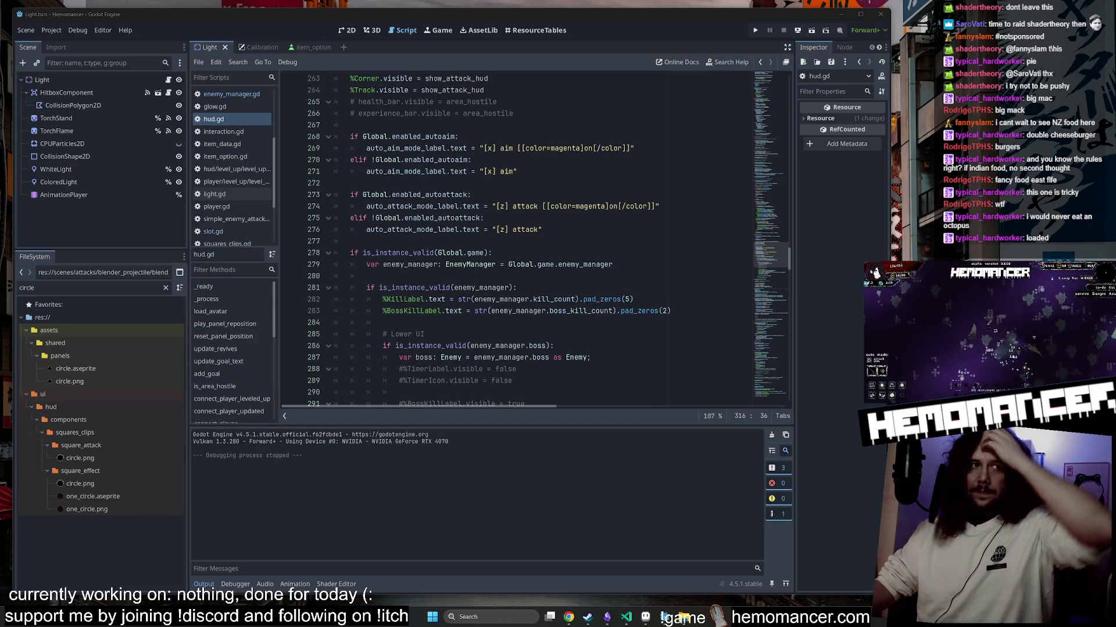